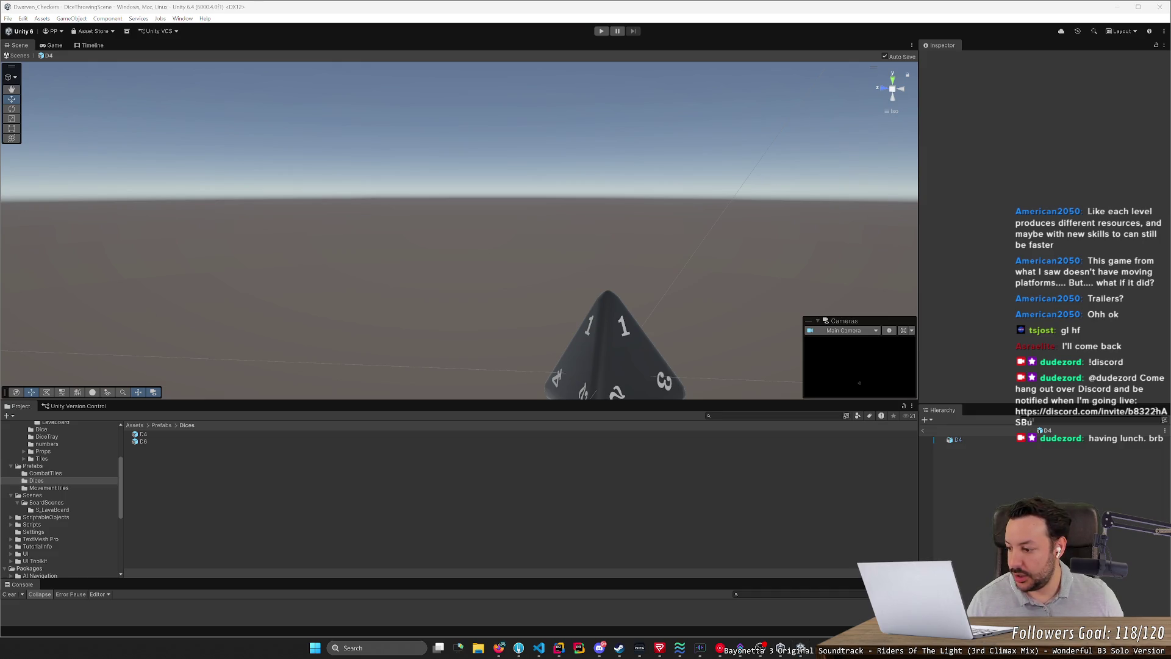
# Step: Leave D4 prefab editing, fly the Scene view back to the dice tray, and enter Play mode
pyautogui.click(196, 203)
pyautogui.moveTo(520, 216)
pyautogui.mouseDown()
pyautogui.moveTo(569, 233)
pyautogui.moveTo(499, 210)
pyautogui.mouseUp()
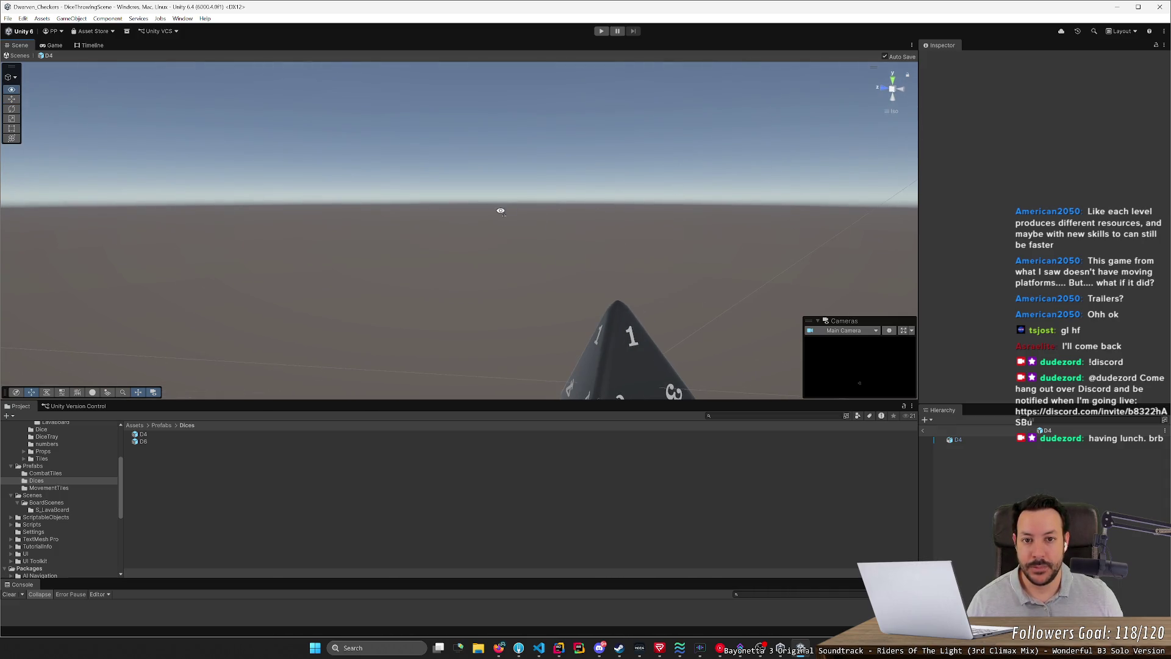
pyautogui.click(923, 431)
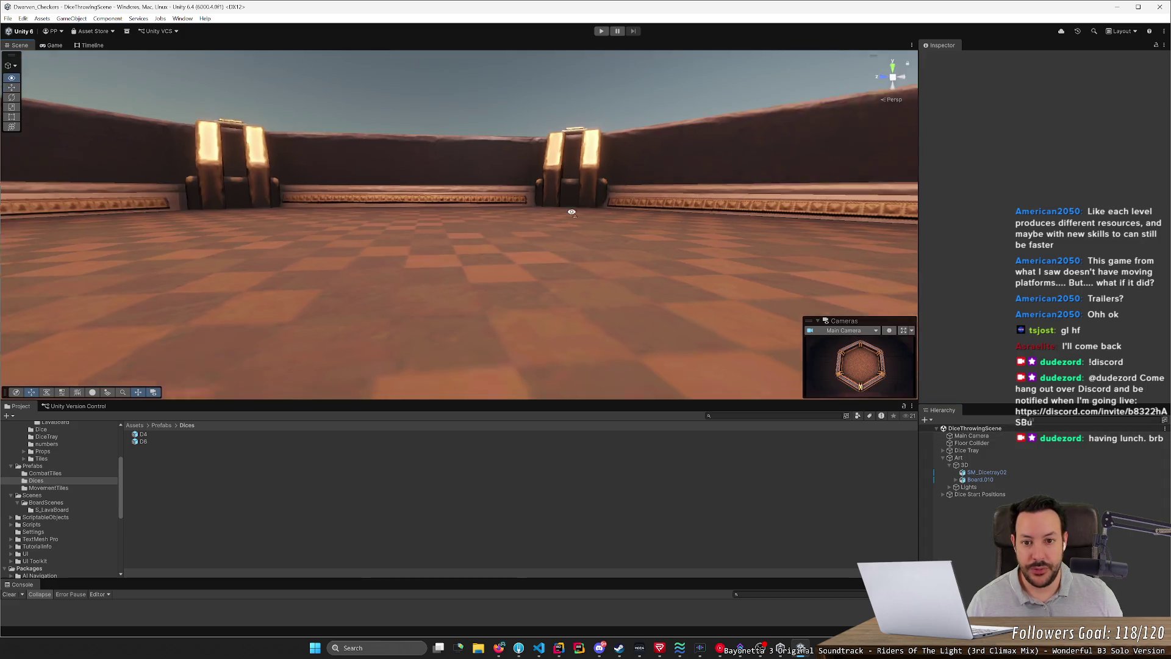
pyautogui.scroll(-3, 574, 206)
pyautogui.press('s')
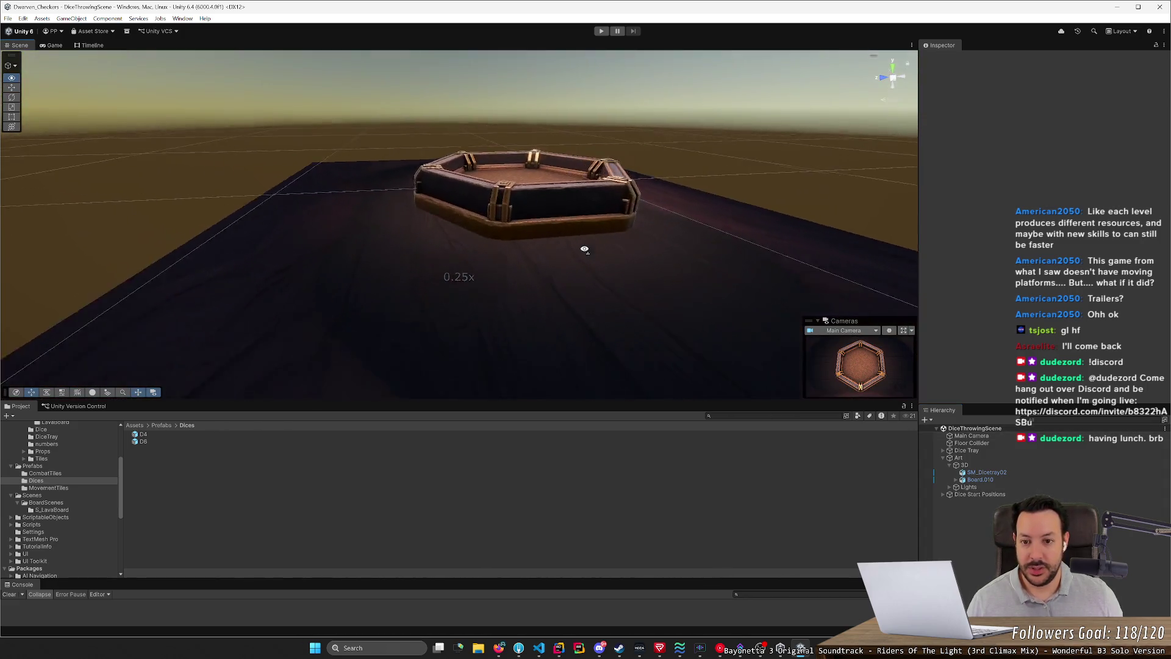
pyautogui.press('w')
pyautogui.click(600, 32)
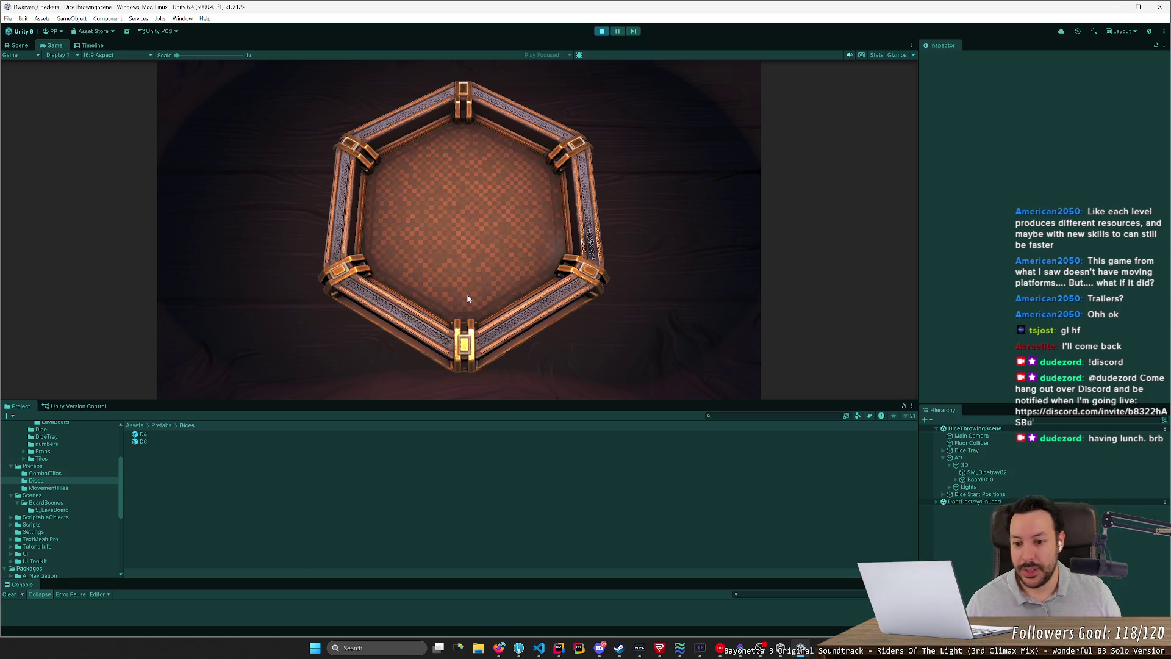
pyautogui.click(468, 298)
pyautogui.moveTo(401, 287)
pyautogui.mouseDown()
pyautogui.moveTo(388, 209)
pyautogui.moveTo(302, 221)
pyautogui.moveTo(443, 243)
pyautogui.mouseUp()
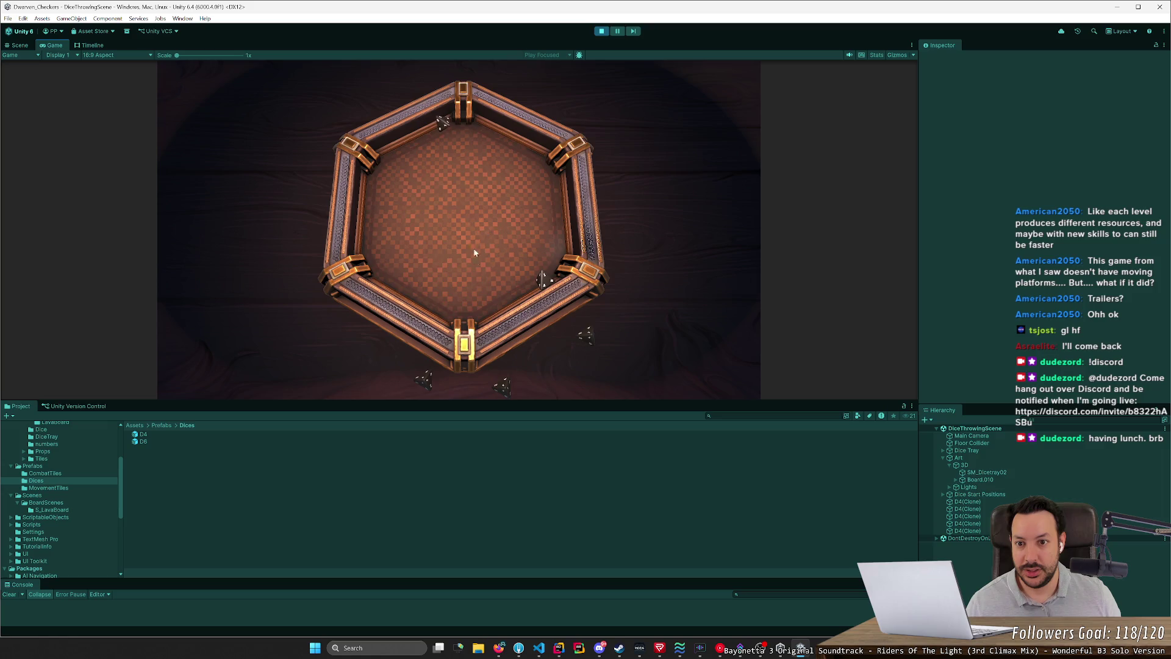
pyautogui.moveTo(587, 335)
pyautogui.mouseDown()
pyautogui.moveTo(693, 209)
pyautogui.moveTo(566, 155)
pyautogui.moveTo(463, 190)
pyautogui.moveTo(472, 213)
pyautogui.mouseUp()
pyautogui.moveTo(423, 382)
pyautogui.mouseDown()
pyautogui.moveTo(366, 276)
pyautogui.moveTo(442, 255)
pyautogui.mouseUp()
pyautogui.press('space')
pyautogui.moveTo(437, 339); pyautogui.dragTo(442, 243)
pyautogui.moveTo(375, 353); pyautogui.dragTo(429, 253)
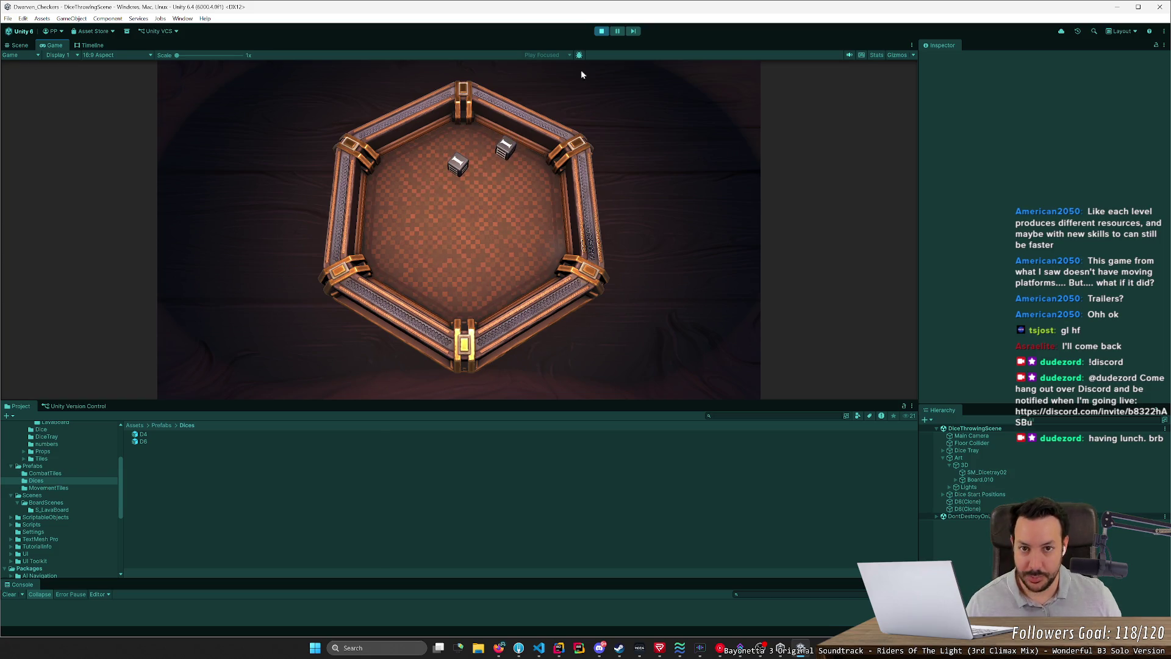
pyautogui.click(600, 34)
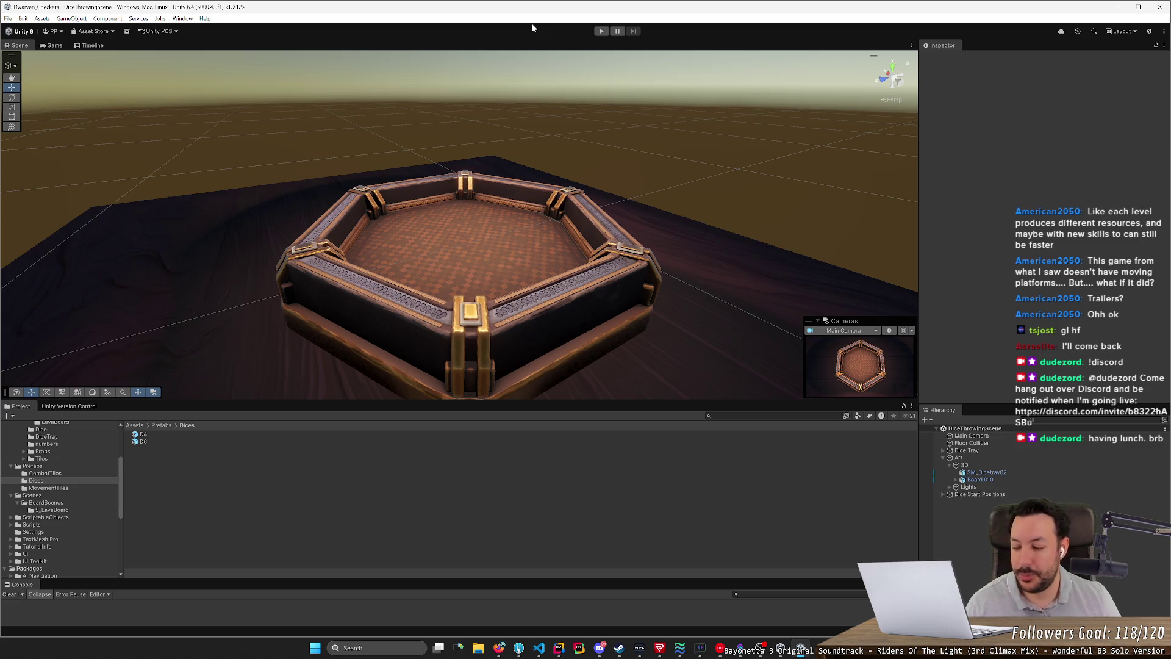
# Step: Open the D6 prefab, then frame and orbit the cube die to inspect its I and III faces
pyautogui.doubleClick(143, 441)
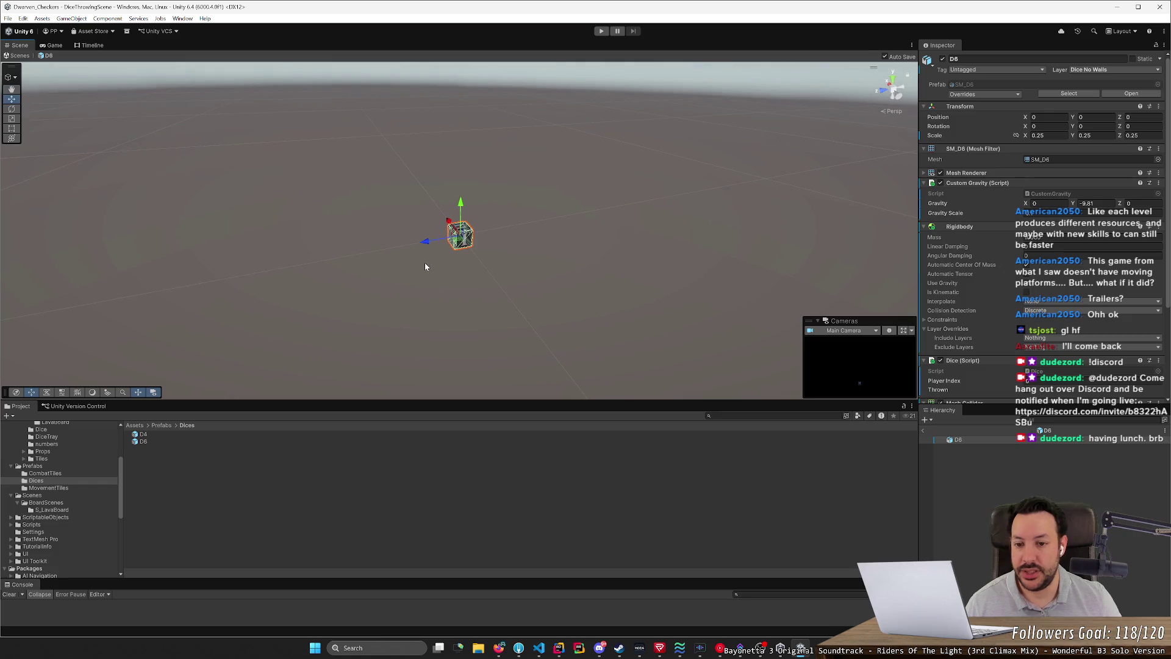
pyautogui.scroll(3, 427, 264)
pyautogui.moveTo(427, 267); pyautogui.dragTo(549, 208)
pyautogui.press('f')
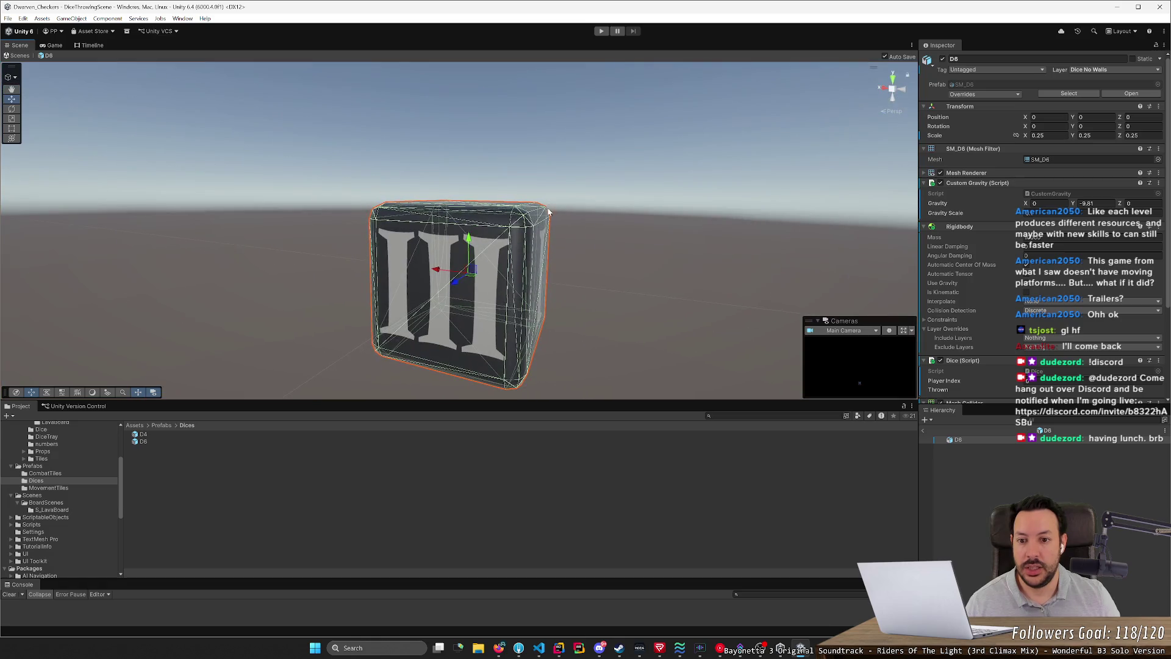
pyautogui.moveTo(582, 302); pyautogui.dragTo(492, 307)
pyautogui.press('f')
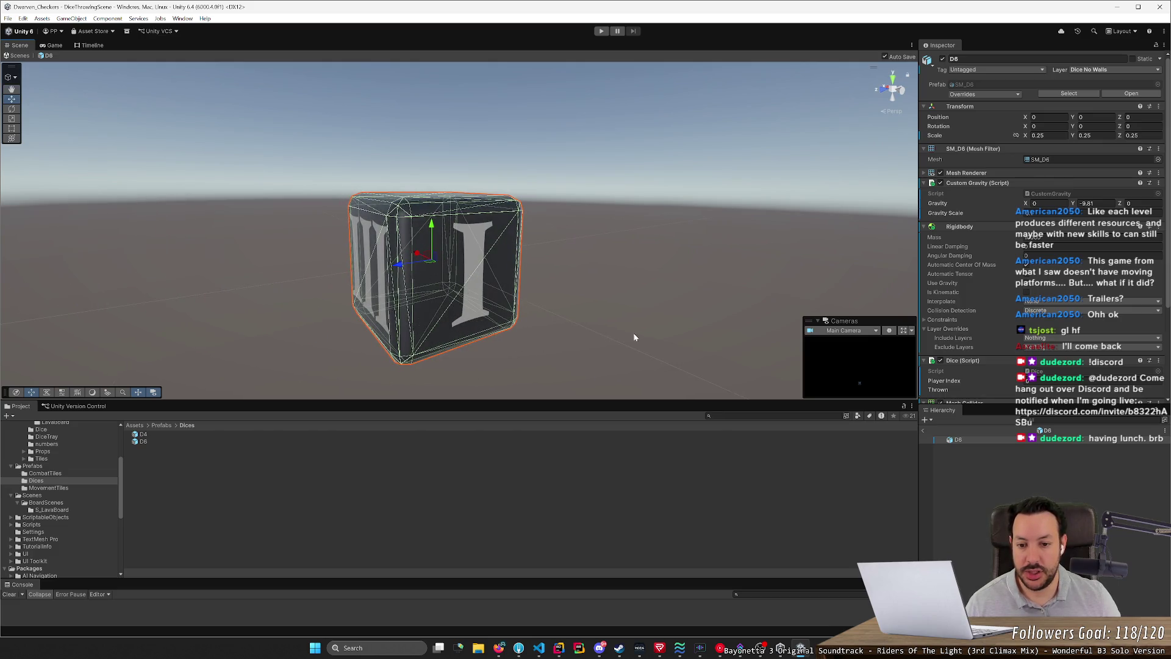
pyautogui.moveTo(574, 334); pyautogui.dragTo(344, 258)
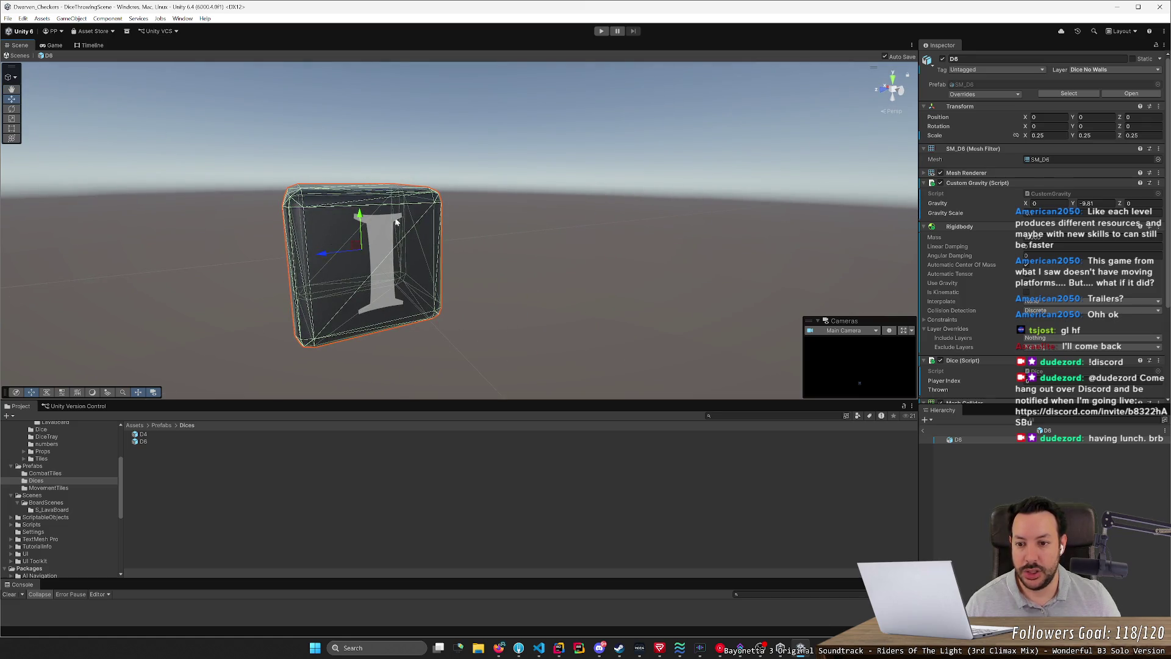
pyautogui.moveTo(380, 329)
pyautogui.mouseDown()
pyautogui.moveTo(418, 319)
pyautogui.moveTo(524, 255)
pyautogui.moveTo(518, 247)
pyautogui.moveTo(506, 252)
pyautogui.moveTo(697, 251)
pyautogui.moveTo(416, 255)
pyautogui.moveTo(596, 248)
pyautogui.moveTo(541, 308)
pyautogui.mouseUp()
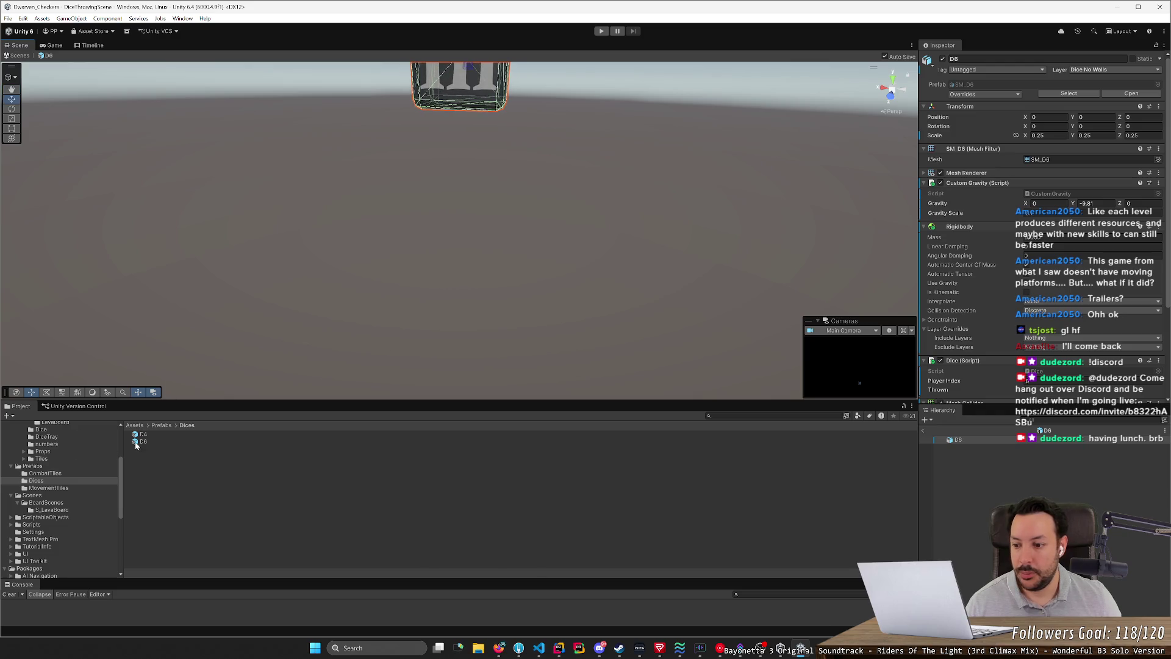
# Step: Open the D4 prefab and orbit the view around the four-sided die
pyautogui.doubleClick(143, 433)
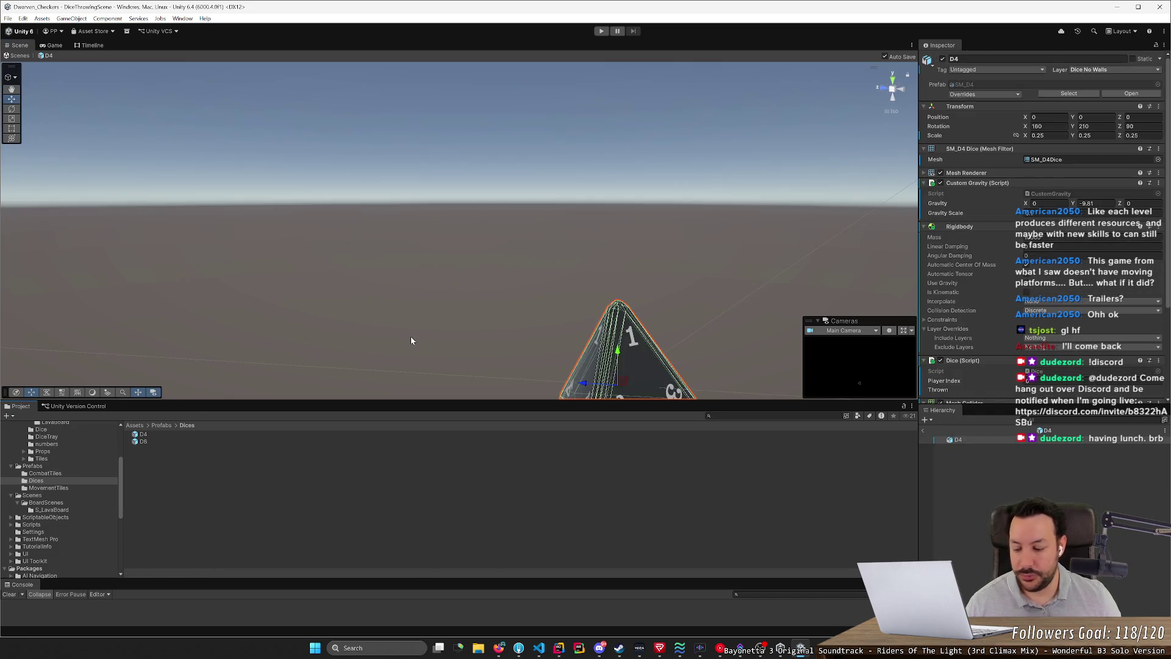
pyautogui.moveTo(418, 334); pyautogui.dragTo(499, 109)
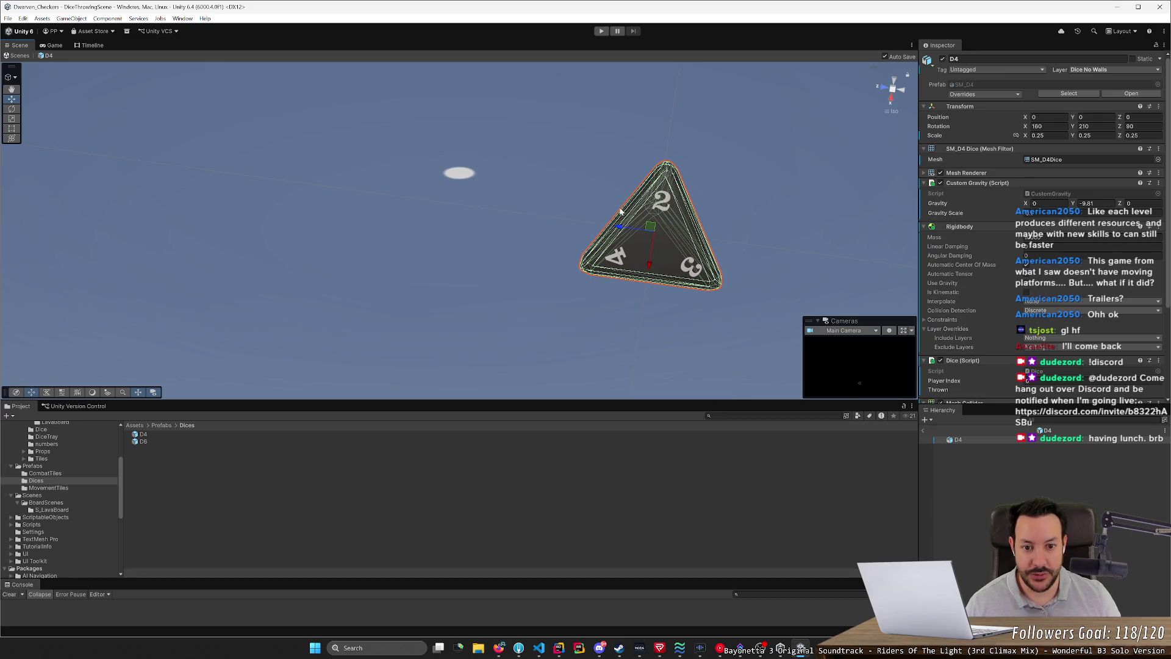
pyautogui.moveTo(644, 278)
pyautogui.mouseDown()
pyautogui.moveTo(678, 296)
pyautogui.moveTo(634, 381)
pyautogui.mouseUp()
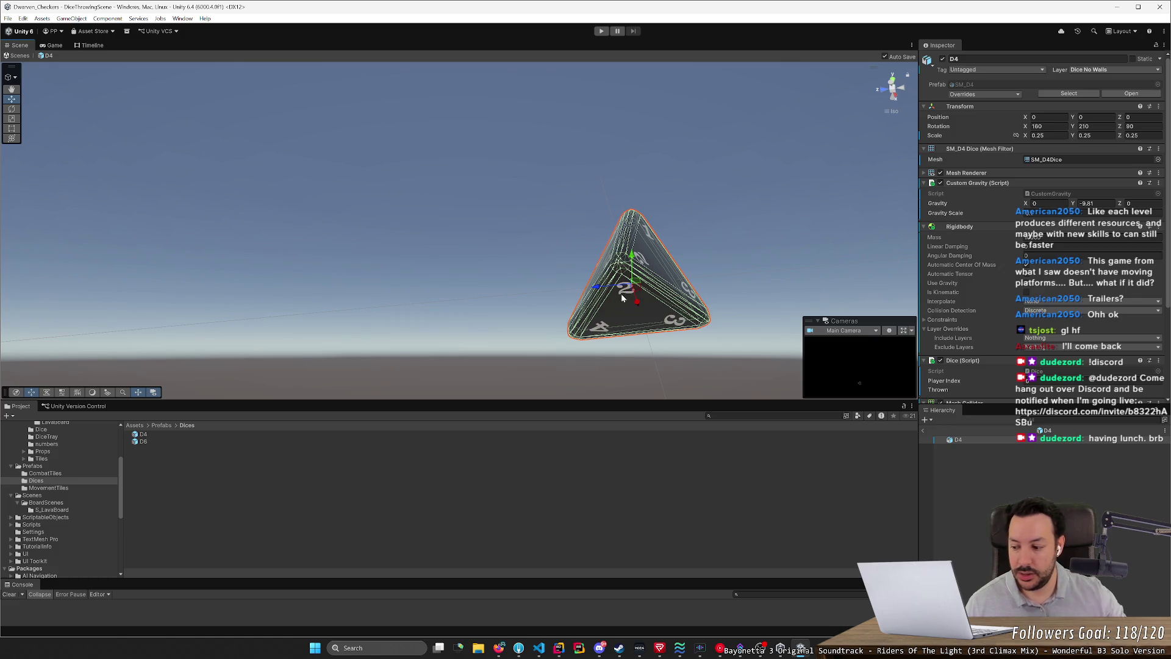
pyautogui.moveTo(621, 297)
pyautogui.mouseDown()
pyautogui.moveTo(488, 278)
pyautogui.moveTo(549, 340)
pyautogui.mouseUp()
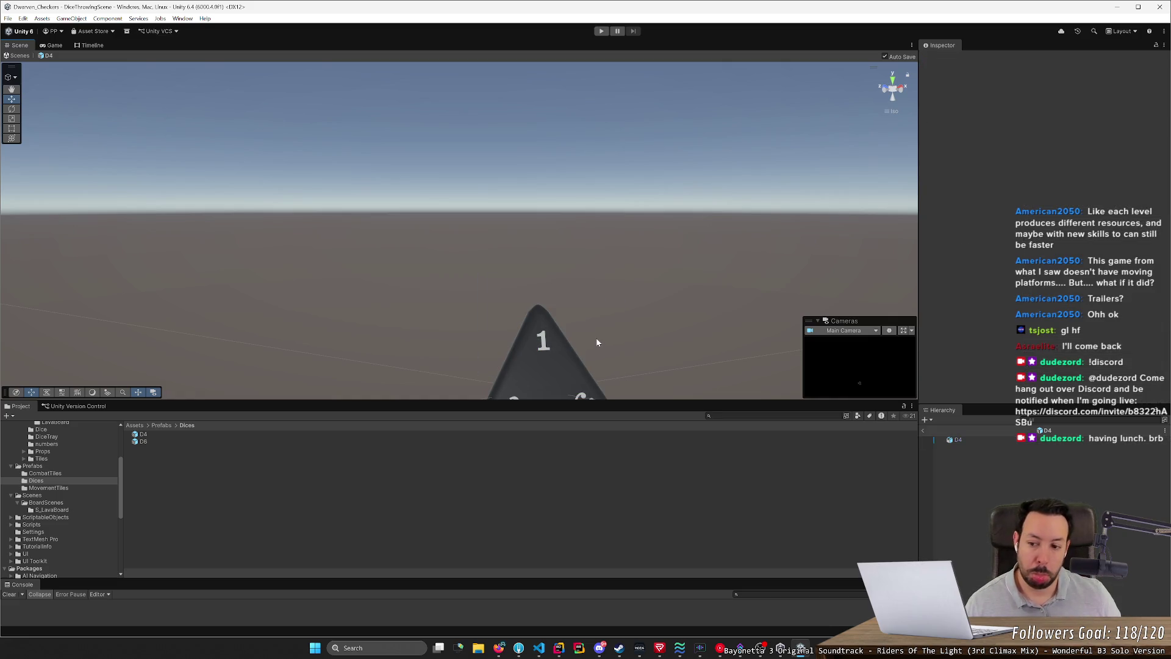
# Step: Select the D4 object, dismiss its context menu, pan the view up, then bring up the Scripts folder's options
pyautogui.click(167, 436)
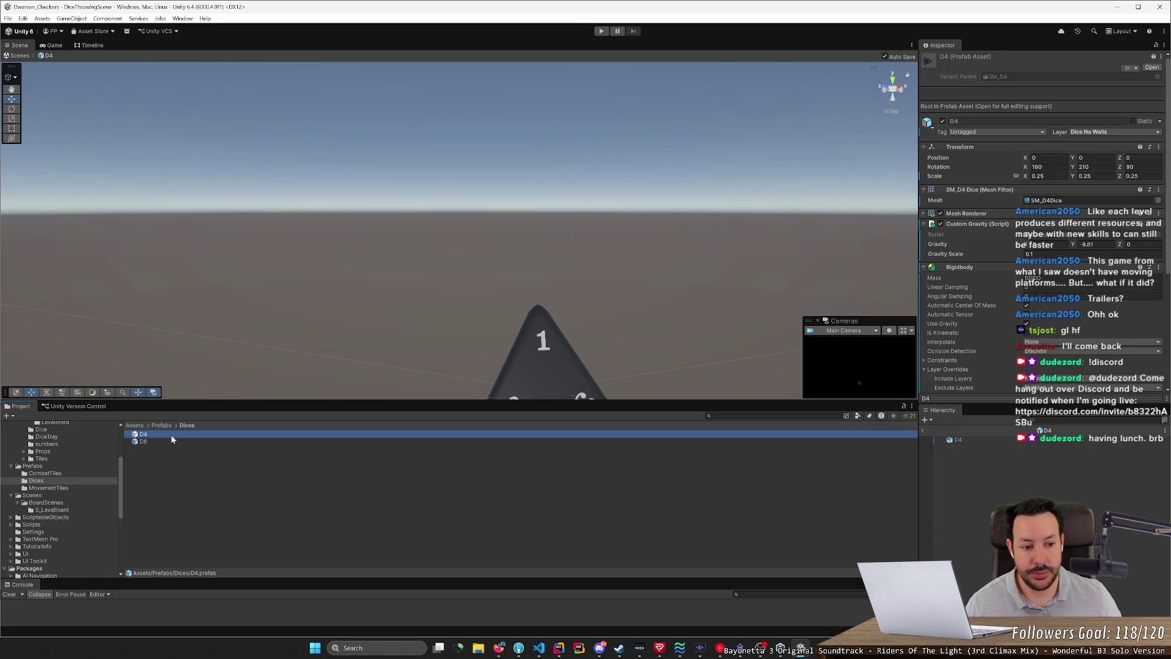
pyautogui.click(973, 441)
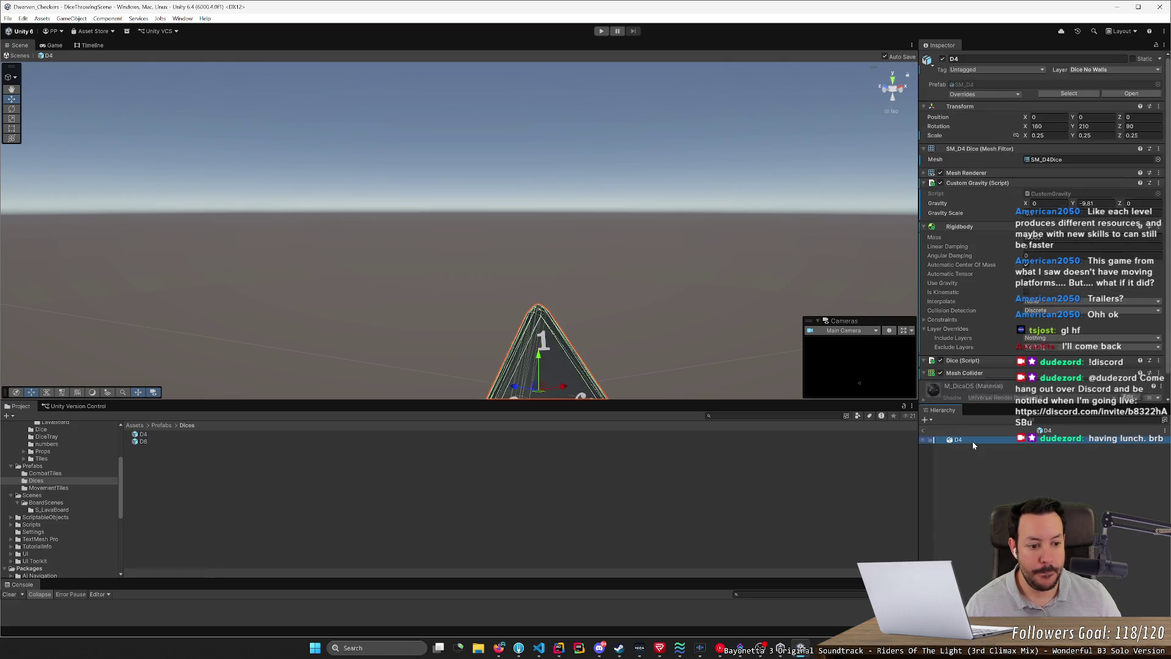
pyautogui.rightClick(974, 446)
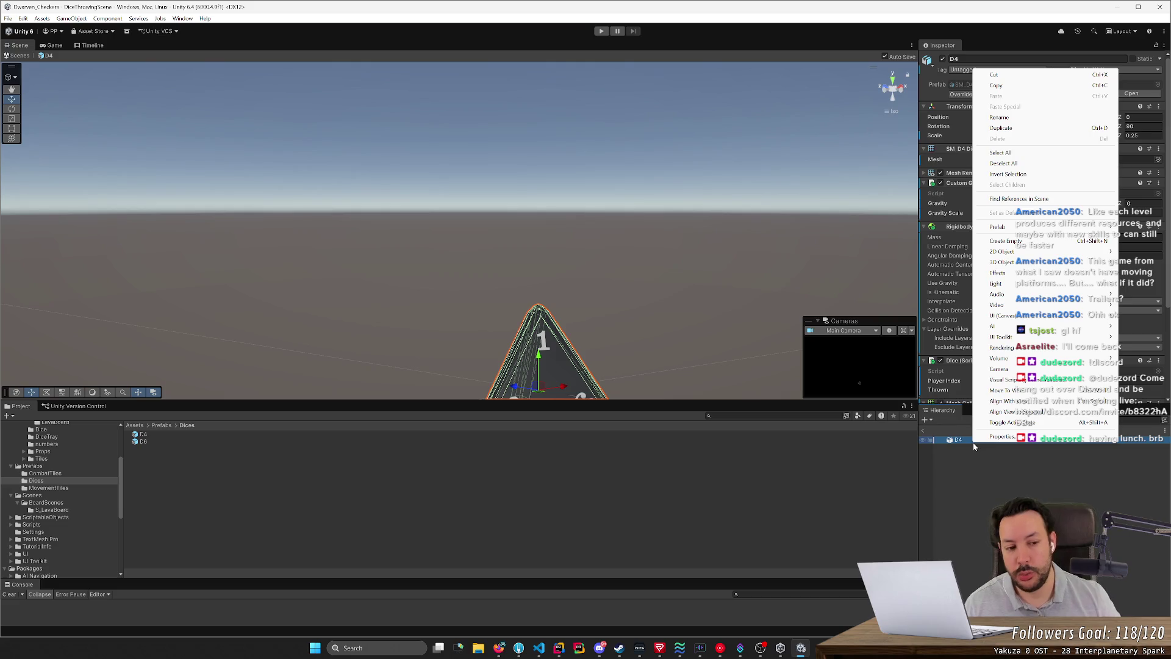
pyautogui.click(975, 468)
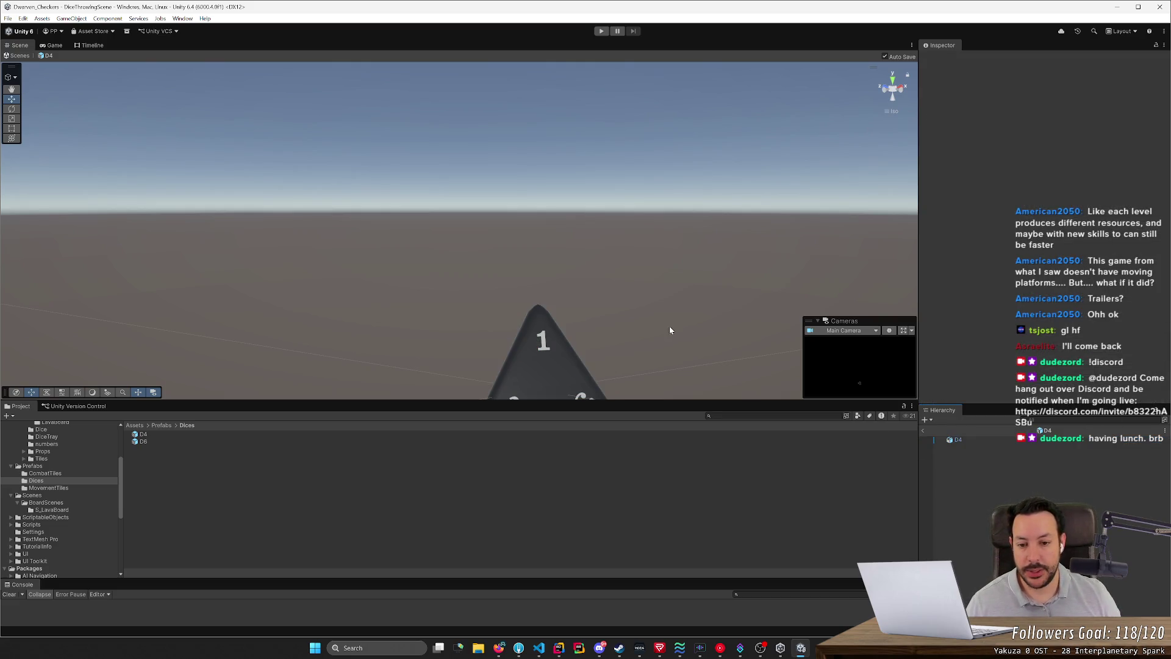
pyautogui.scroll(2, 674, 275)
pyautogui.moveTo(674, 275); pyautogui.dragTo(682, 215)
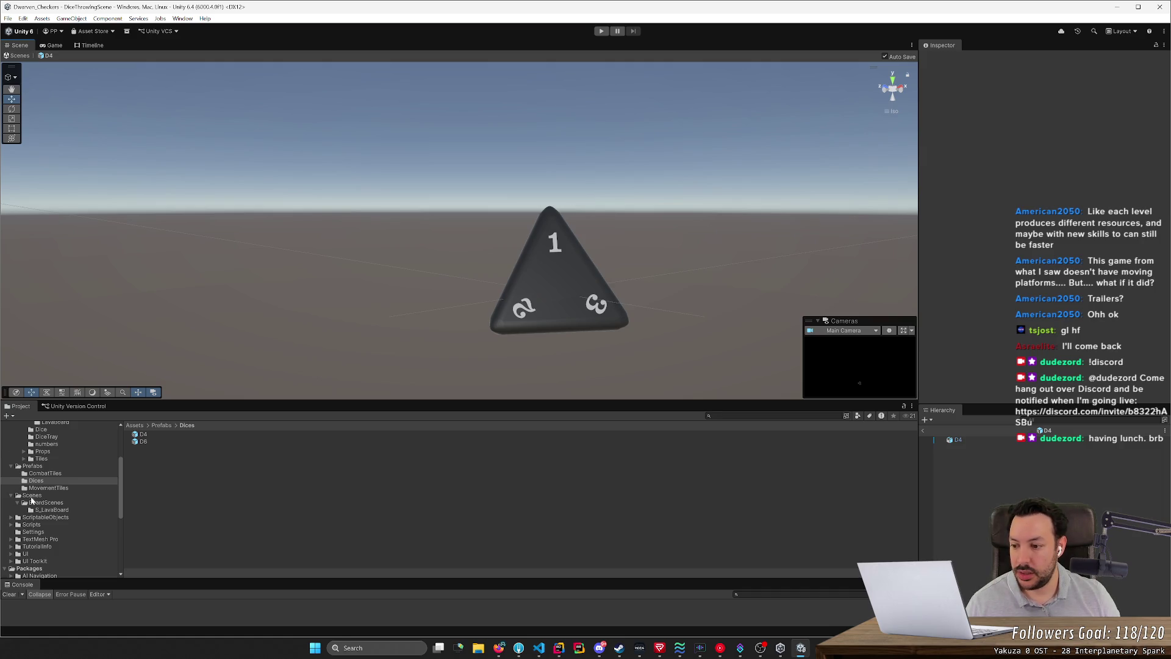
pyautogui.scroll(-2, 54, 531)
pyautogui.scroll(2, 43, 530)
pyautogui.click(34, 524)
pyautogui.rightClick(157, 526)
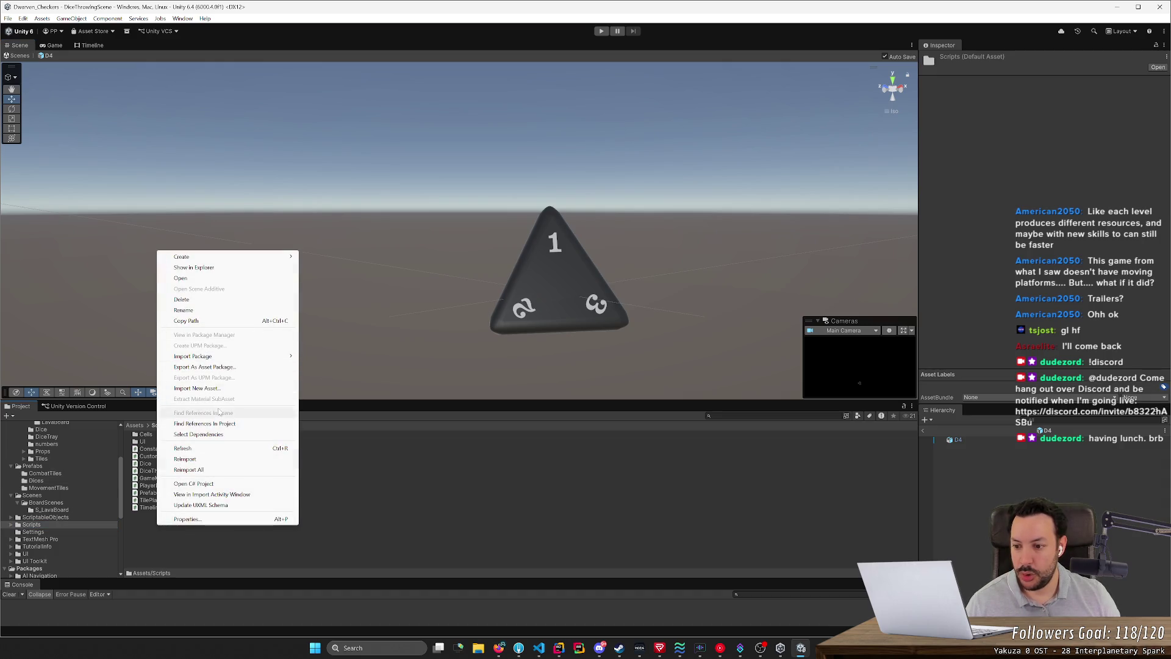
# Step: Create a new MonoBehaviour script named DiceFace in the Scripts folder
pyautogui.moveTo(244, 257)
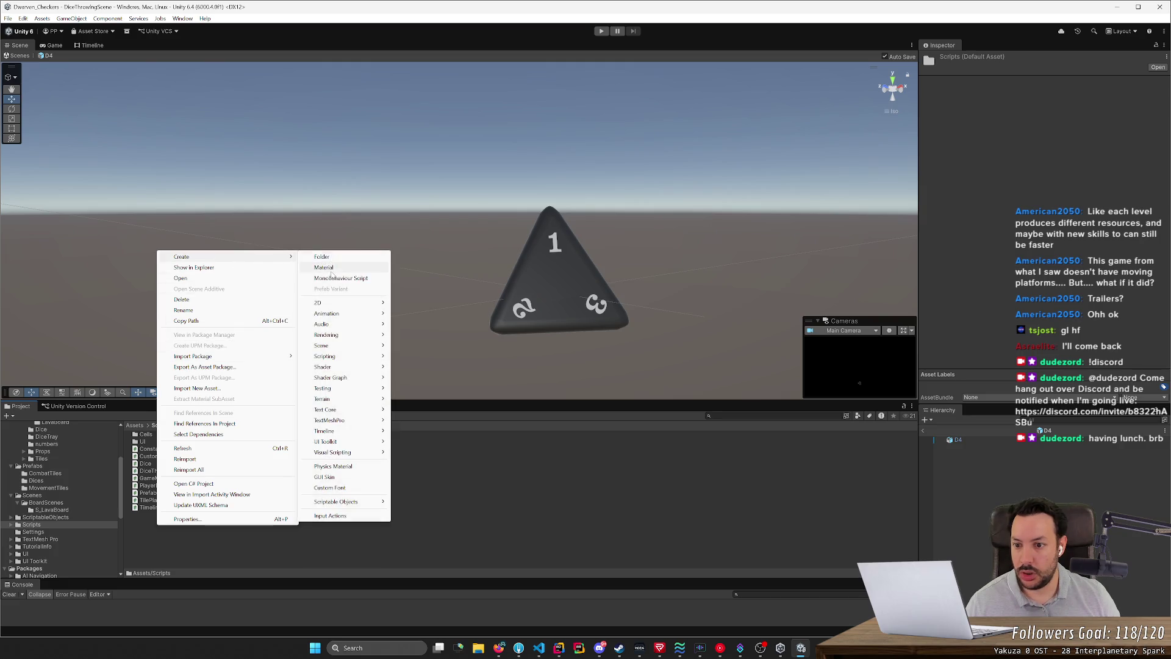
pyautogui.click(333, 278)
pyautogui.write('DiceFace')
pyautogui.press('Return')
pyautogui.press('Return')
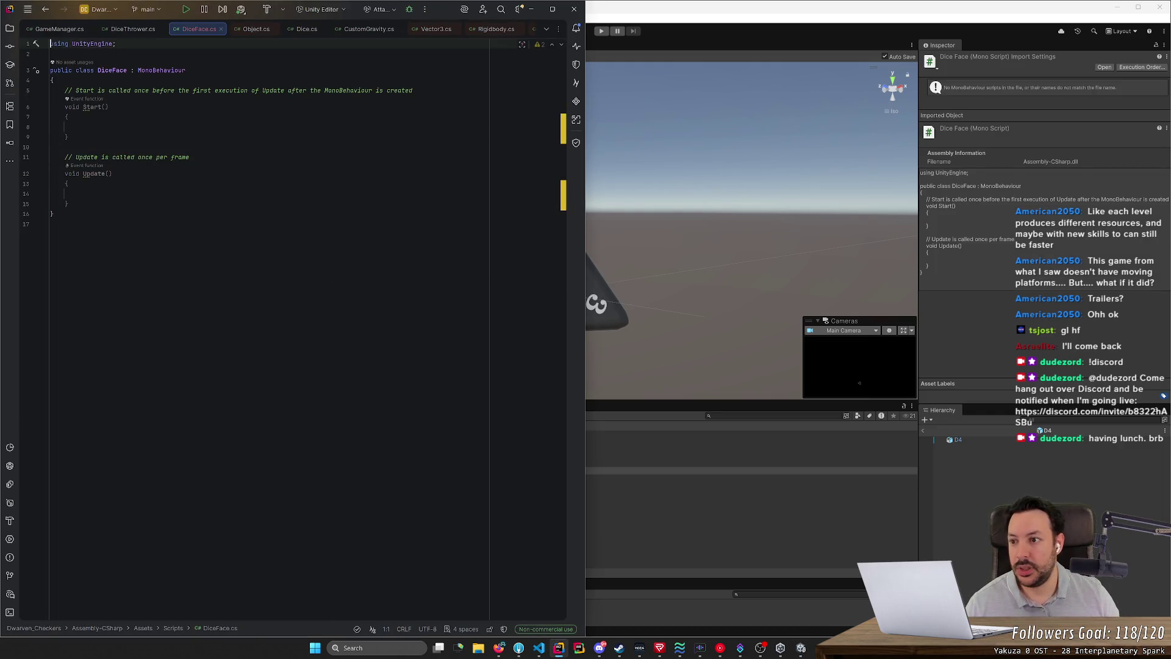
# Step: Add a 'public int Face;' field inside the DiceFace class
pyautogui.moveTo(131, 71); pyautogui.dragTo(53, 212)
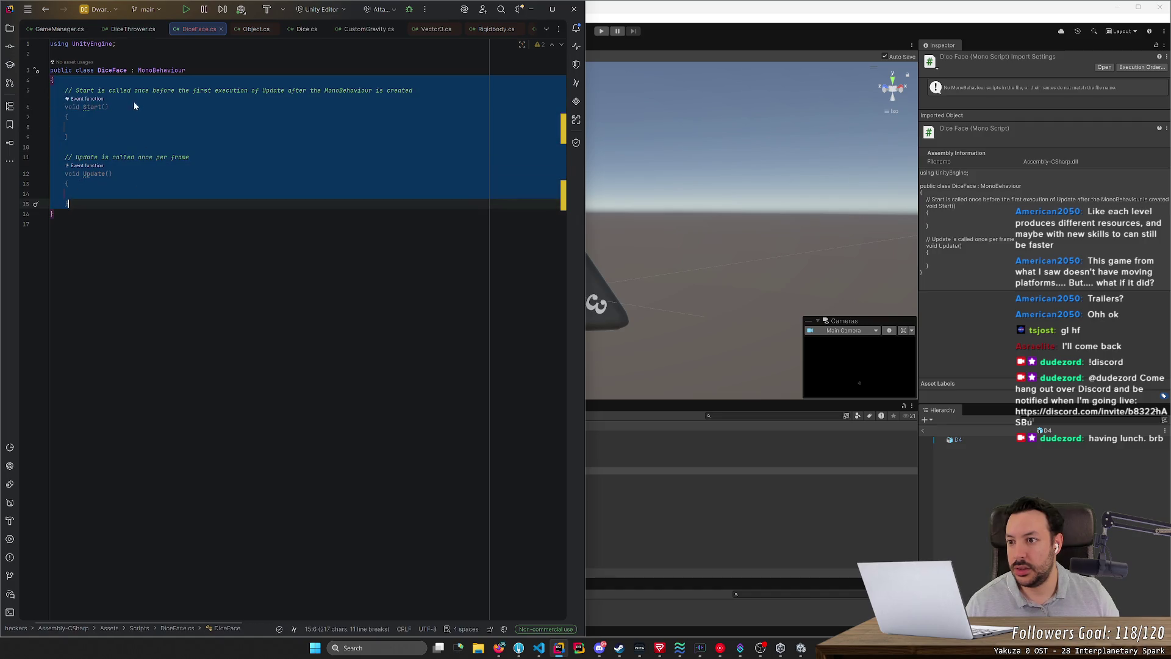
pyautogui.click(130, 70)
pyautogui.click(53, 79)
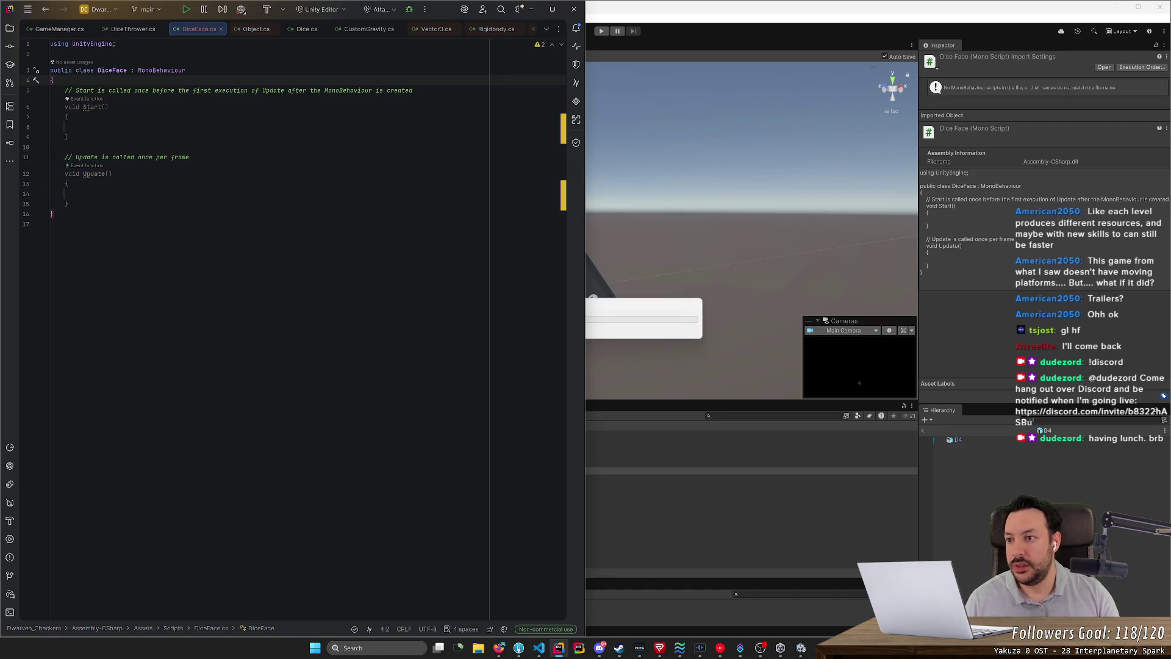
pyautogui.press('Return')
pyautogui.write('public')
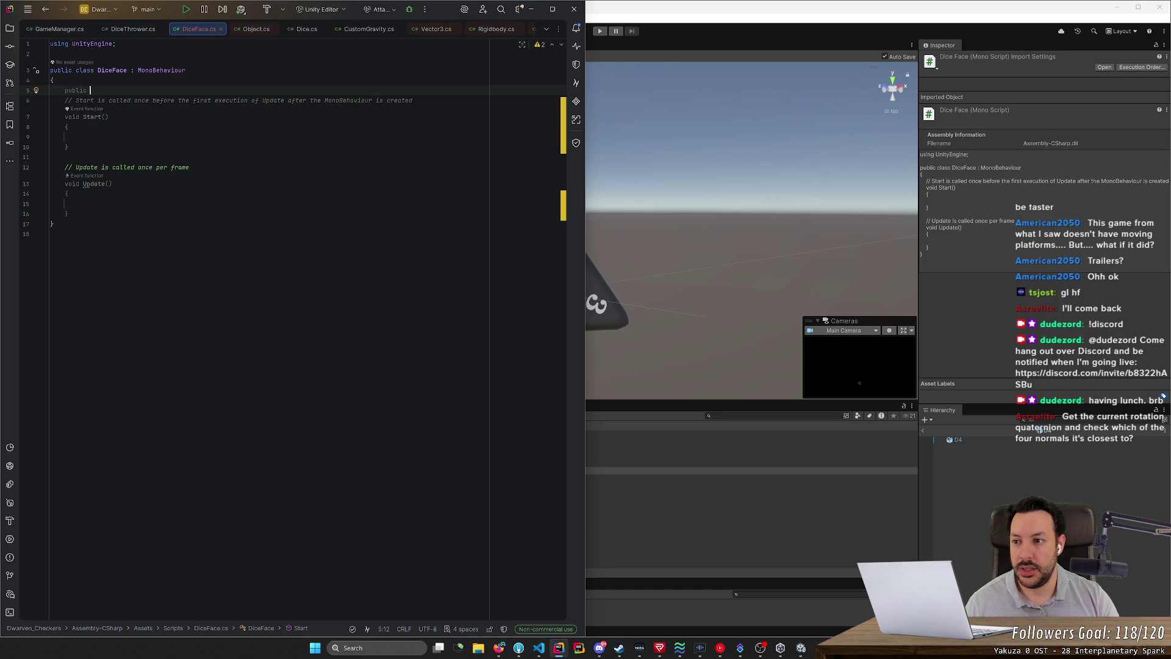
pyautogui.write('int FAce')
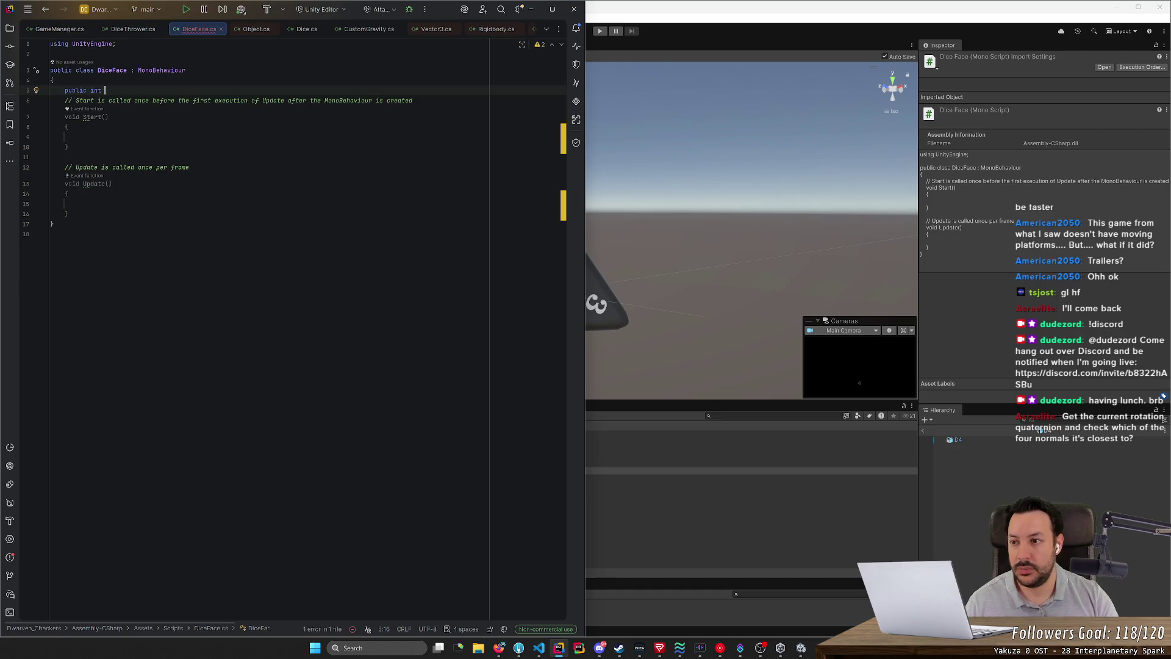
pyautogui.press('BackSpace')
pyautogui.press('BackSpace')
pyautogui.press('BackSpace')
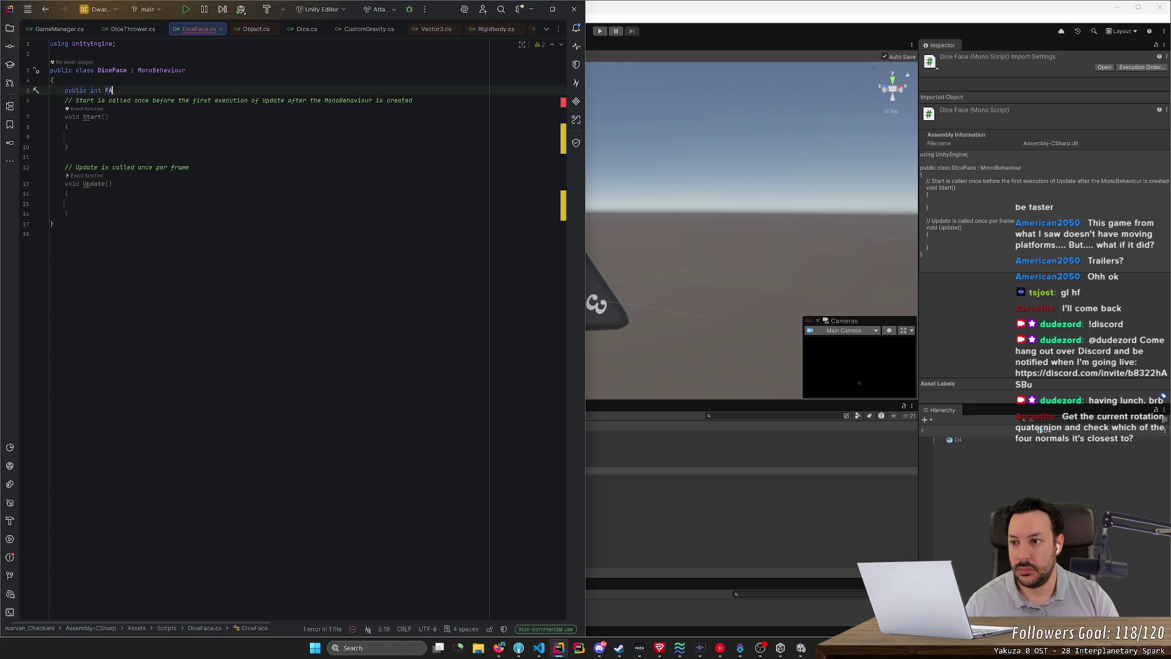
pyautogui.write('ace;')
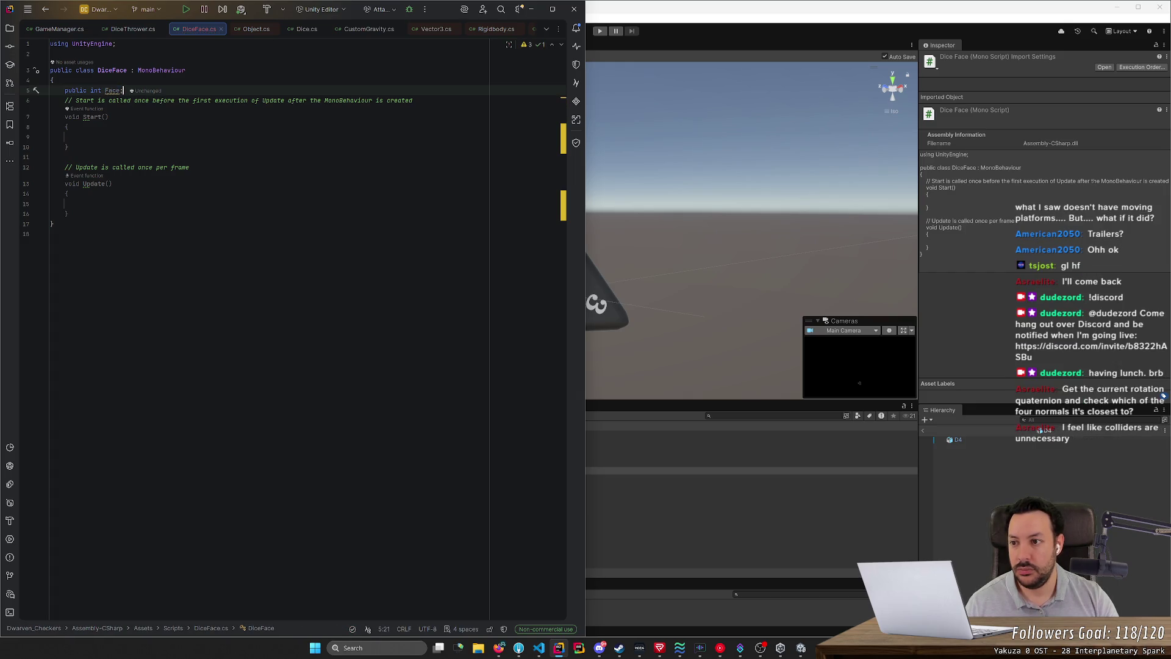
# Step: Cut the template comment, Start and Update methods, save DiceFace.cs, and return to Unity's move tool
pyautogui.press('Down')
pyautogui.hotkey('ctrl', 'x')
pyautogui.hotkey('ctrl', 'x')
pyautogui.hotkey('ctrl', 'x')
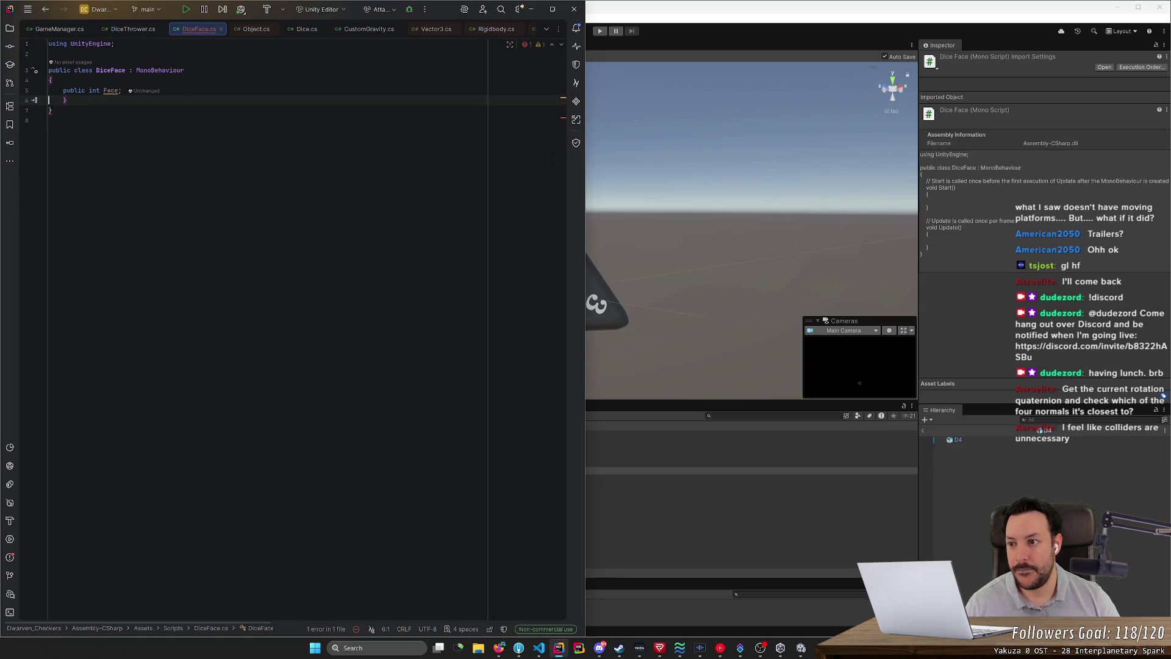
pyautogui.hotkey('ctrl', 'z')
pyautogui.hotkey('ctrl', 'x')
pyautogui.hotkey('ctrl', 'x')
pyautogui.hotkey('ctrl', 's')
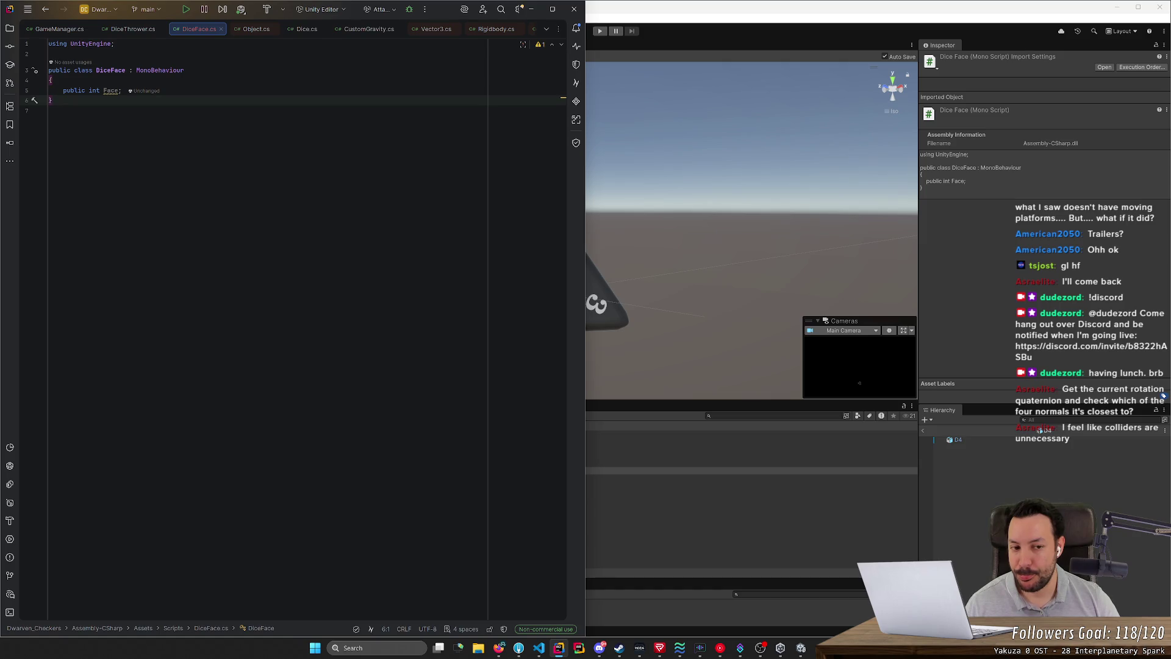
pyautogui.hotkey('alt', 'Tab')
pyautogui.press('w')
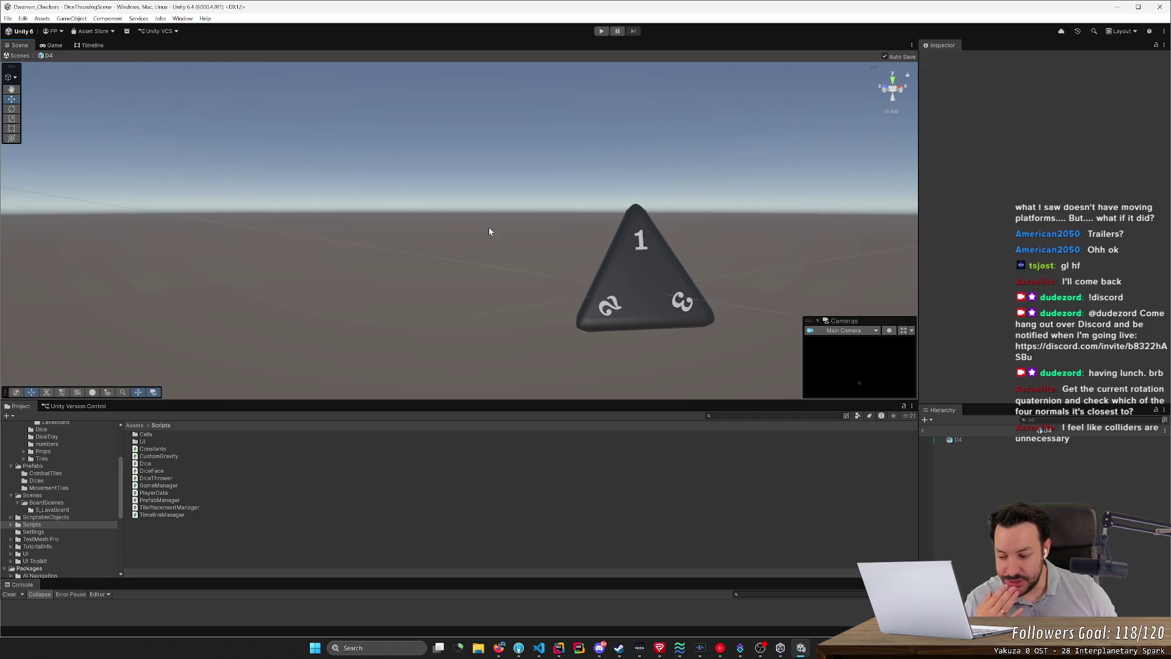
pyautogui.moveTo(508, 232)
pyautogui.mouseDown()
pyautogui.moveTo(533, 230)
pyautogui.moveTo(362, 237)
pyautogui.moveTo(250, 301)
pyautogui.moveTo(244, 317)
pyautogui.moveTo(144, 240)
pyautogui.moveTo(306, 177)
pyautogui.moveTo(462, 210)
pyautogui.moveTo(505, 190)
pyautogui.mouseUp()
pyautogui.click(555, 214)
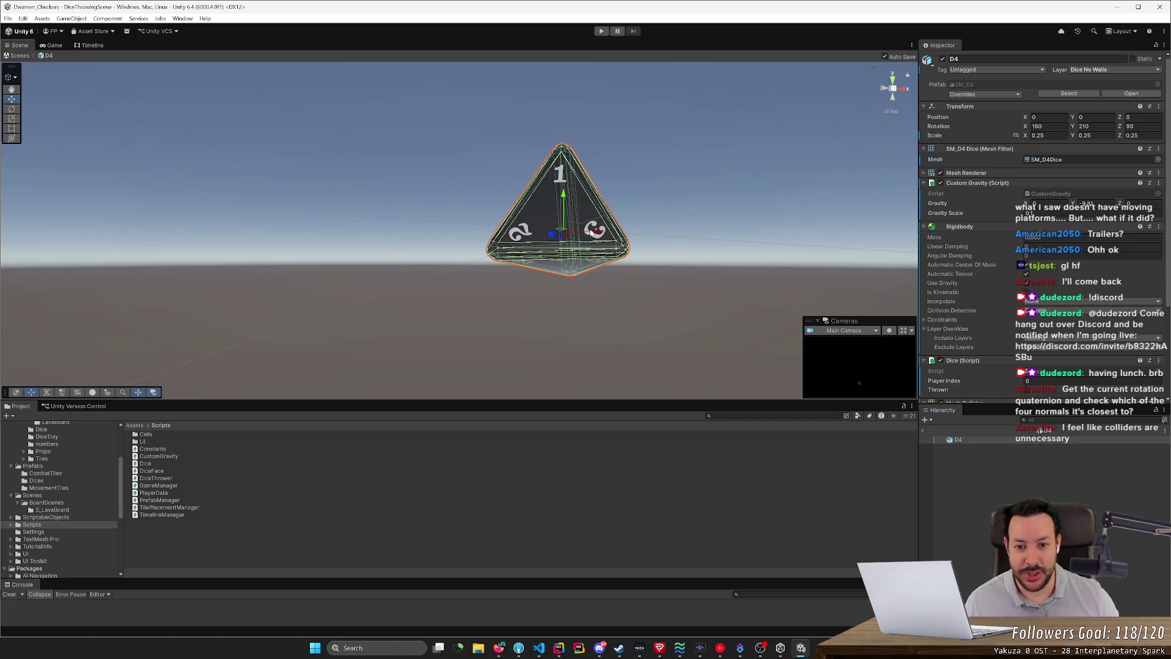
pyautogui.moveTo(666, 246)
pyautogui.mouseDown()
pyautogui.moveTo(661, 284)
pyautogui.moveTo(622, 316)
pyautogui.moveTo(677, 268)
pyautogui.moveTo(713, 257)
pyautogui.mouseUp()
pyautogui.click(712, 257)
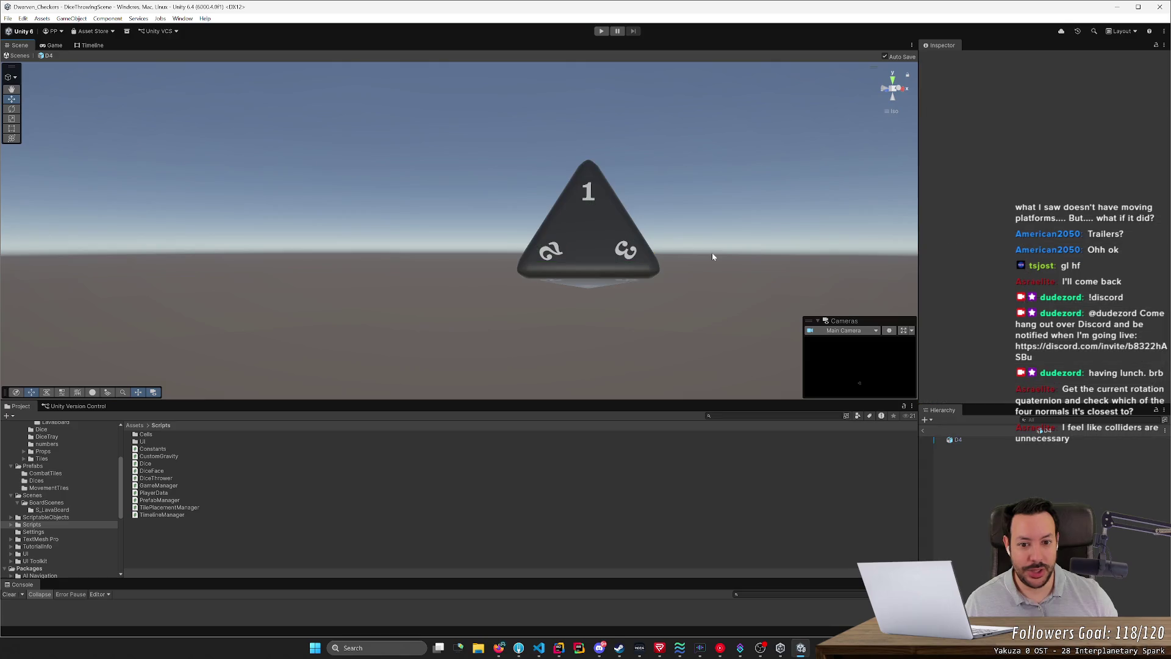
pyautogui.click(606, 258)
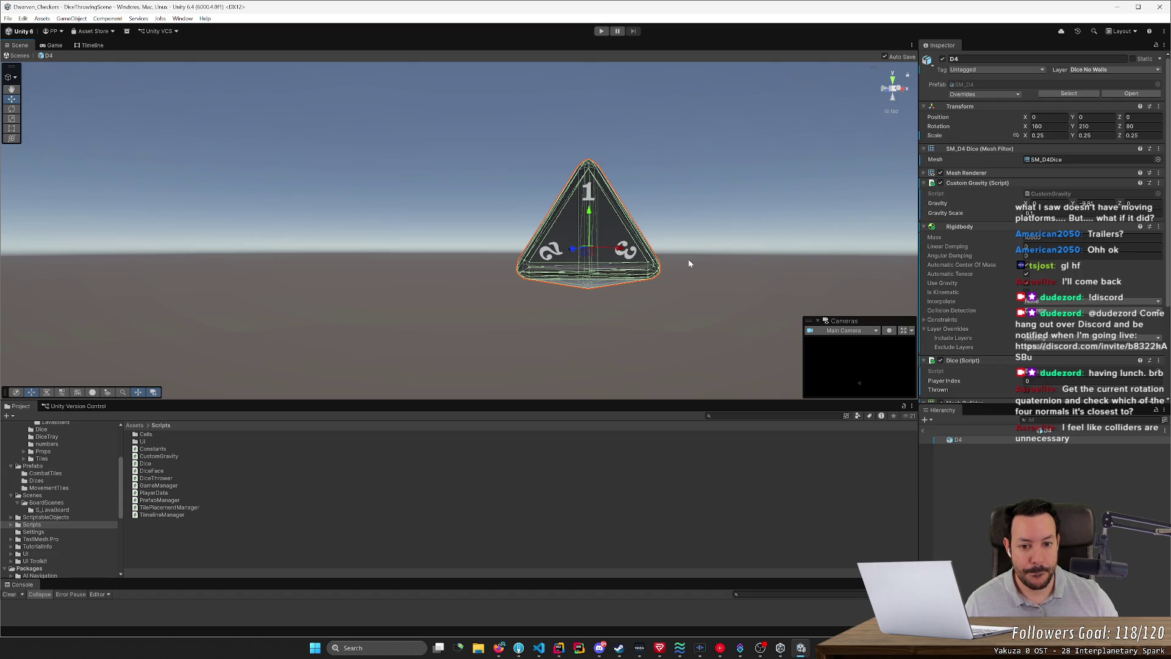
pyautogui.moveTo(688, 263)
pyautogui.mouseDown()
pyautogui.moveTo(625, 295)
pyautogui.moveTo(280, 327)
pyautogui.moveTo(562, 269)
pyautogui.moveTo(570, 249)
pyautogui.moveTo(557, 280)
pyautogui.mouseUp()
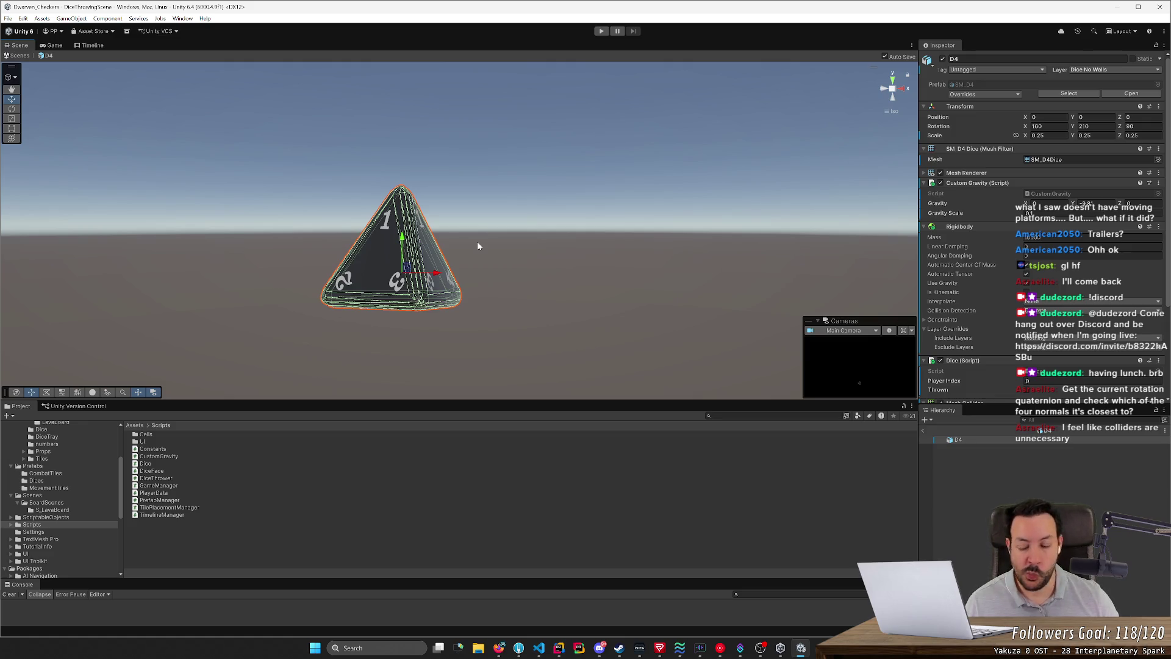
pyautogui.moveTo(478, 246); pyautogui.dragTo(492, 301)
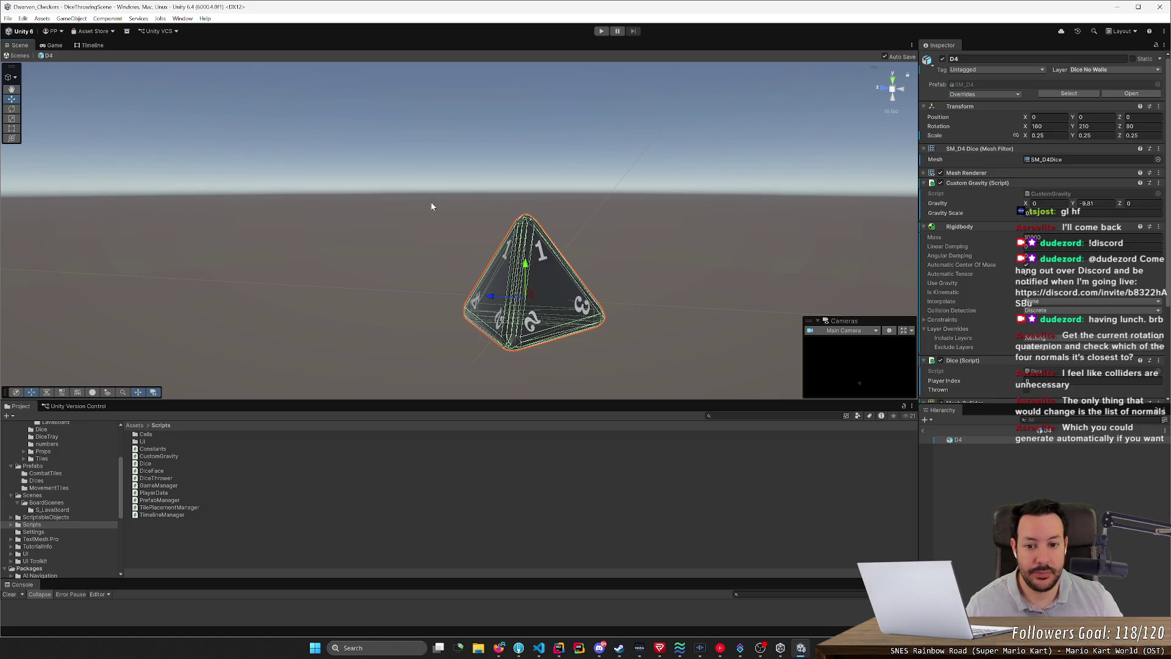
pyautogui.moveTo(468, 255)
pyautogui.mouseDown()
pyautogui.moveTo(455, 478)
pyautogui.moveTo(345, 438)
pyautogui.moveTo(346, 224)
pyautogui.moveTo(393, 231)
pyautogui.moveTo(426, 301)
pyautogui.moveTo(323, 394)
pyautogui.moveTo(434, 282)
pyautogui.moveTo(488, 289)
pyautogui.moveTo(466, 305)
pyautogui.mouseUp()
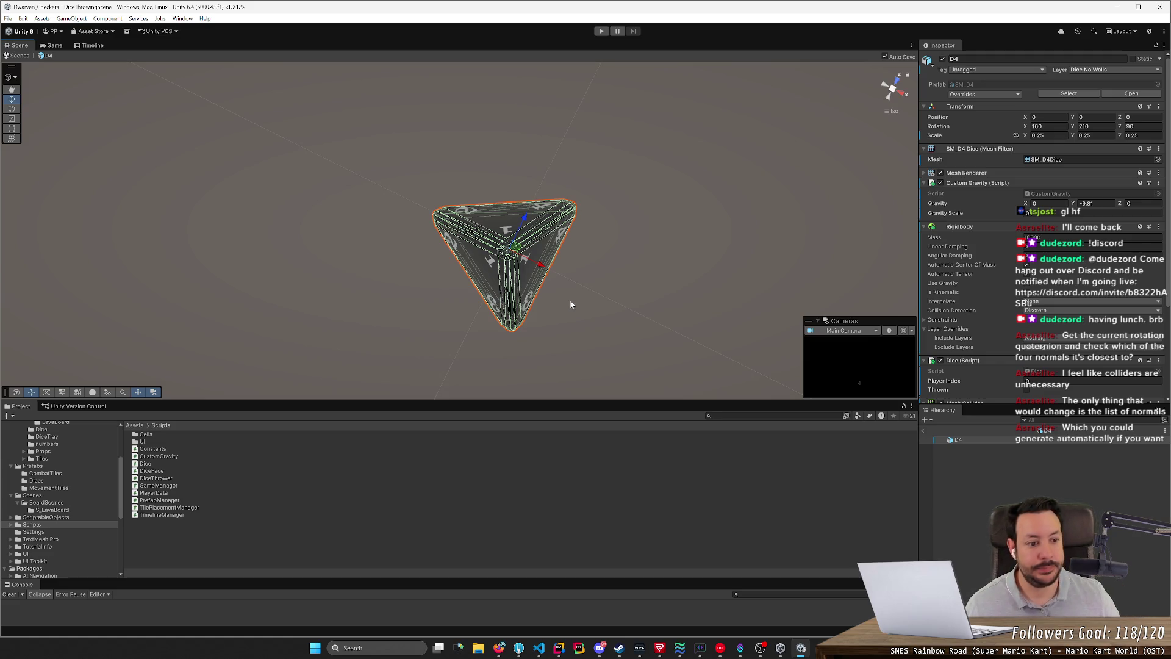
pyautogui.rightClick(1006, 442)
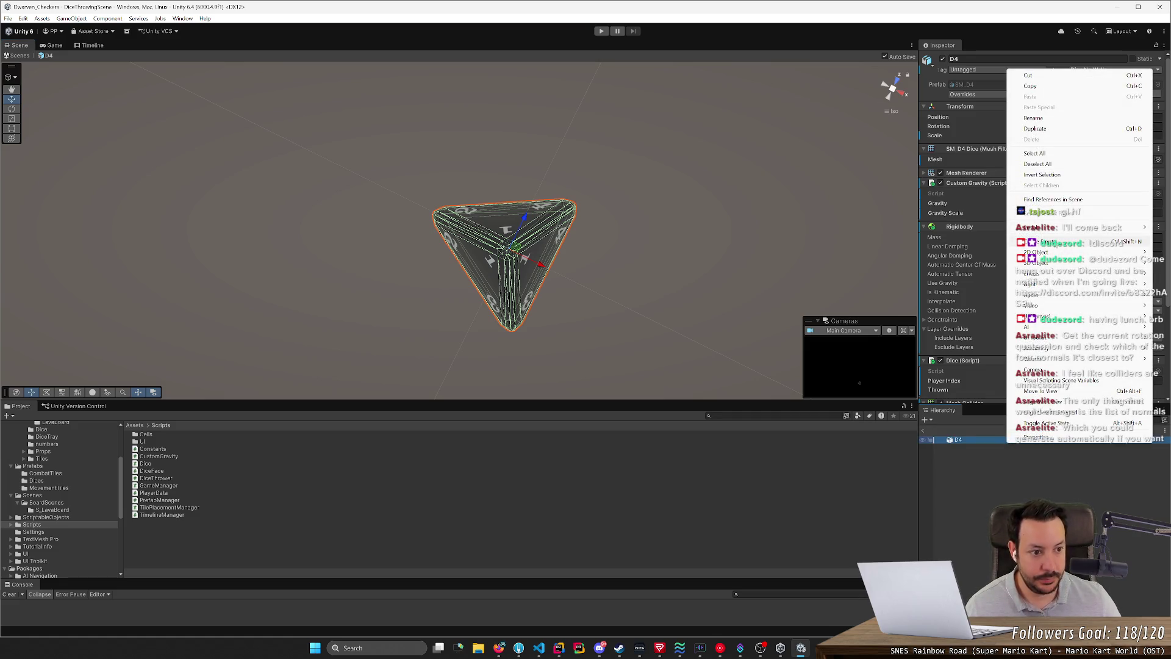
# Step: Add an empty child named Face4 under D4 and move it off the die's centre toward a face
pyautogui.click(1037, 241)
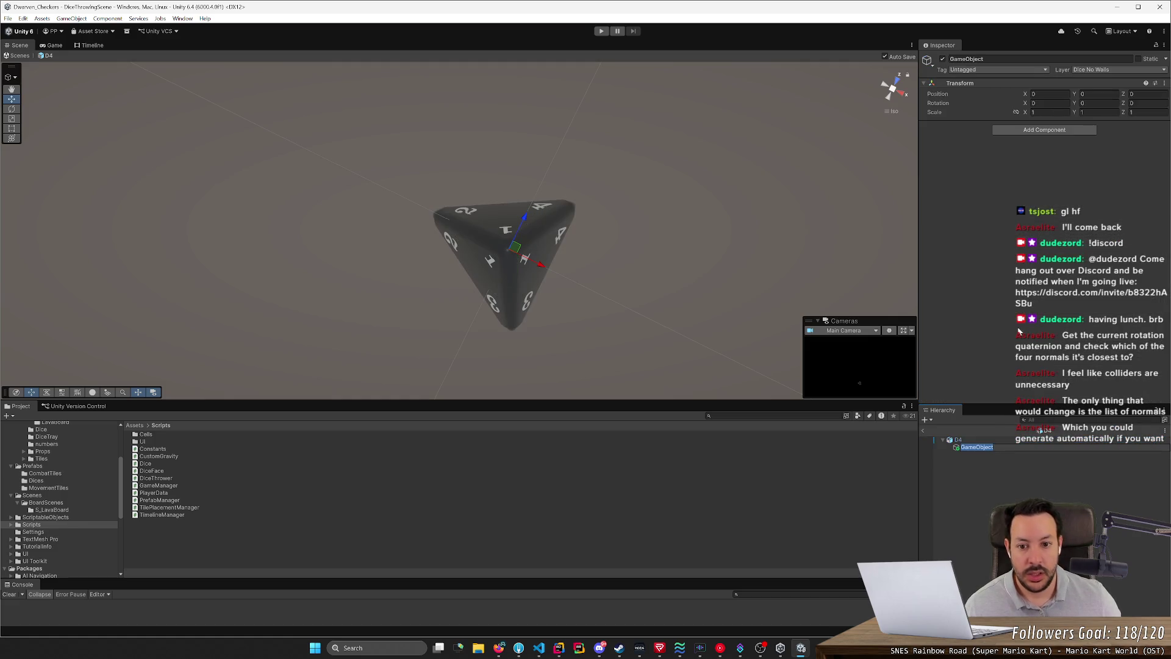
pyautogui.press('BackSpace')
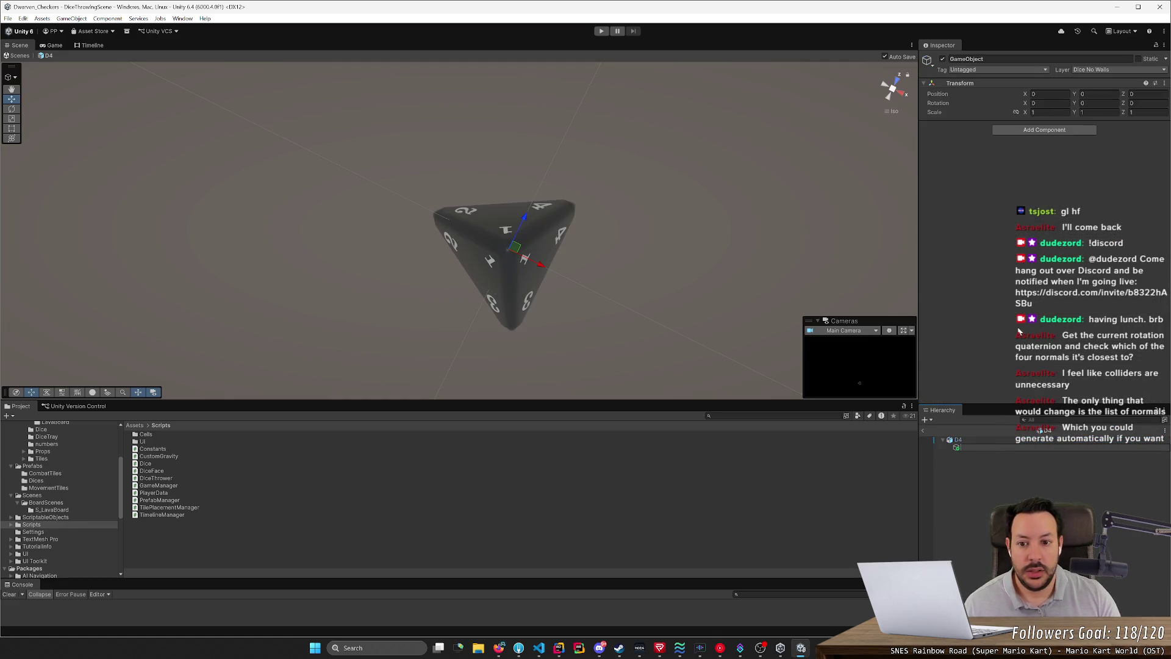
pyautogui.write('Face4')
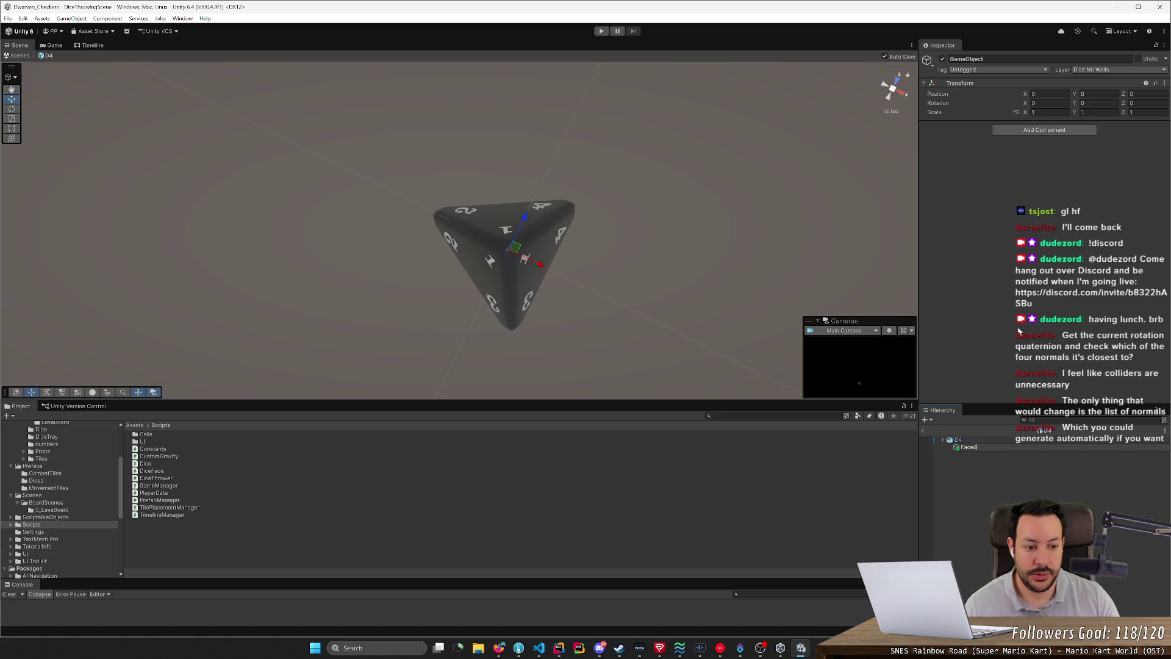
pyautogui.press('Return')
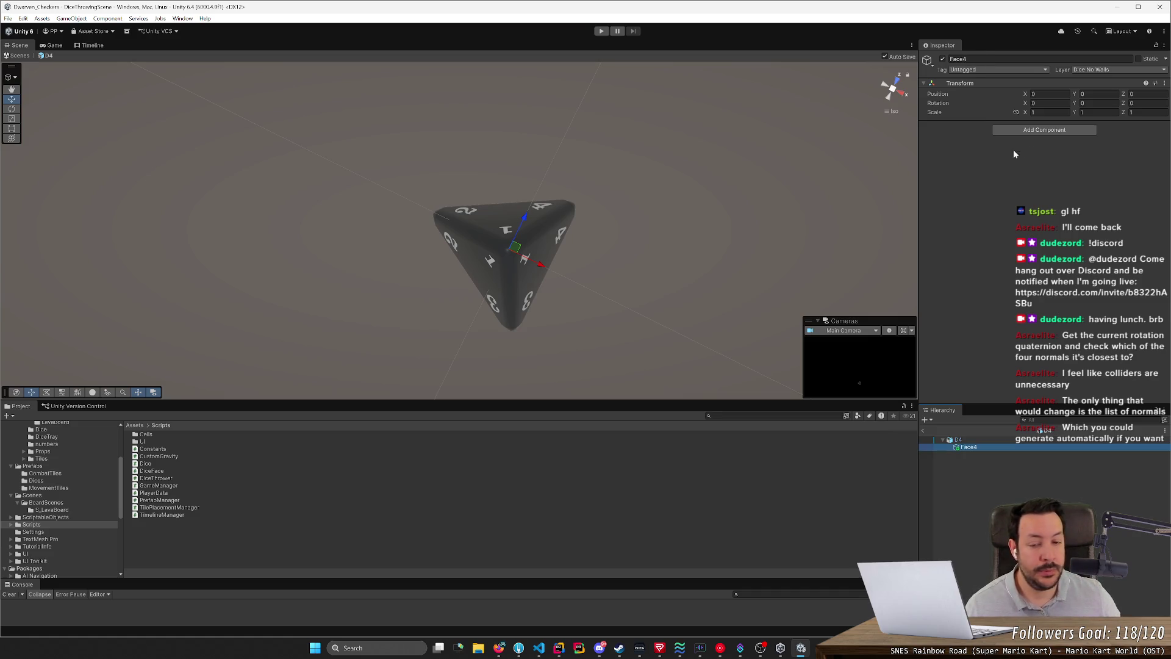
pyautogui.moveTo(715, 258)
pyautogui.mouseDown()
pyautogui.moveTo(543, 189)
pyautogui.moveTo(572, 218)
pyautogui.moveTo(726, 88)
pyautogui.moveTo(596, 112)
pyautogui.moveTo(487, 254)
pyautogui.moveTo(509, 243)
pyautogui.mouseUp()
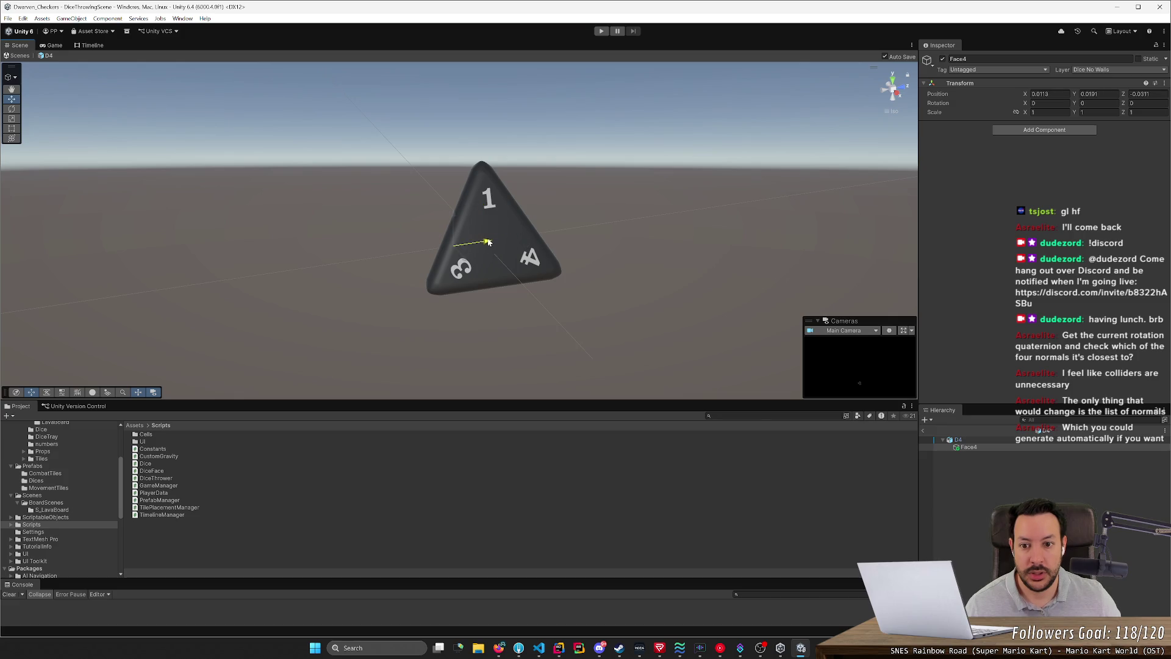
pyautogui.moveTo(610, 244)
pyautogui.mouseDown()
pyautogui.moveTo(753, 254)
pyautogui.moveTo(577, 211)
pyautogui.moveTo(489, 234)
pyautogui.mouseUp()
# Step: Attach the Dice Face script to Face4, then search 'sphere' and add a Sphere Collider
pyautogui.click(1031, 129)
pyautogui.write('box')
pyautogui.write('fa')
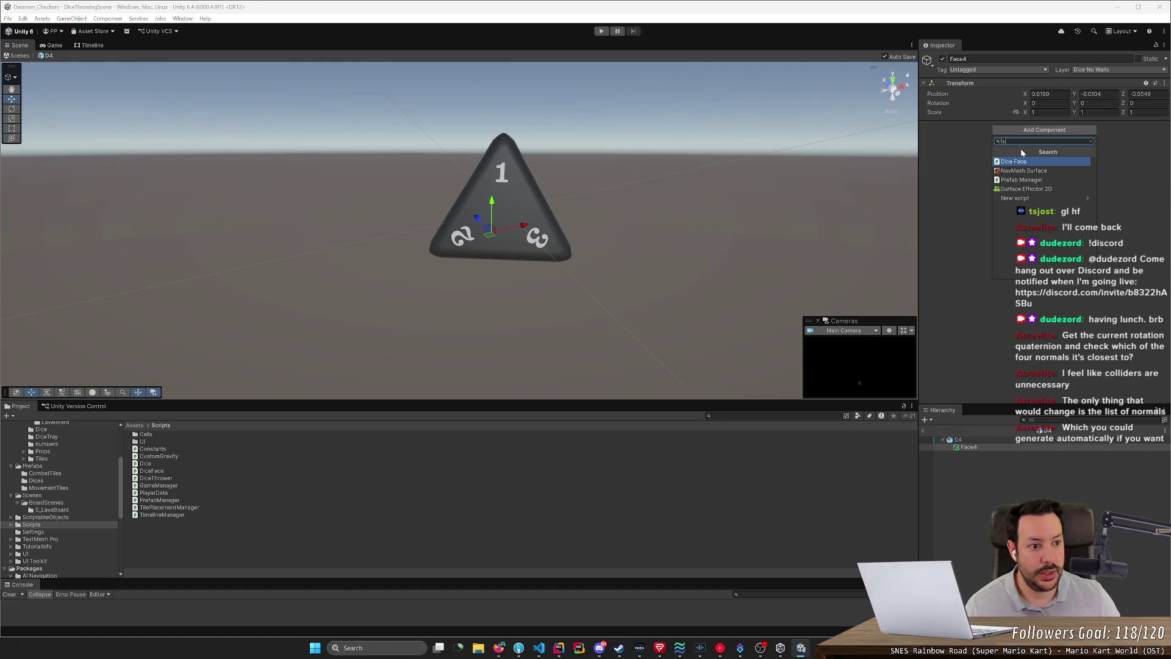
pyautogui.click(1027, 167)
pyautogui.click(1030, 163)
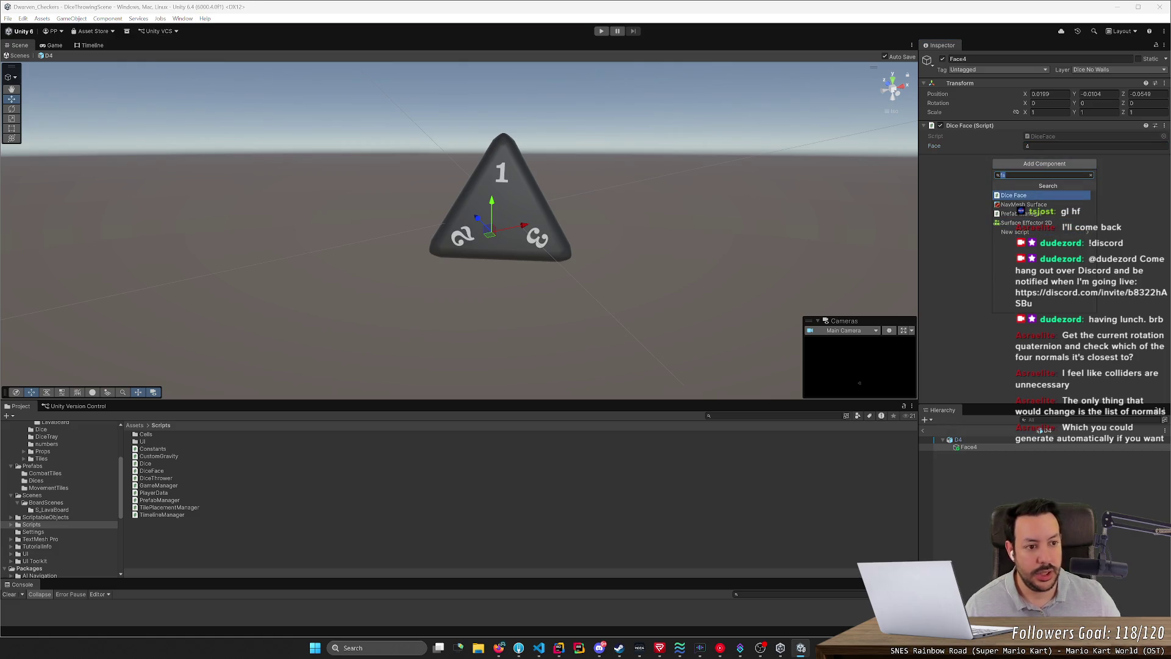
pyautogui.write('coll')
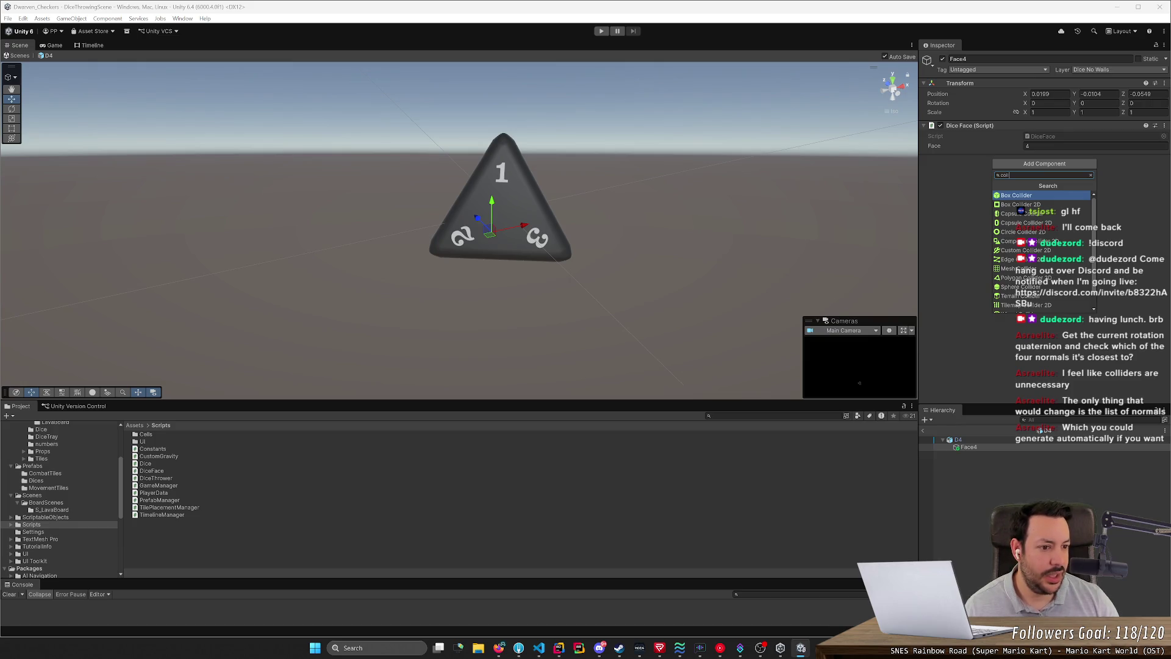
pyautogui.write('s')
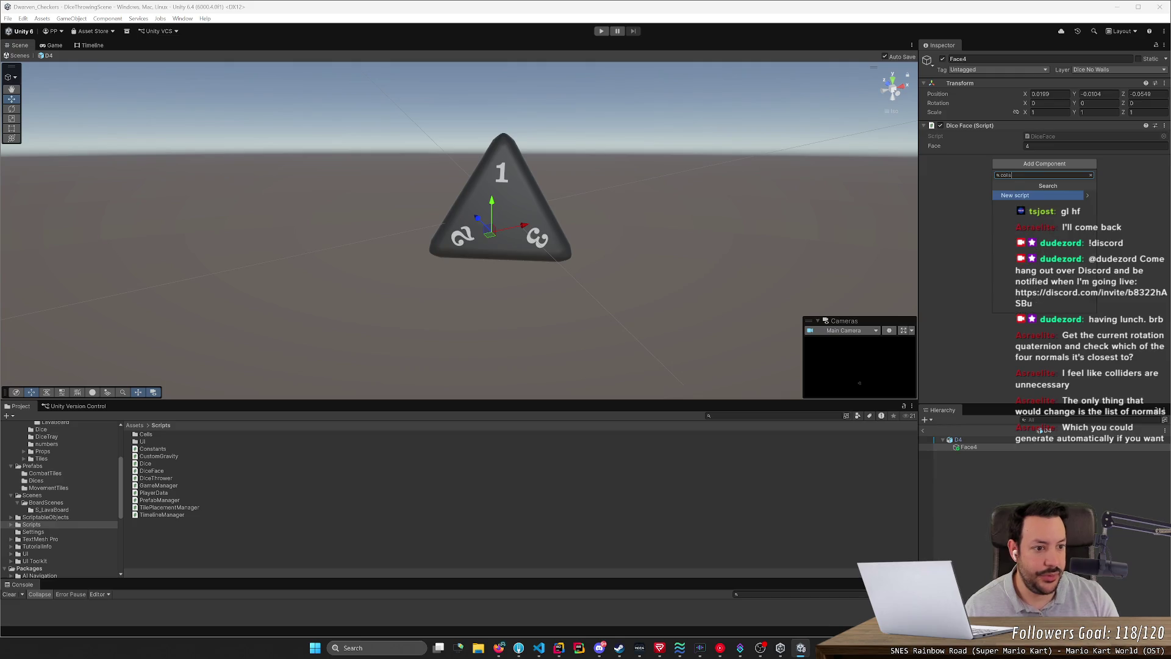
pyautogui.press('BackSpace')
pyautogui.press('BackSpace')
pyautogui.press('BackSpace')
pyautogui.write('sphere')
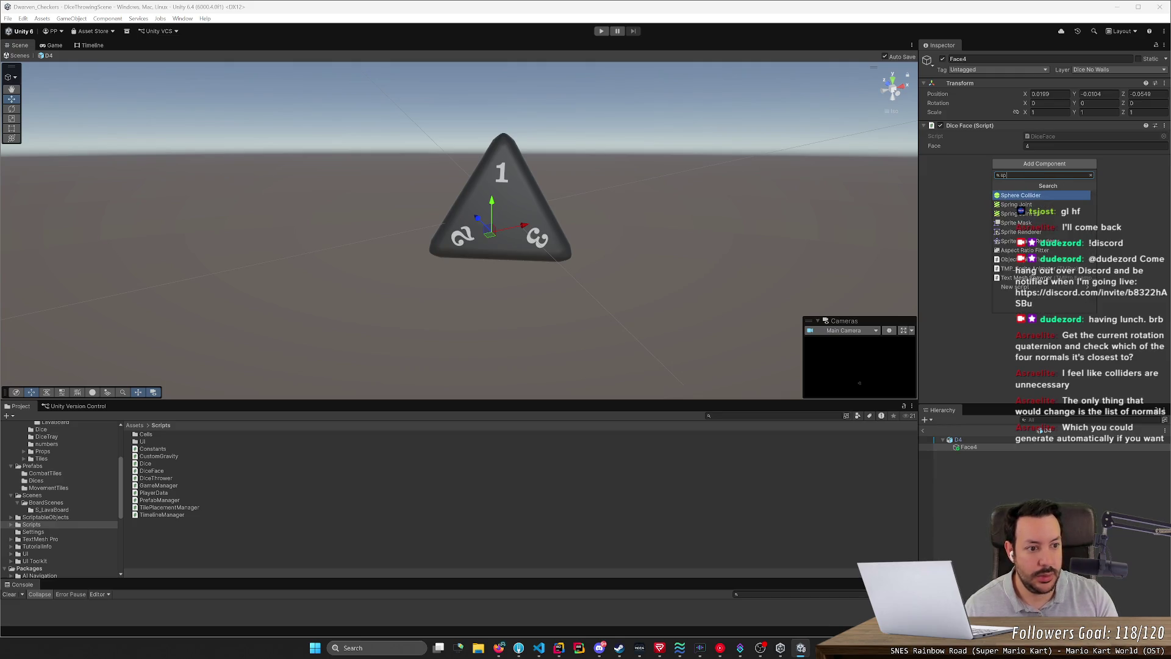
pyautogui.press('Return')
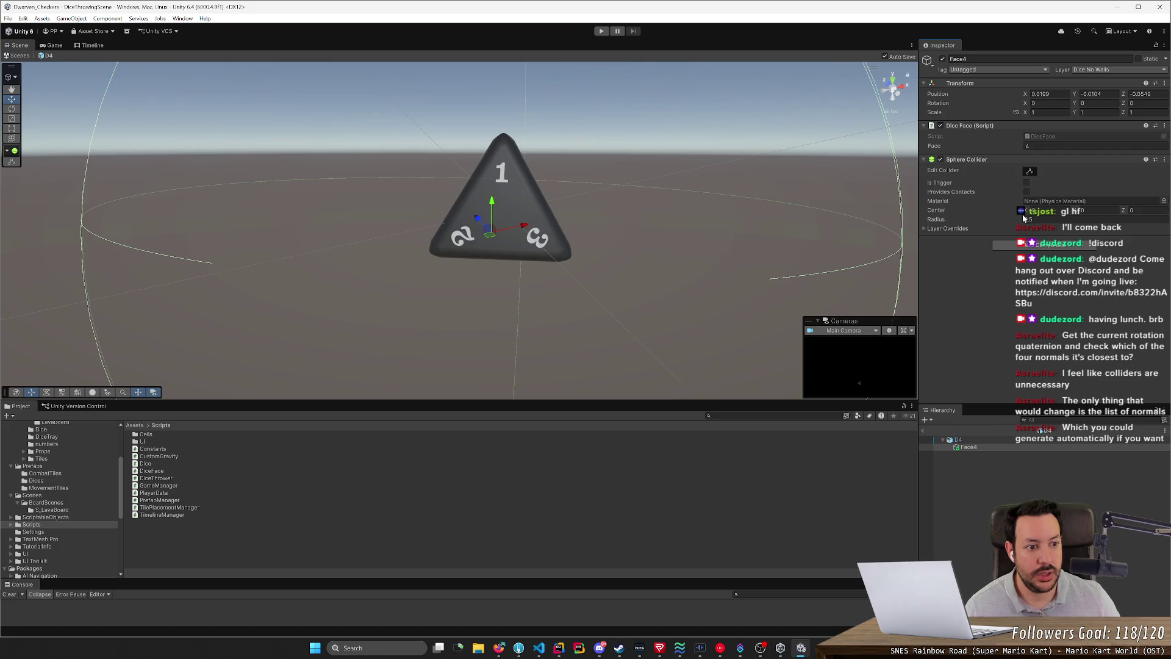
# Step: Set Face4's Sphere Collider radius to 0.01
pyautogui.moveTo(818, 247)
pyautogui.mouseDown()
pyautogui.moveTo(698, 232)
pyautogui.moveTo(796, 244)
pyautogui.mouseUp()
pyautogui.moveTo(1006, 221); pyautogui.dragTo(986, 224)
pyautogui.moveTo(697, 232)
pyautogui.mouseDown()
pyautogui.moveTo(535, 222)
pyautogui.moveTo(719, 248)
pyautogui.mouseUp()
pyautogui.write('1')
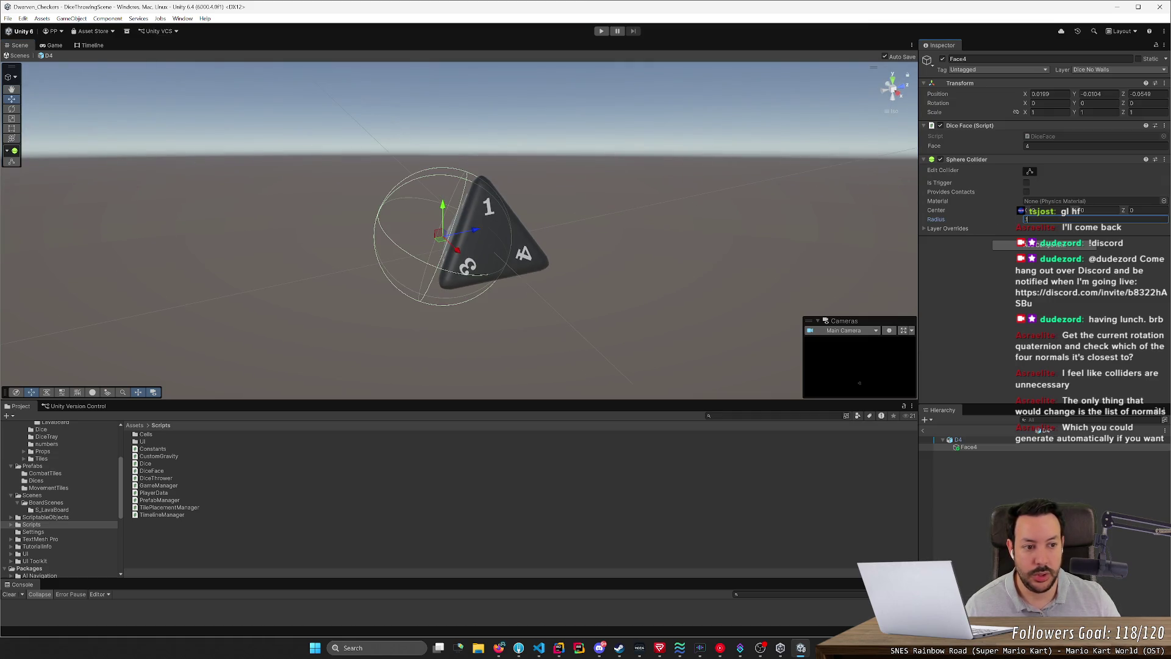
pyautogui.write('.01')
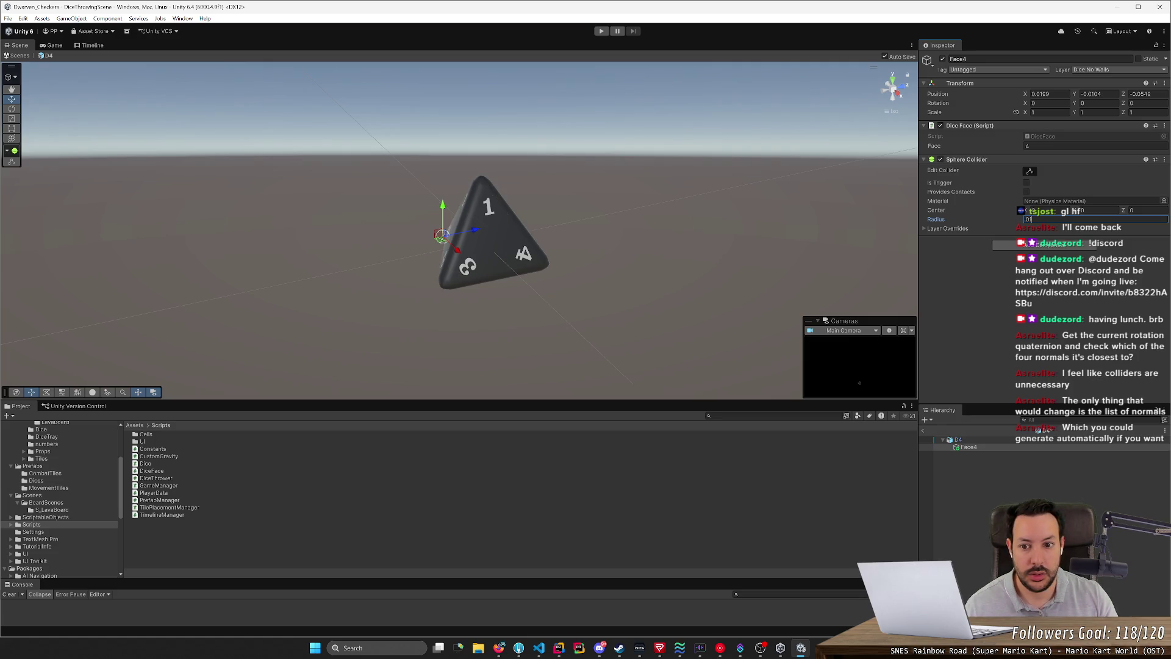
pyautogui.press('Return')
pyautogui.moveTo(451, 232); pyautogui.dragTo(708, 257)
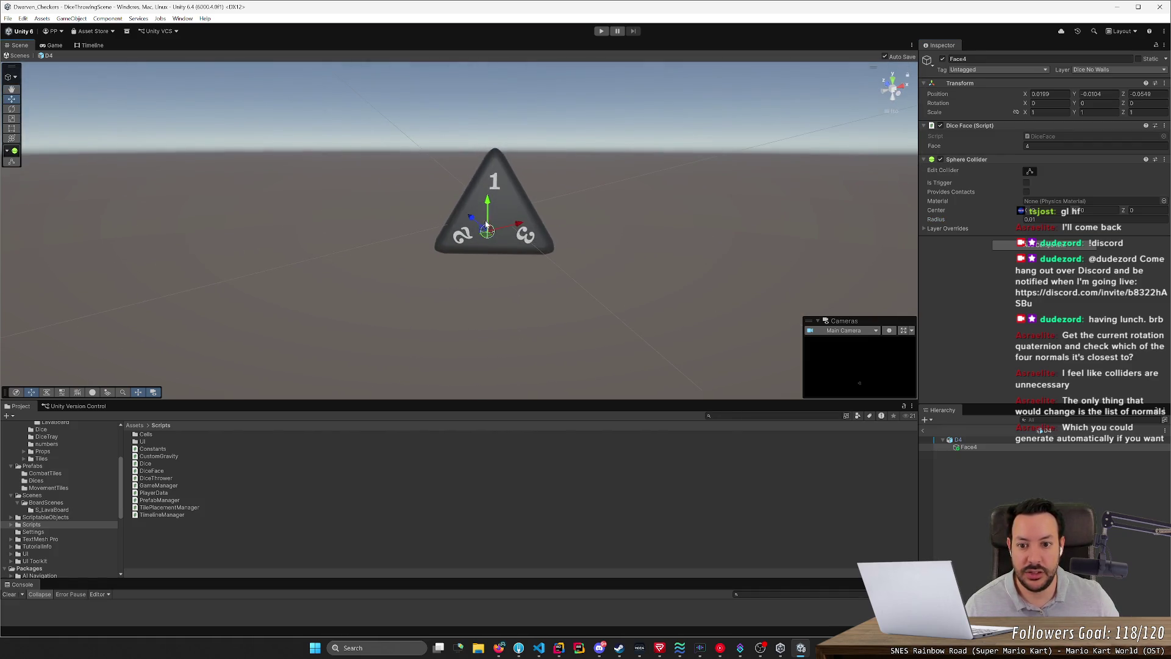
# Step: Move Face4 along its X axis onto the die face, to about -0.0068, 0.0016, 0.0466
pyautogui.press('x')
pyautogui.moveTo(490, 267)
pyautogui.mouseDown()
pyautogui.moveTo(498, 242)
pyautogui.moveTo(533, 218)
pyautogui.moveTo(600, 213)
pyautogui.moveTo(605, 277)
pyautogui.moveTo(850, 261)
pyautogui.moveTo(619, 218)
pyautogui.mouseUp()
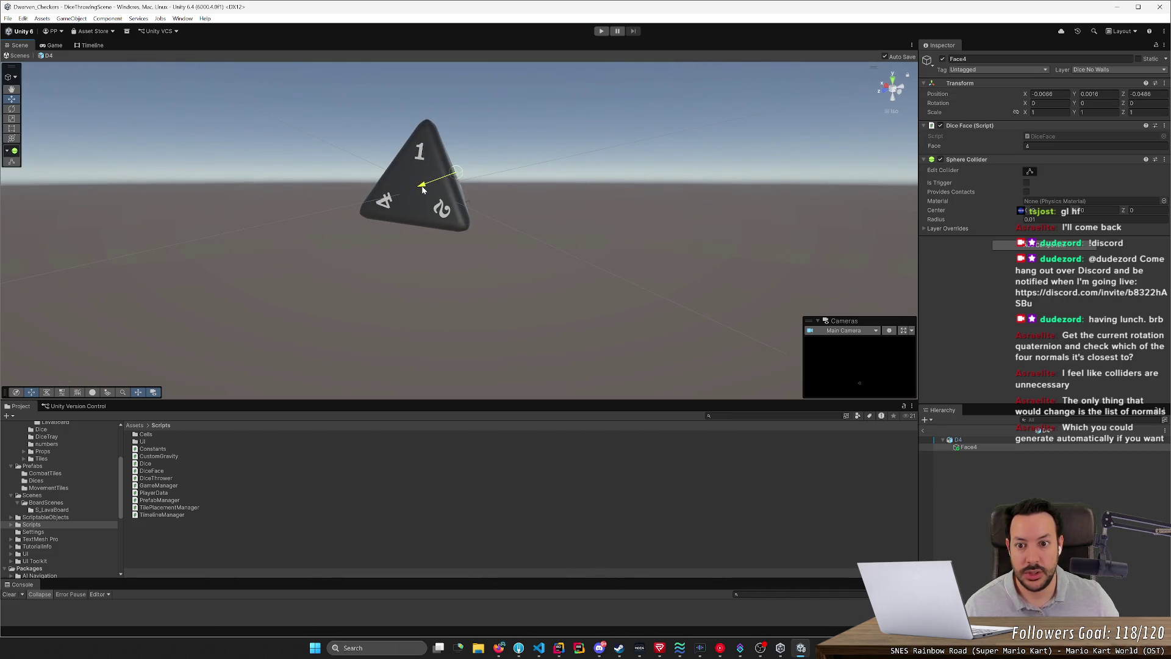
pyautogui.moveTo(451, 192)
pyautogui.mouseDown()
pyautogui.moveTo(573, 211)
pyautogui.moveTo(465, 223)
pyautogui.mouseUp()
pyautogui.click(584, 195)
pyautogui.moveTo(584, 196)
pyautogui.mouseDown()
pyautogui.moveTo(579, 219)
pyautogui.moveTo(489, 219)
pyautogui.moveTo(510, 209)
pyautogui.mouseUp()
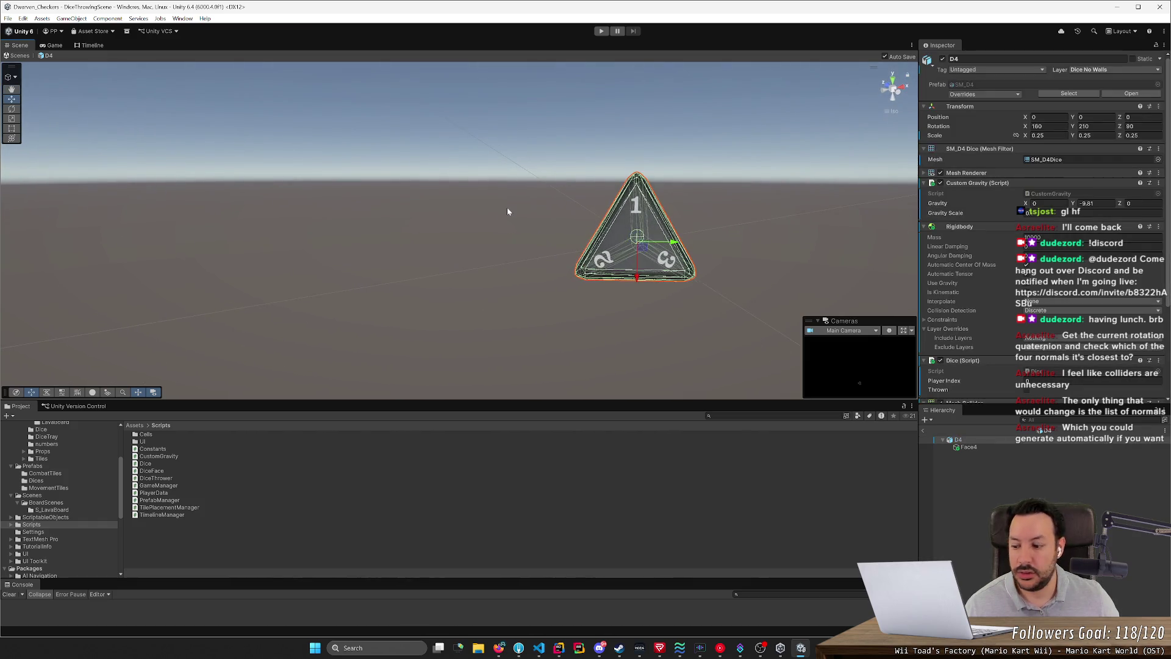
# Step: Tick Is Trigger on Face4's Sphere Collider, leaving its Dice No Walls layer unchanged
pyautogui.click(510, 210)
pyautogui.click(634, 251)
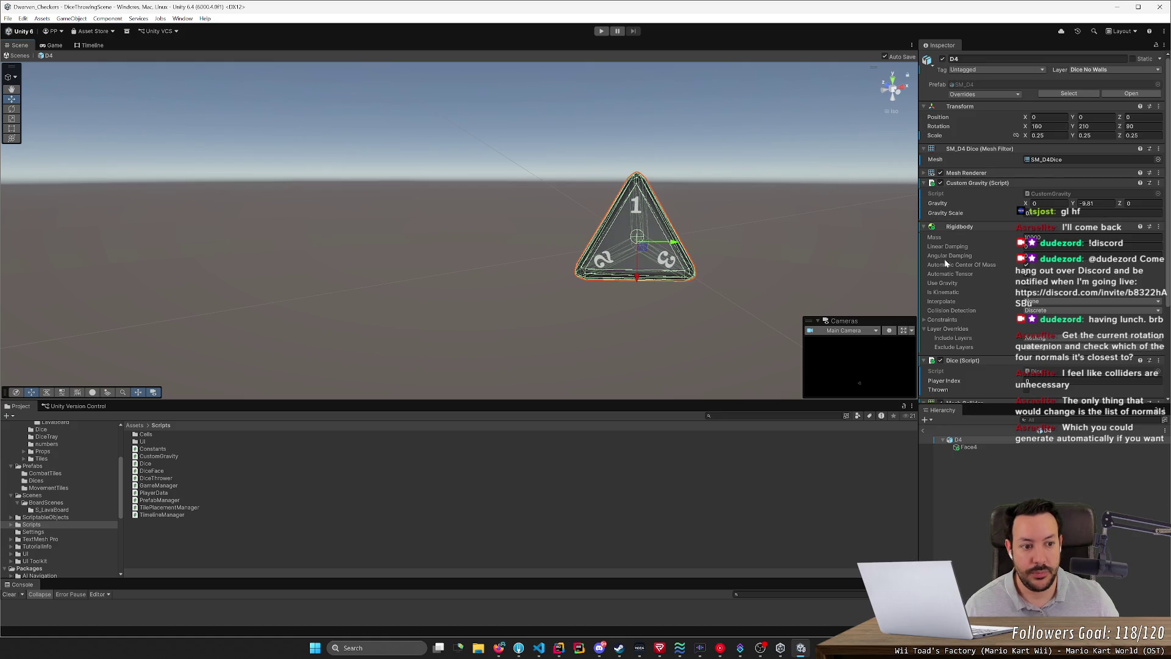
pyautogui.click(969, 447)
pyautogui.click(1027, 183)
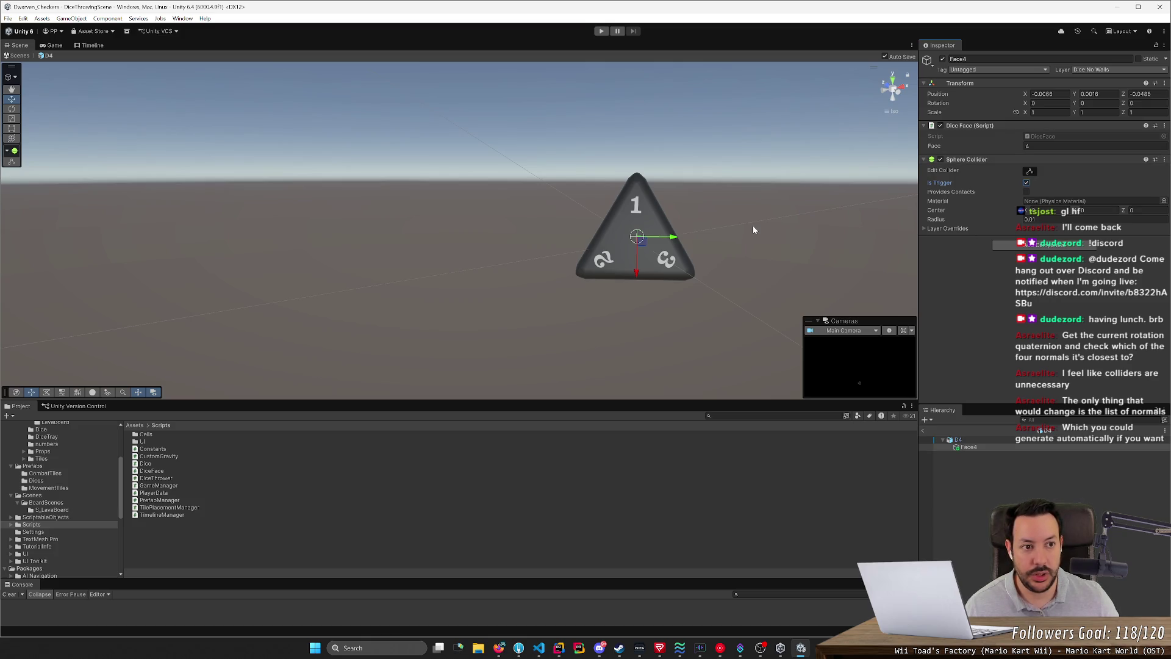
pyautogui.click(1102, 70)
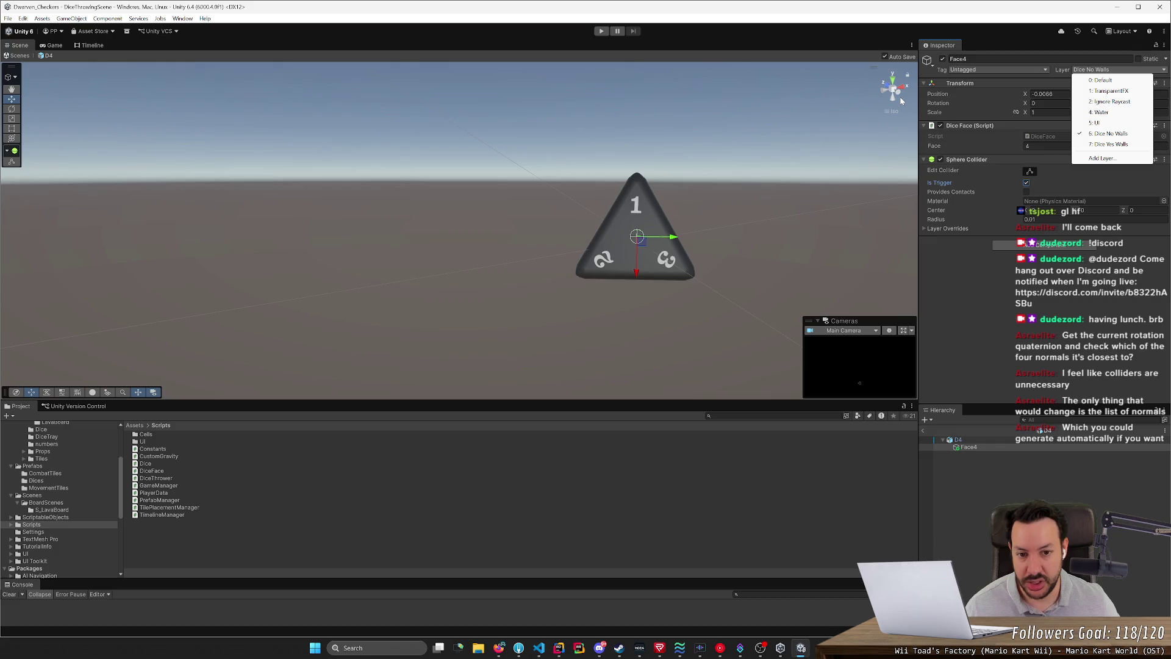
pyautogui.click(836, 126)
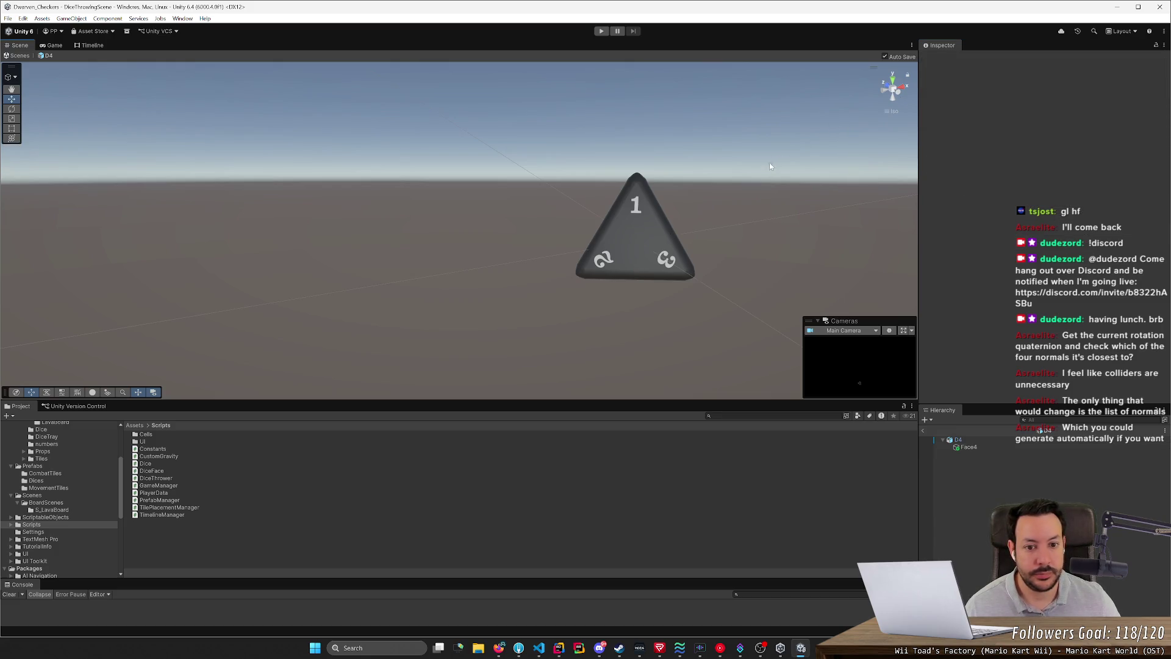
pyautogui.click(636, 244)
pyautogui.moveTo(636, 244)
pyautogui.mouseDown()
pyautogui.moveTo(853, 240)
pyautogui.moveTo(826, 217)
pyautogui.moveTo(681, 208)
pyautogui.moveTo(793, 299)
pyautogui.mouseUp()
# Step: Duplicate Face4 and rename the copy Face1
pyautogui.click(982, 448)
pyautogui.hotkey('ctrl', 'd')
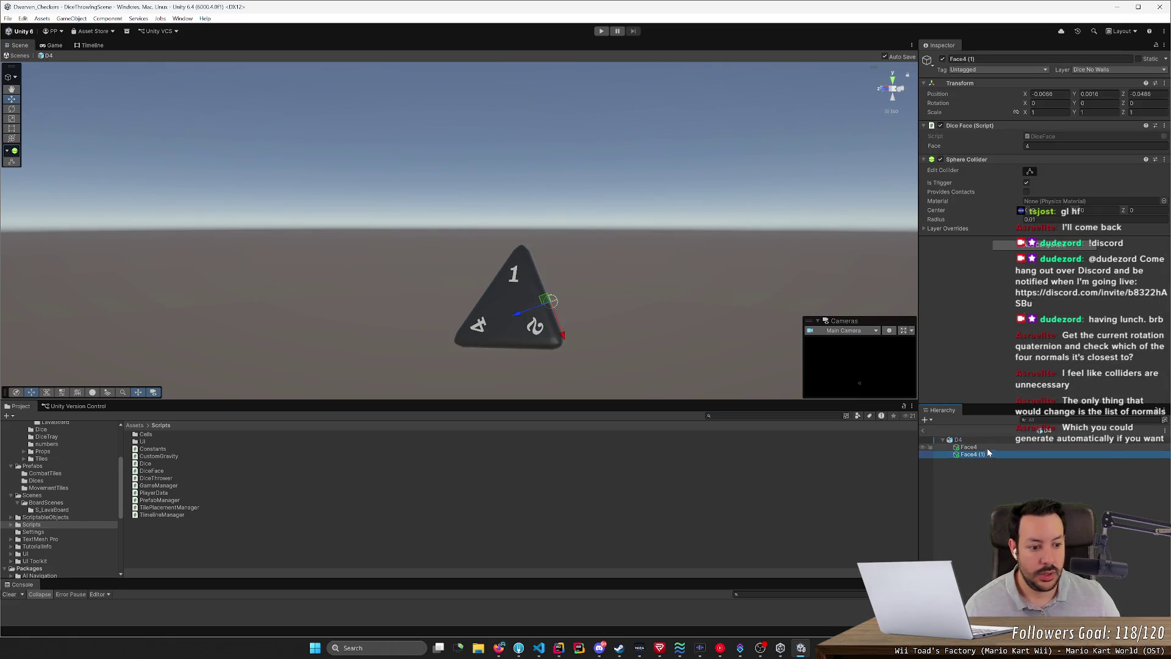
pyautogui.click(984, 455)
pyautogui.write('Face1')
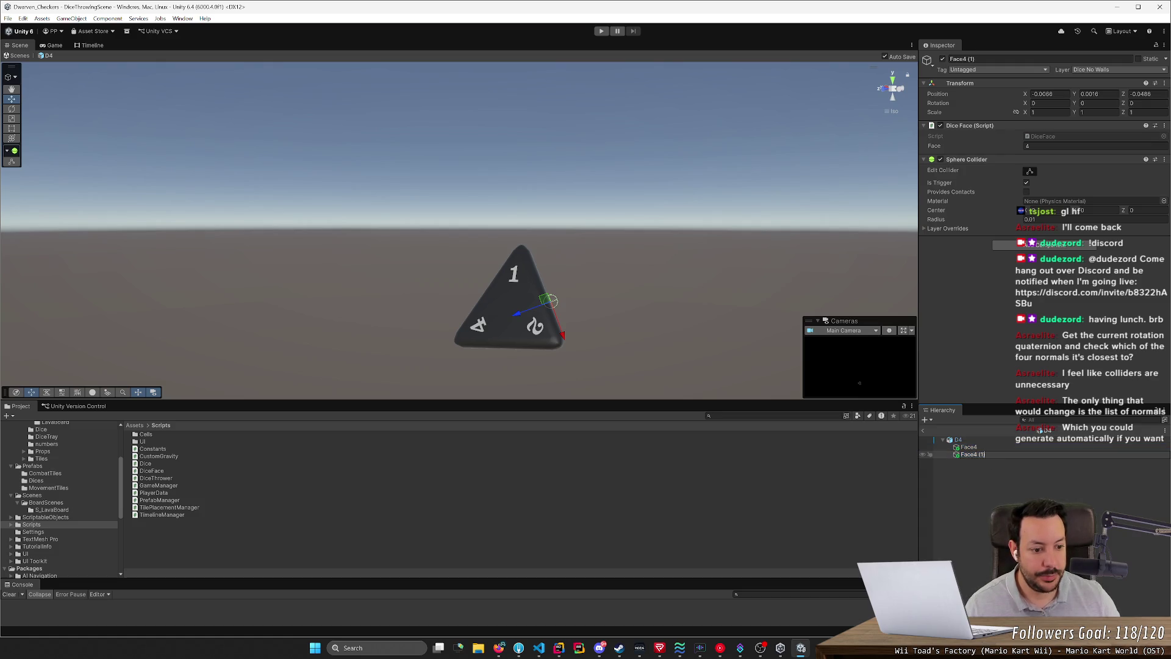
pyautogui.press('Return')
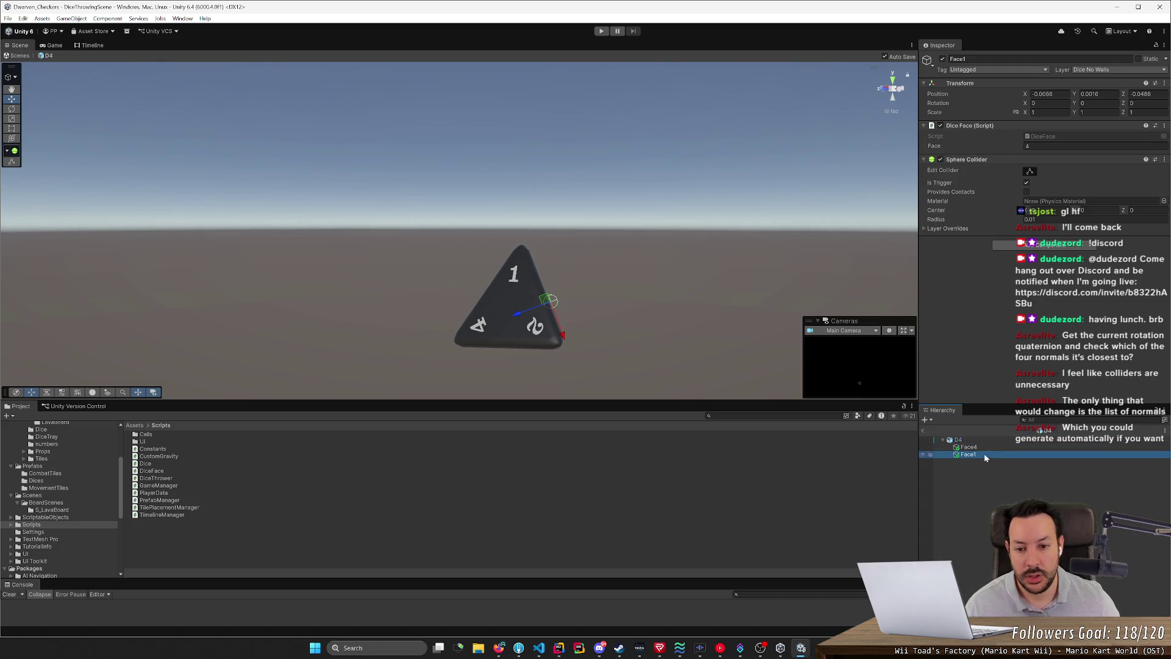
# Step: Move Face1 onto the 1 face (about 0.041, -0.0398, 0.0185), place it above Face4, and duplicate it
pyautogui.moveTo(519, 321)
pyautogui.mouseDown()
pyautogui.moveTo(481, 329)
pyautogui.moveTo(511, 352)
pyautogui.moveTo(520, 381)
pyautogui.moveTo(631, 328)
pyautogui.moveTo(484, 369)
pyautogui.moveTo(485, 384)
pyautogui.moveTo(451, 356)
pyautogui.mouseUp()
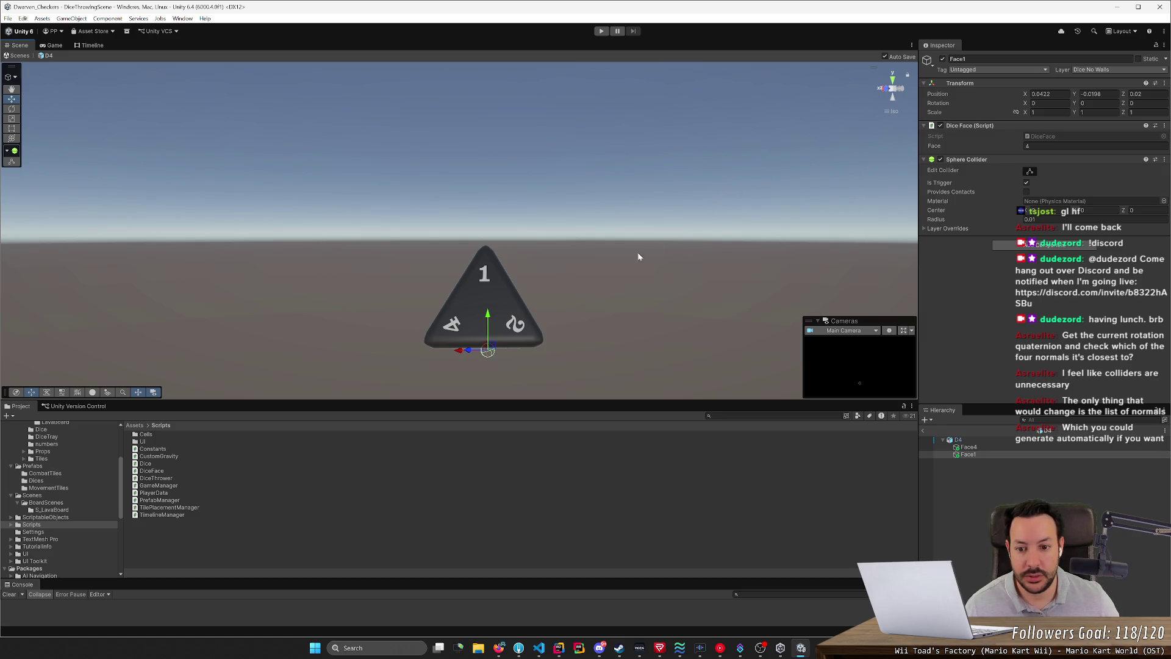
pyautogui.moveTo(489, 318); pyautogui.dragTo(488, 312)
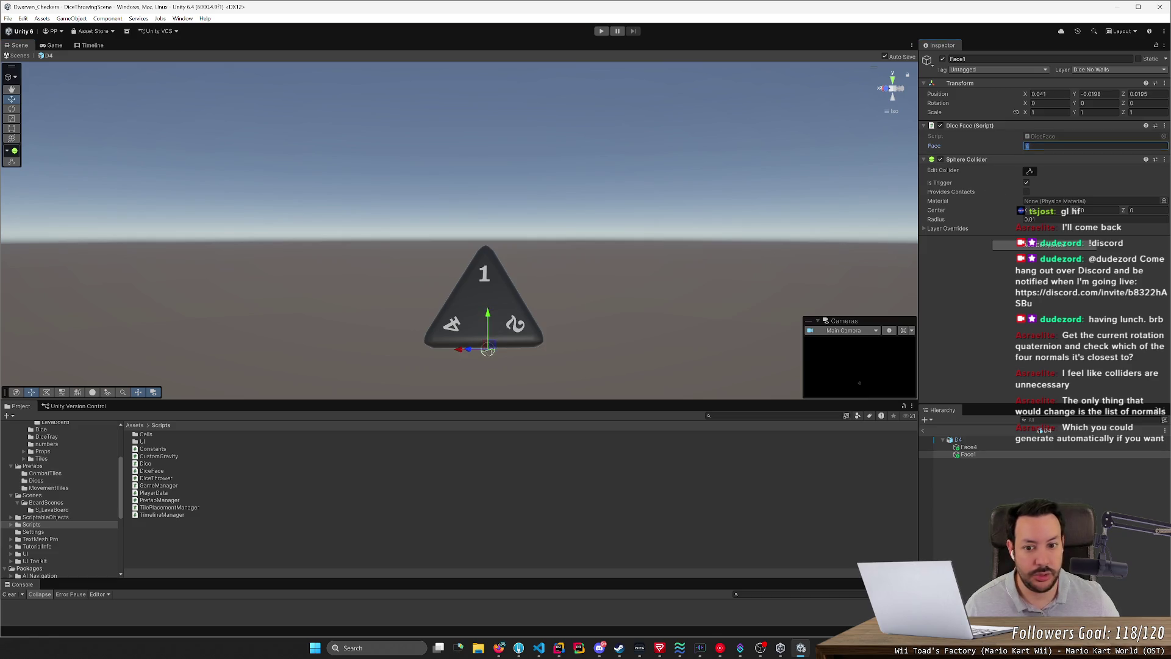
pyautogui.moveTo(982, 454); pyautogui.dragTo(982, 448)
pyautogui.hotkey('ctrl', 'd')
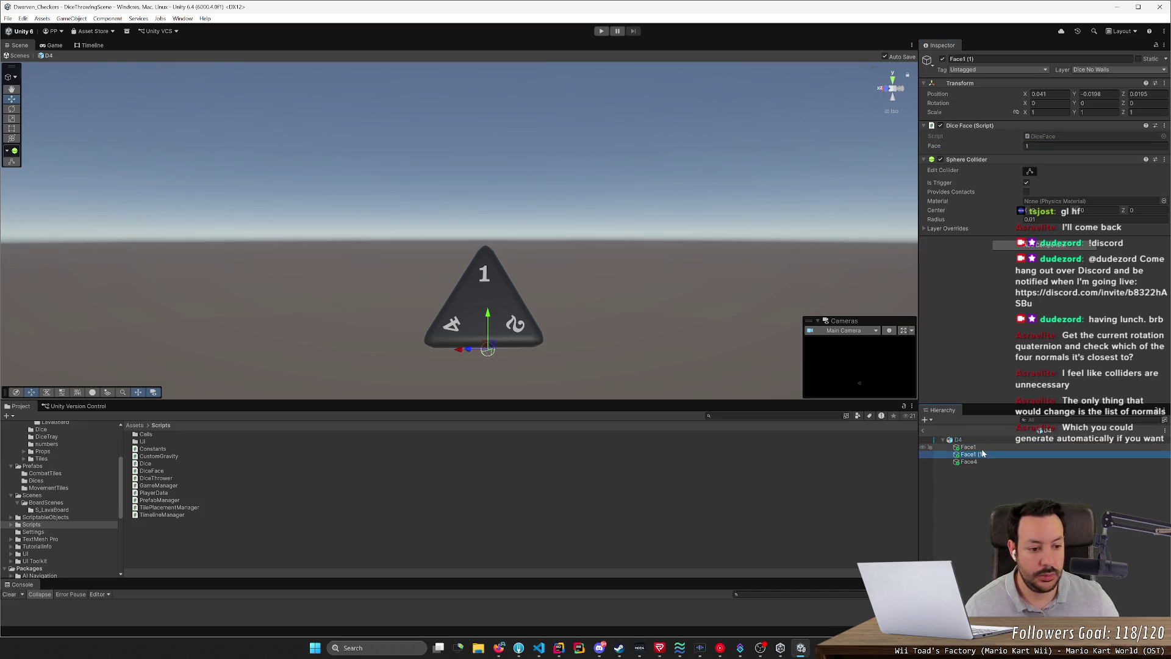
# Step: Name the copied marker Face2 and drag it up and across onto another face of the D4
pyautogui.click(981, 455)
pyautogui.write('Face2')
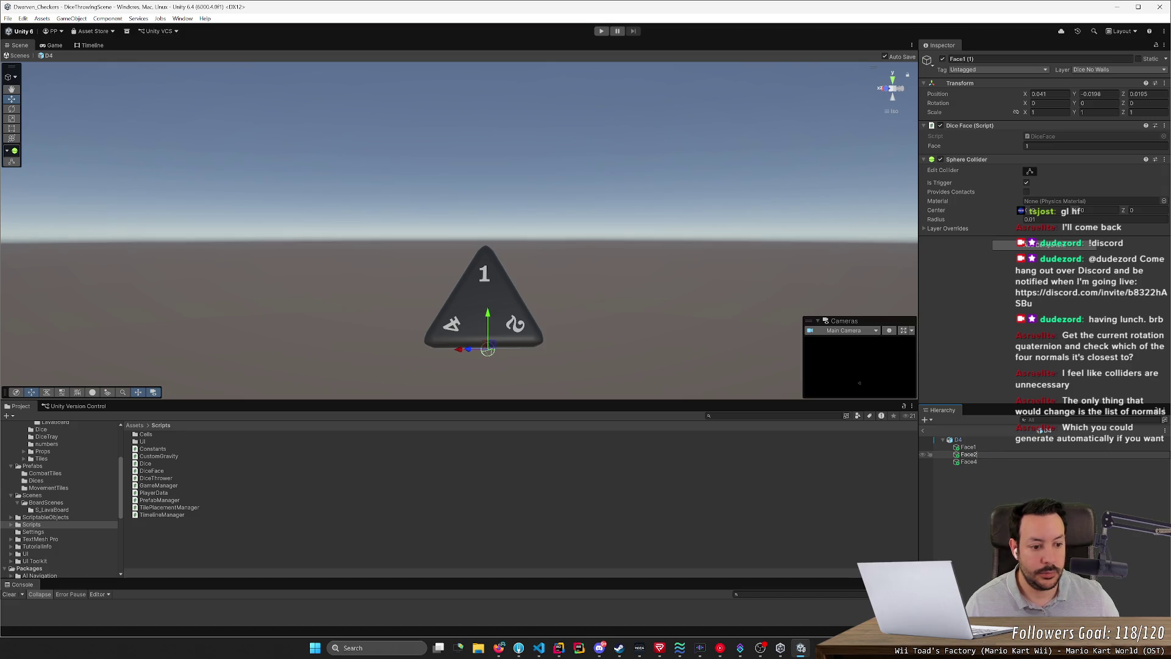
pyautogui.press('Return')
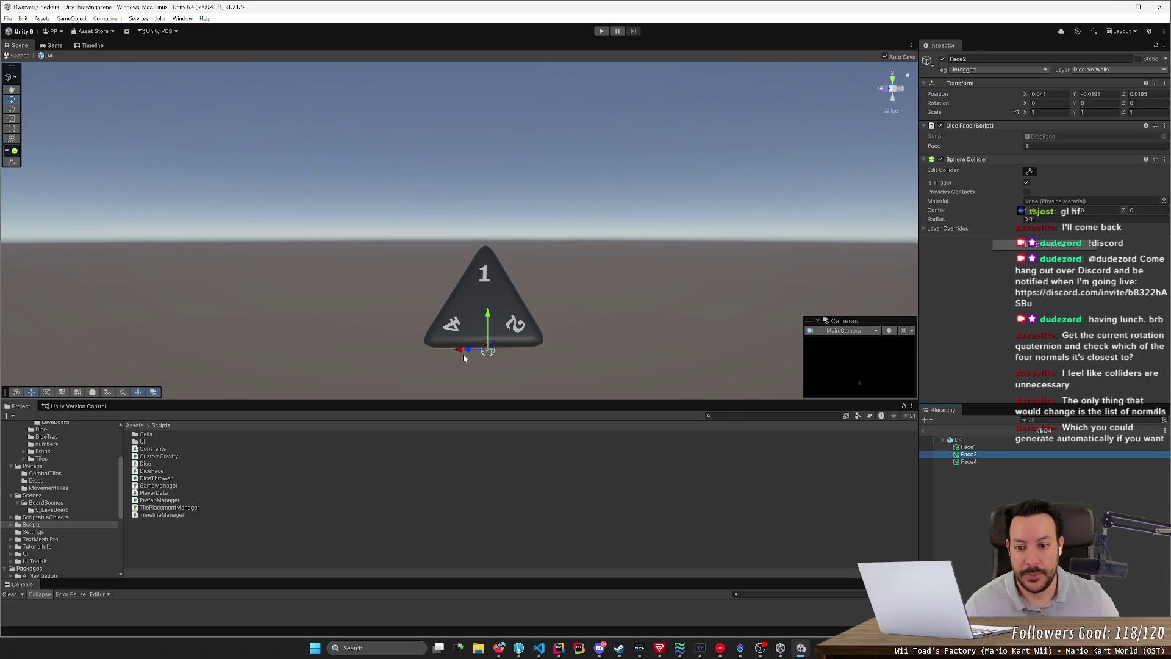
pyautogui.moveTo(487, 317); pyautogui.dragTo(494, 267)
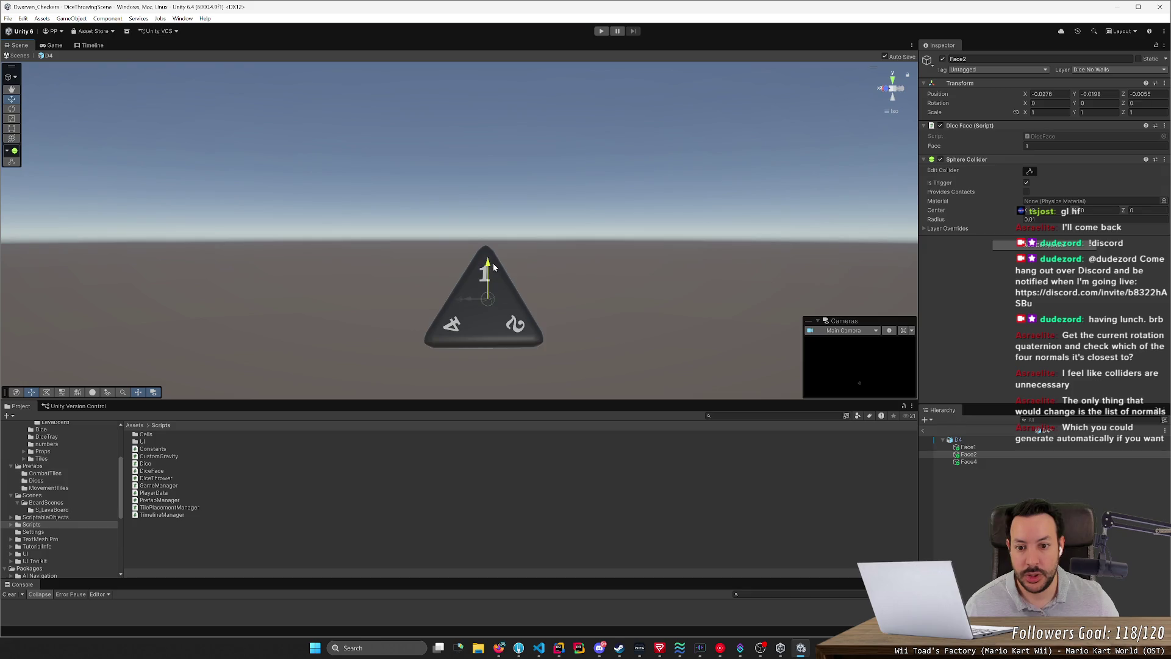
pyautogui.moveTo(458, 301)
pyautogui.mouseDown()
pyautogui.moveTo(439, 314)
pyautogui.moveTo(572, 348)
pyautogui.moveTo(803, 350)
pyautogui.moveTo(787, 360)
pyautogui.moveTo(555, 360)
pyautogui.moveTo(528, 350)
pyautogui.mouseUp()
pyautogui.moveTo(414, 286)
pyautogui.mouseDown()
pyautogui.moveTo(724, 317)
pyautogui.moveTo(536, 287)
pyautogui.moveTo(516, 314)
pyautogui.mouseUp()
pyautogui.moveTo(375, 292)
pyautogui.mouseDown()
pyautogui.moveTo(524, 331)
pyautogui.moveTo(505, 223)
pyautogui.moveTo(538, 331)
pyautogui.mouseUp()
# Step: Compare the placements of Face1, Face2 and Face4 on the die, ending with Face2 selected
pyautogui.click(968, 447)
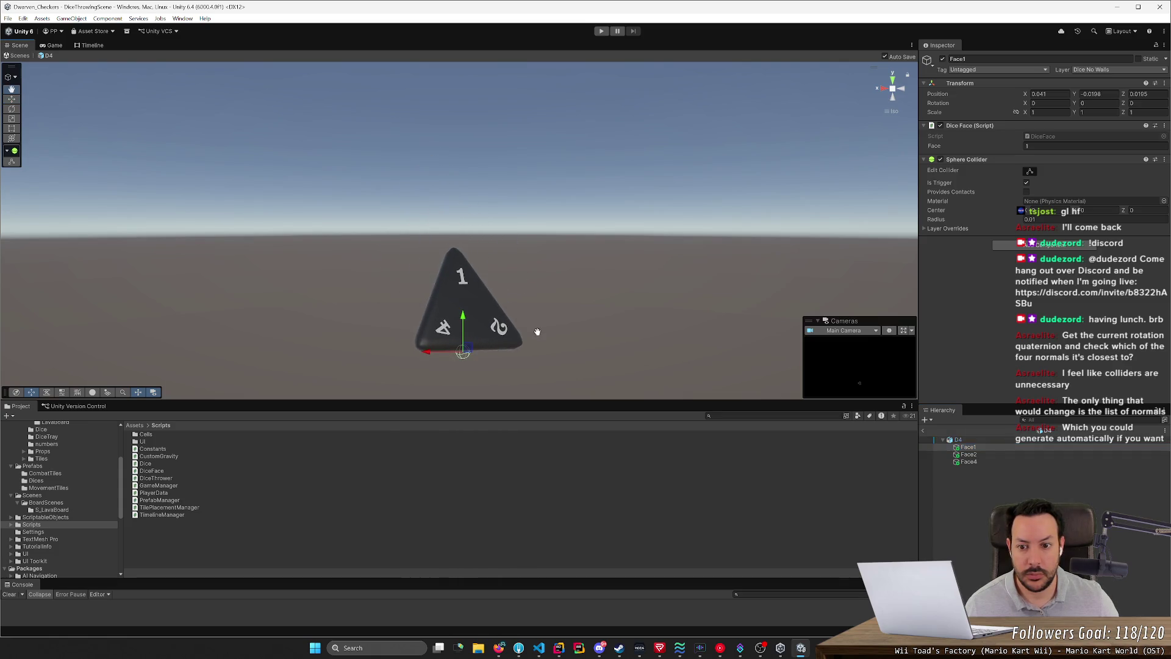
pyautogui.click(985, 454)
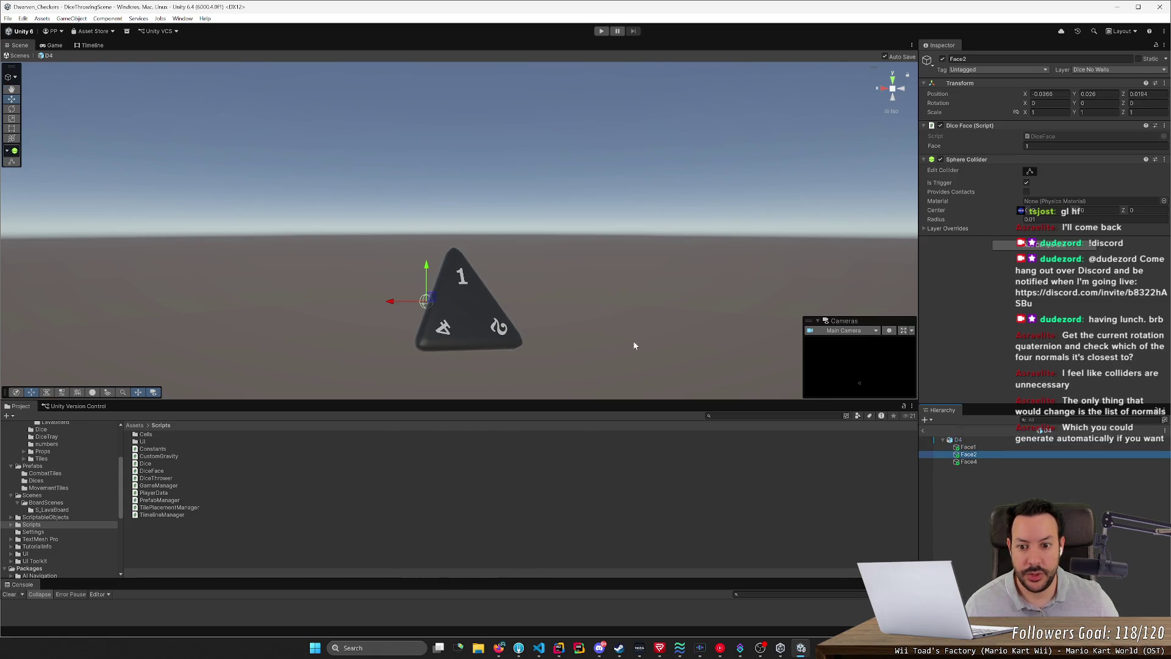
pyautogui.click(968, 462)
pyautogui.moveTo(639, 350)
pyautogui.mouseDown()
pyautogui.moveTo(536, 335)
pyautogui.moveTo(419, 348)
pyautogui.moveTo(465, 353)
pyautogui.moveTo(557, 319)
pyautogui.moveTo(550, 288)
pyautogui.moveTo(609, 353)
pyautogui.mouseUp()
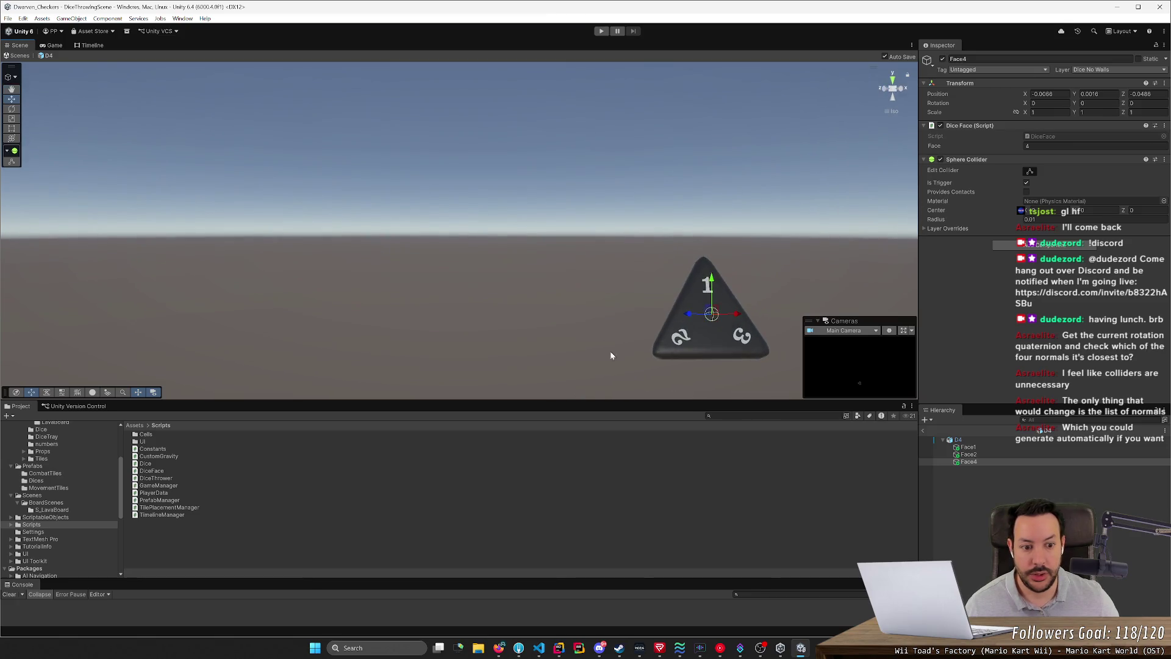
pyautogui.click(997, 454)
# Step: Duplicate Face2 as Face3 and move it along its local axes onto the 3 face
pyautogui.hotkey('ctrl', 'd')
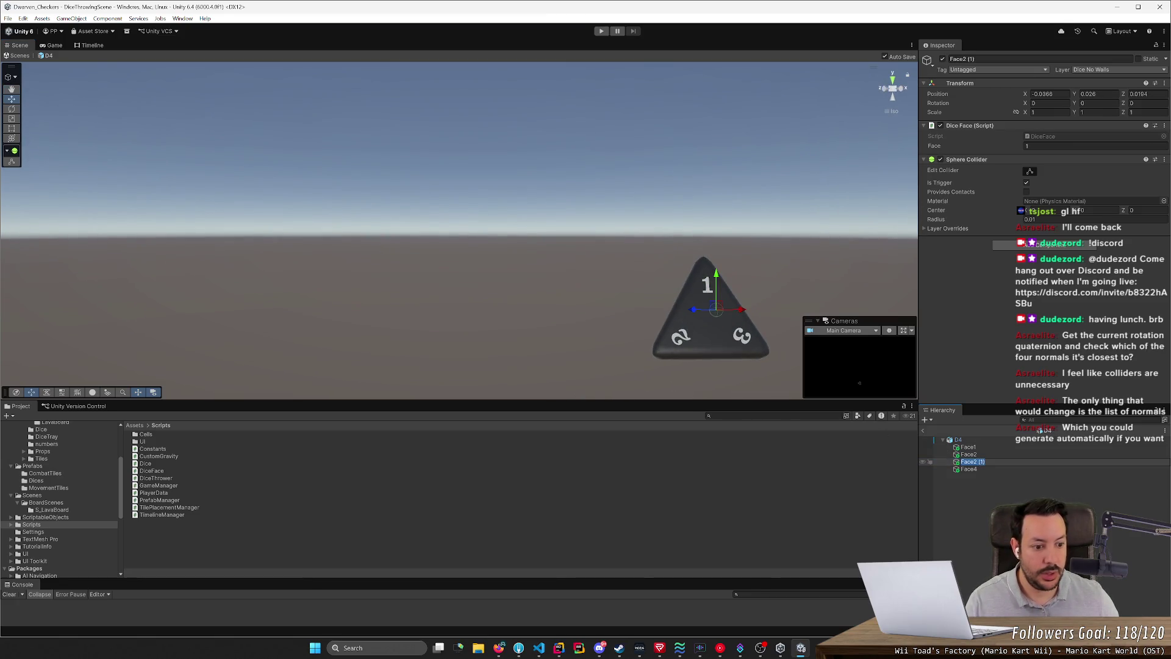
pyautogui.write('3')
pyautogui.press('Return')
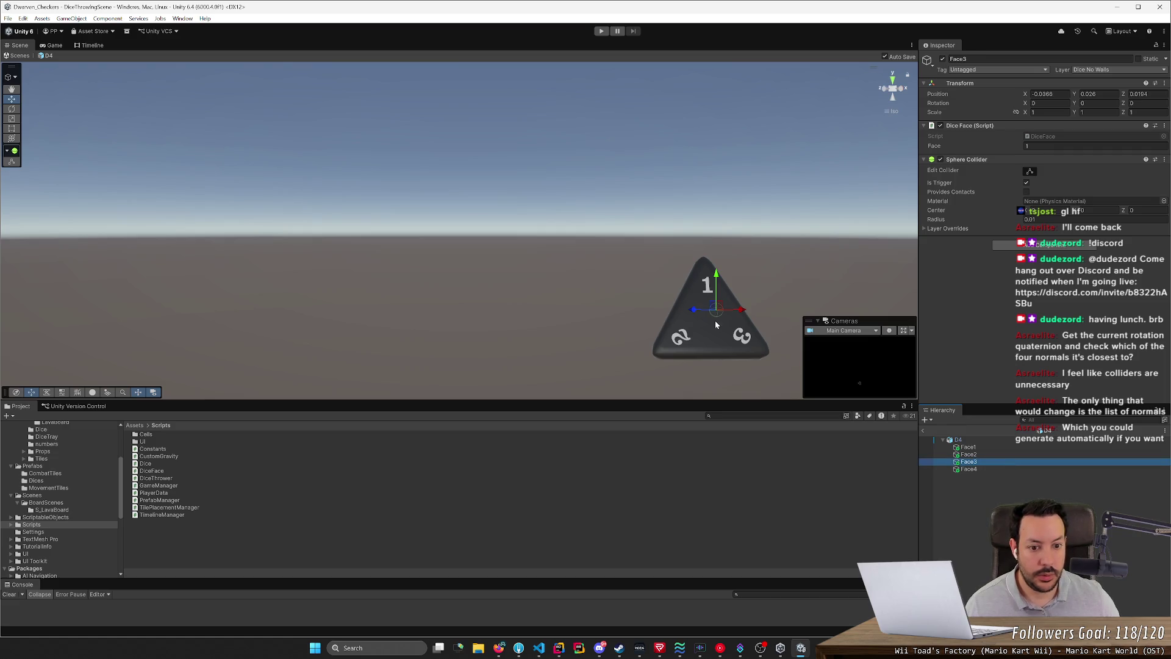
pyautogui.moveTo(741, 311)
pyautogui.mouseDown()
pyautogui.moveTo(584, 333)
pyautogui.moveTo(729, 360)
pyautogui.moveTo(529, 290)
pyautogui.moveTo(590, 303)
pyautogui.mouseUp()
pyautogui.press('x')
pyautogui.moveTo(474, 260)
pyautogui.mouseDown()
pyautogui.moveTo(464, 275)
pyautogui.moveTo(445, 261)
pyautogui.moveTo(455, 269)
pyautogui.mouseUp()
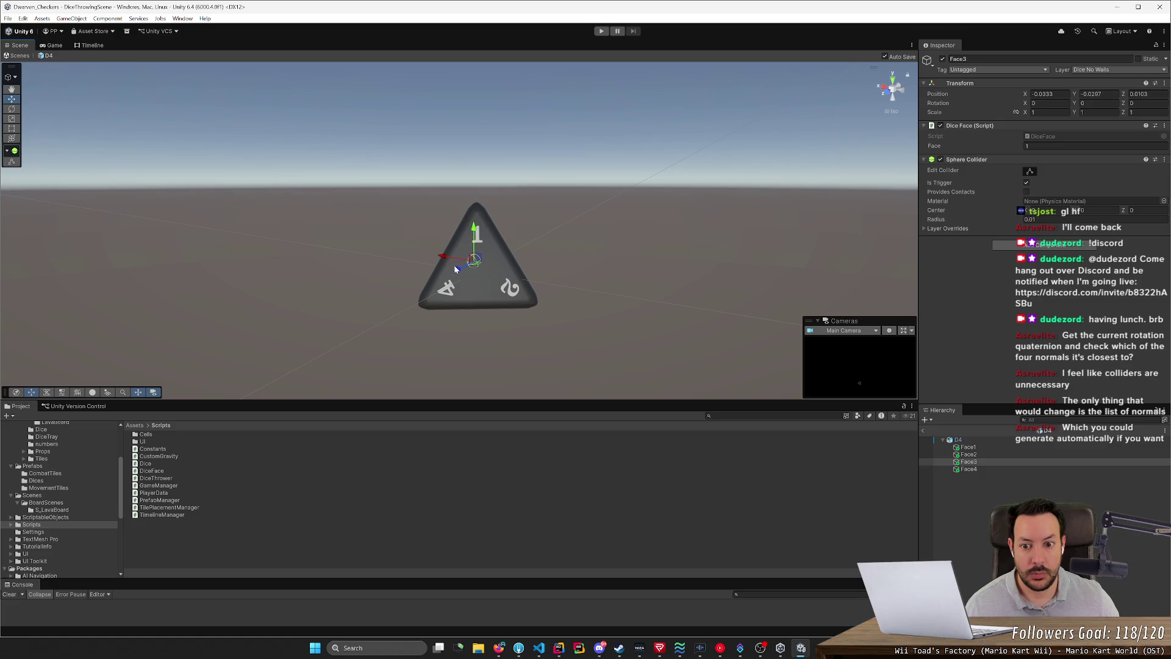
pyautogui.click(616, 294)
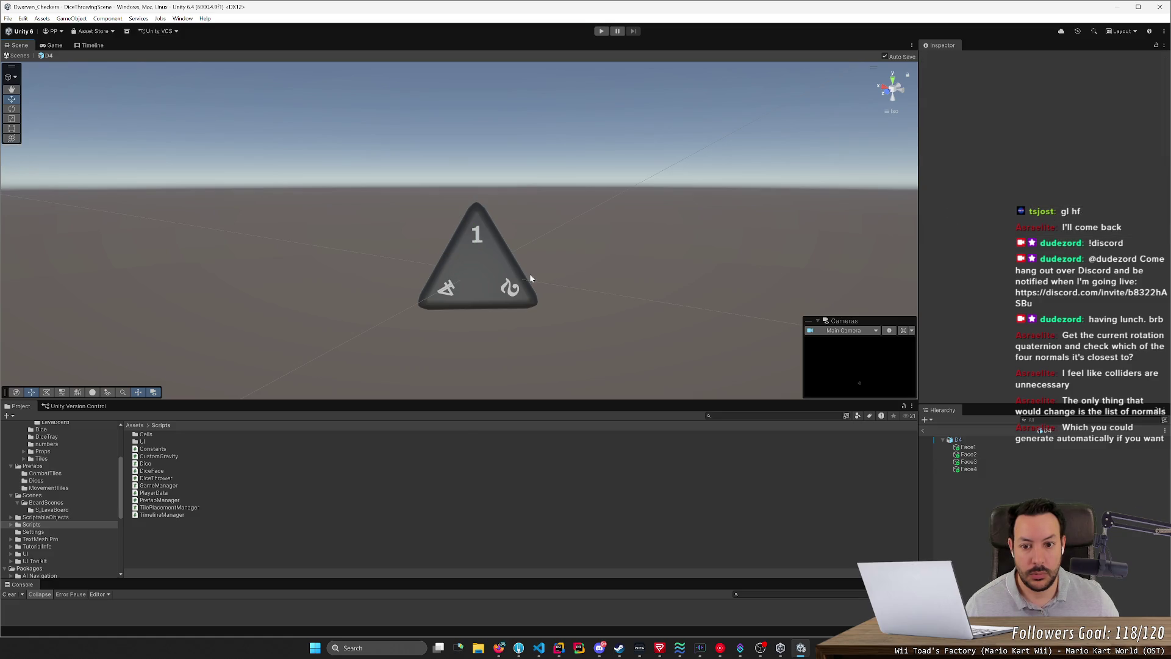
pyautogui.click(968, 461)
pyautogui.moveTo(524, 323); pyautogui.dragTo(445, 294)
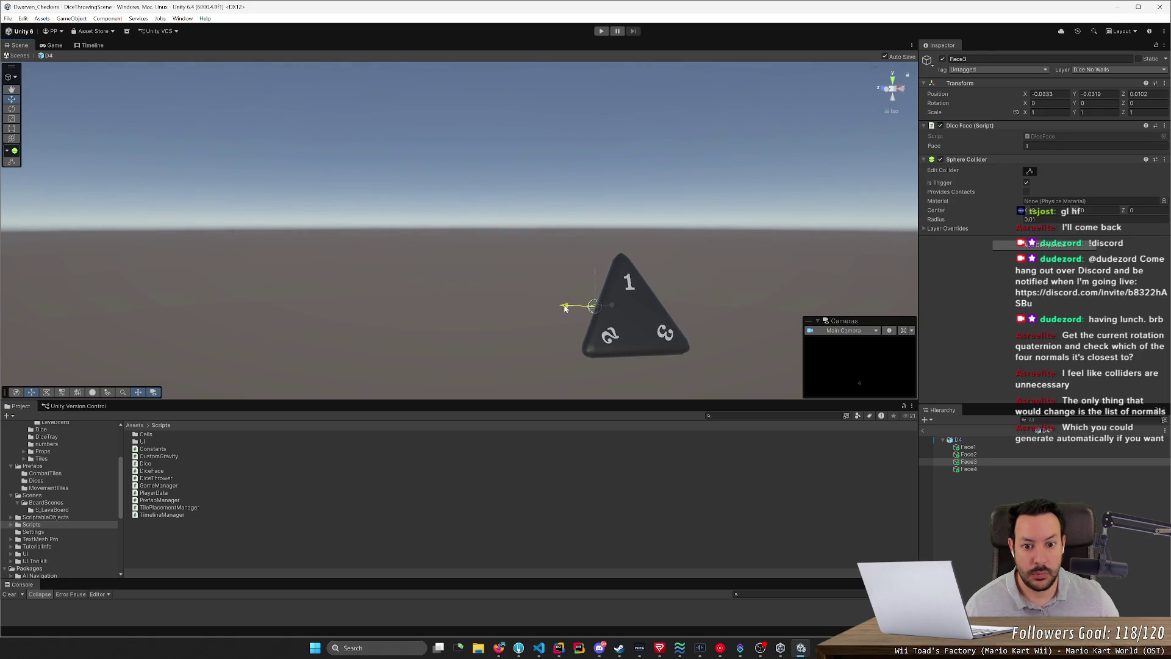
pyautogui.moveTo(568, 308)
pyautogui.mouseDown()
pyautogui.moveTo(749, 348)
pyautogui.moveTo(818, 335)
pyautogui.mouseUp()
# Step: Set Face2's Face value to 2 and check the face numbers of all four markers
pyautogui.click(1095, 146)
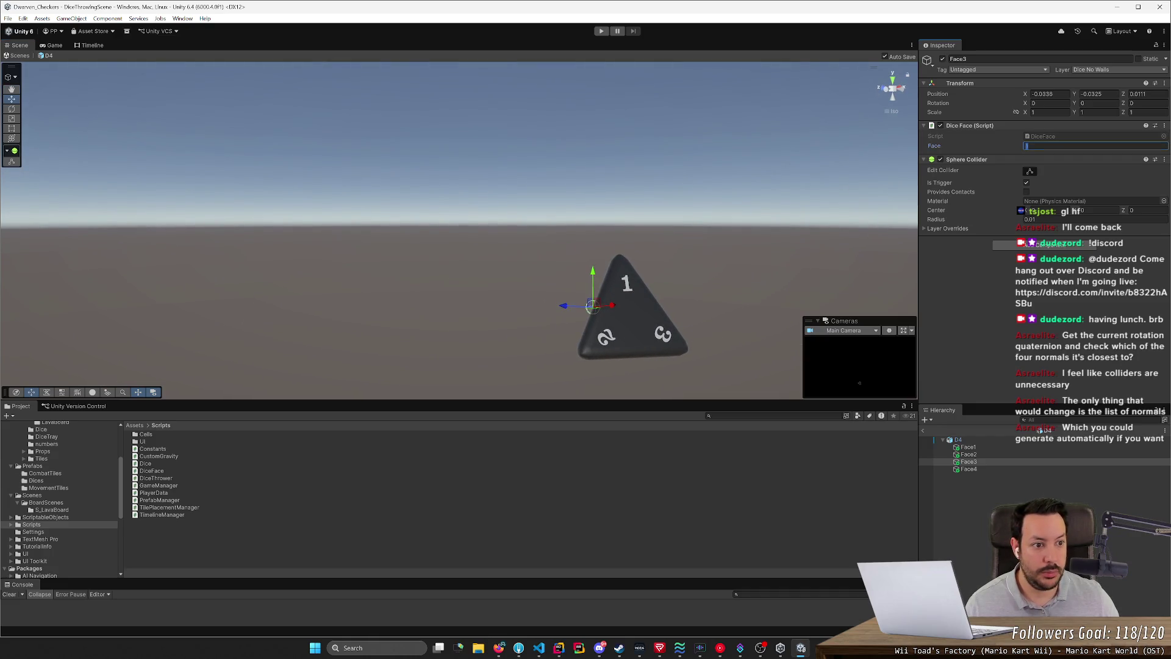
pyautogui.write('3')
pyautogui.click(979, 448)
pyautogui.click(982, 454)
pyautogui.click(1058, 145)
pyautogui.write('2')
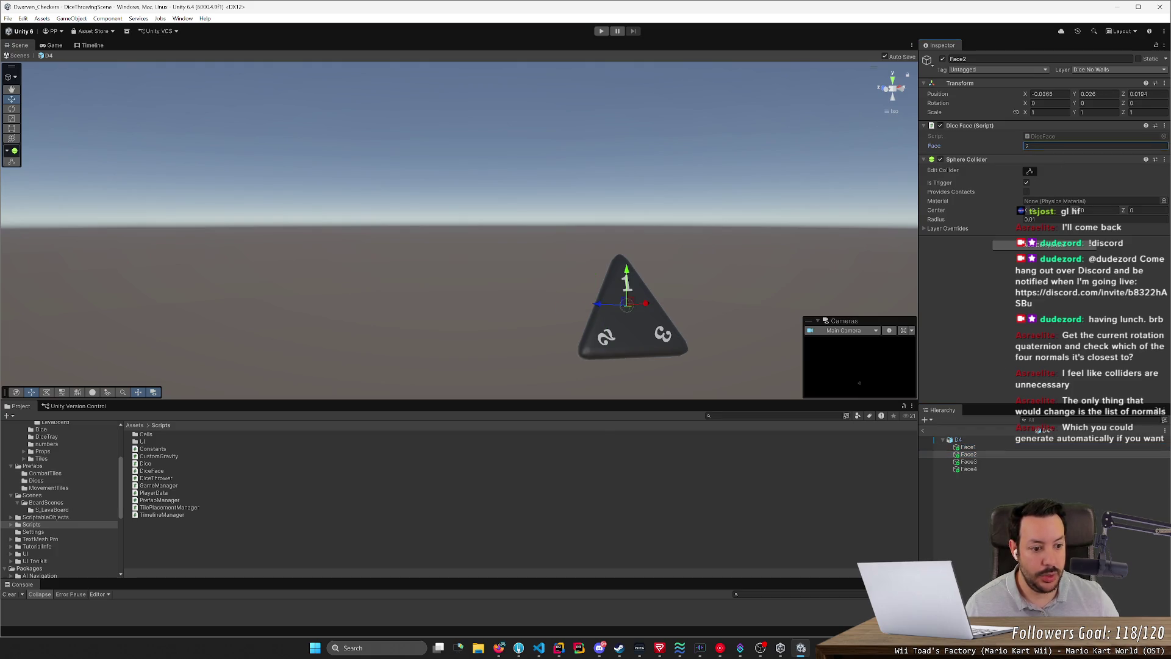
pyautogui.click(969, 463)
pyautogui.click(970, 470)
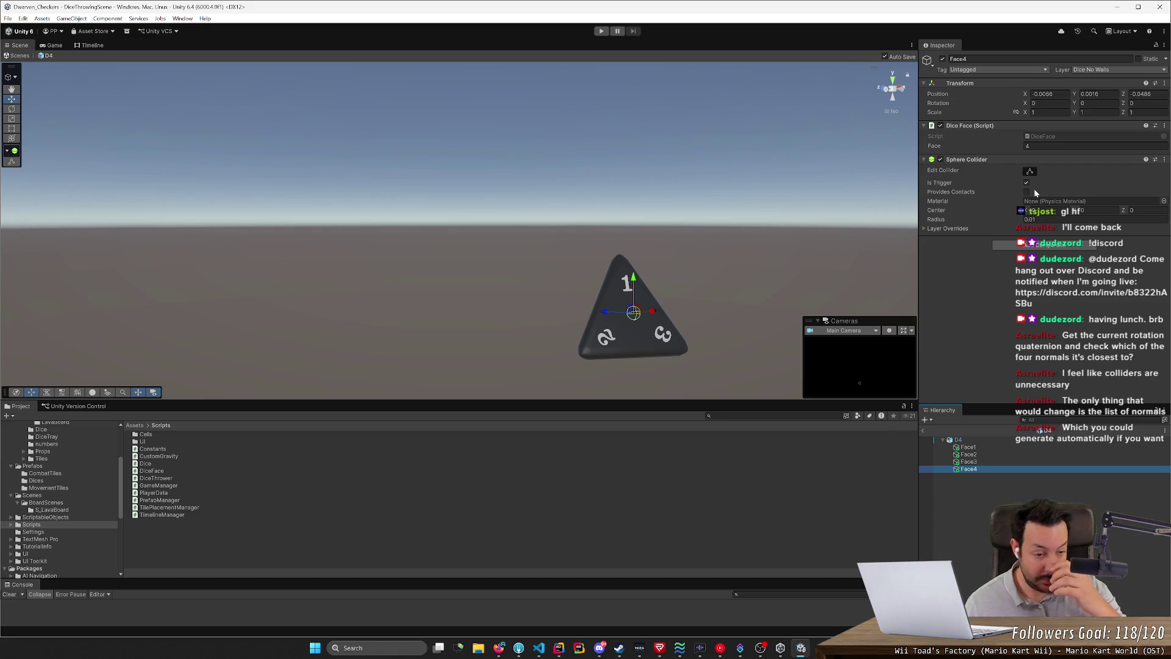
pyautogui.moveTo(755, 162)
pyautogui.mouseDown()
pyautogui.moveTo(572, 301)
pyautogui.moveTo(714, 306)
pyautogui.moveTo(709, 332)
pyautogui.moveTo(651, 298)
pyautogui.moveTo(470, 308)
pyautogui.moveTo(397, 287)
pyautogui.mouseUp()
# Step: Check the Face1, Face2 and Face3 placements from several angles, nudging Face3 slightly
pyautogui.click(968, 447)
pyautogui.moveTo(484, 319)
pyautogui.mouseDown()
pyautogui.moveTo(468, 276)
pyautogui.moveTo(449, 290)
pyautogui.moveTo(400, 269)
pyautogui.moveTo(338, 193)
pyautogui.mouseUp()
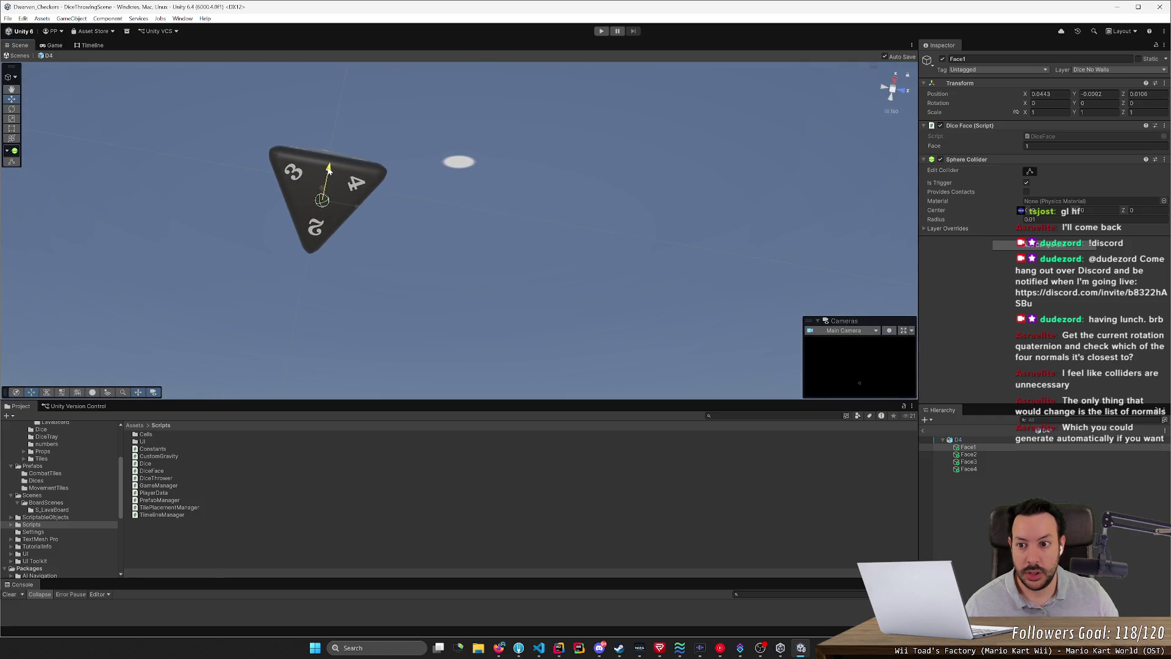
pyautogui.click(987, 455)
pyautogui.moveTo(464, 280)
pyautogui.mouseDown()
pyautogui.moveTo(460, 370)
pyautogui.moveTo(343, 310)
pyautogui.mouseUp()
pyautogui.moveTo(410, 277)
pyautogui.mouseDown()
pyautogui.moveTo(196, 335)
pyautogui.moveTo(732, 286)
pyautogui.mouseUp()
pyautogui.click(970, 462)
pyautogui.moveTo(598, 350)
pyautogui.mouseDown()
pyautogui.moveTo(588, 340)
pyautogui.moveTo(457, 342)
pyautogui.moveTo(330, 358)
pyautogui.moveTo(330, 333)
pyautogui.moveTo(690, 298)
pyautogui.moveTo(459, 318)
pyautogui.mouseUp()
pyautogui.moveTo(477, 241); pyautogui.dragTo(477, 242)
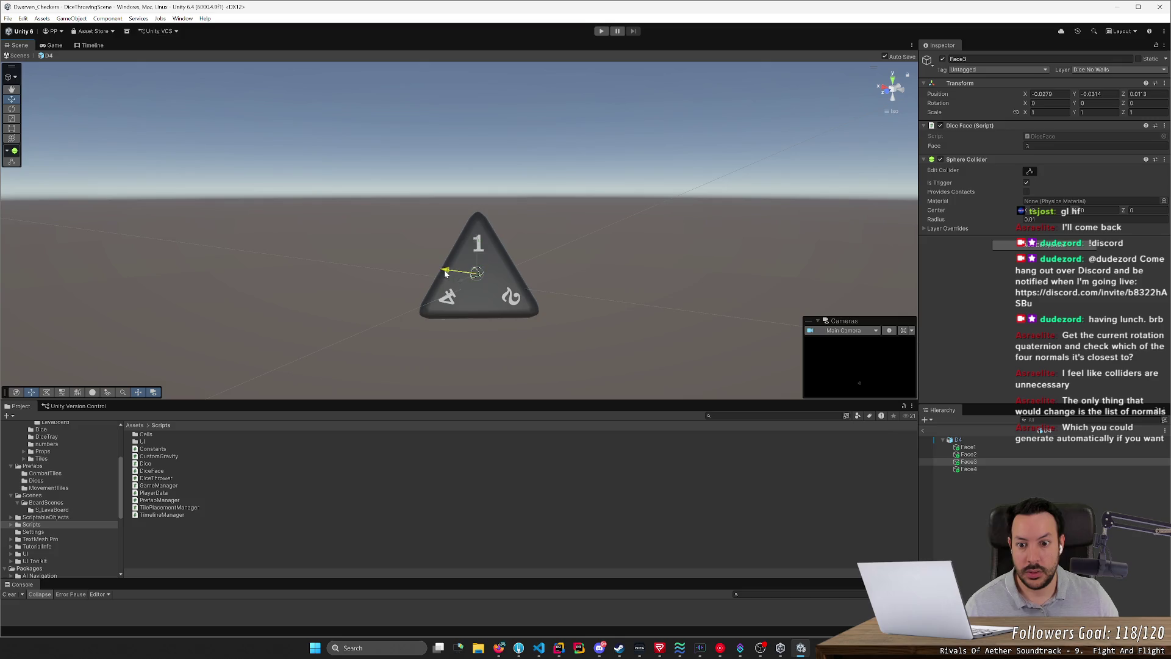
pyautogui.moveTo(506, 346)
pyautogui.mouseDown()
pyautogui.moveTo(579, 329)
pyautogui.moveTo(586, 305)
pyautogui.moveTo(427, 299)
pyautogui.mouseUp()
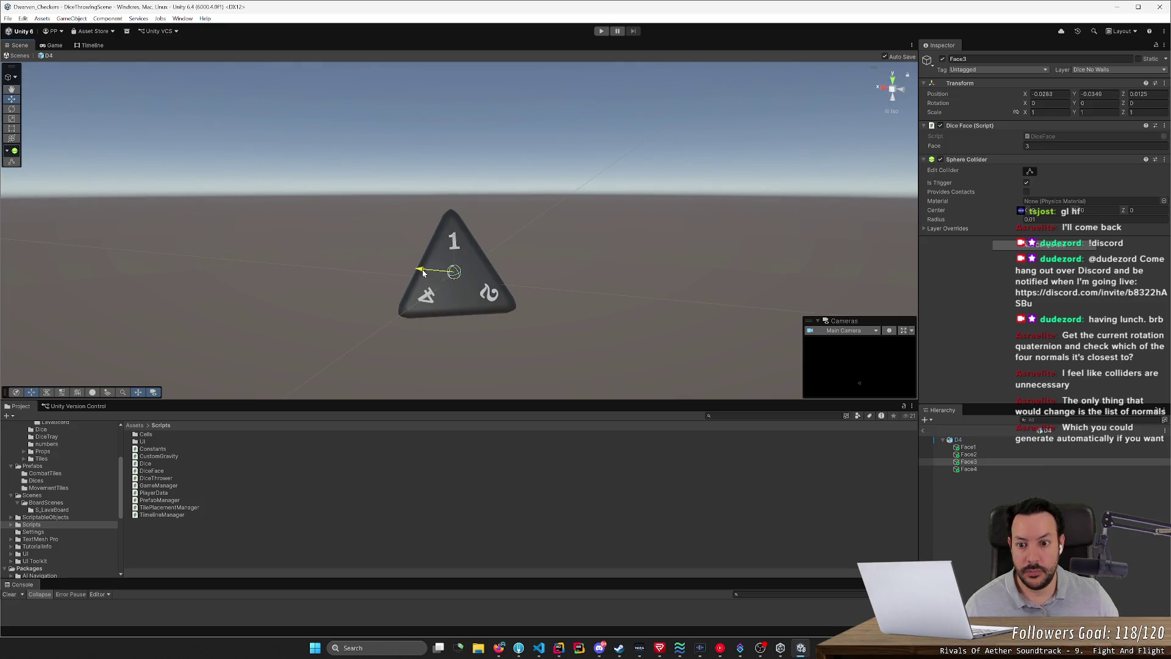
pyautogui.moveTo(425, 273)
pyautogui.mouseDown()
pyautogui.moveTo(569, 319)
pyautogui.moveTo(683, 294)
pyautogui.mouseUp()
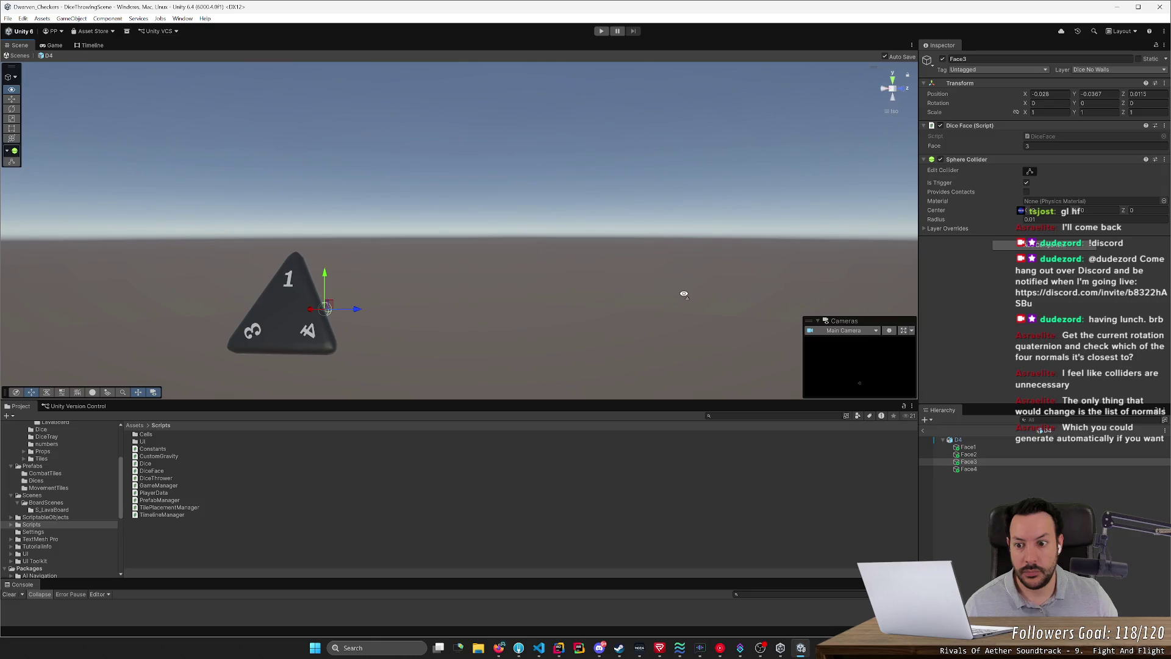
# Step: Check Face4's placement, frame the die, and select D4 and then its Face1 marker
pyautogui.click(983, 469)
pyautogui.moveTo(414, 342)
pyautogui.mouseDown()
pyautogui.moveTo(610, 349)
pyautogui.moveTo(443, 351)
pyautogui.mouseUp()
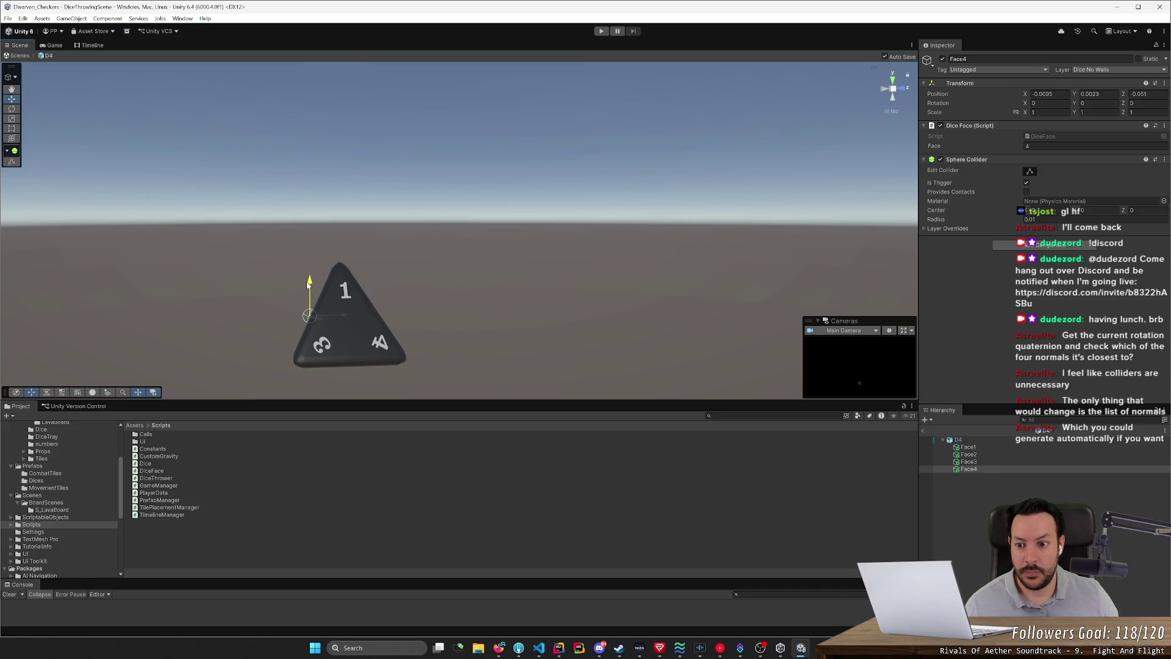
pyautogui.press('f')
pyautogui.click(540, 324)
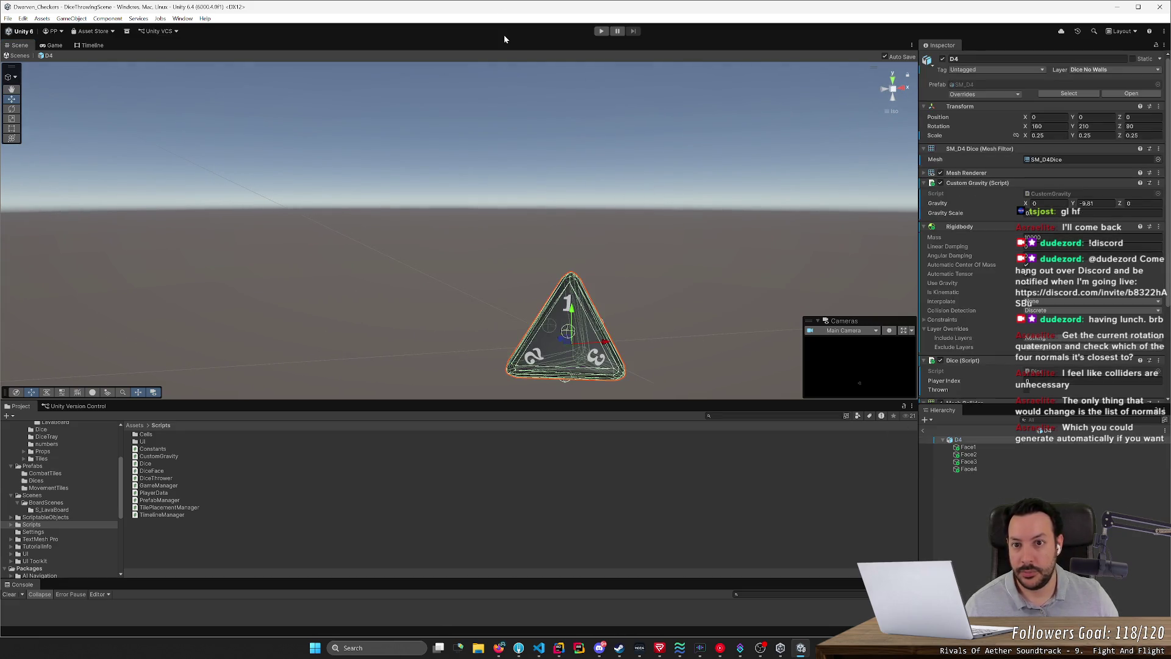
pyautogui.click(948, 446)
# Step: Leave D4 prefab editing and open the D6 prefab from the Prefabs > Dices folder
pyautogui.click(944, 440)
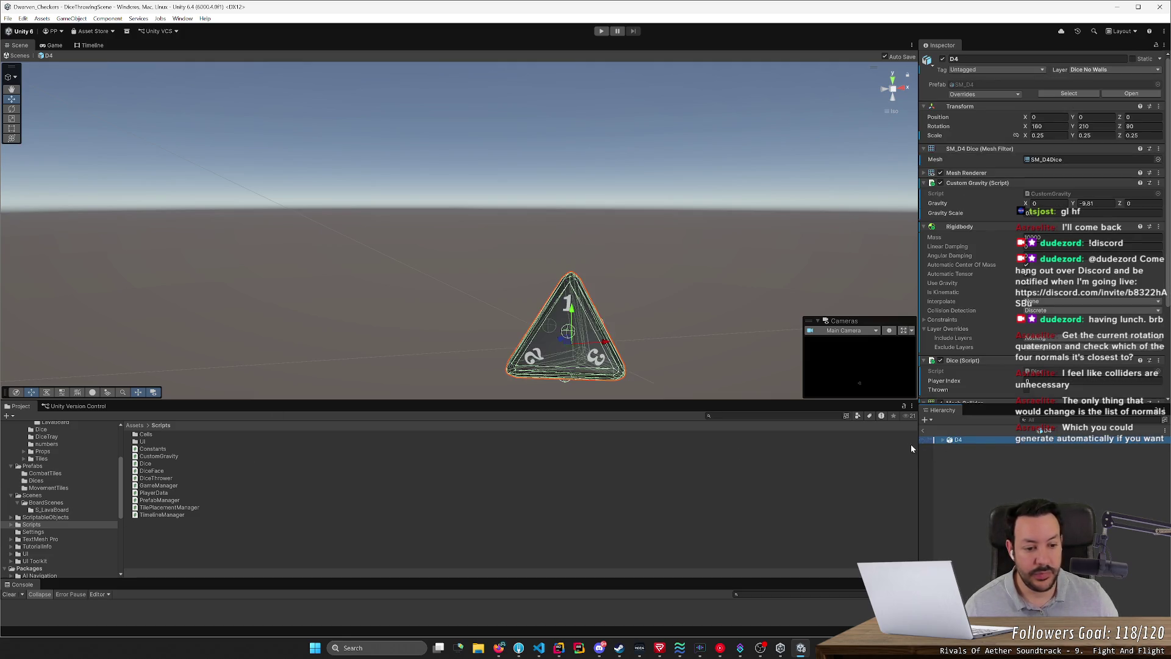
pyautogui.click(922, 430)
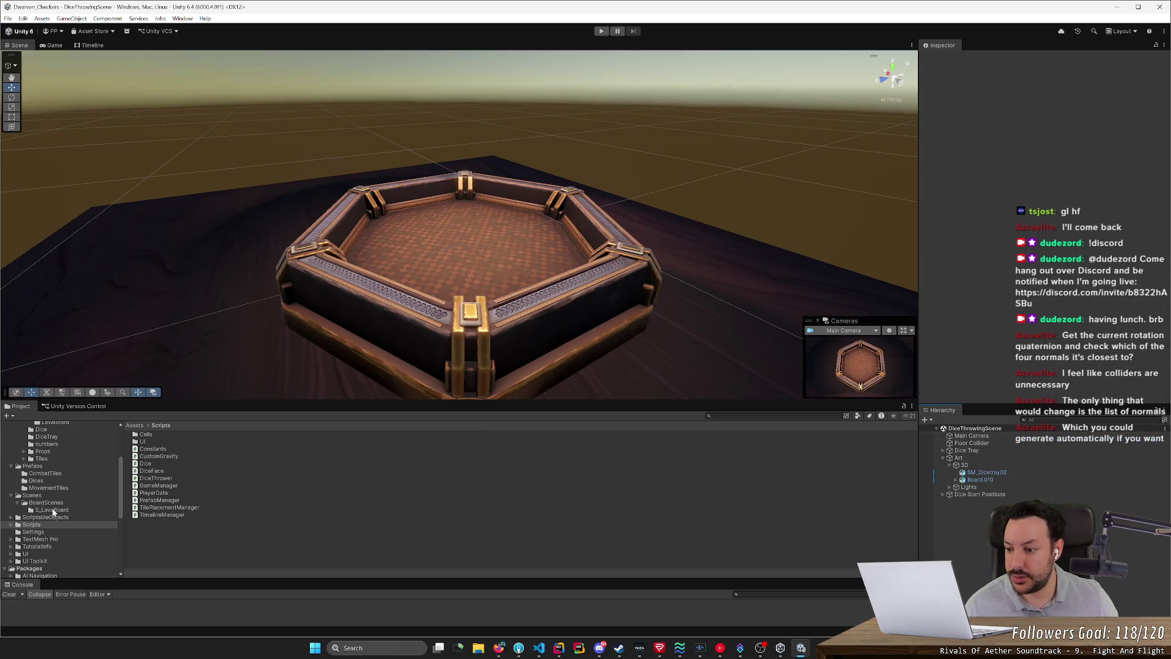
pyautogui.scroll(4, 53, 513)
pyautogui.click(16, 490)
pyautogui.click(17, 460)
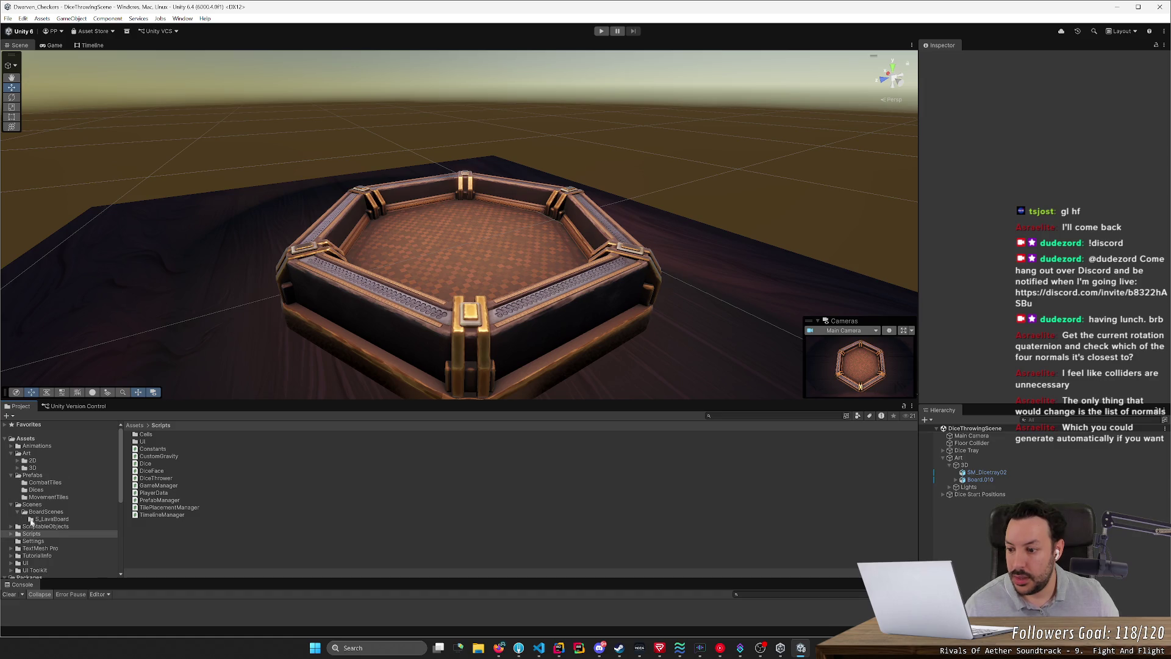
pyautogui.click(36, 489)
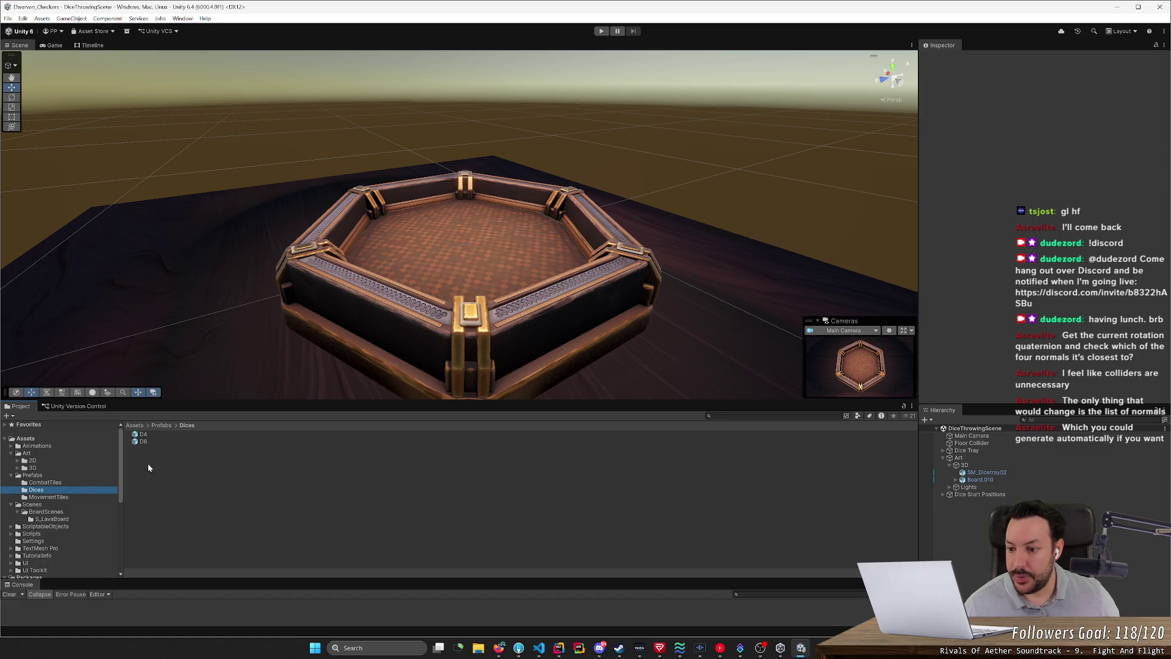
pyautogui.doubleClick(142, 441)
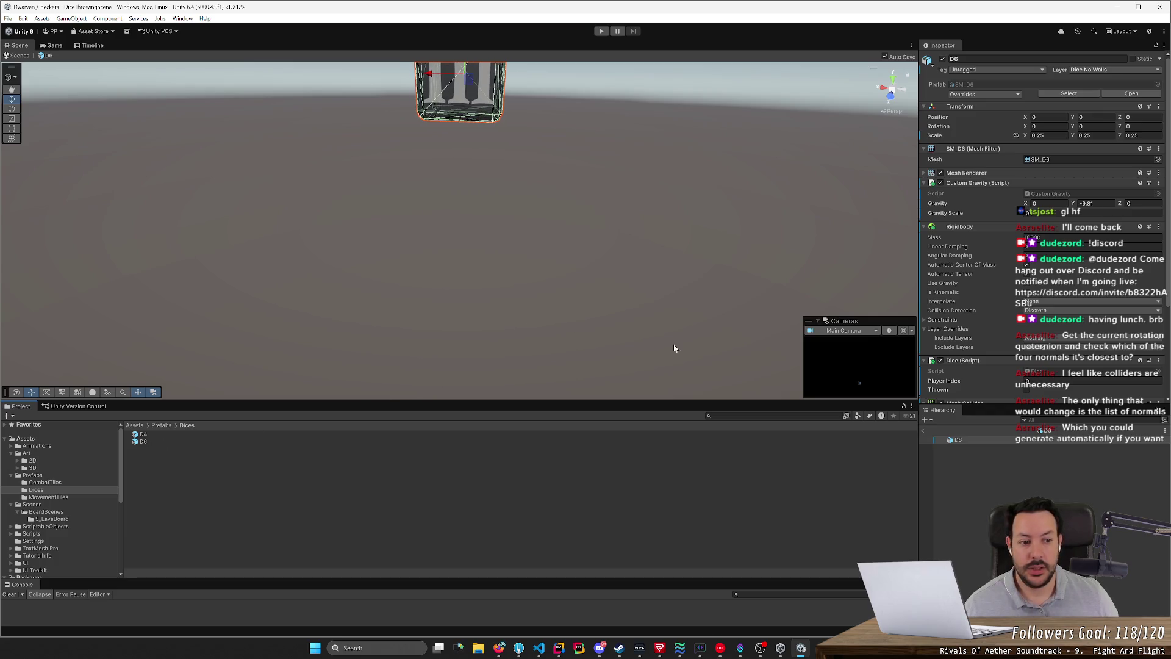
# Step: Select D6's Face1 marker and frame the die in the Scene view
pyautogui.click(968, 447)
pyautogui.moveTo(736, 357)
pyautogui.mouseDown()
pyautogui.moveTo(536, 313)
pyautogui.moveTo(525, 230)
pyautogui.moveTo(489, 335)
pyautogui.moveTo(603, 316)
pyautogui.moveTo(541, 300)
pyautogui.moveTo(713, 269)
pyautogui.moveTo(592, 300)
pyautogui.mouseUp()
pyautogui.press('f')
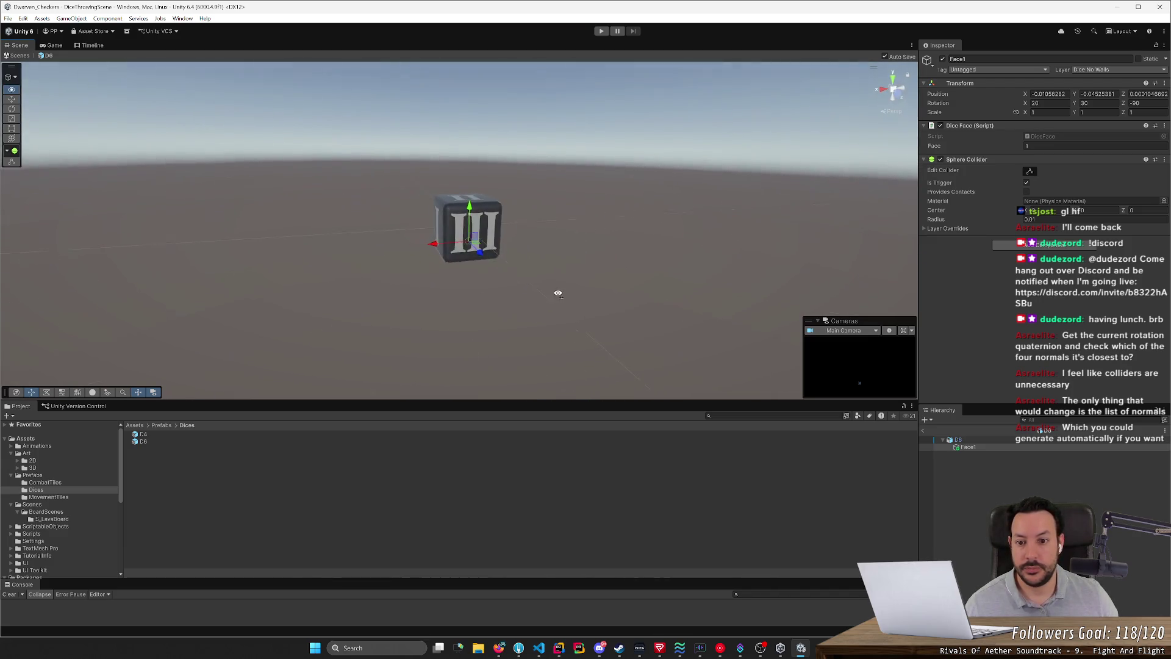
# Step: Duplicate the D6 Face1 marker, keeping the copy's name as Face1
pyautogui.moveTo(427, 256)
pyautogui.mouseDown()
pyautogui.moveTo(669, 265)
pyautogui.moveTo(655, 269)
pyautogui.moveTo(640, 314)
pyautogui.moveTo(464, 284)
pyautogui.moveTo(646, 275)
pyautogui.moveTo(489, 194)
pyautogui.moveTo(496, 211)
pyautogui.mouseUp()
pyautogui.scroll(-3, 668, 265)
pyautogui.scroll(5, 668, 265)
pyautogui.press('w')
pyautogui.scroll(-2, 646, 272)
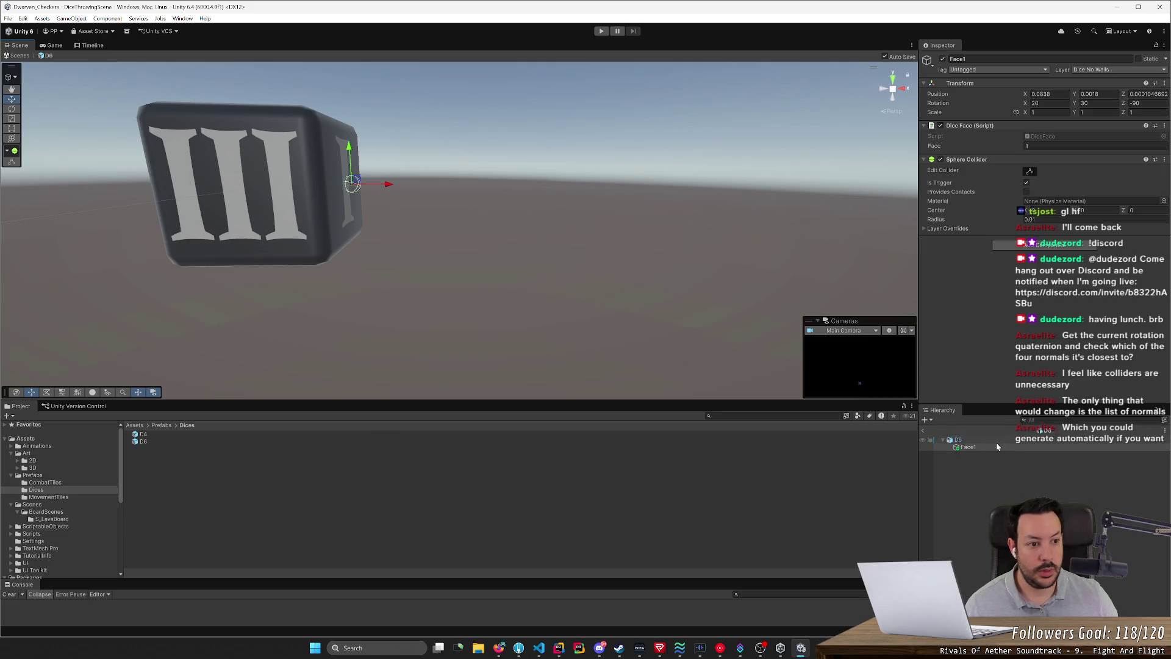
pyautogui.click(960, 448)
pyautogui.hotkey('ctrl', 'd')
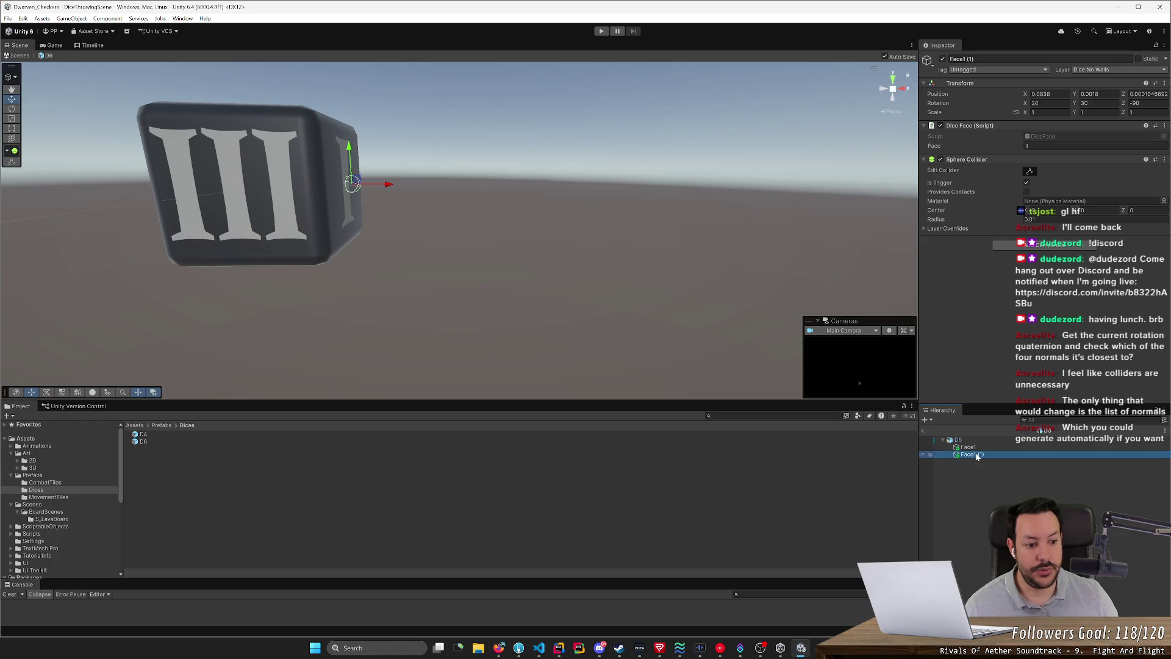
pyautogui.press('F2')
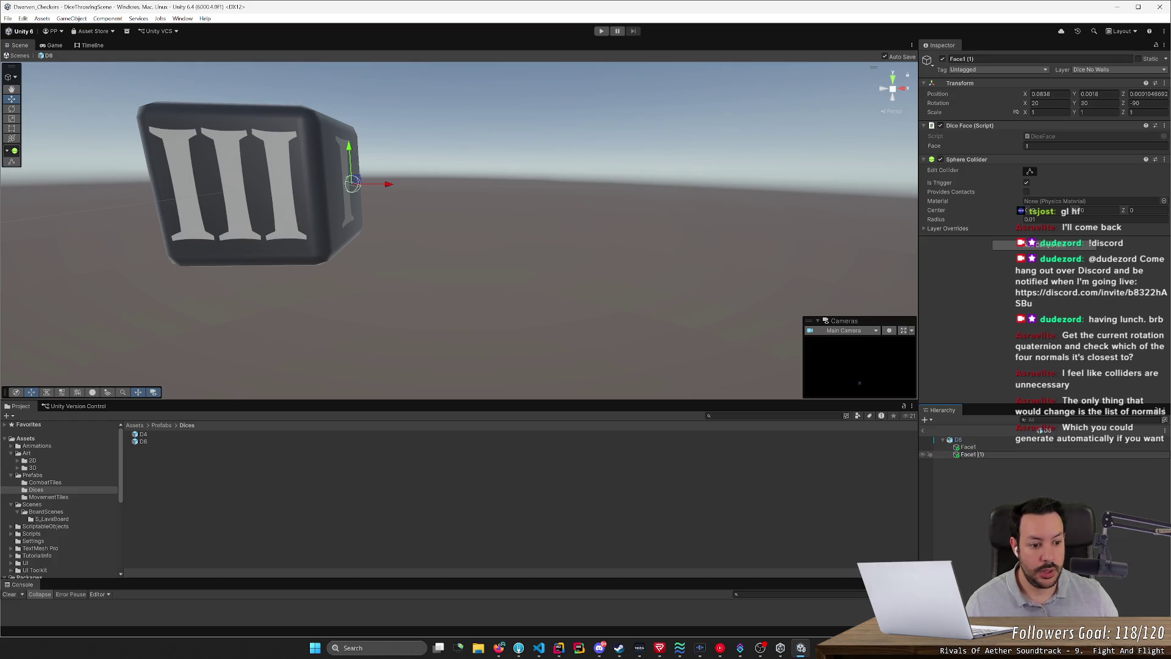
pyautogui.press('BackSpace')
pyautogui.press('Return')
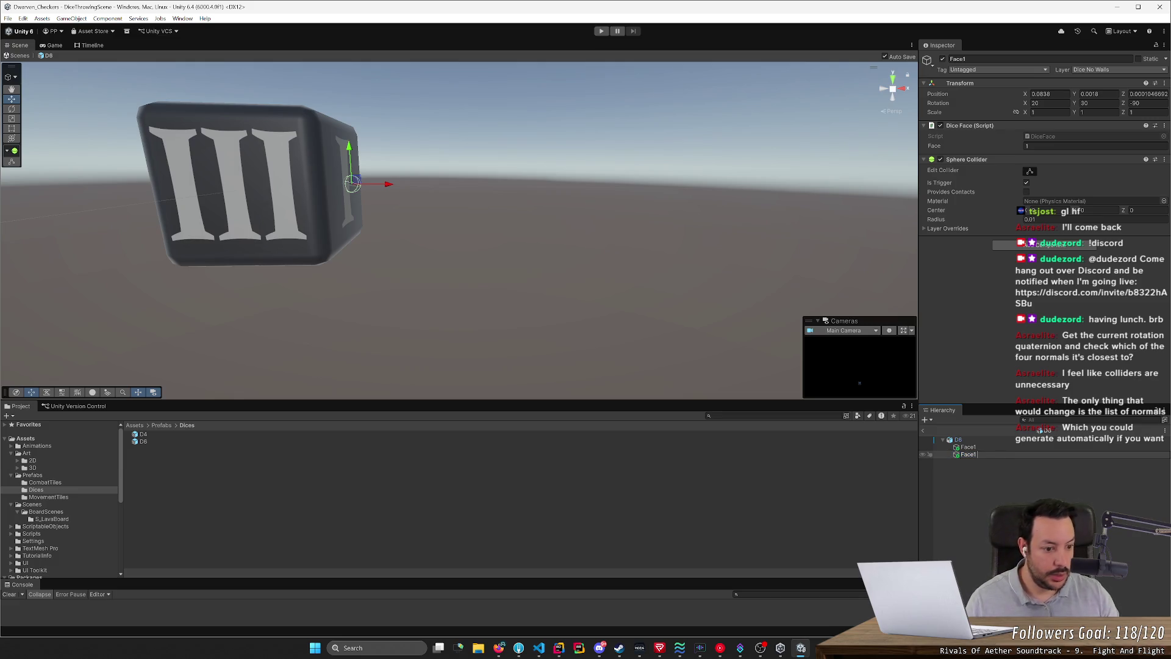
# Step: Slide the Face1 copy along X to the opposite side, then duplicate it as Face2
pyautogui.moveTo(418, 288)
pyautogui.mouseDown()
pyautogui.moveTo(594, 301)
pyautogui.moveTo(645, 231)
pyautogui.mouseUp()
pyautogui.moveTo(595, 202); pyautogui.dragTo(499, 222)
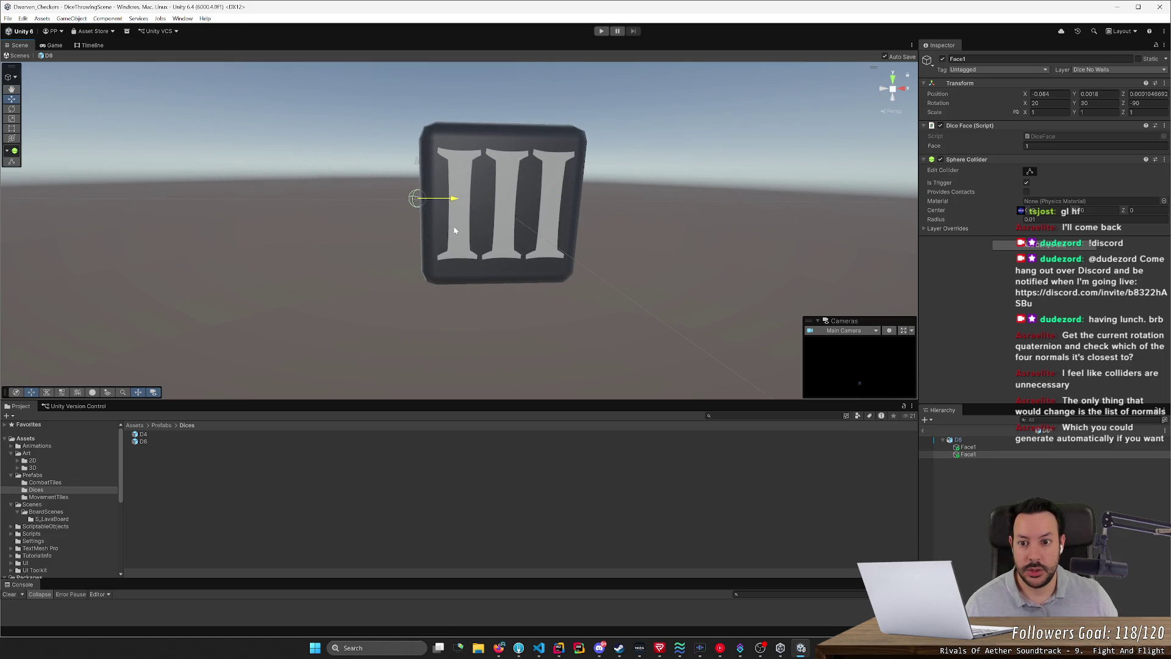
pyautogui.moveTo(452, 230)
pyautogui.mouseDown()
pyautogui.moveTo(507, 249)
pyautogui.moveTo(648, 230)
pyautogui.moveTo(731, 251)
pyautogui.moveTo(647, 244)
pyautogui.mouseUp()
pyautogui.hotkey('ctrl', 'd')
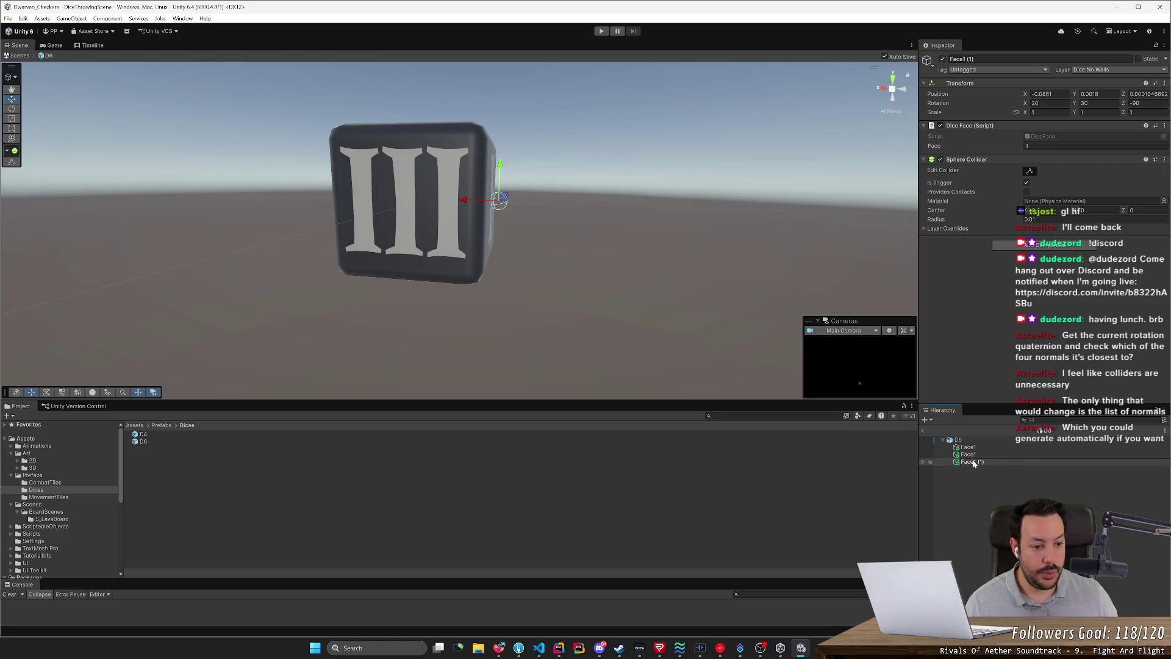
pyautogui.write('Face2')
pyautogui.click(1004, 465)
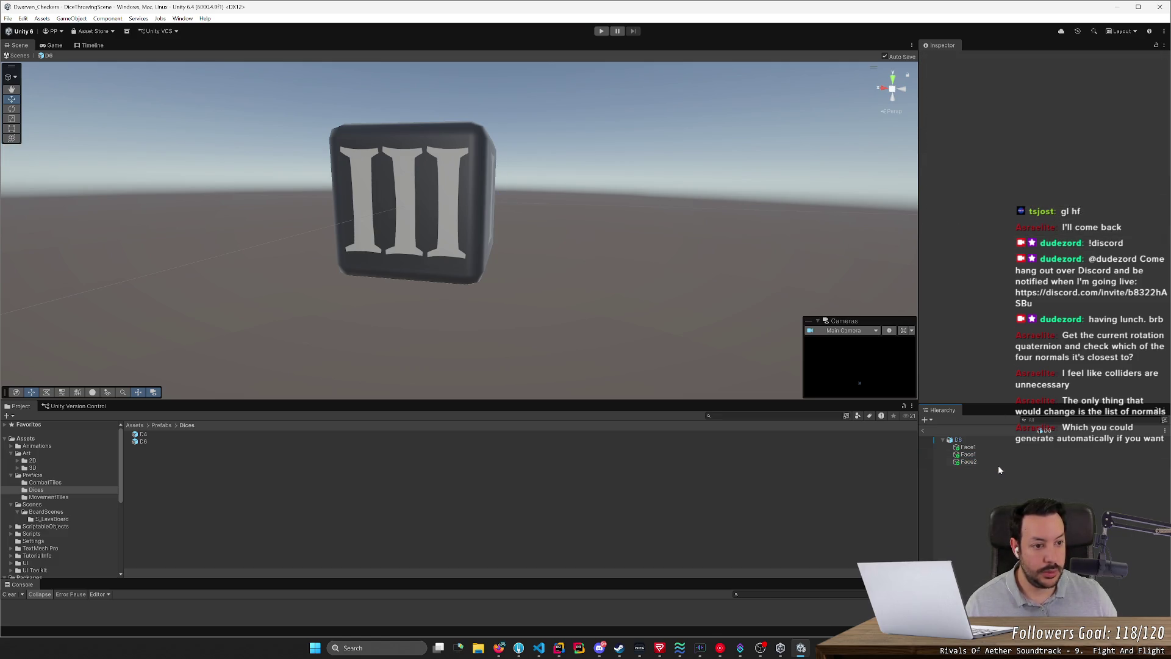
# Step: Set Face2's Dice Face value to 2 and move it onto the top face
pyautogui.click(969, 461)
pyautogui.click(1034, 147)
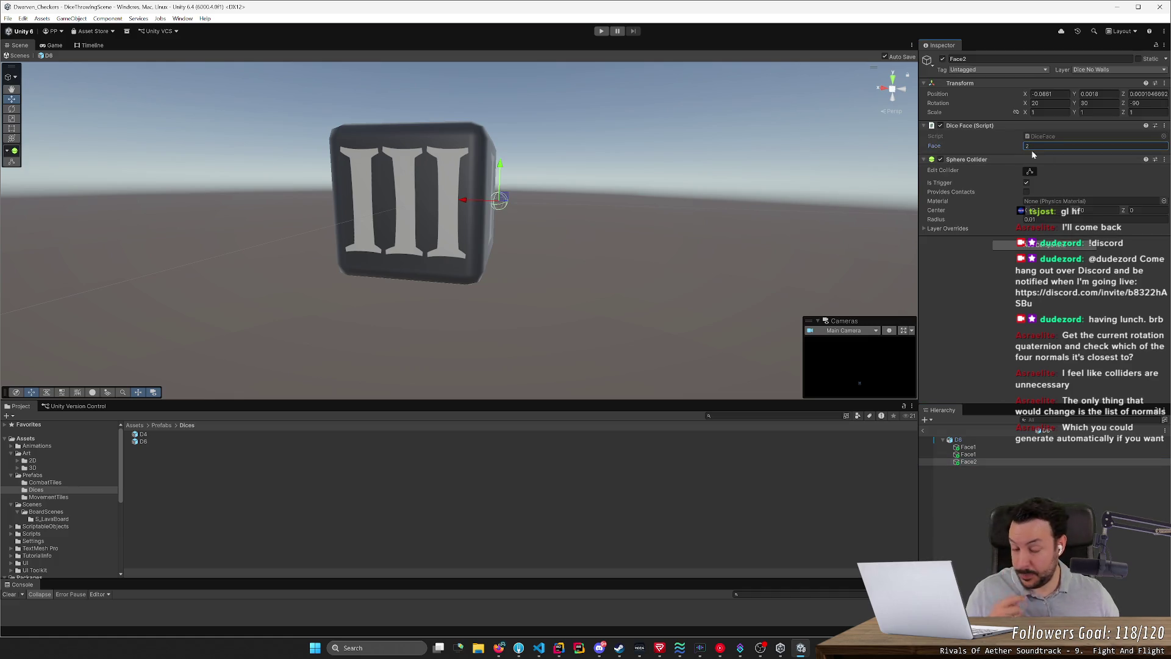
pyautogui.moveTo(728, 218)
pyautogui.mouseDown()
pyautogui.moveTo(602, 235)
pyautogui.moveTo(729, 283)
pyautogui.mouseUp()
pyautogui.moveTo(439, 281); pyautogui.dragTo(414, 285)
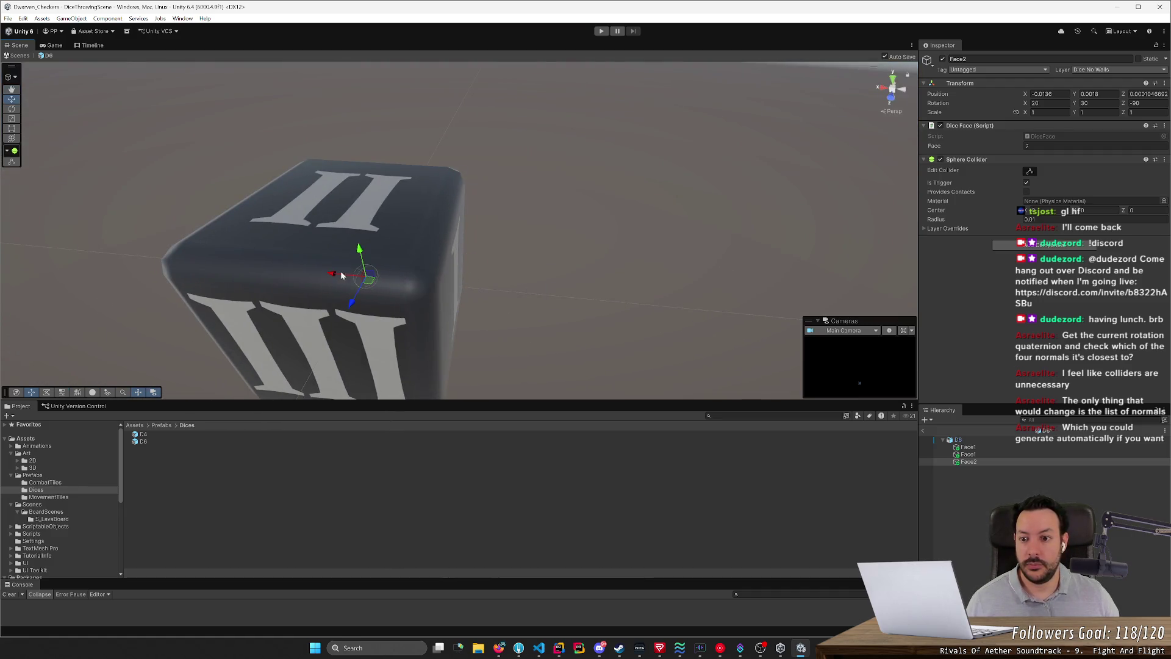
pyautogui.moveTo(462, 193)
pyautogui.mouseDown()
pyautogui.moveTo(397, 140)
pyautogui.moveTo(288, 99)
pyautogui.moveTo(518, 173)
pyautogui.moveTo(458, 244)
pyautogui.moveTo(461, 234)
pyautogui.mouseUp()
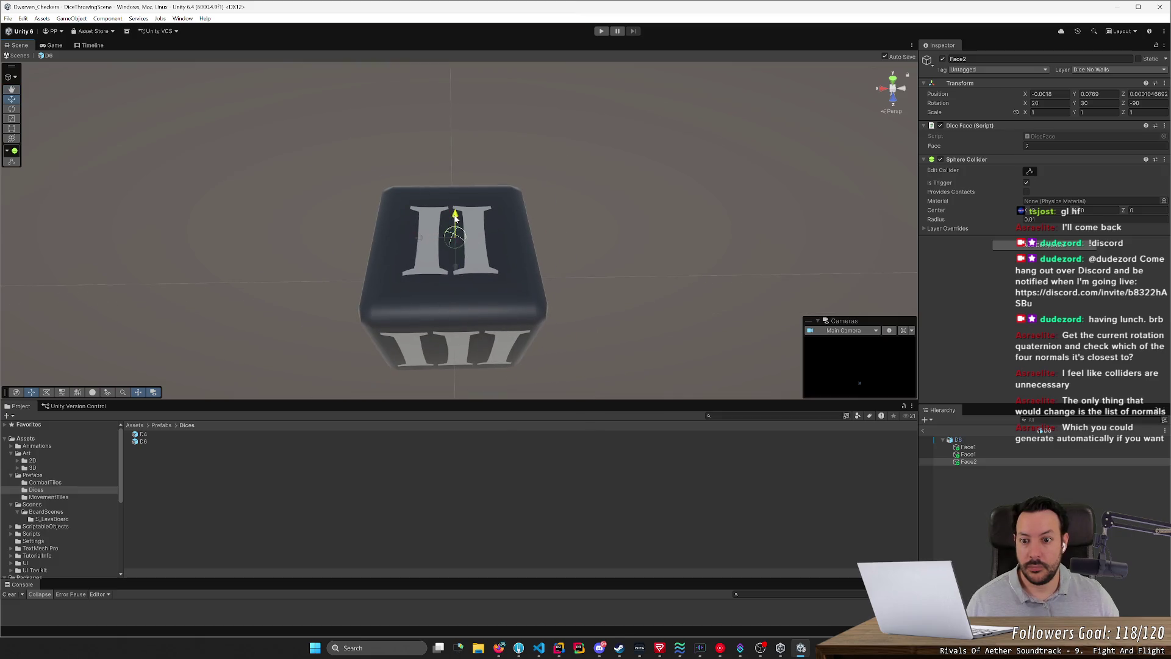
pyautogui.moveTo(415, 237)
pyautogui.mouseDown()
pyautogui.moveTo(509, 153)
pyautogui.moveTo(528, 244)
pyautogui.mouseUp()
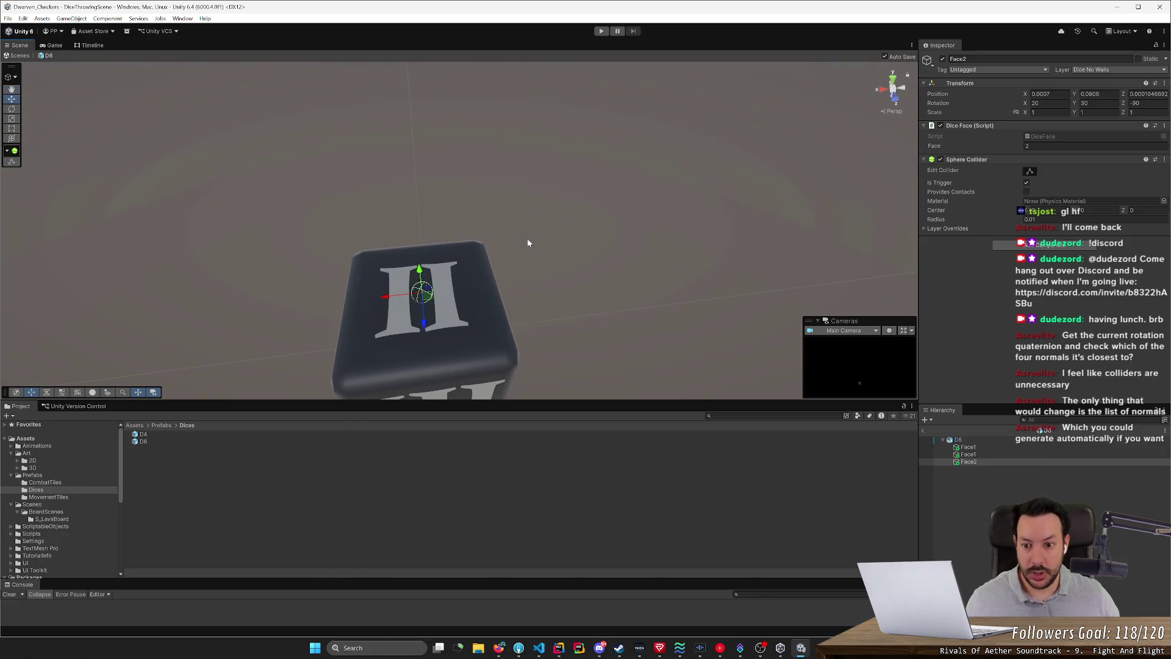
# Step: Duplicate Face2, keep the name Face2, and move the copy onto the bottom face
pyautogui.click(1043, 462)
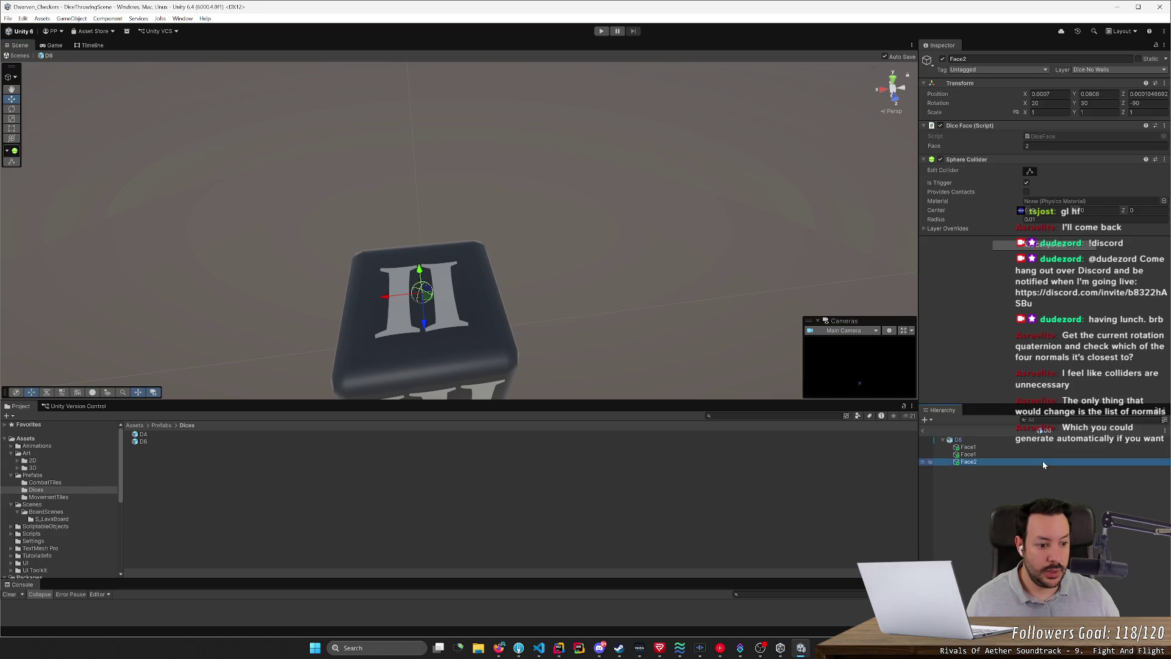
pyautogui.hotkey('ctrl', 'd')
pyautogui.press('F2')
pyautogui.press('Return')
pyautogui.moveTo(439, 341); pyautogui.dragTo(441, 218)
pyautogui.moveTo(466, 341); pyautogui.dragTo(460, 293)
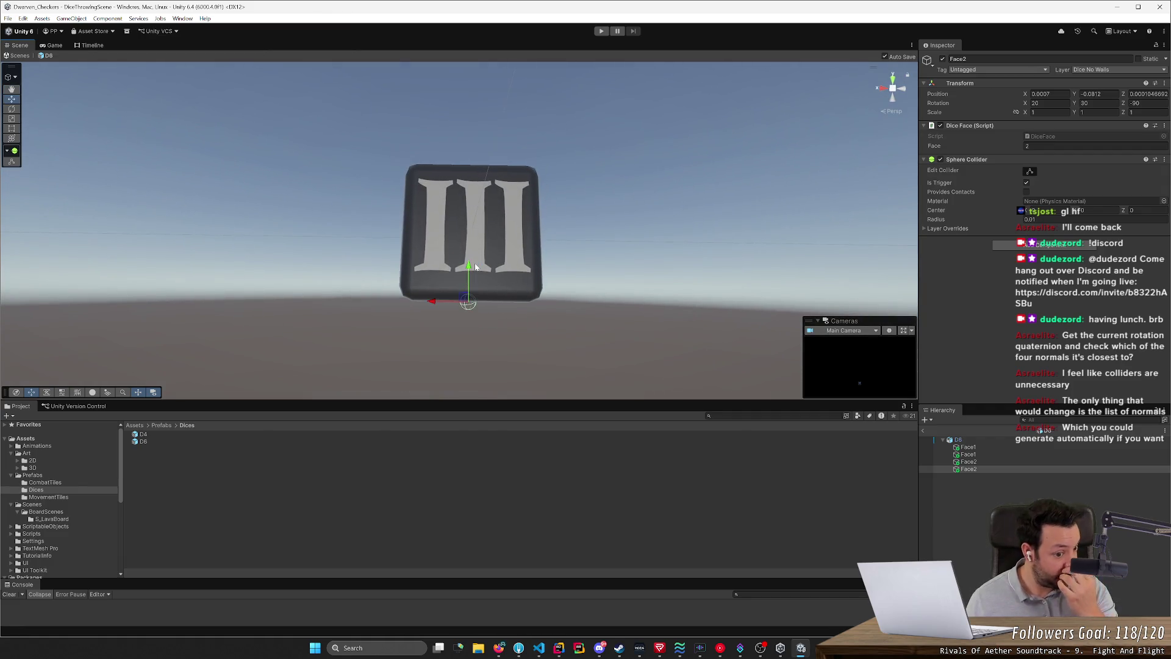
pyautogui.click(1013, 469)
pyautogui.hotkey('ctrl', 'd')
# Step: Rename the new copy Face3, set its Face value to 3, and move it onto the I side
pyautogui.press('F2')
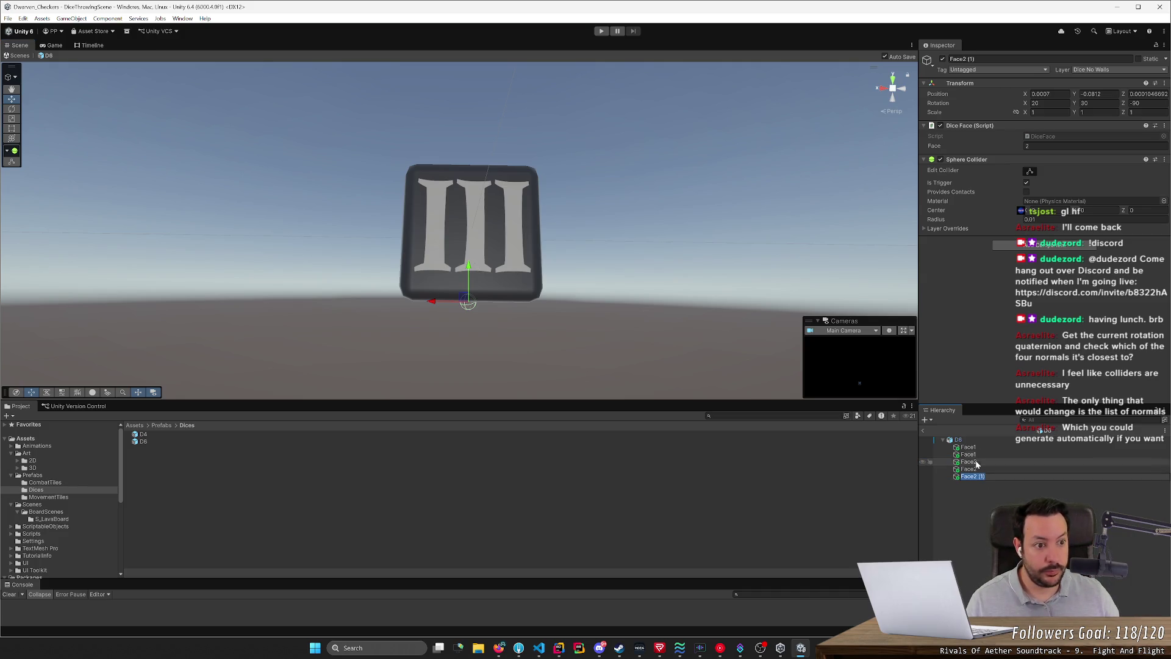
pyautogui.write('Face3')
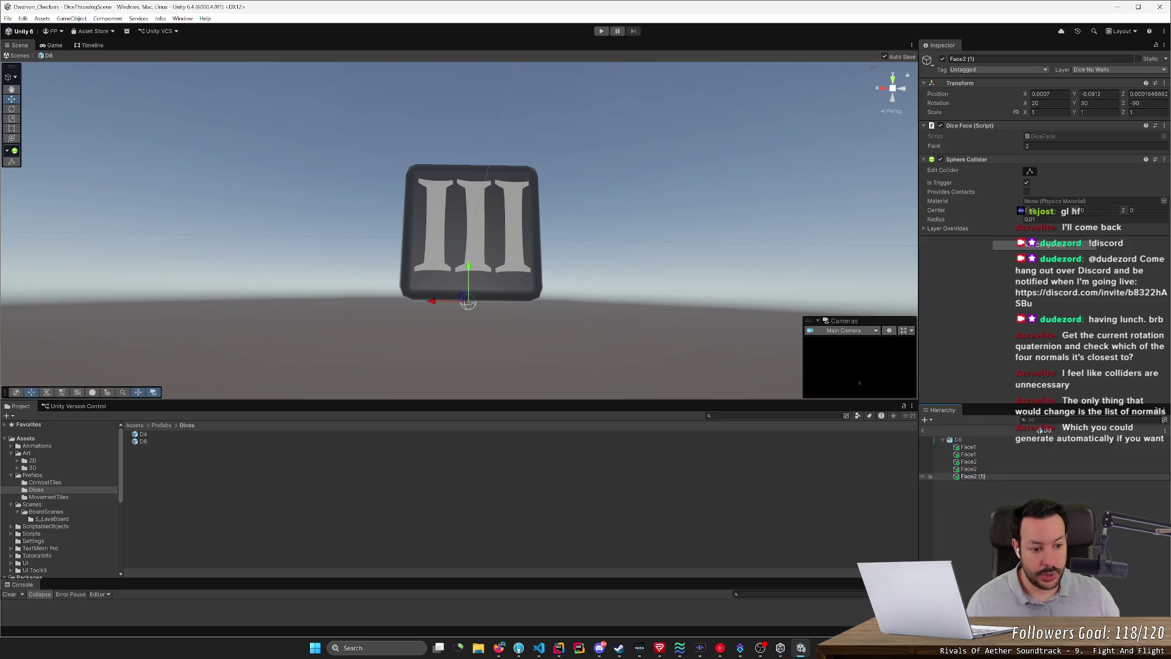
pyautogui.press('Return')
pyautogui.click(1055, 146)
pyautogui.write('3')
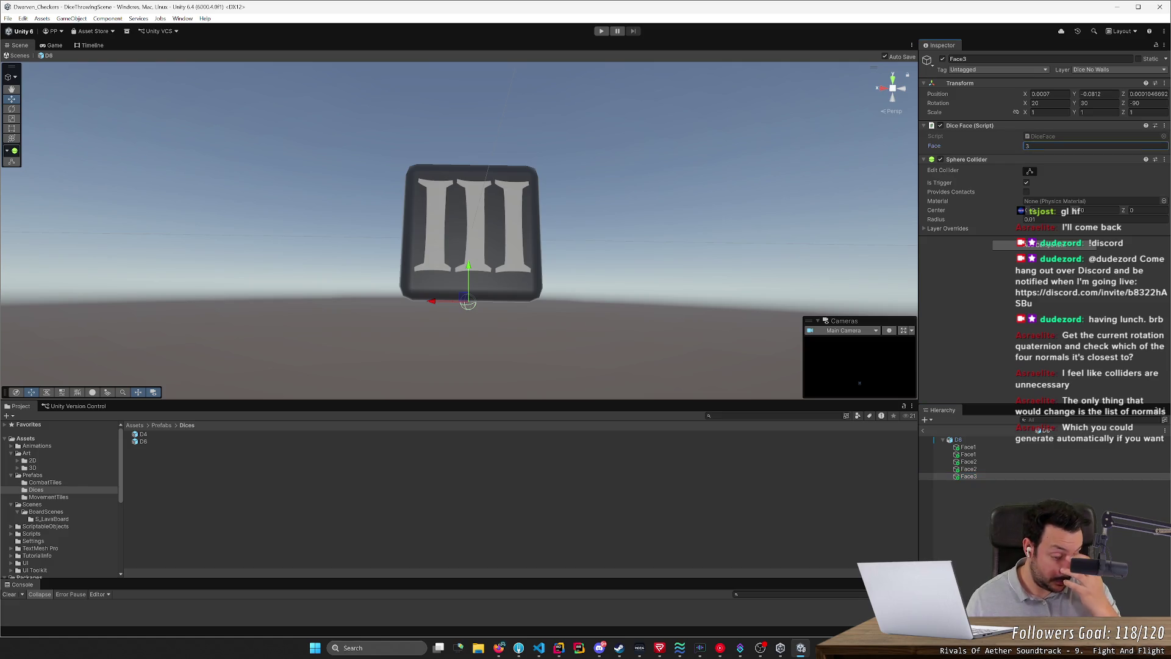
pyautogui.moveTo(504, 306)
pyautogui.mouseDown()
pyautogui.moveTo(612, 301)
pyautogui.moveTo(818, 321)
pyautogui.mouseUp()
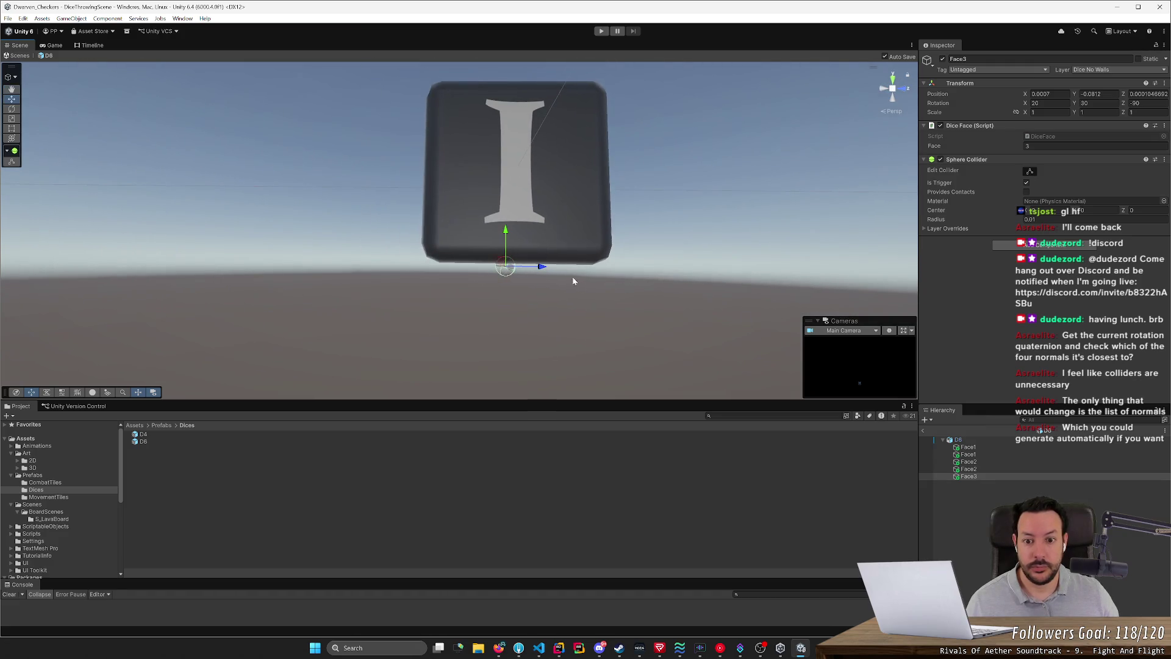
pyautogui.moveTo(456, 271)
pyautogui.mouseDown()
pyautogui.moveTo(451, 126)
pyautogui.moveTo(543, 163)
pyautogui.moveTo(695, 152)
pyautogui.moveTo(475, 163)
pyautogui.moveTo(536, 154)
pyautogui.moveTo(668, 170)
pyautogui.moveTo(459, 154)
pyautogui.mouseUp()
pyautogui.press('f')
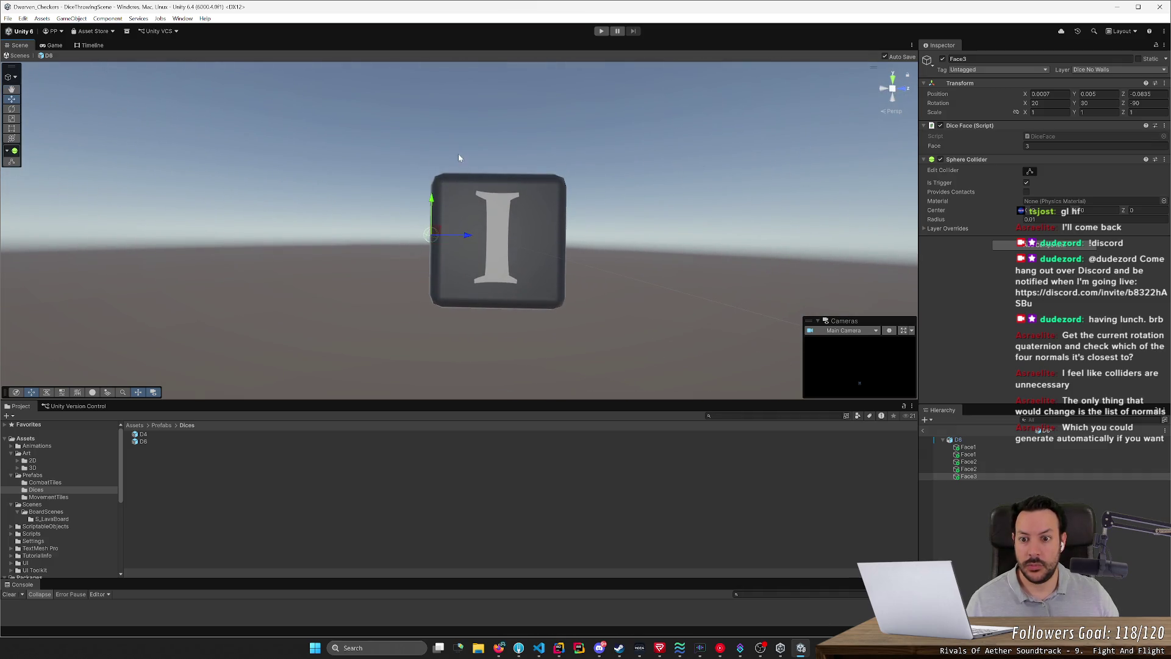
pyautogui.moveTo(469, 237); pyautogui.dragTo(510, 246)
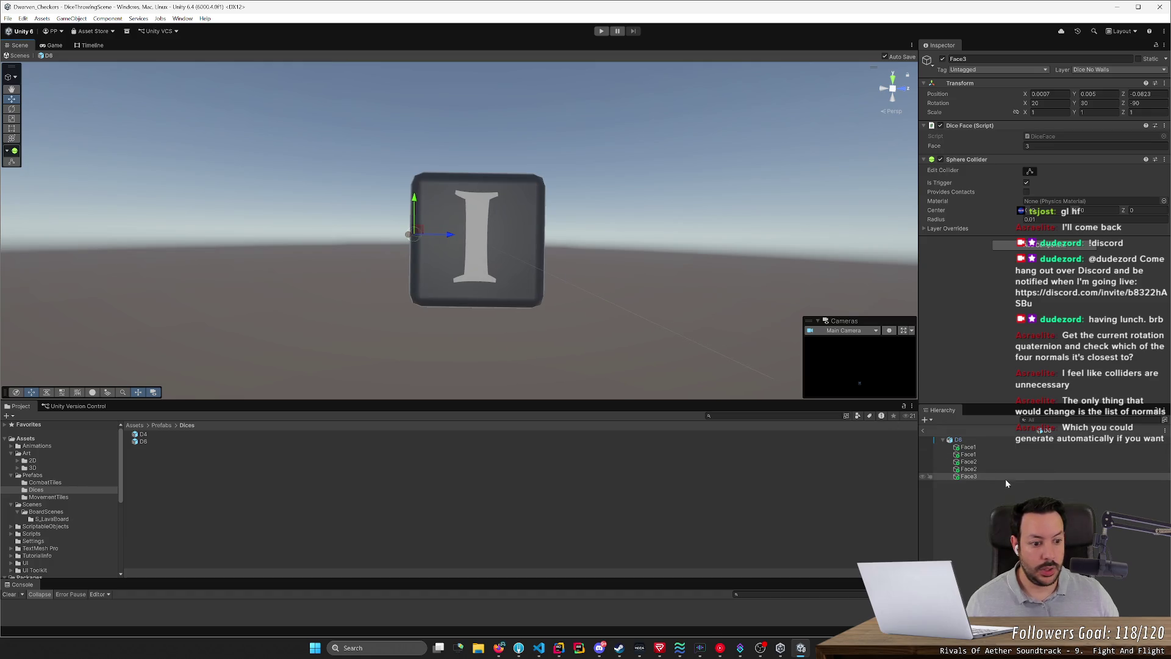
# Step: Duplicate Face3 for the opposite I side, keeping the name Face3, and check its placement
pyautogui.hotkey('ctrl', 'd')
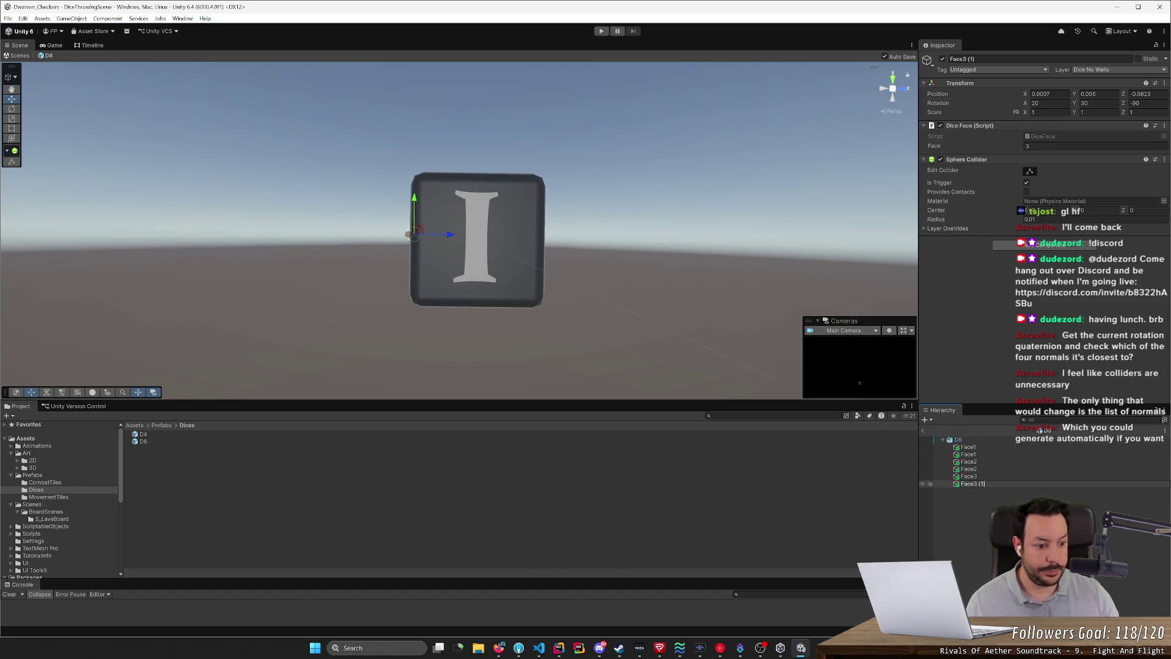
pyautogui.press('Return')
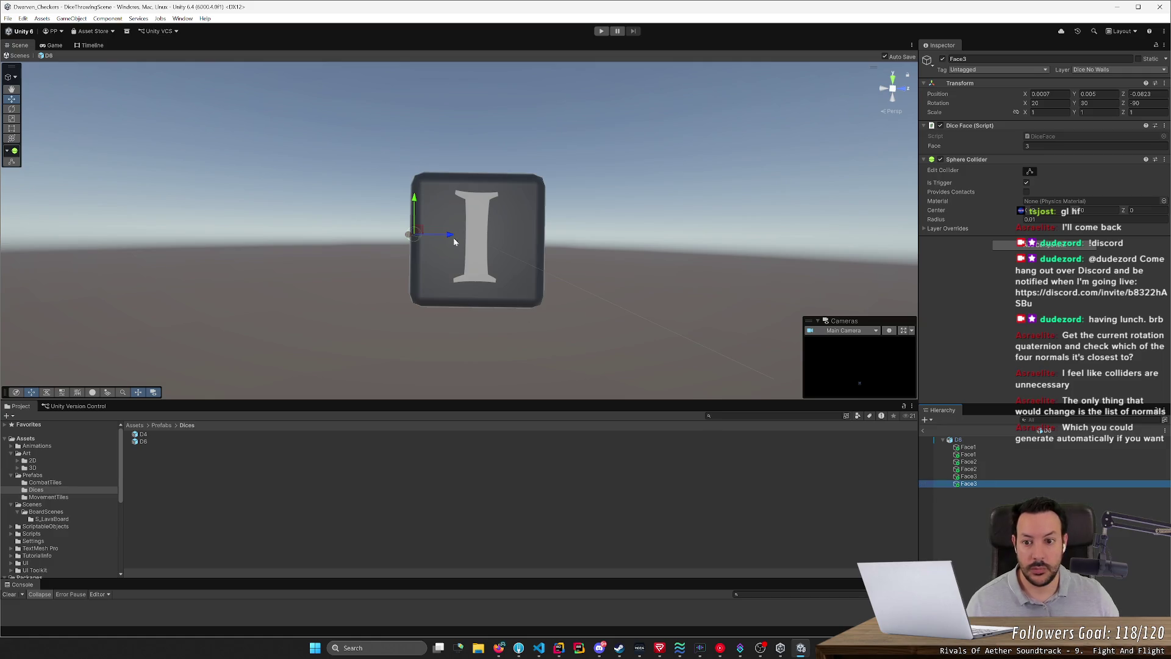
pyautogui.scroll(5, 613, 283)
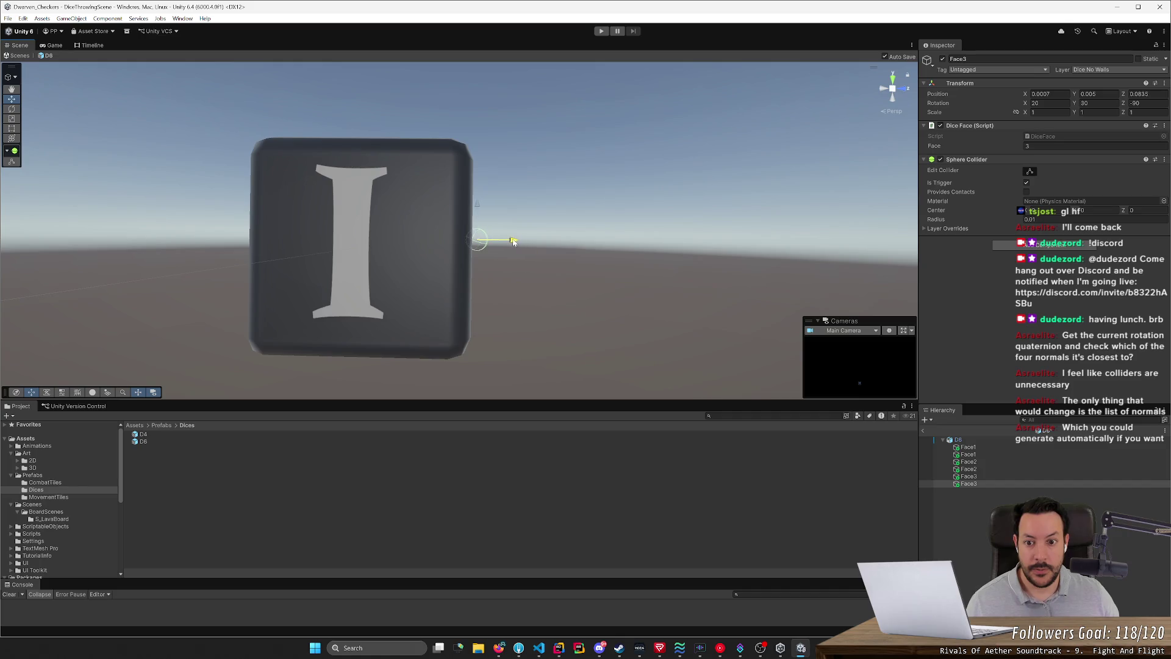
pyautogui.scroll(3, 514, 247)
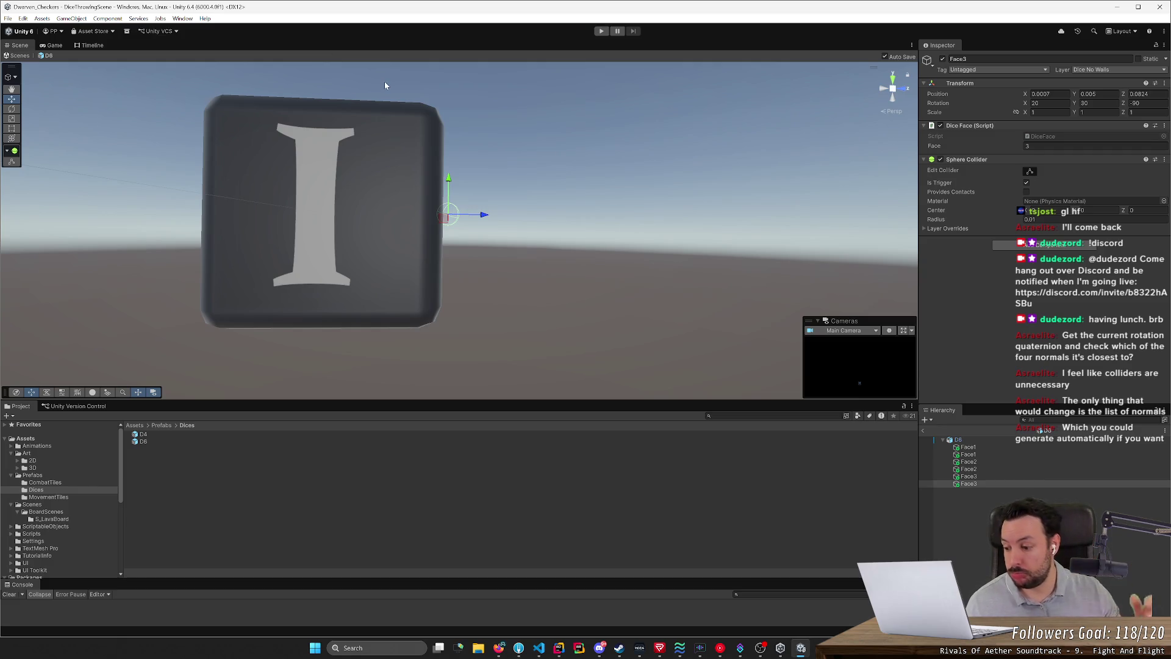
pyautogui.click(524, 176)
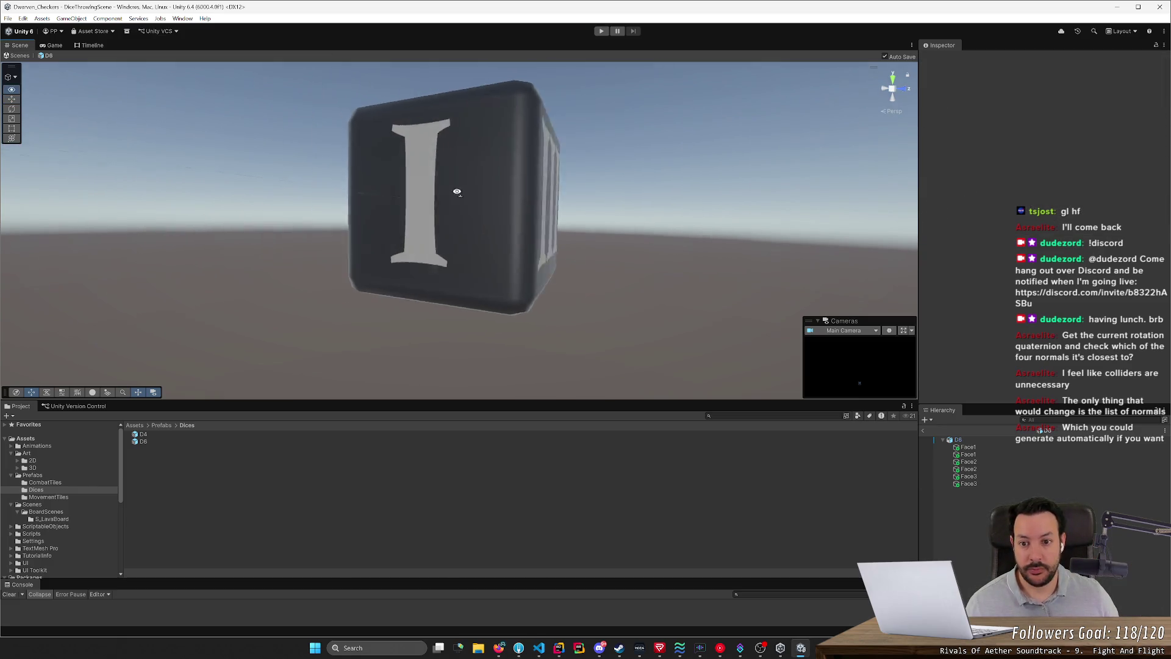
pyautogui.click(969, 483)
pyautogui.moveTo(524, 268)
pyautogui.mouseDown()
pyautogui.moveTo(658, 272)
pyautogui.moveTo(579, 240)
pyautogui.mouseUp()
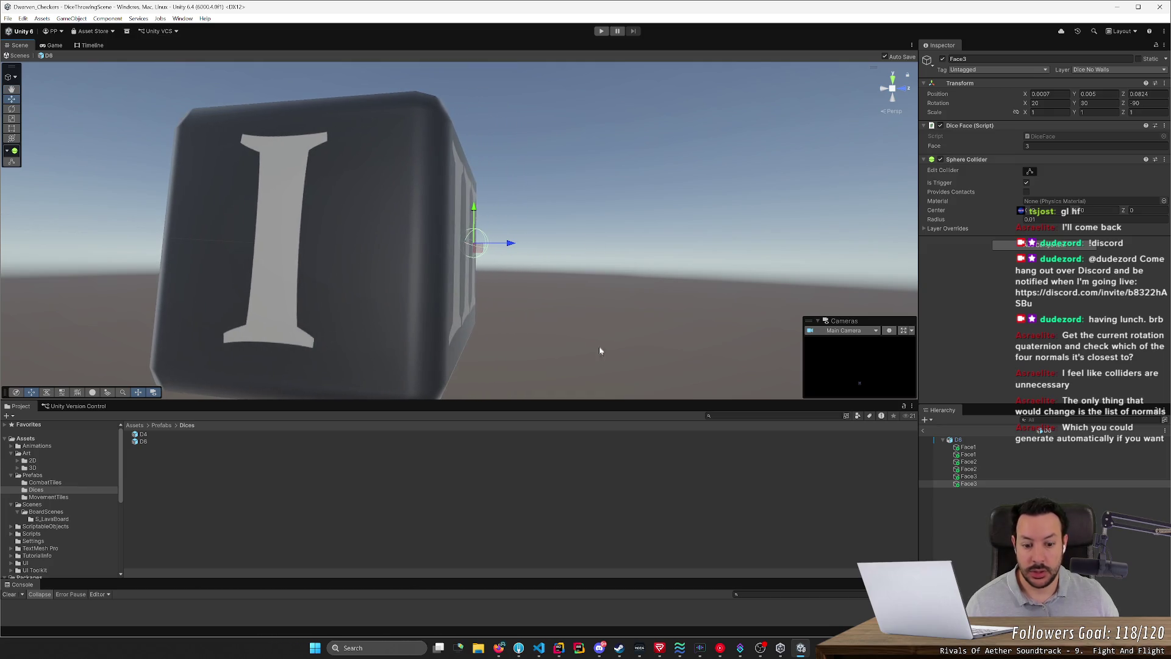
# Step: Select the D6 die and open its Dice script in the code editor
pyautogui.click(982, 441)
pyautogui.click(976, 245)
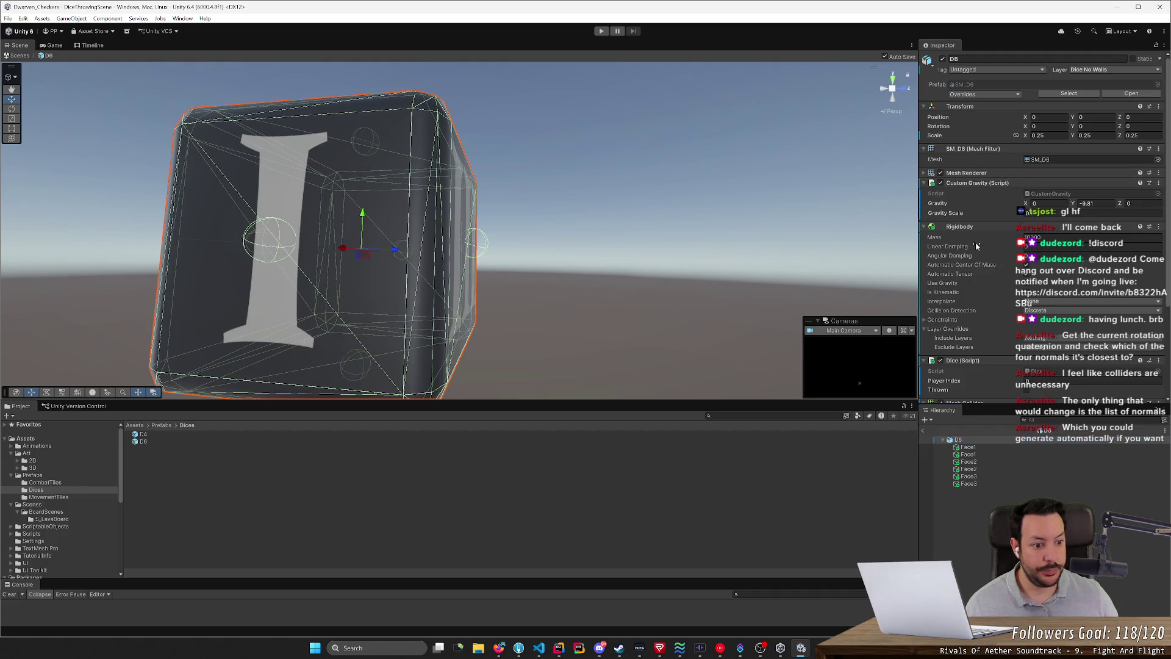
pyautogui.doubleClick(1036, 371)
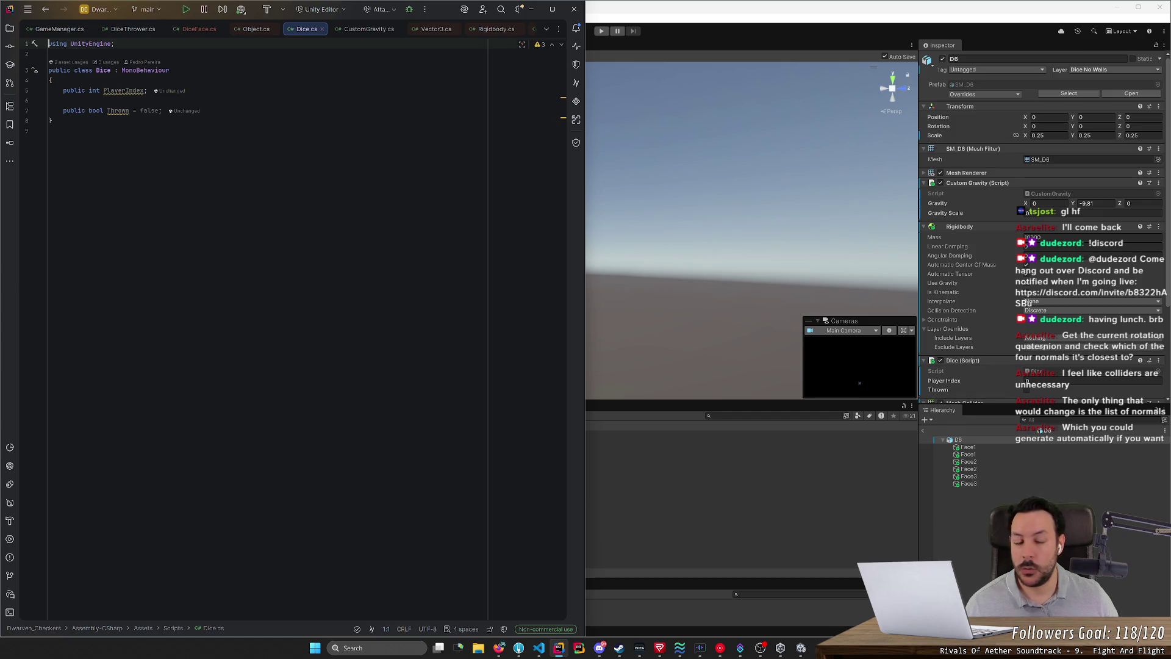
# Step: Add a void OnTriggerStay(Collider other) method below the Thrown field, removing the placeholder exception
pyautogui.scroll(-3, 979, 309)
pyautogui.scroll(-3, 982, 313)
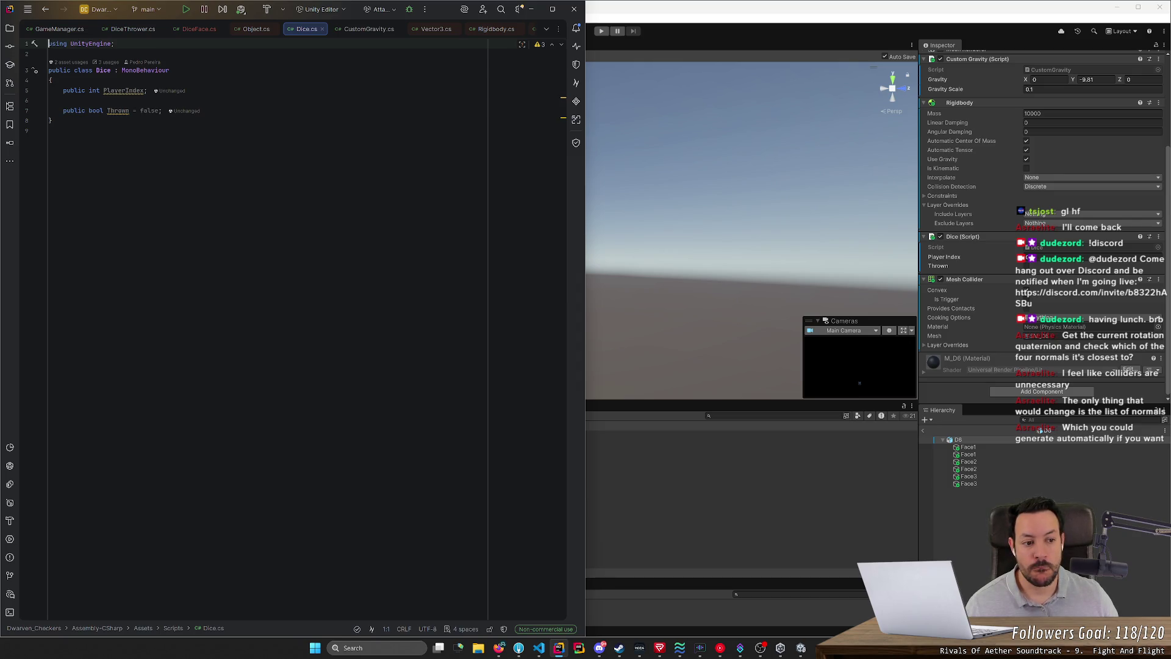
pyautogui.click(163, 111)
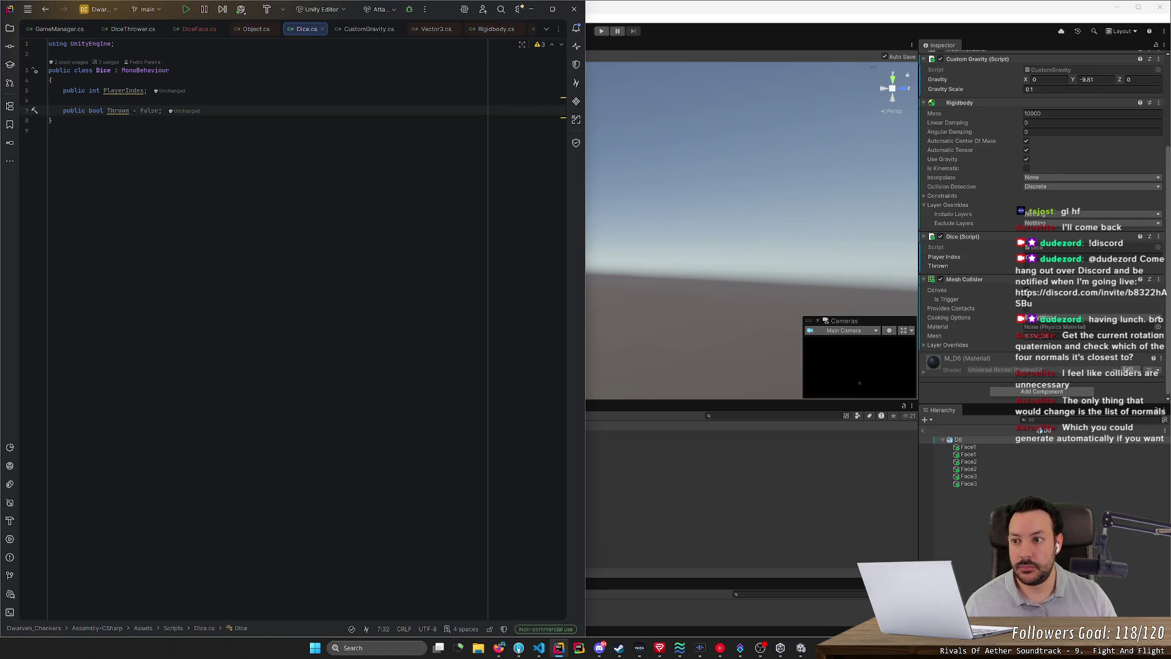
pyautogui.press('Return')
pyautogui.press('Return')
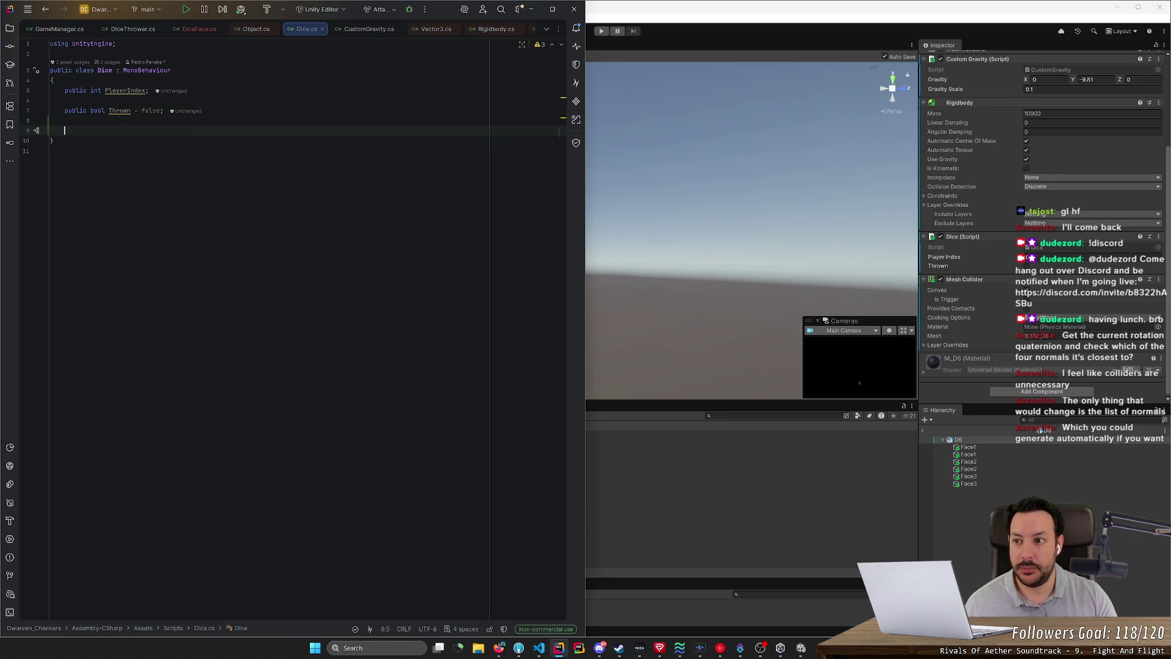
pyautogui.write('public ')
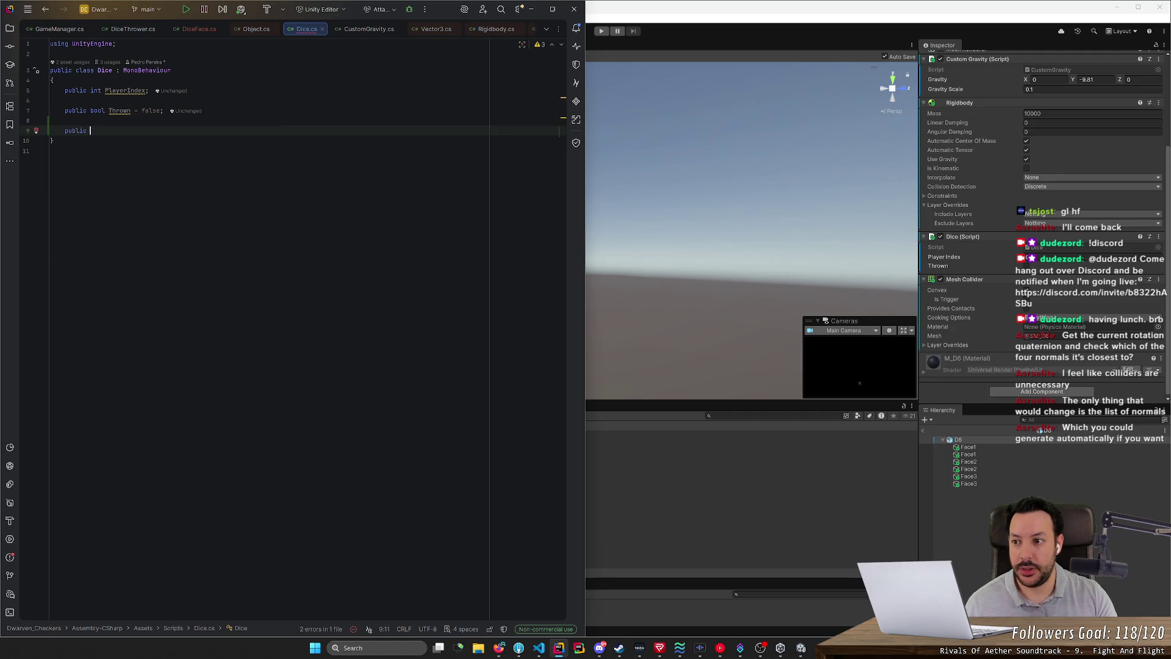
pyautogui.write('OnTrigger')
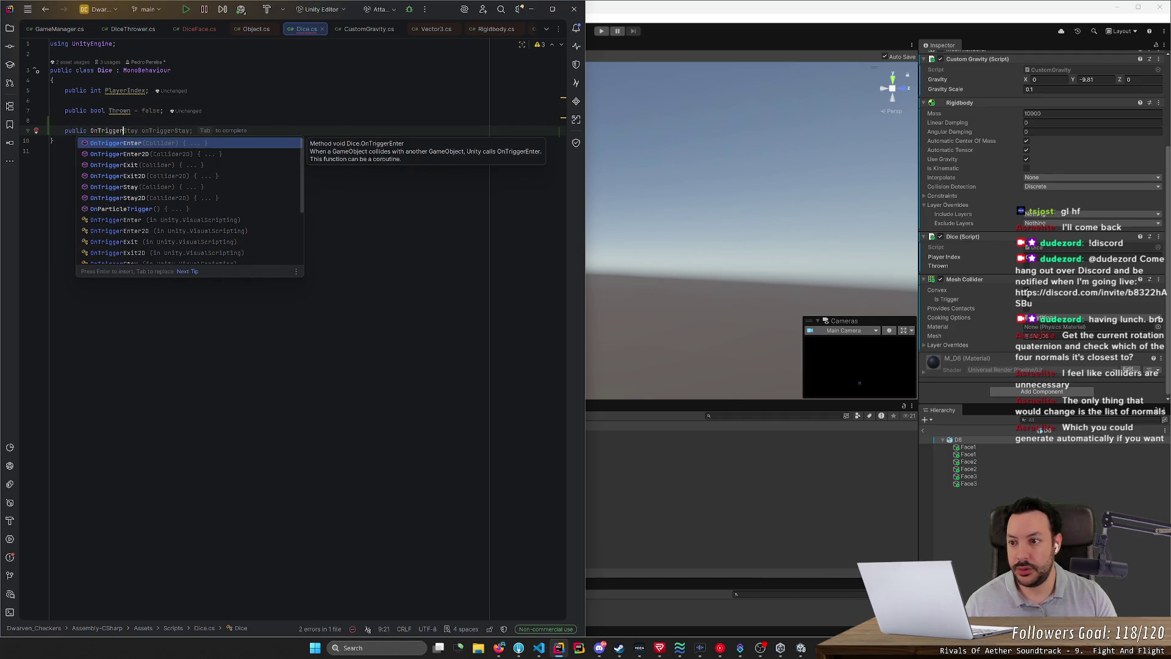
pyautogui.write('S')
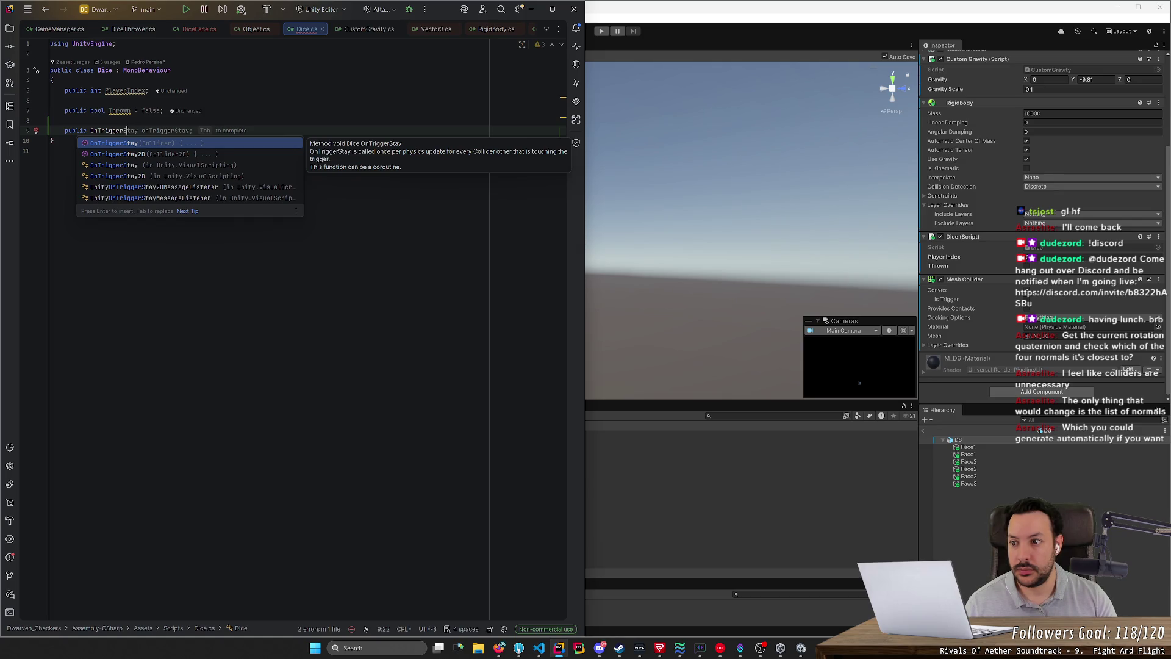
pyautogui.hotkey('ctrl', 'BackSpace')
pyautogui.write('void Ontr')
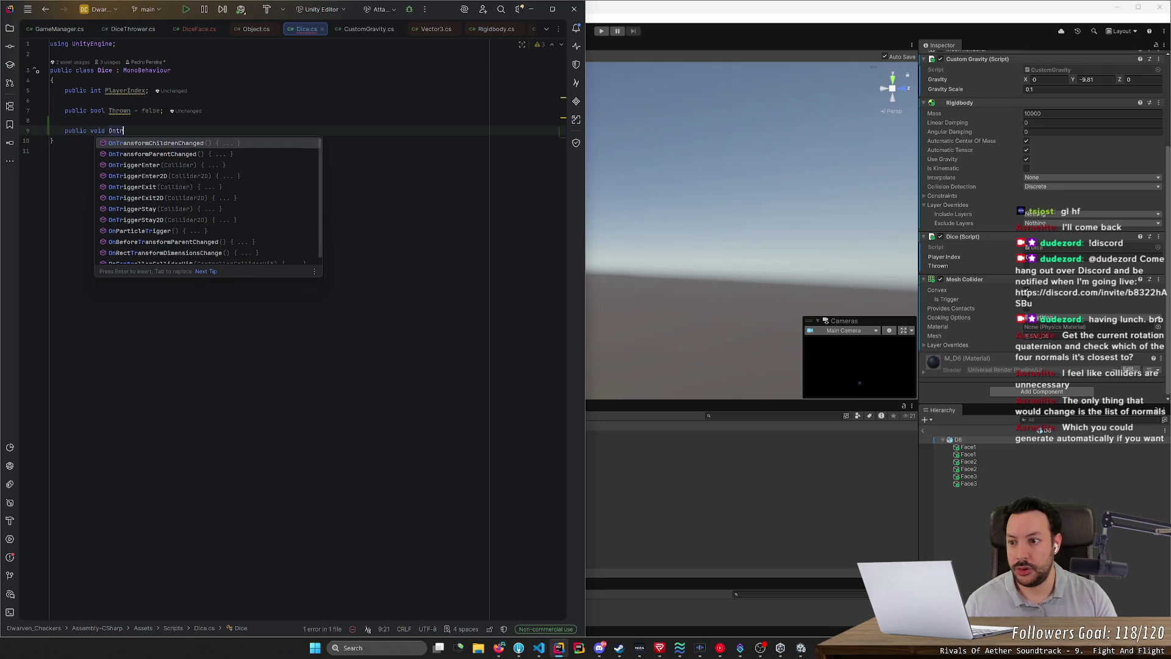
pyautogui.press('Down')
pyautogui.press('Down')
pyautogui.press('Down')
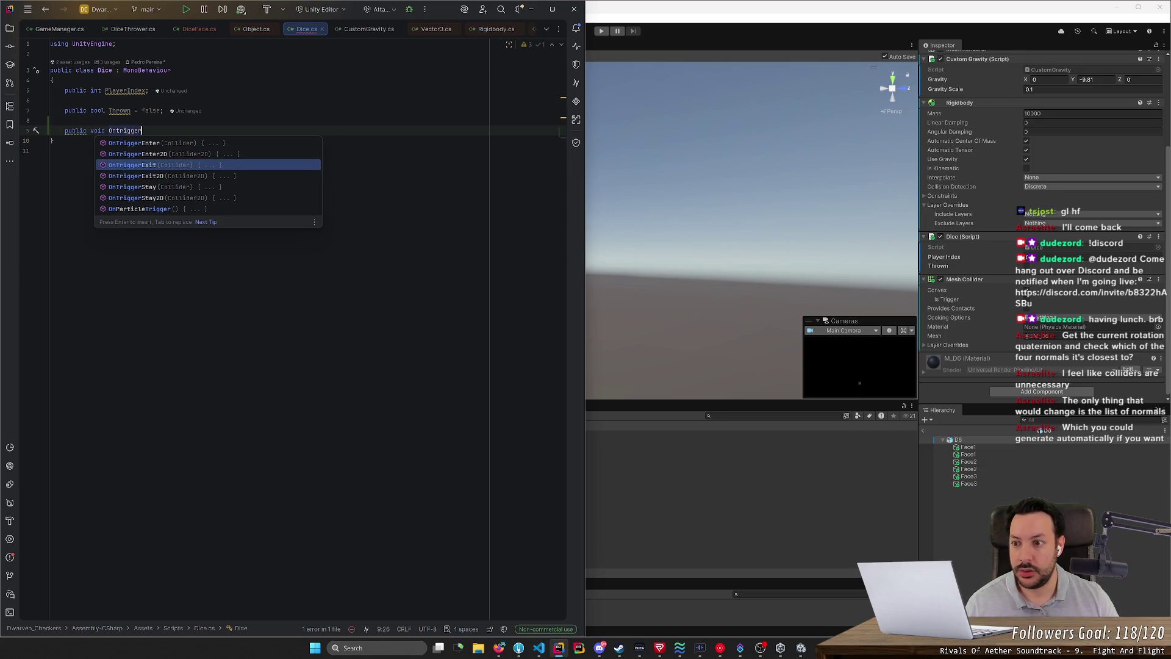
pyautogui.press('Return')
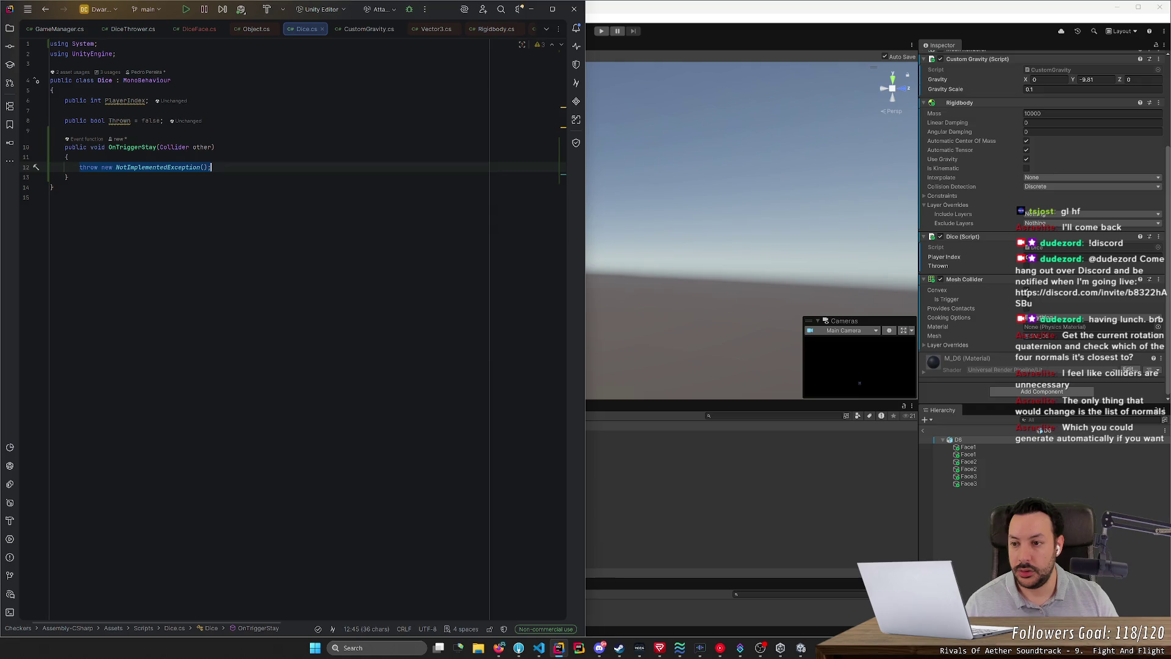
pyautogui.press('BackSpace')
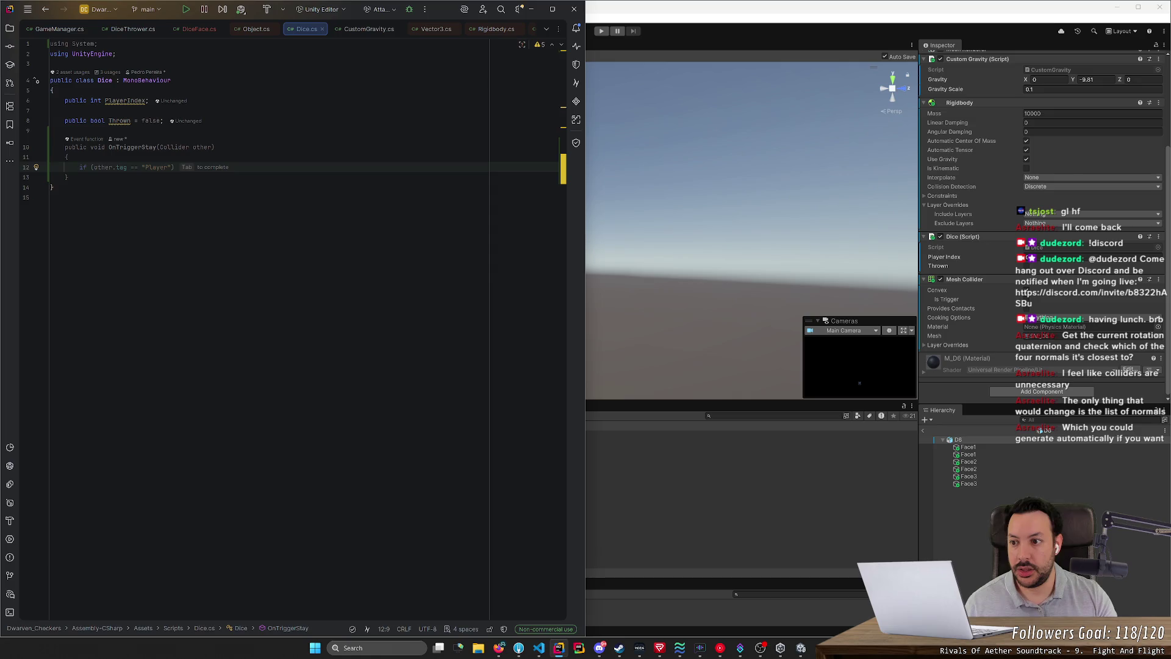
# Step: Declare var cubeFace = other.GetComponent<CubemapFace>(); inside OnTriggerStay
pyautogui.write('if o')
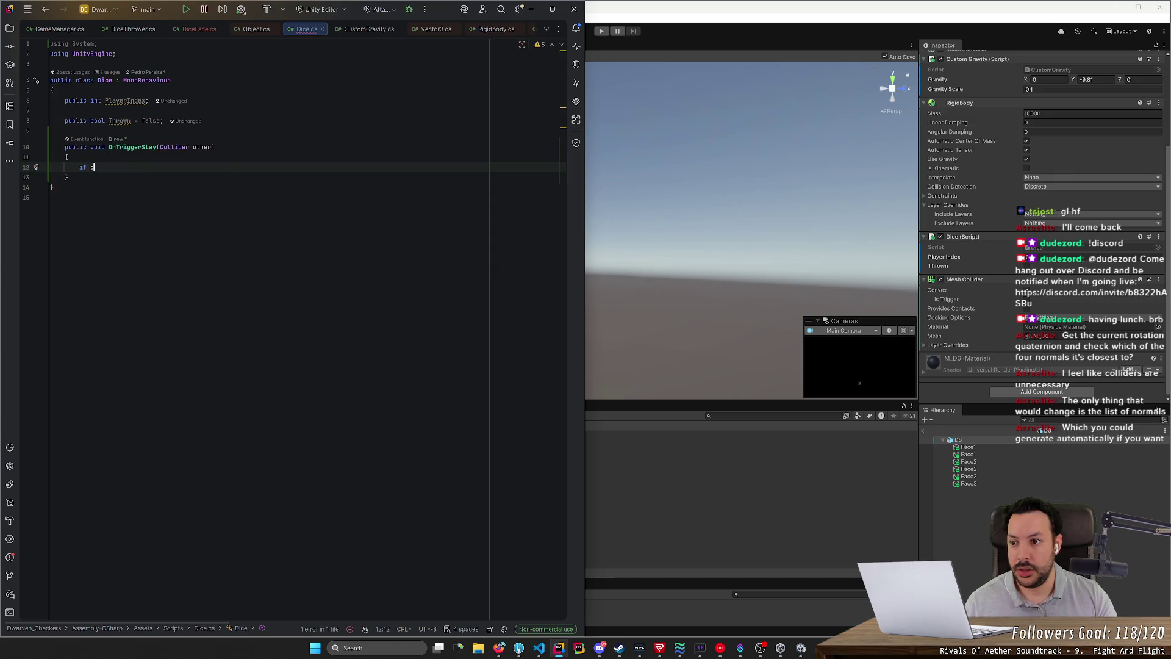
pyautogui.press('BackSpace')
pyautogui.press('BackSpace')
pyautogui.press('BackSpace')
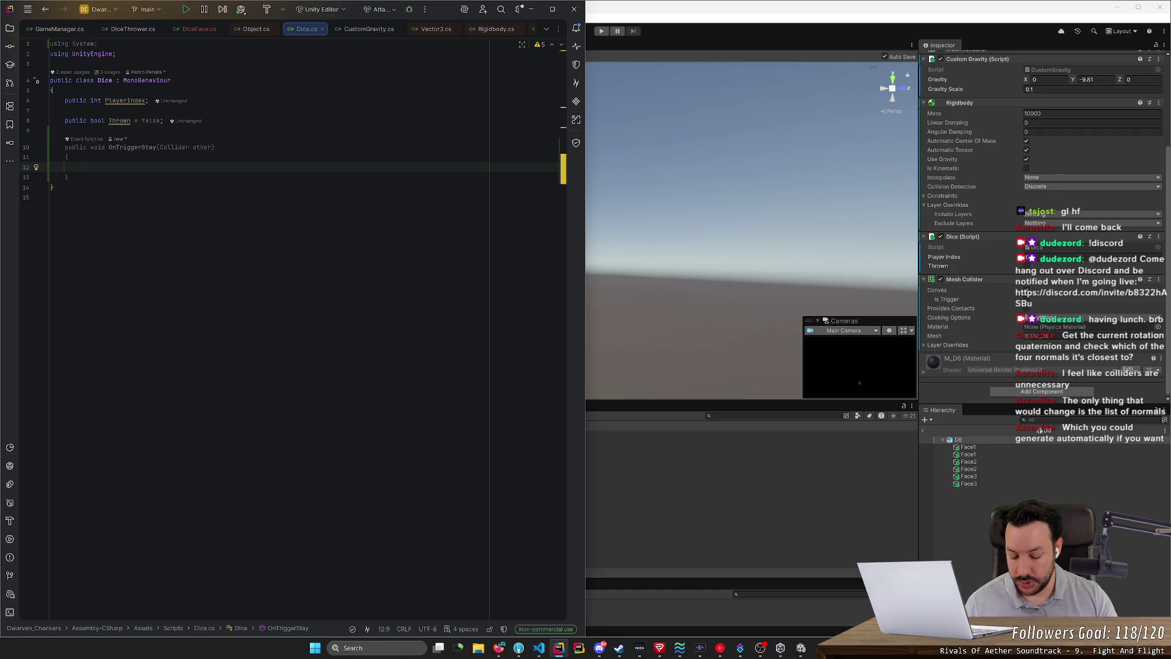
pyautogui.write('var ')
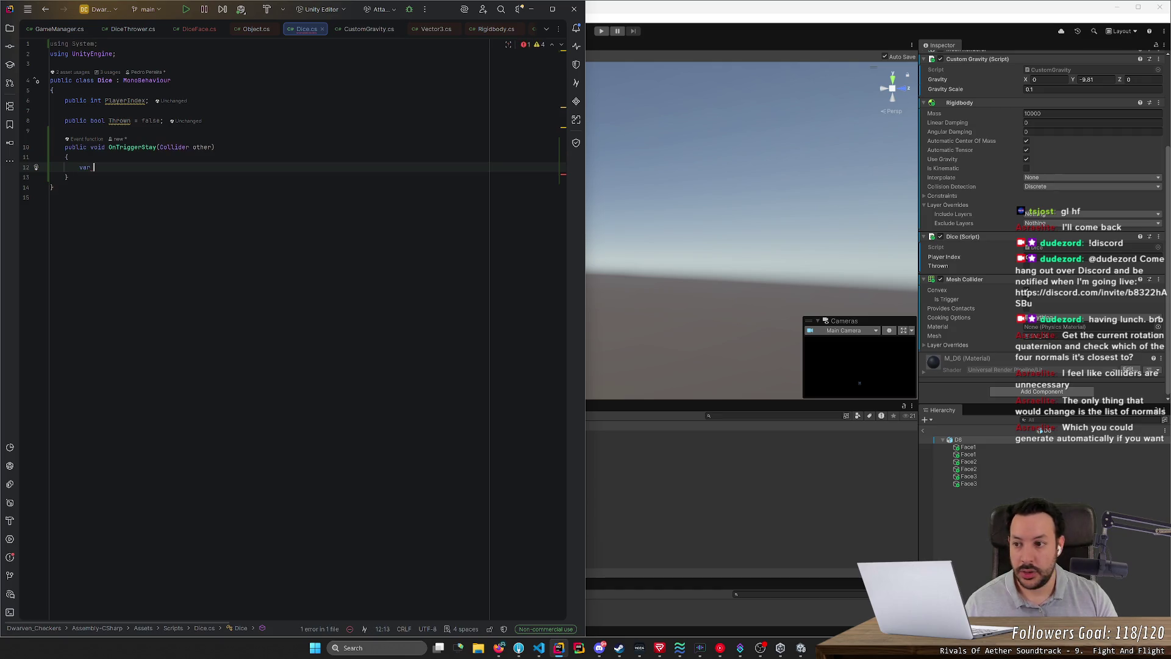
pyautogui.write('cubeF')
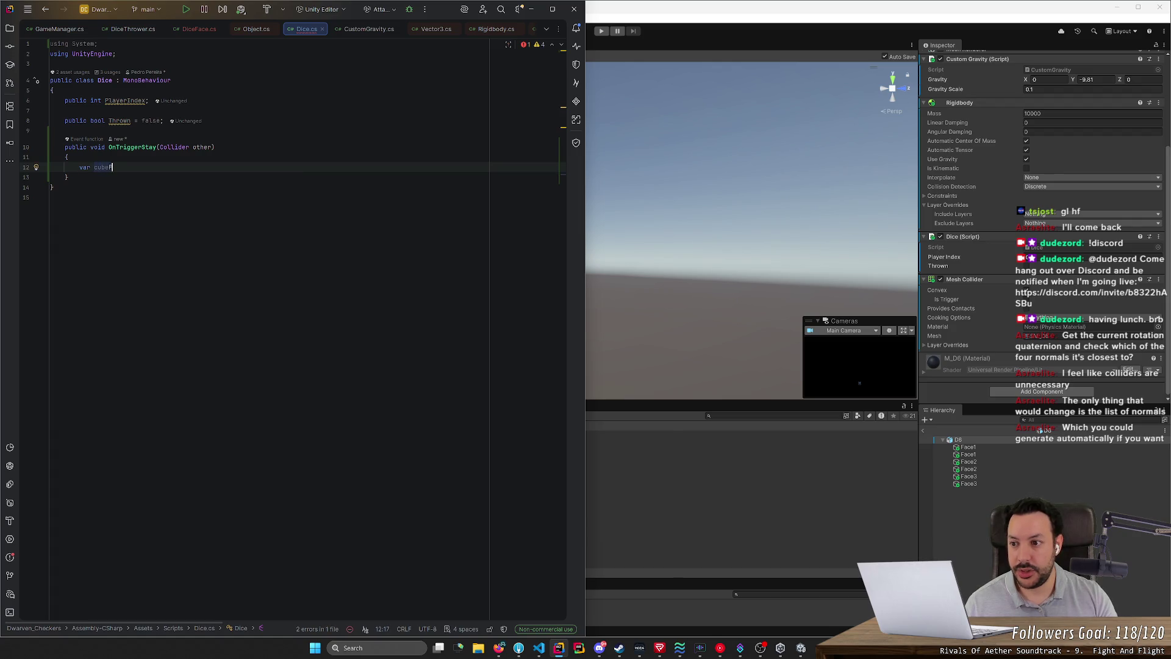
pyautogui.write('ace = other.ge')
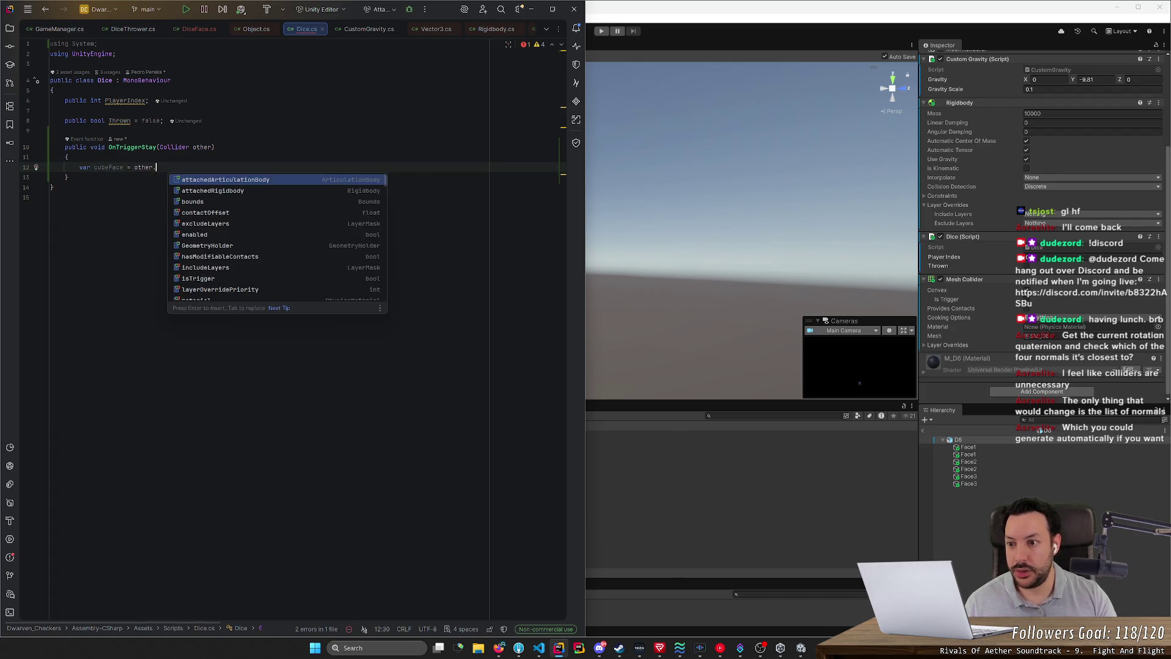
pyautogui.press('Down')
pyautogui.press('Return')
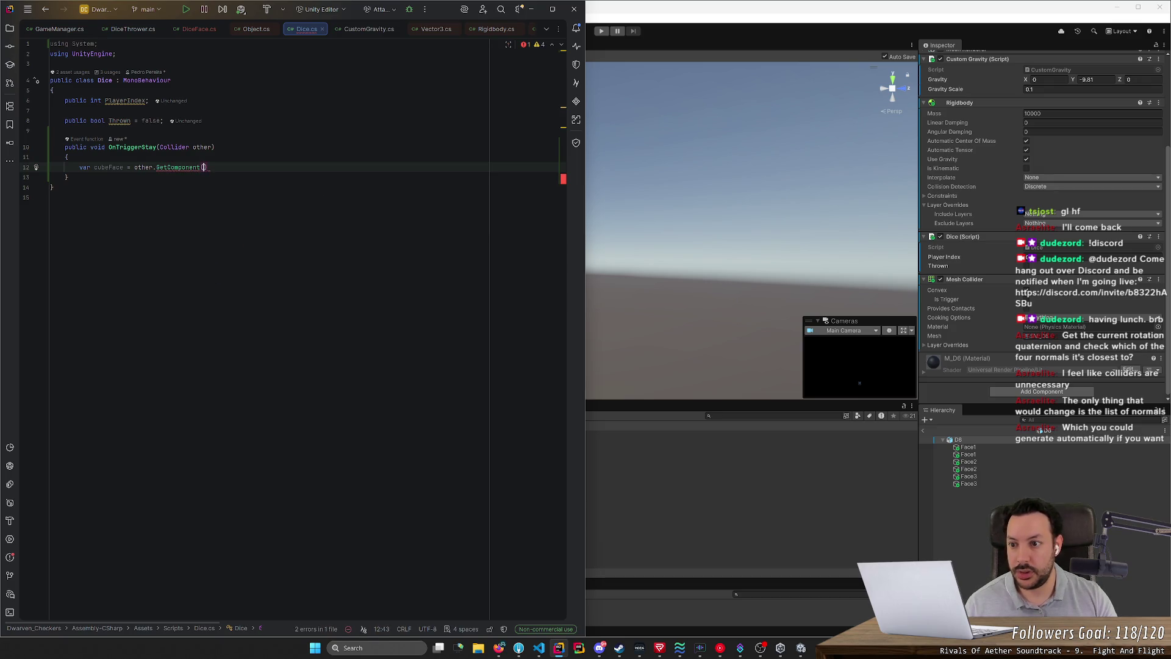
pyautogui.press('Left')
pyautogui.write('<')
pyautogui.press('Escape')
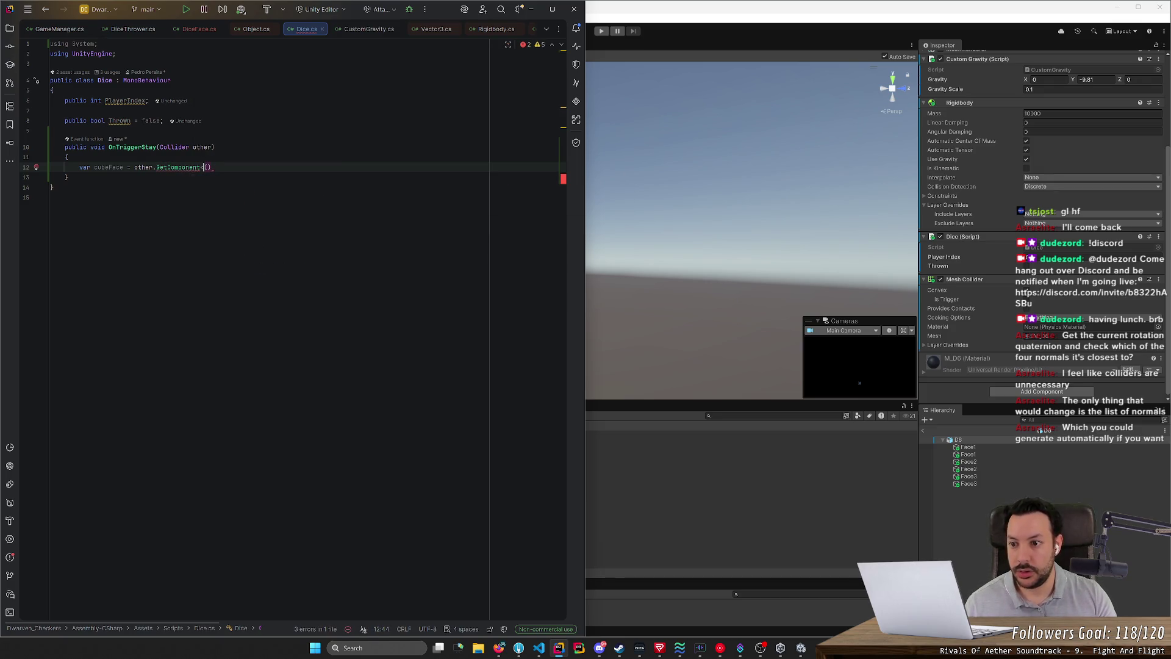
pyautogui.write('CubeFac')
pyautogui.press('Return')
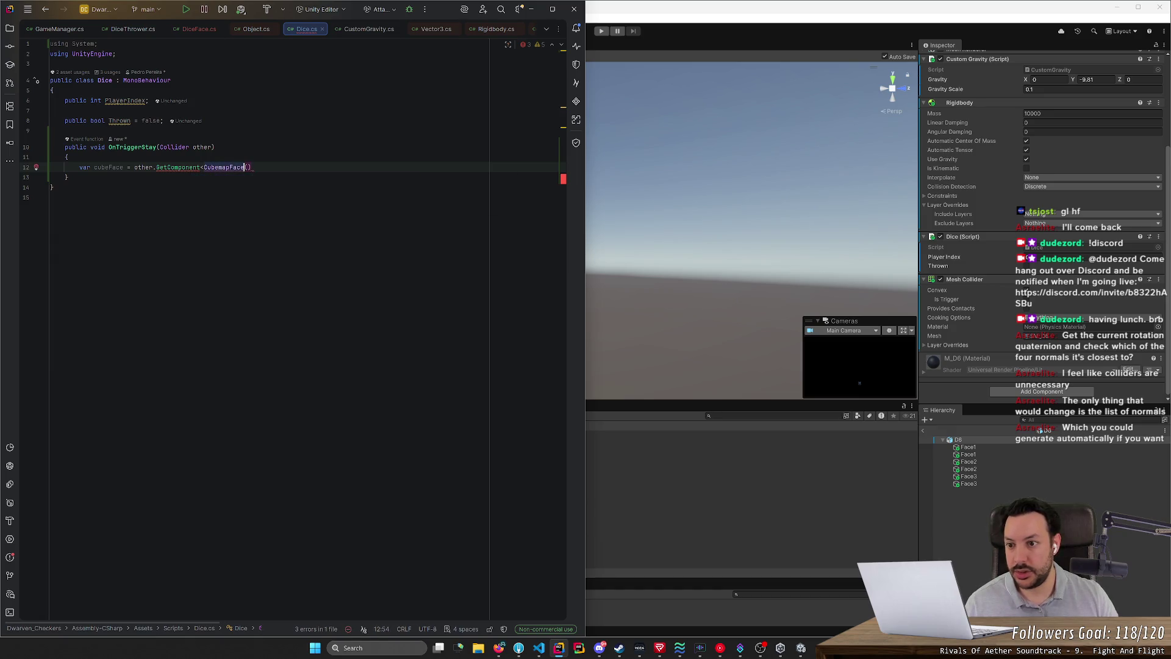
pyautogui.write('>')
pyautogui.press('Right')
pyautogui.write(';')
pyautogui.press('Return')
pyautogui.press('Return')
# Step: Add the early exit if (!cubeFace) return; after the GetComponent line
pyautogui.write('if')
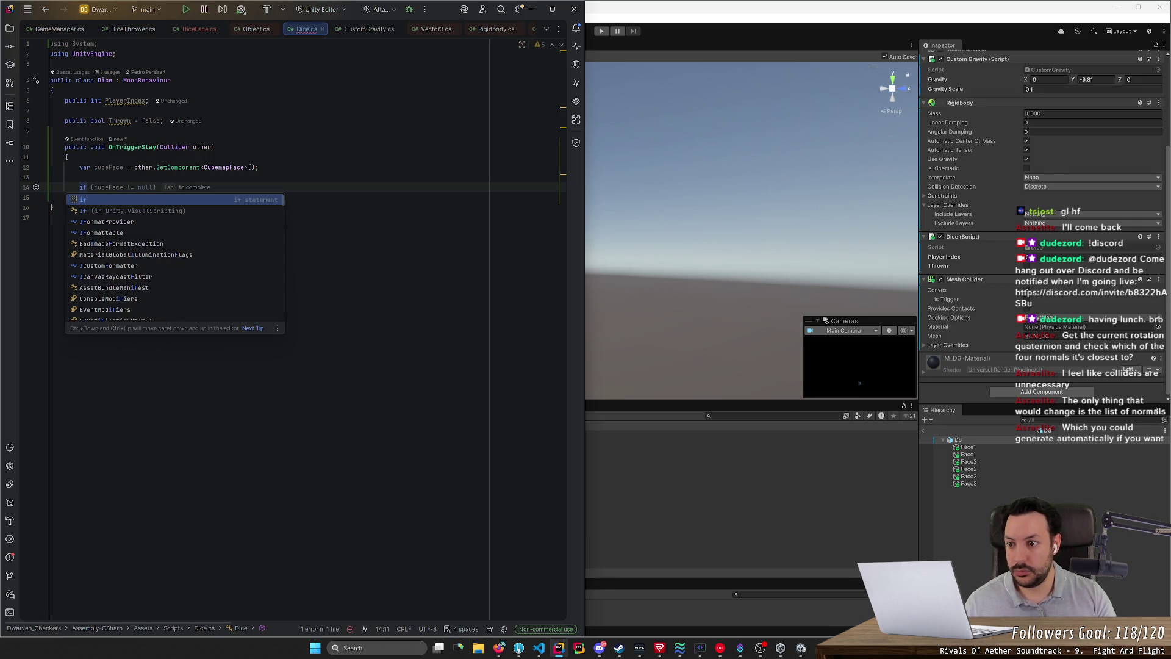
pyautogui.write(' (!cubeFace)')
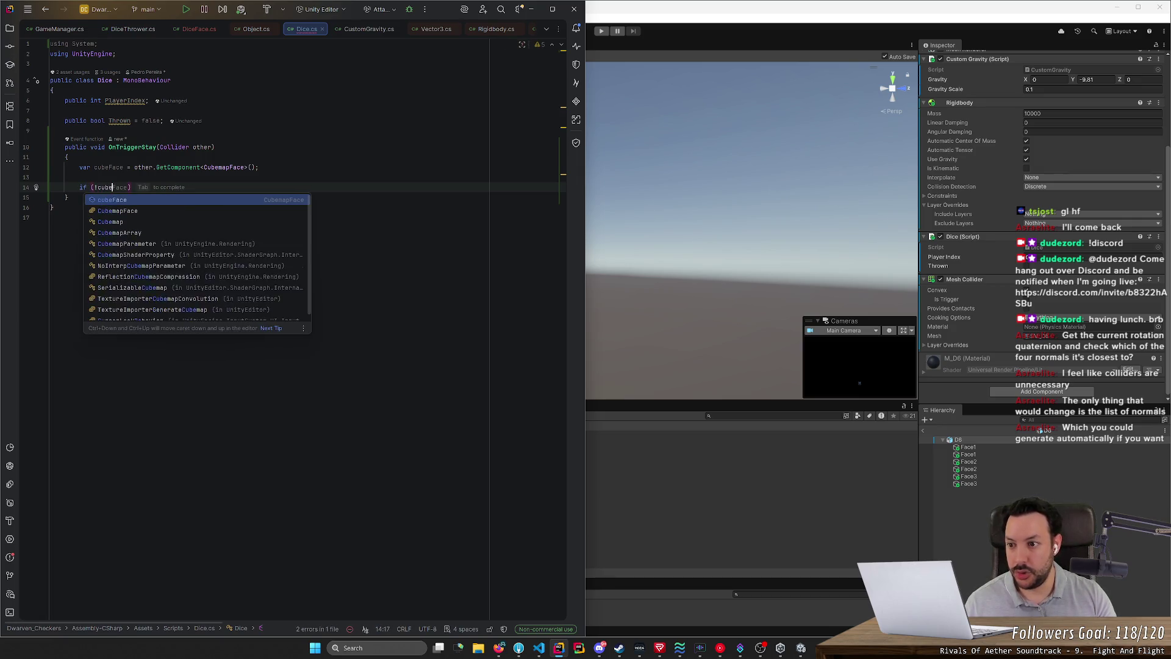
pyautogui.press('Return')
pyautogui.write('return;')
pyautogui.press('Return')
pyautogui.press('Return')
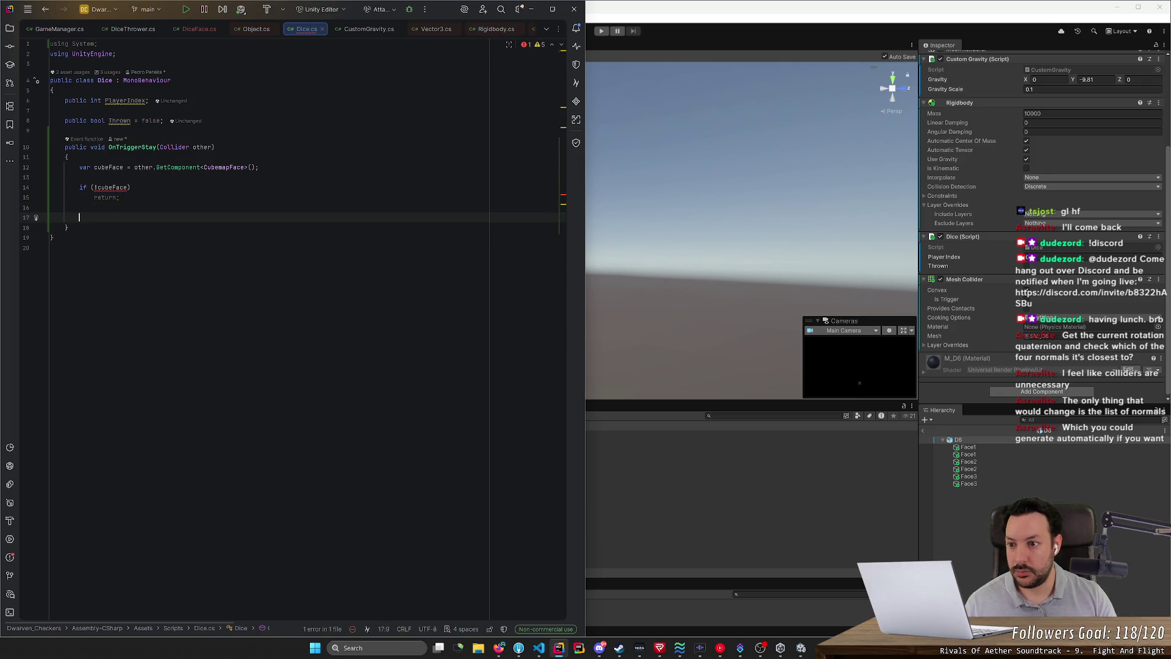
pyautogui.click(218, 167)
# Step: Change the GetComponent type in OnTriggerStay to DiceFace
pyautogui.hotkey('ctrl', 'Delete')
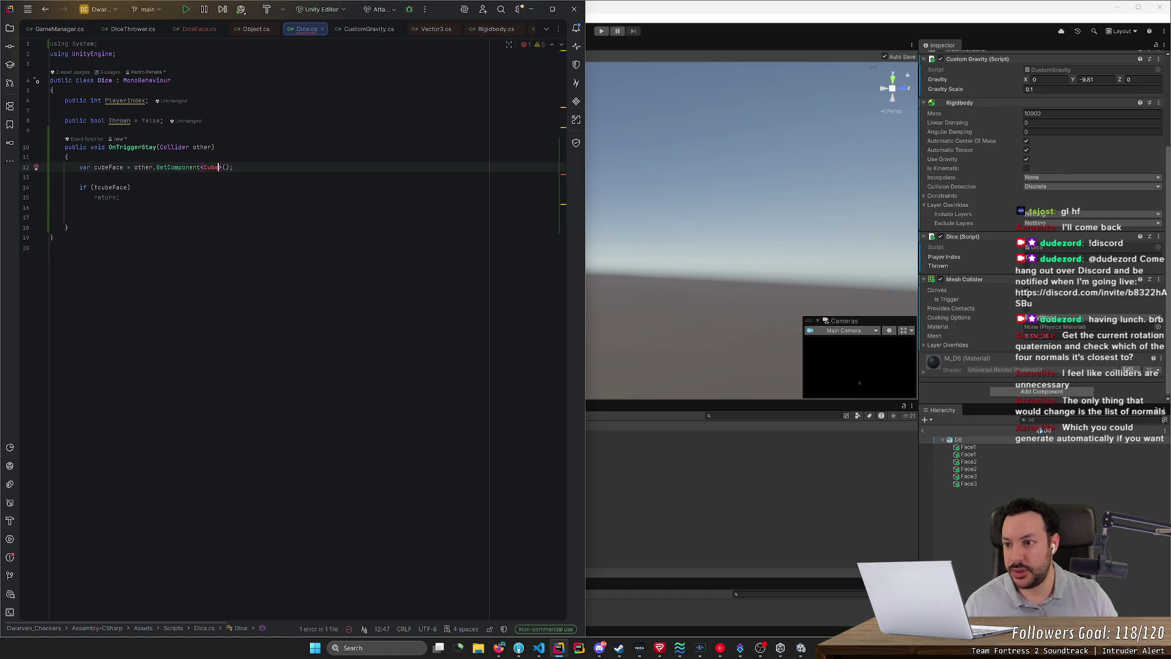
pyautogui.write('Face')
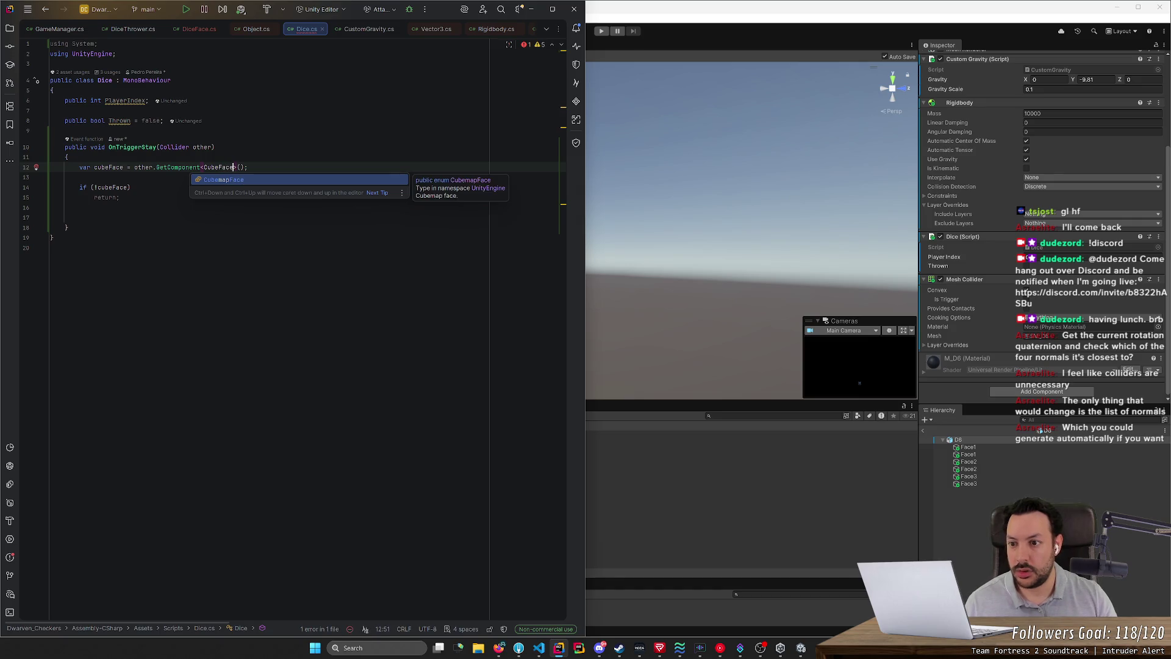
pyautogui.click(979, 468)
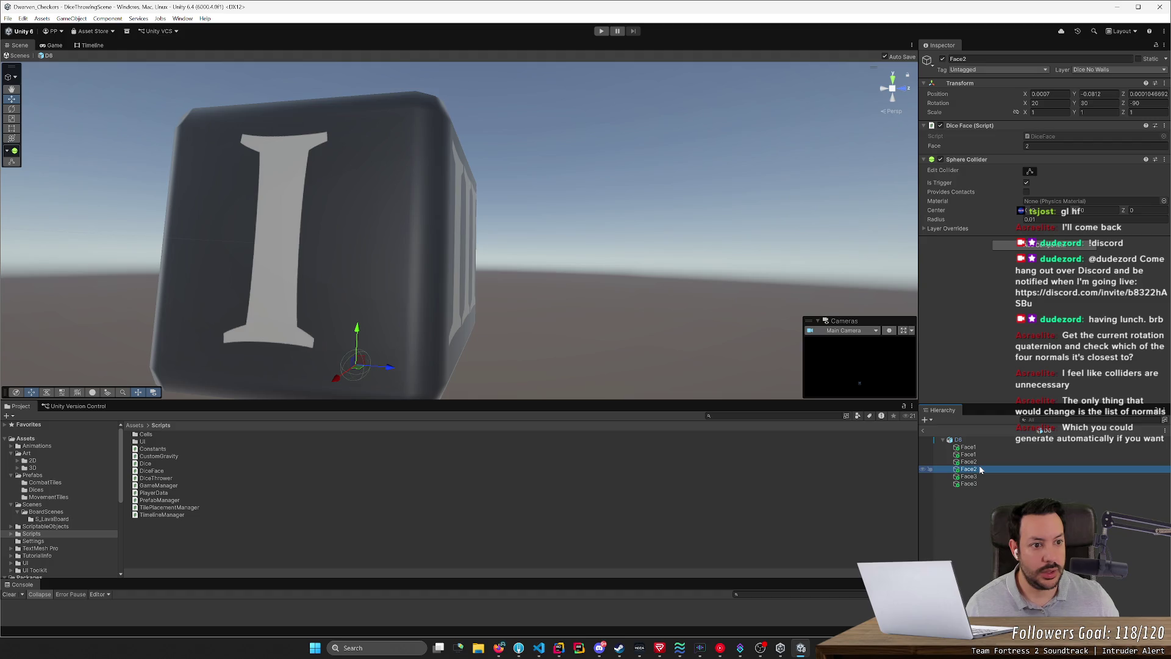
pyautogui.hotkey('alt', 'Tab')
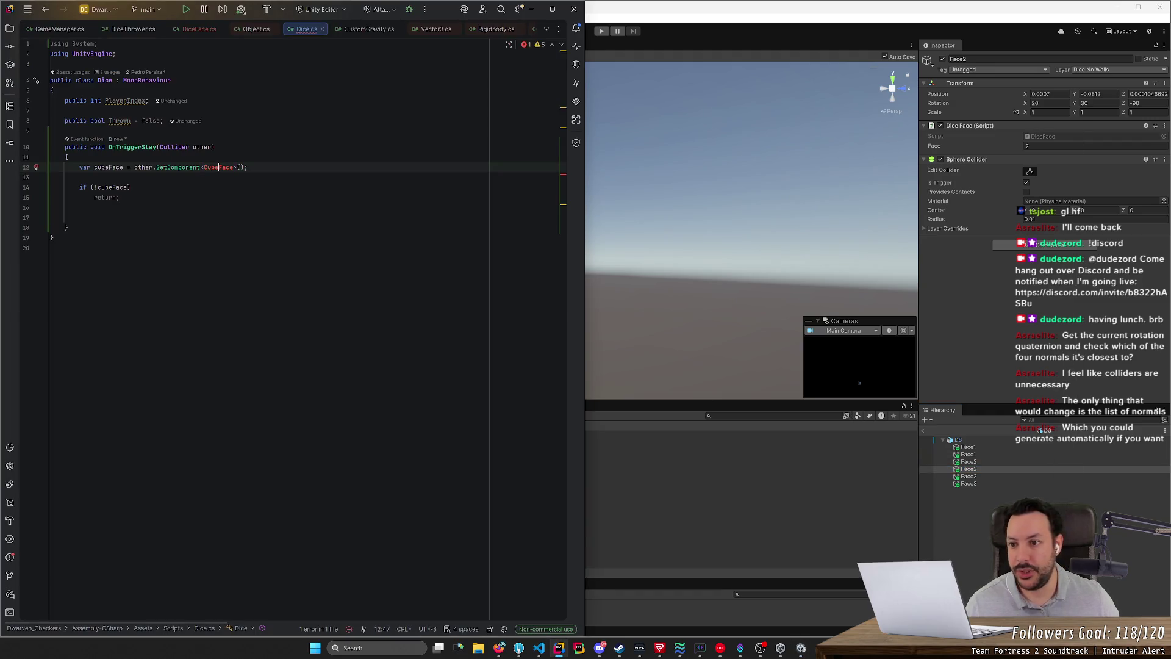
pyautogui.write('Dice')
pyautogui.click(120, 197)
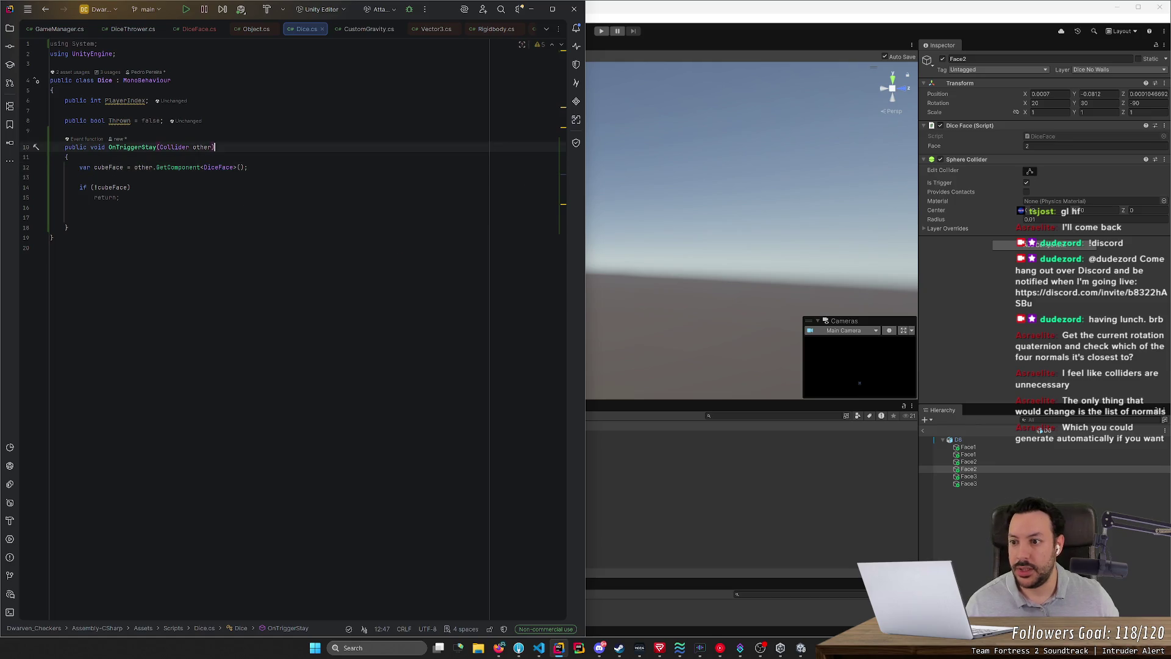
# Step: Rename the cubeFace variable to diceFace everywhere with the Rename refactoring
pyautogui.click(51, 217)
pyautogui.click(109, 167)
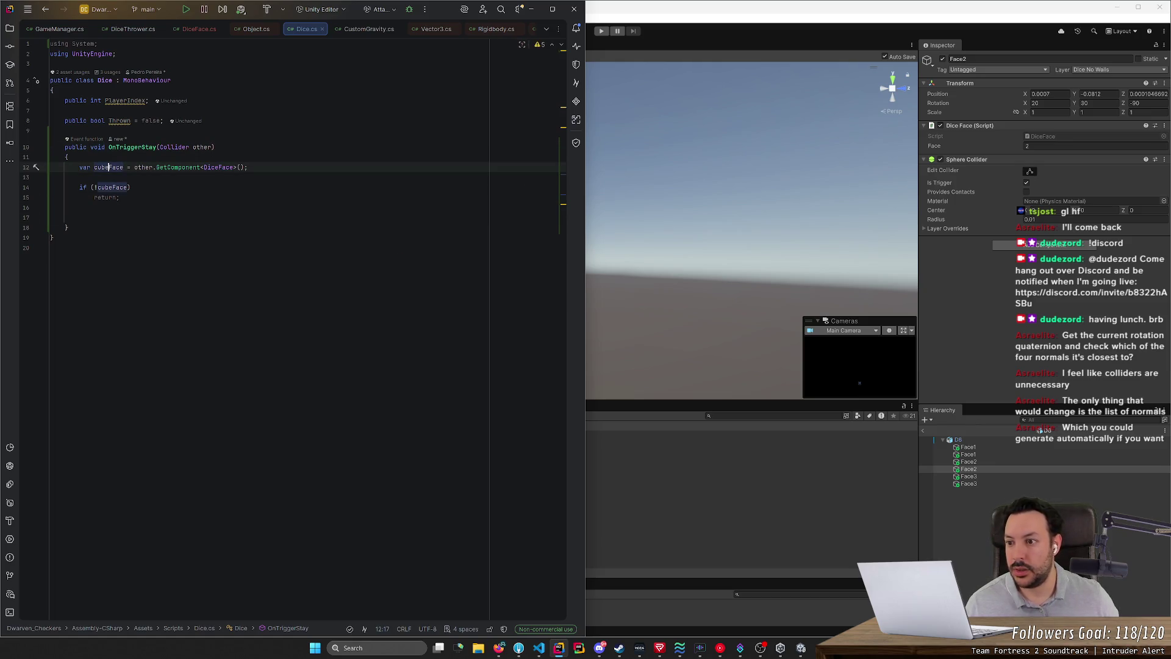
pyautogui.press('BackSpace')
pyautogui.press('BackSpace')
pyautogui.press('BackSpace')
pyautogui.write('dice')
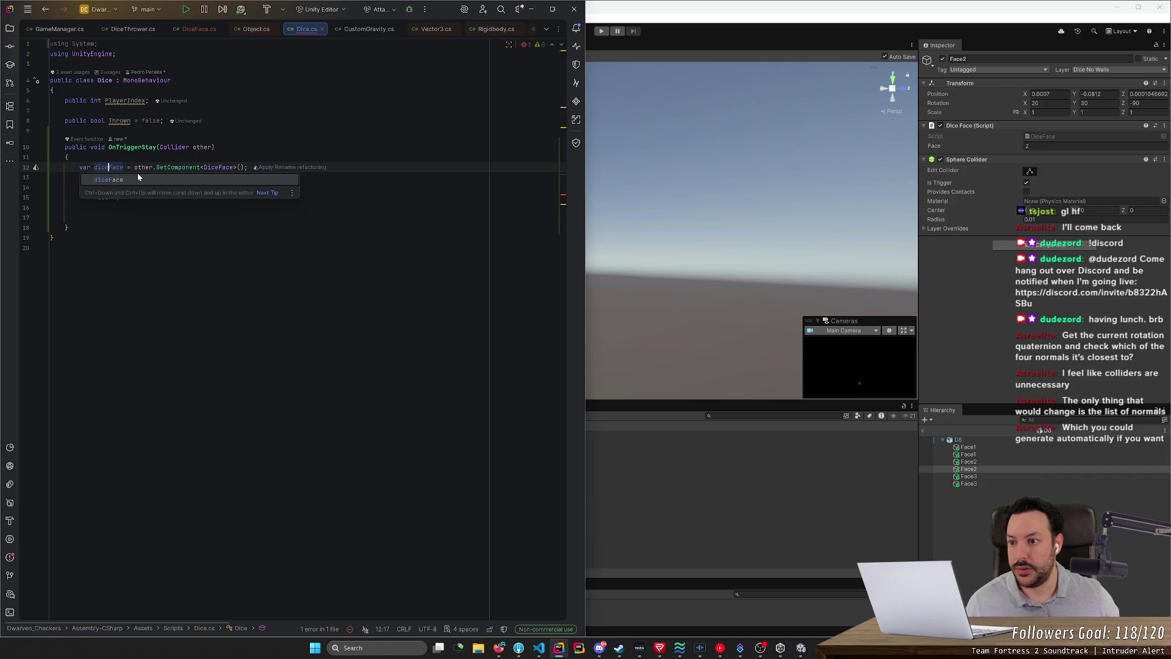
pyautogui.press('Return')
pyautogui.press('Delete')
pyautogui.press('Delete')
pyautogui.press('Delete')
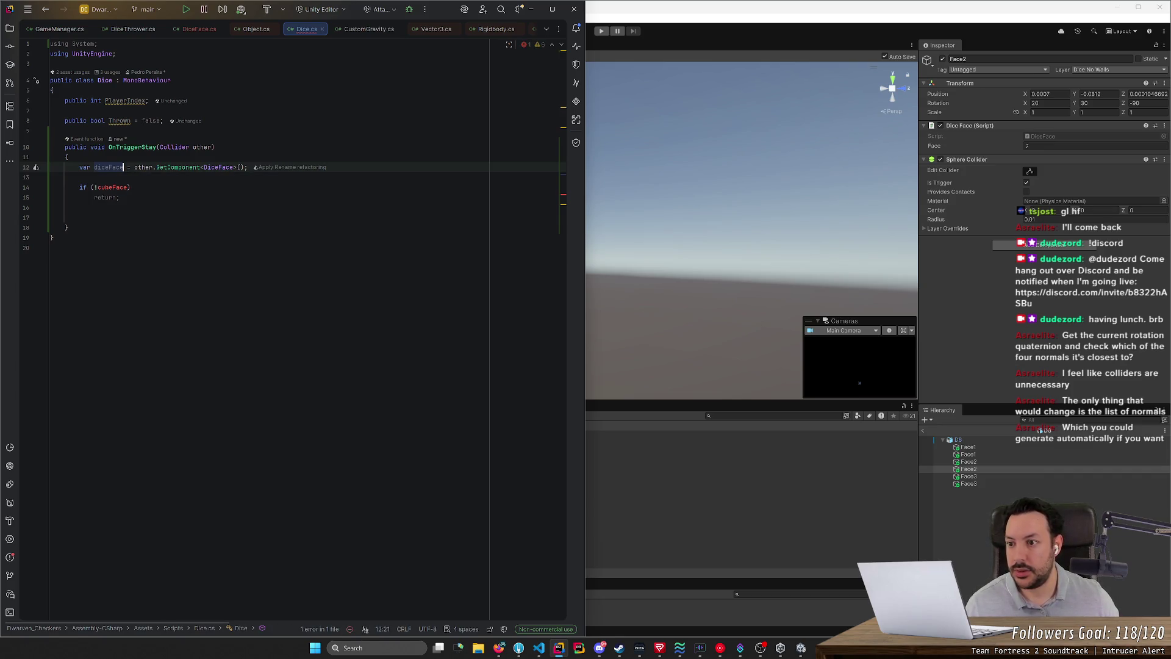
pyautogui.hotkey('alt', 'Return')
# Step: Add Debug.Log(diceFace.Face); on line 17 and save Dice.cs
pyautogui.click(52, 217)
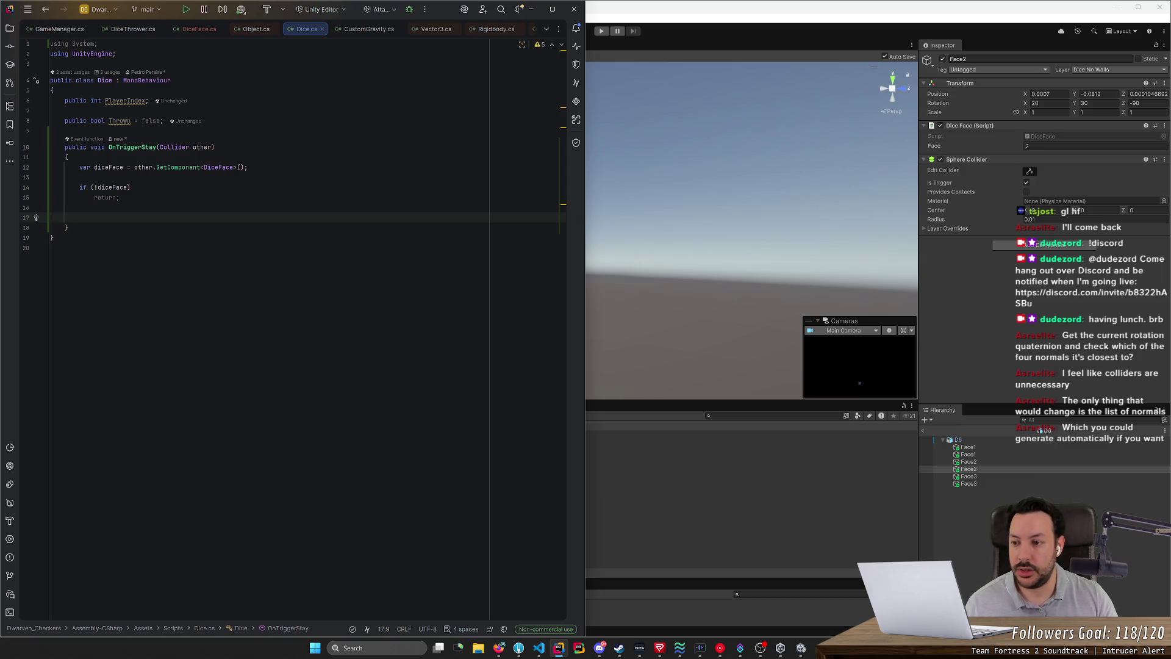
pyautogui.write('Debug')
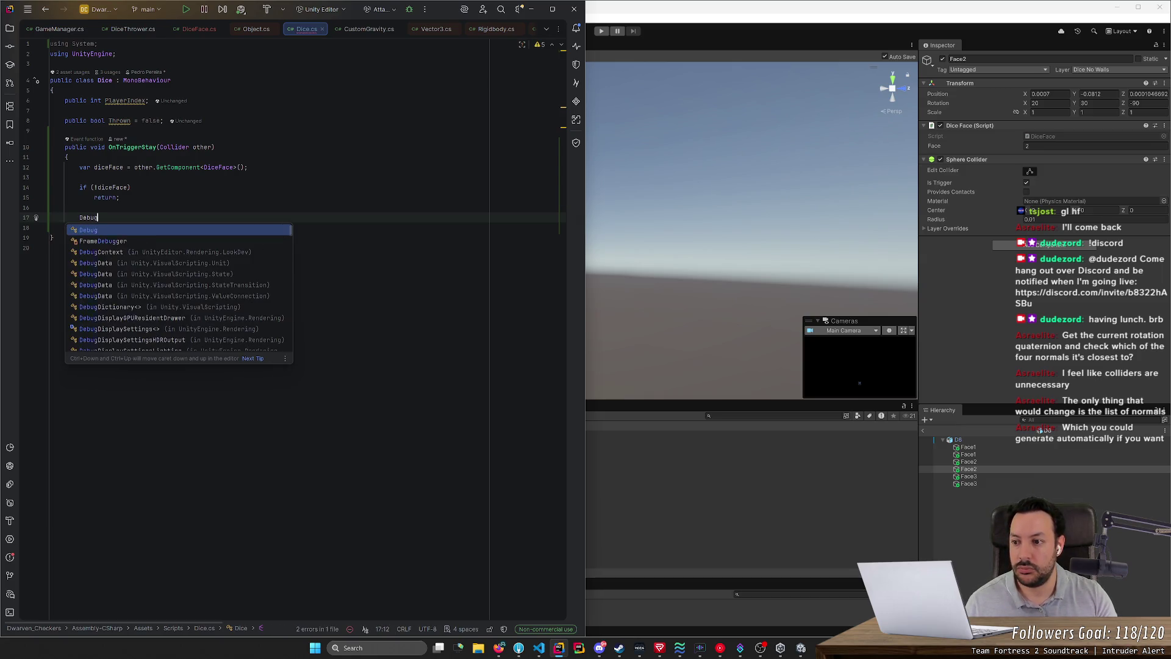
pyautogui.write('.LO(diceFace);')
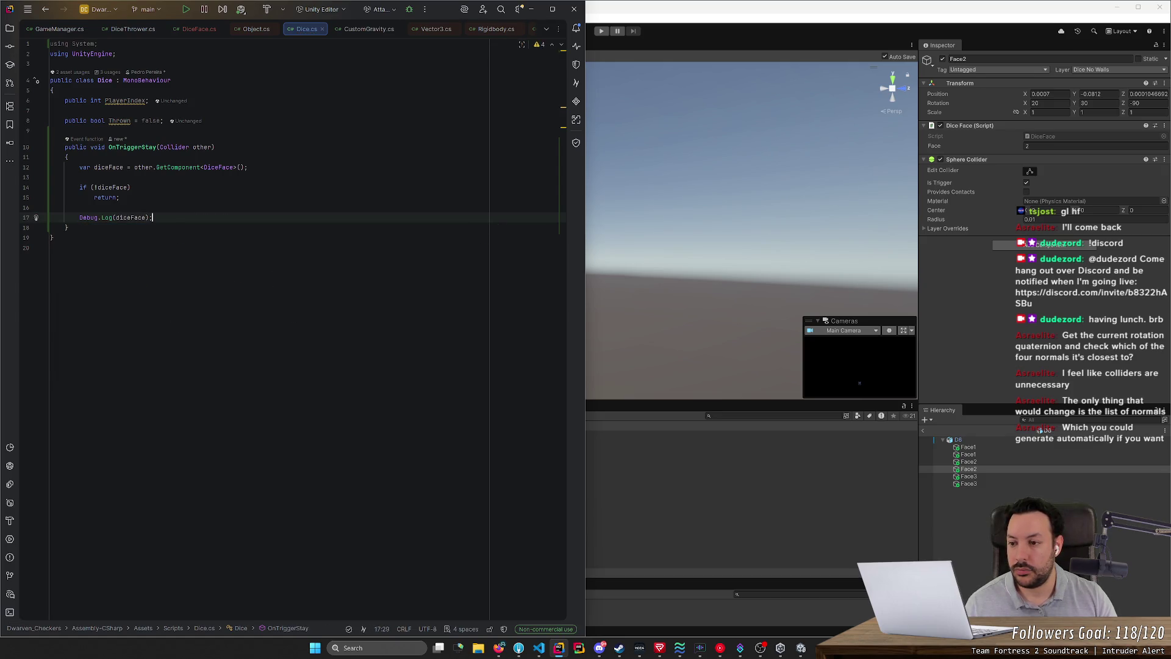
pyautogui.hotkey('ctrl', 's')
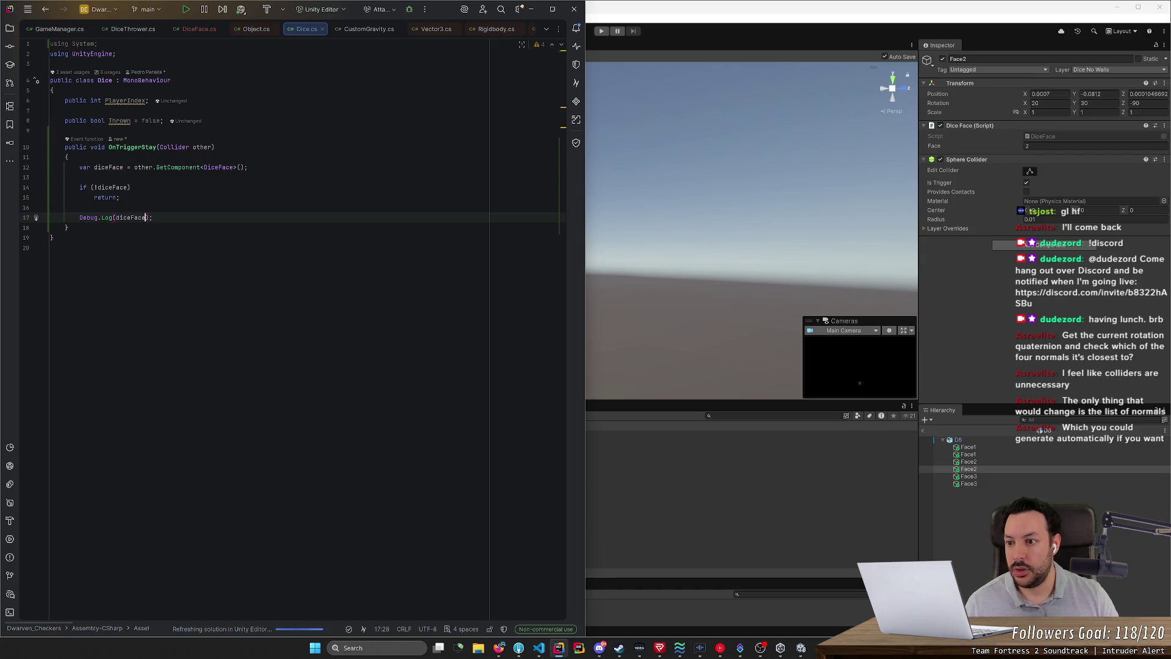
pyautogui.press('Left')
pyautogui.write('.Face')
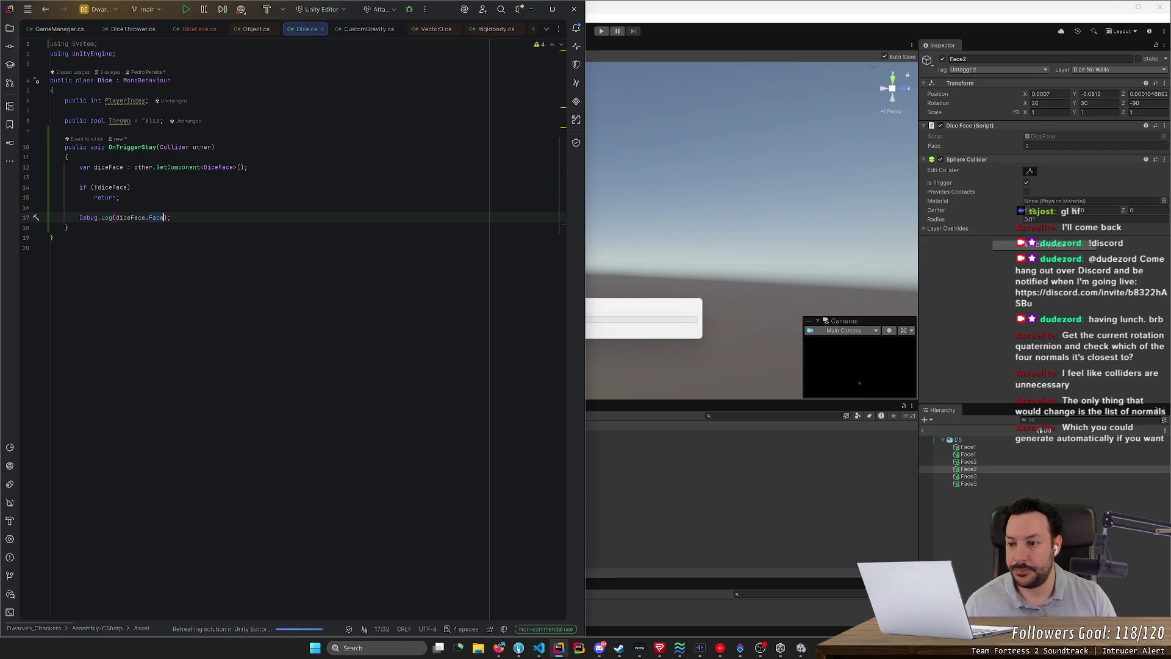
# Step: Run play mode, throw a test die onto the board, then stop the game
pyautogui.click(606, 31)
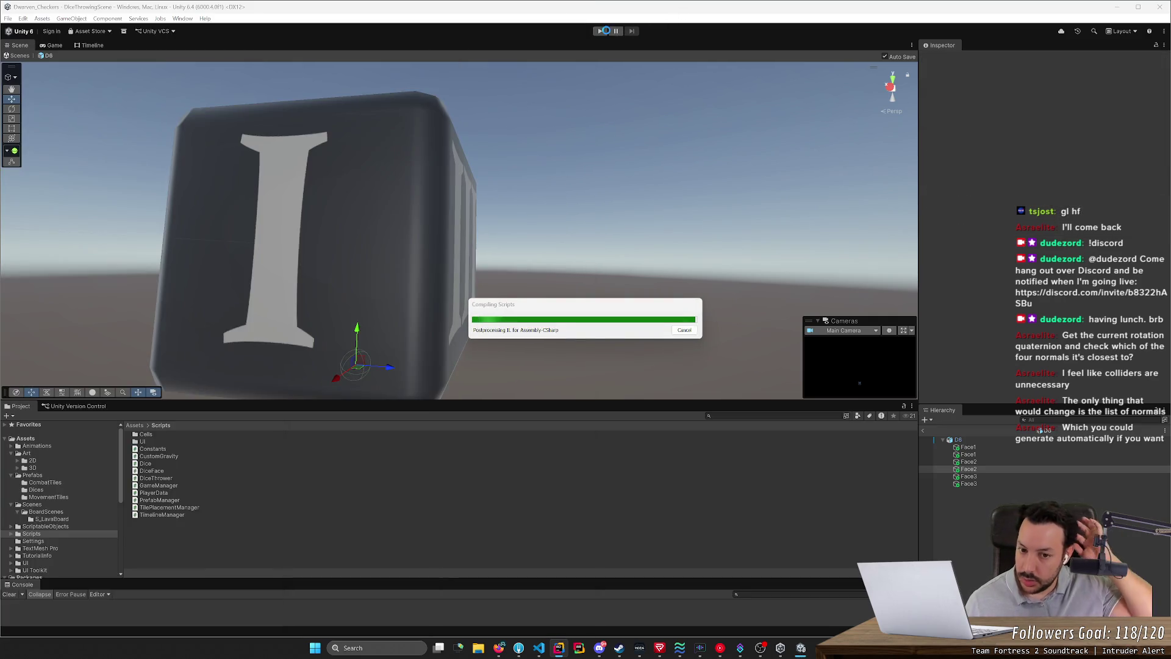
pyautogui.click(605, 31)
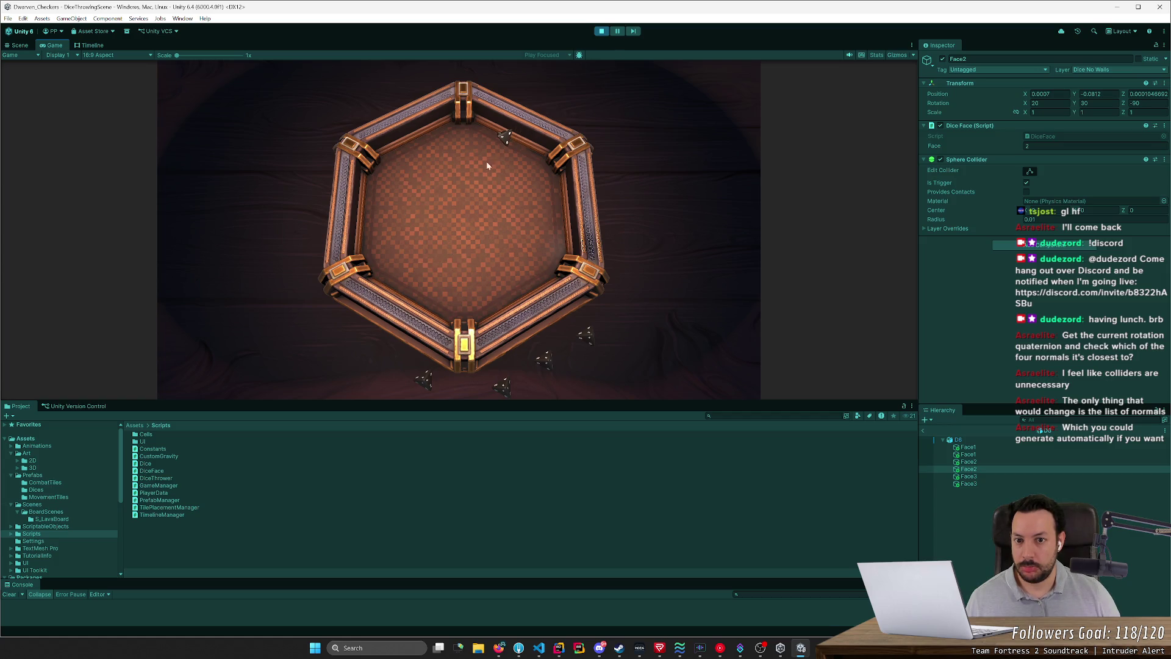
pyautogui.click(435, 347)
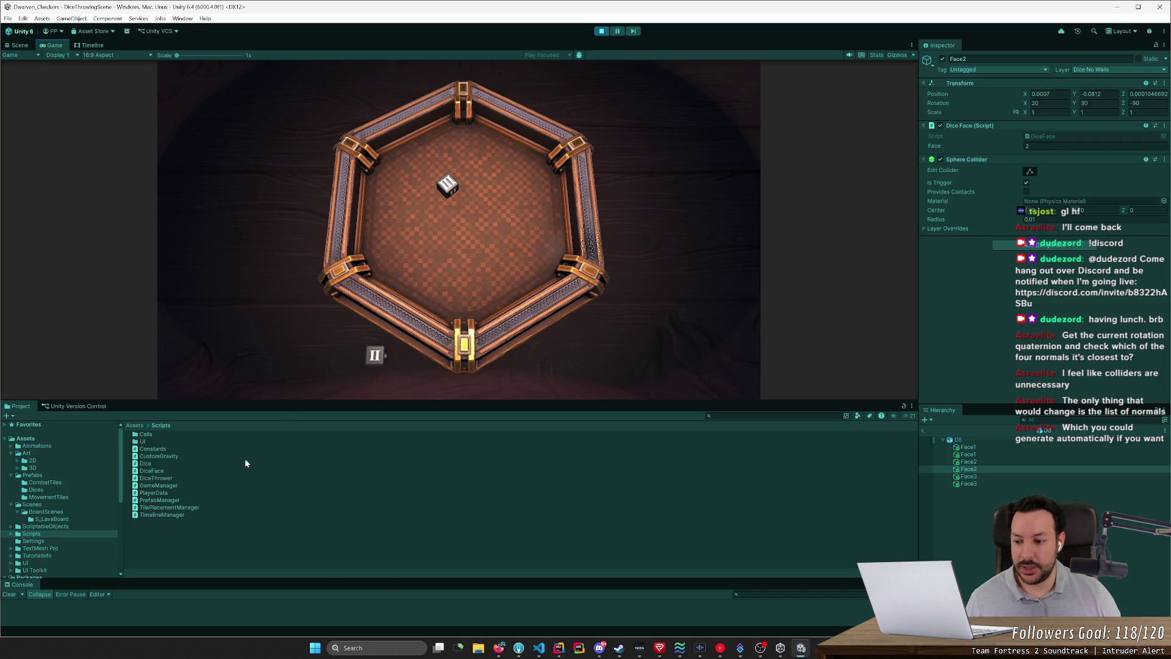
pyautogui.click(603, 31)
pyautogui.click(1012, 448)
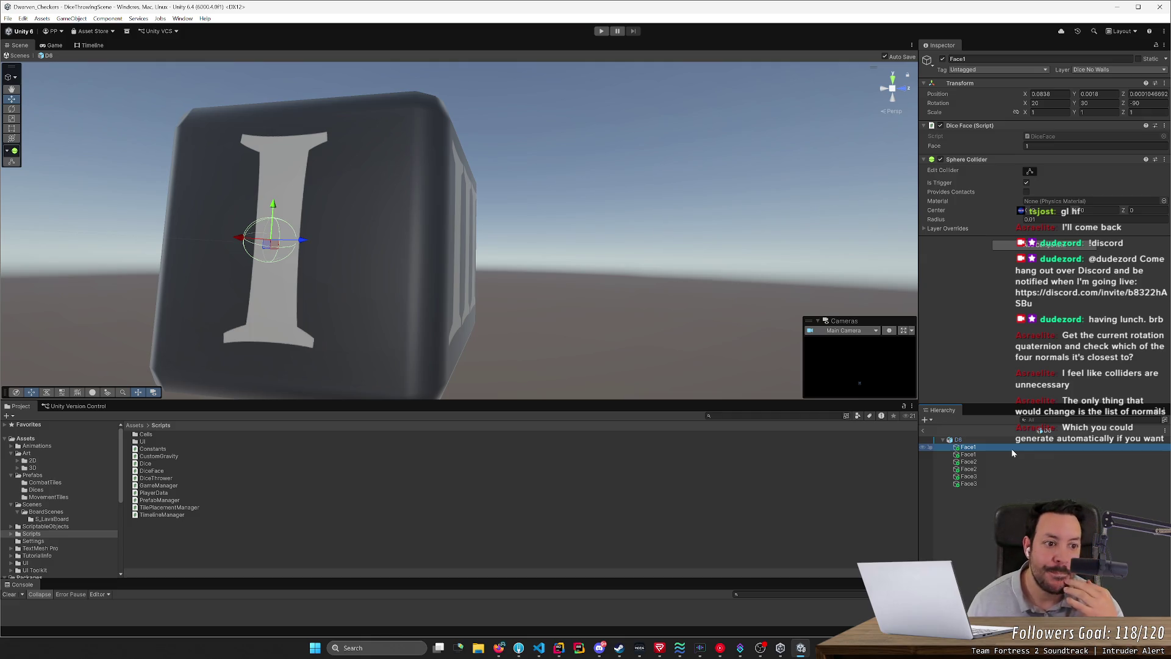
# Step: Start play mode, fling a die into the tray, and pause the game
pyautogui.hotkey('alt', 'Tab')
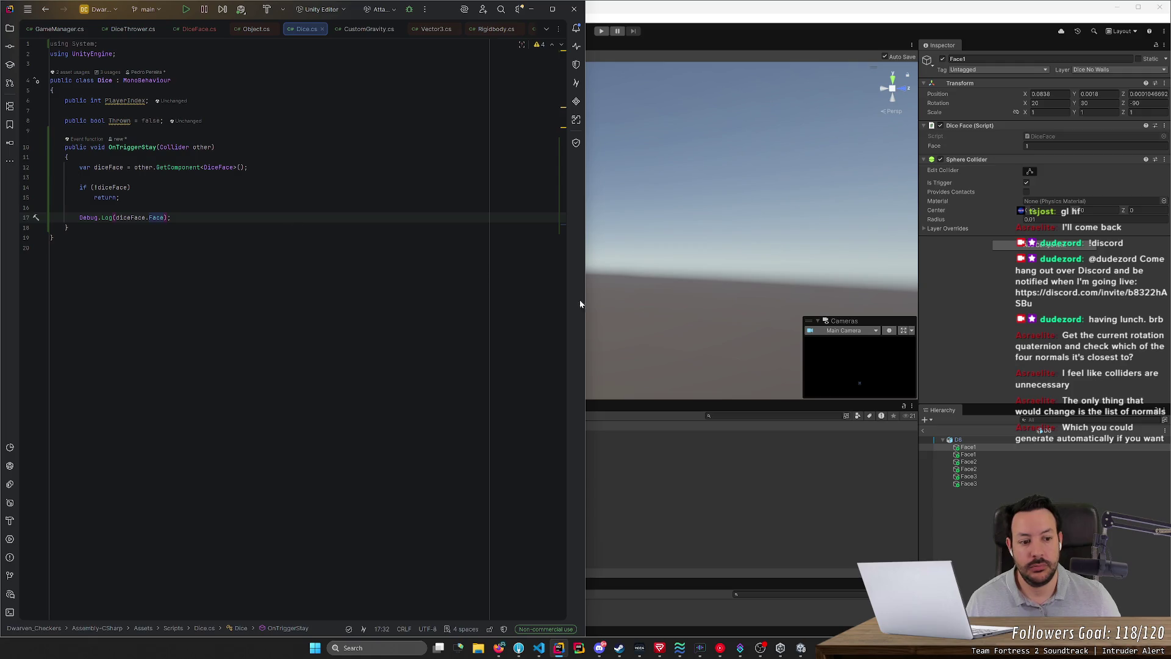
pyautogui.click(969, 440)
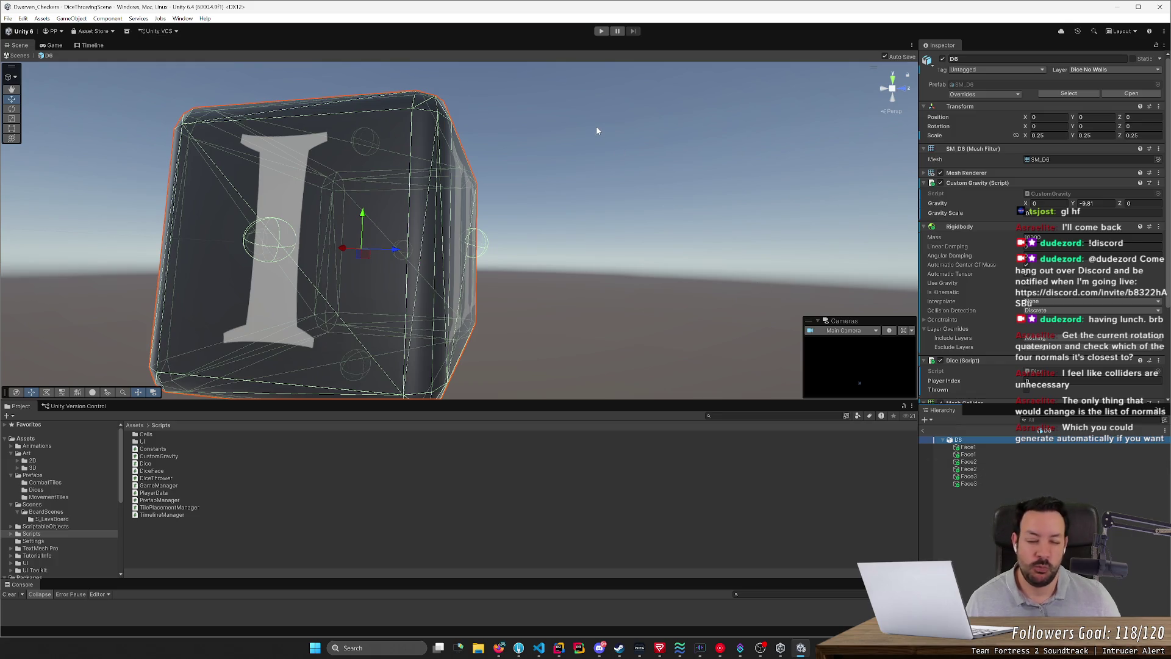
pyautogui.click(601, 32)
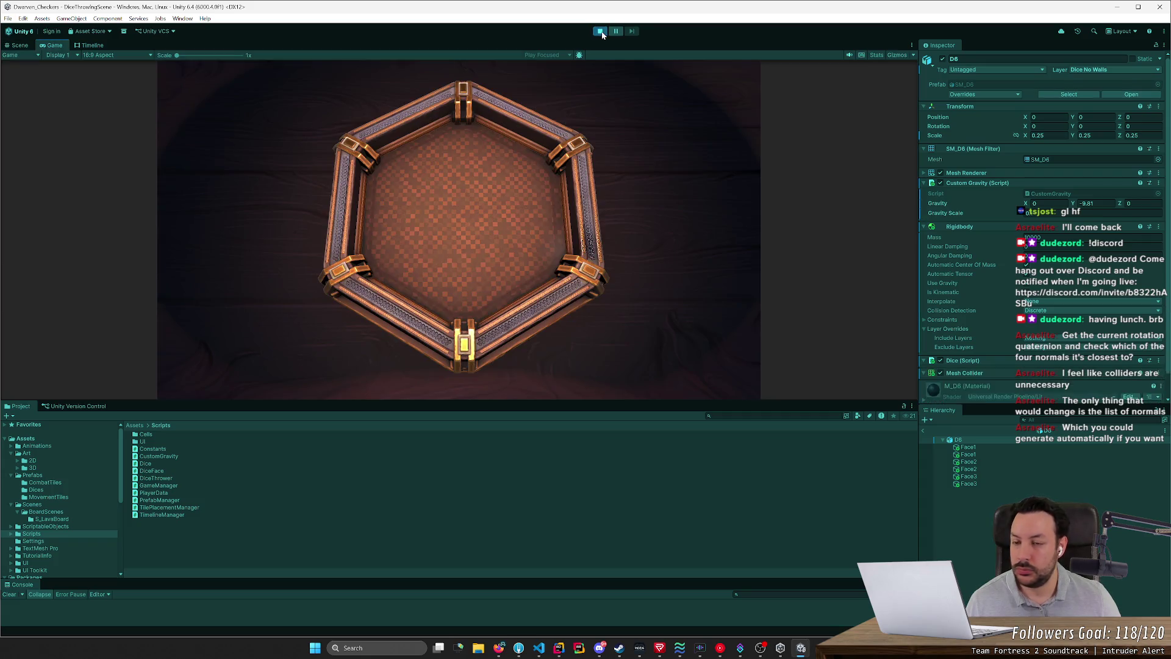
pyautogui.click(616, 34)
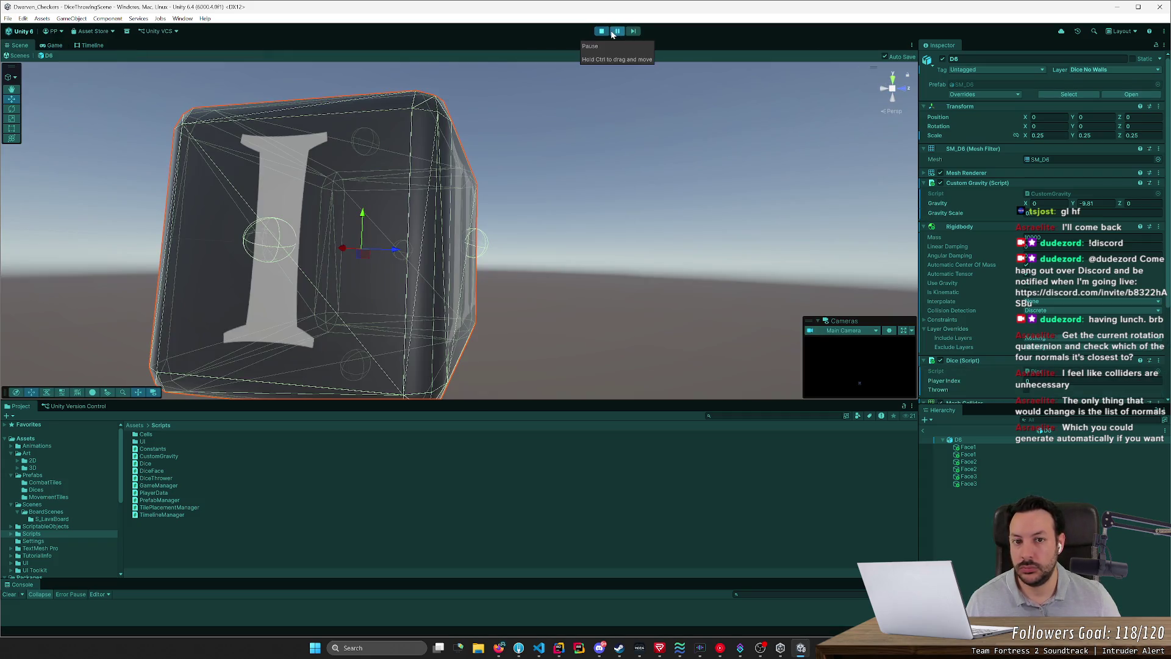
pyautogui.click(925, 436)
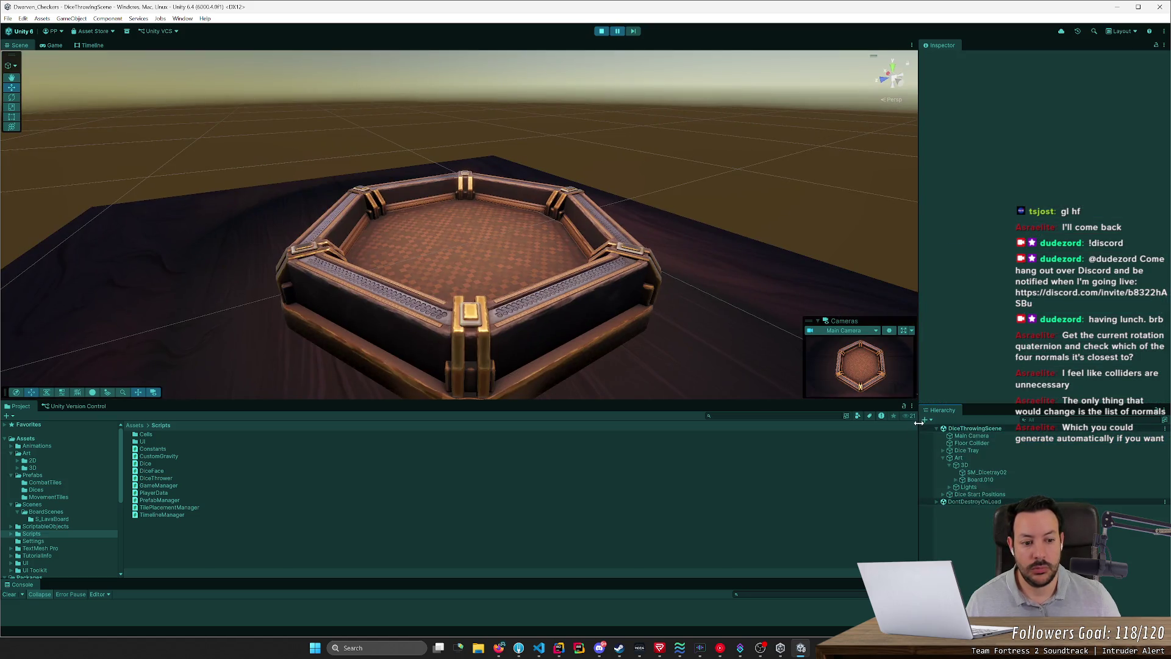
pyautogui.click(617, 34)
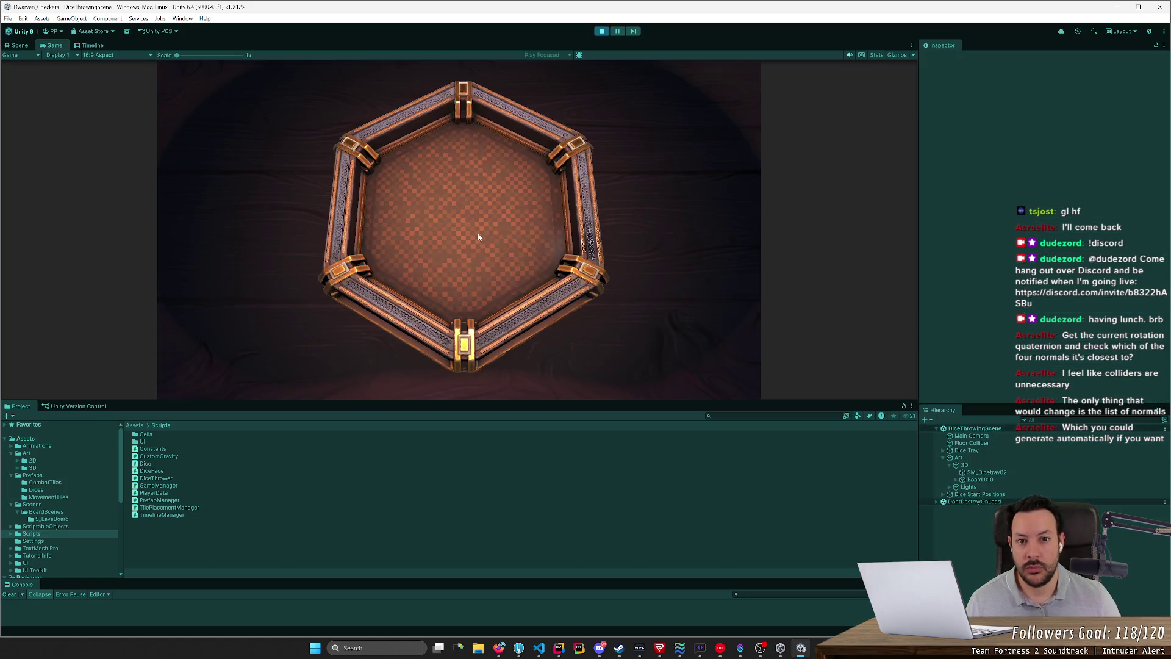
pyautogui.click(400, 290)
pyautogui.moveTo(369, 354)
pyautogui.mouseDown()
pyautogui.moveTo(391, 291)
pyautogui.moveTo(427, 264)
pyautogui.mouseUp()
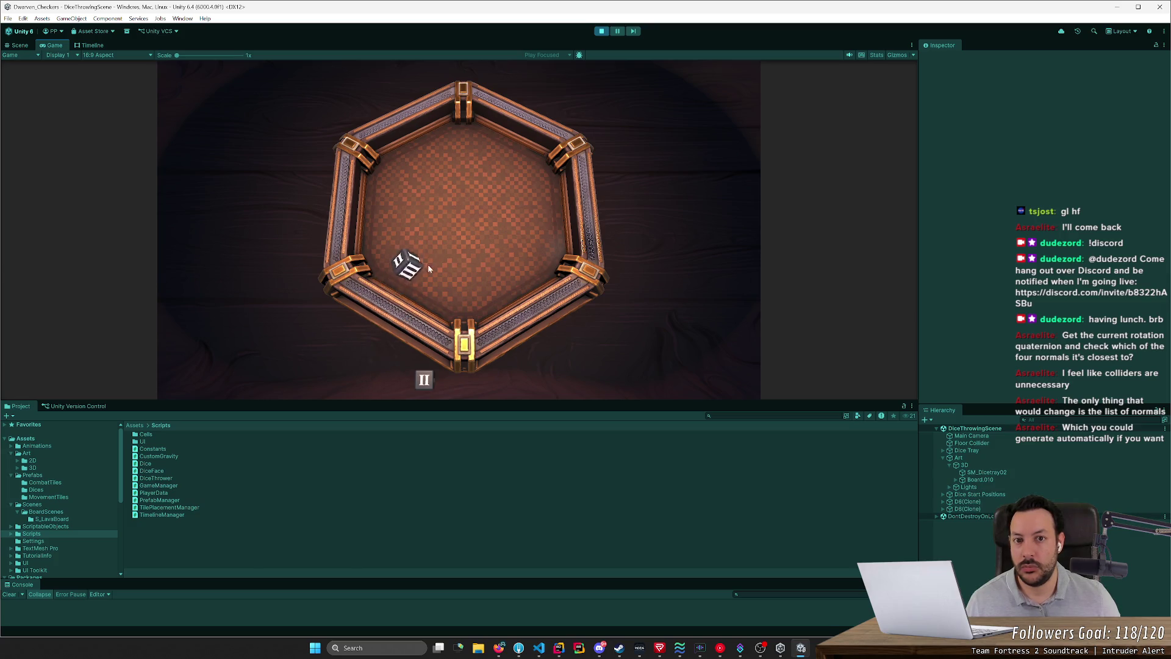
pyautogui.click(617, 31)
# Step: Inspect the D6(Clone) Face children in the Hierarchy and frame the selected Face2
pyautogui.click(976, 501)
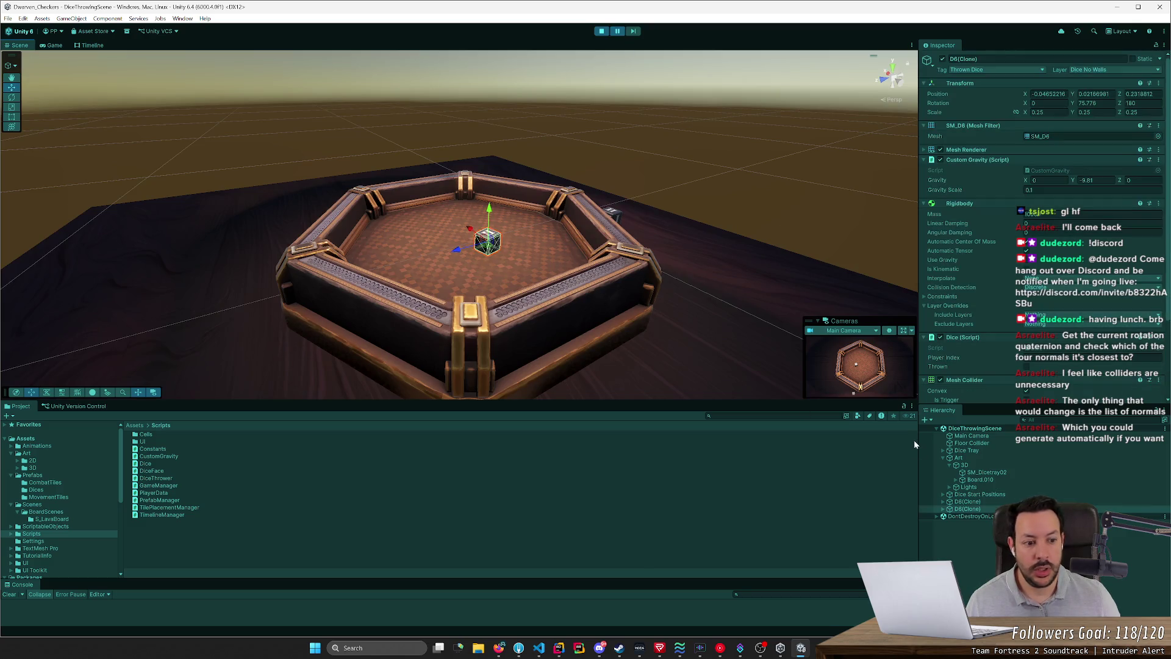
pyautogui.click(969, 508)
pyautogui.press('Right')
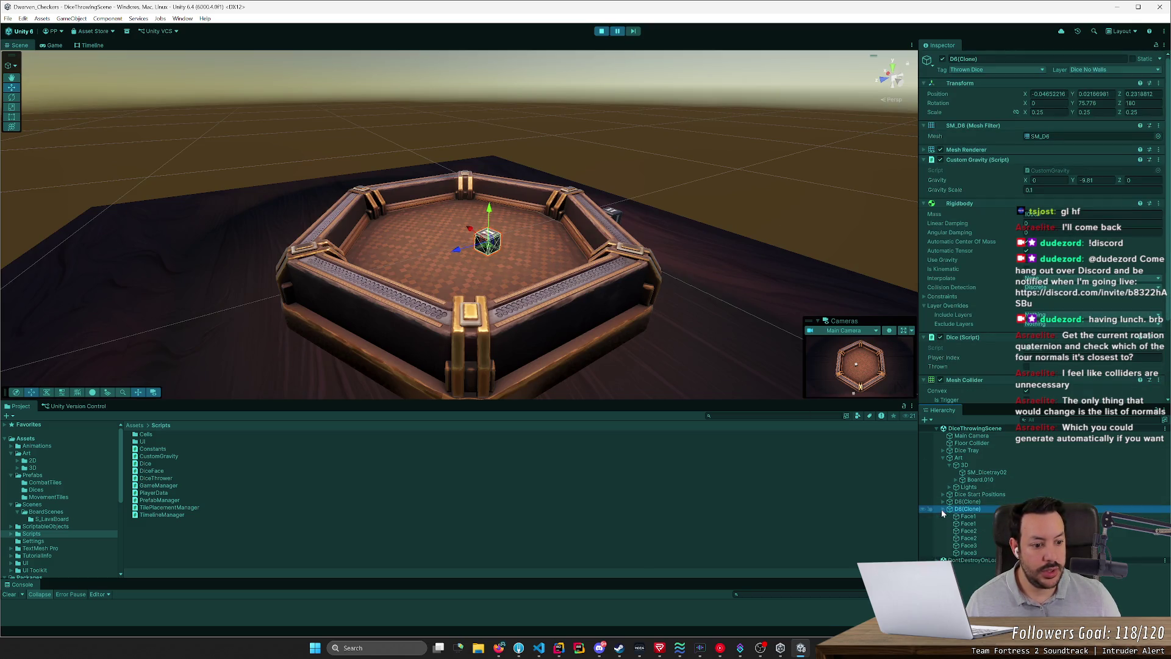
pyautogui.press('Down')
pyautogui.press('Down')
pyautogui.press('Down')
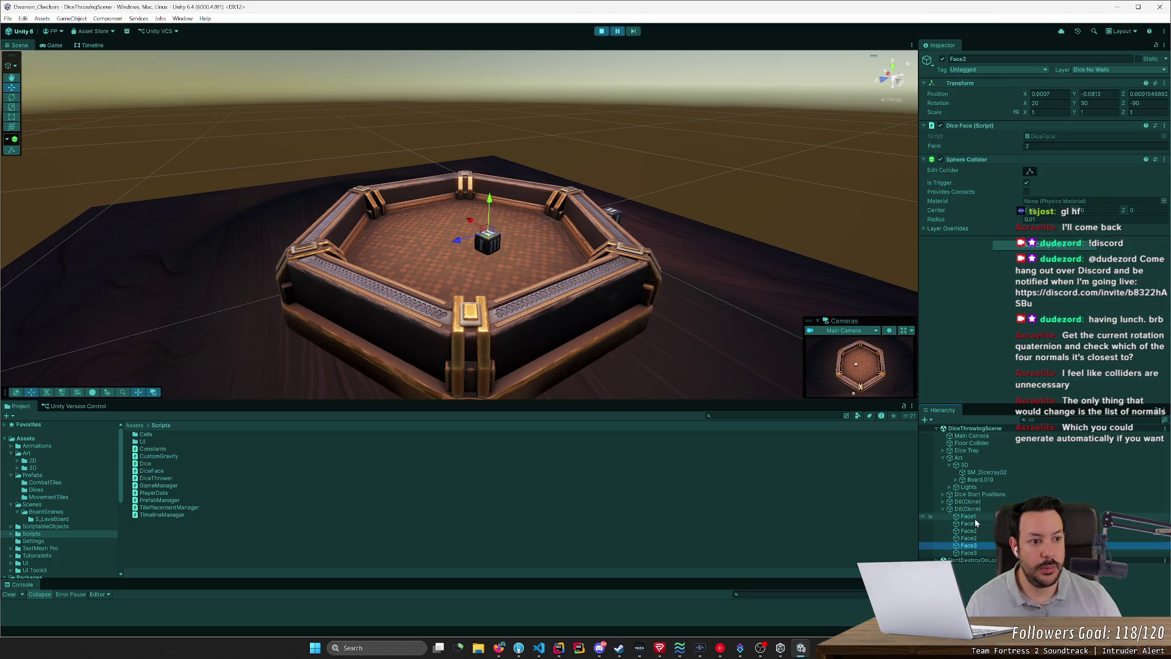
pyautogui.press('Up')
pyautogui.press('Up')
pyautogui.press('Down')
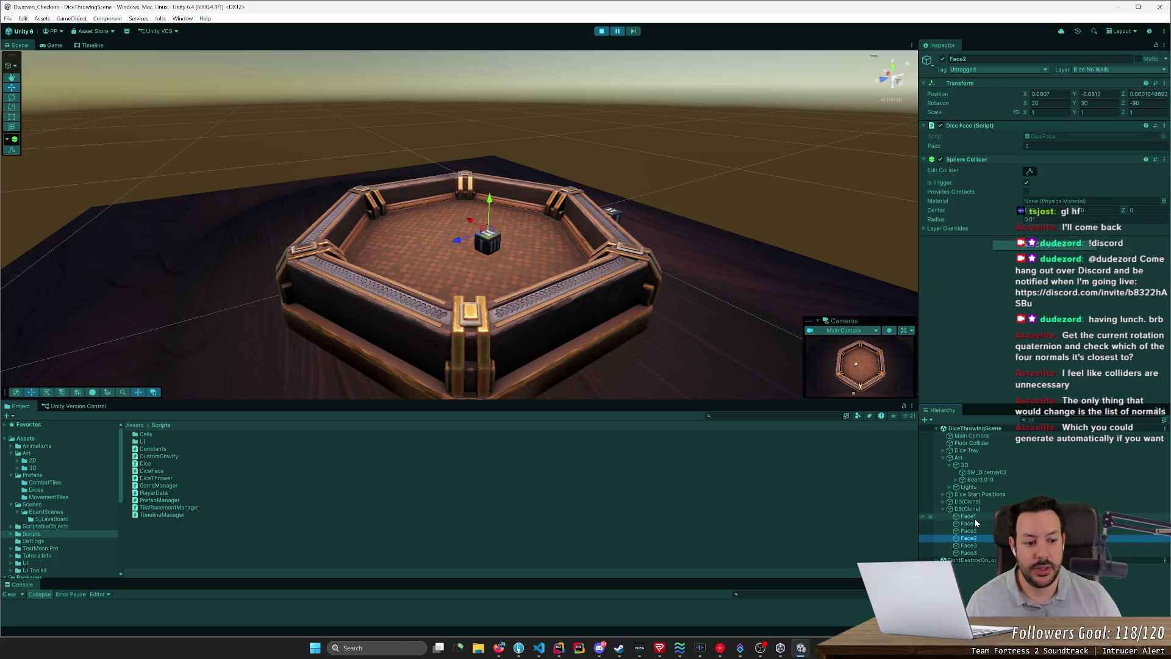
pyautogui.press('Up')
pyautogui.press('f')
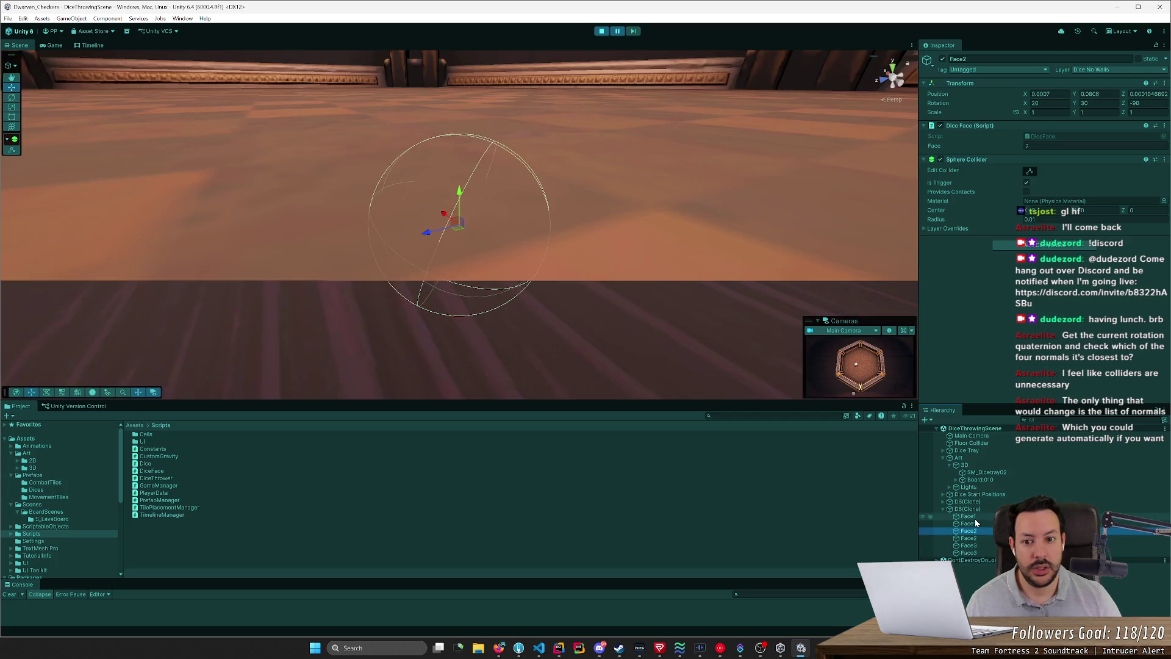
# Step: Switch to the Game view and make the Console panel taller
pyautogui.moveTo(693, 384)
pyautogui.mouseDown()
pyautogui.moveTo(591, 215)
pyautogui.moveTo(577, 125)
pyautogui.moveTo(564, 164)
pyautogui.moveTo(574, 254)
pyautogui.mouseUp()
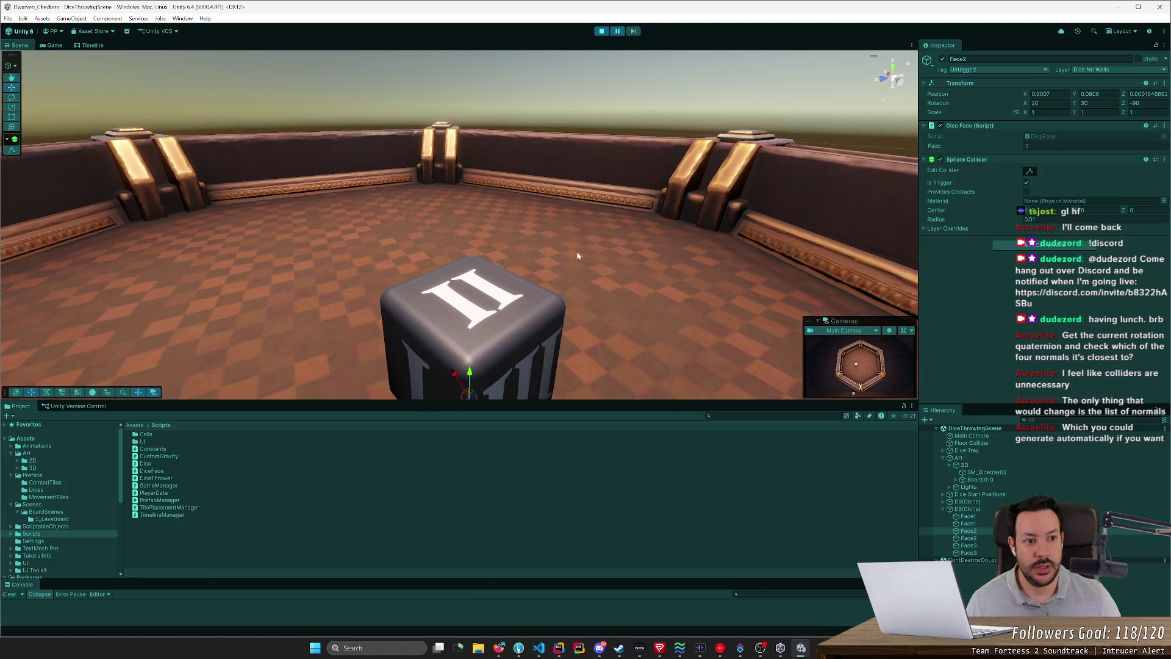
pyautogui.hotkey('ctrl', '2')
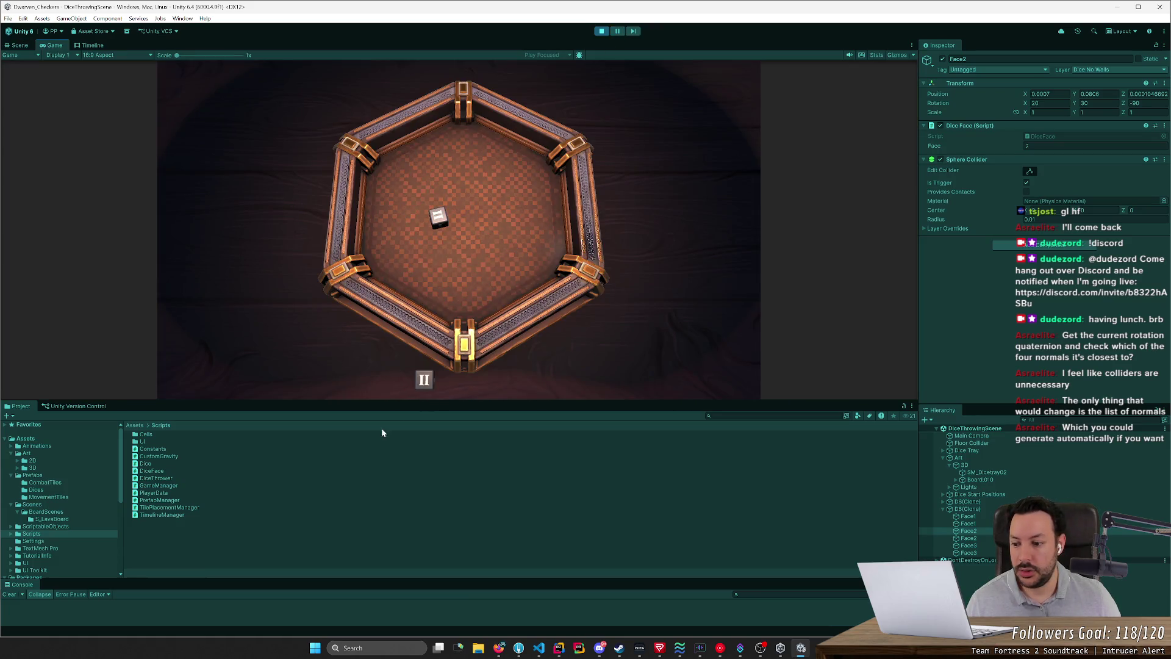
pyautogui.moveTo(276, 577); pyautogui.dragTo(286, 501)
pyautogui.moveTo(285, 401); pyautogui.dragTo(295, 306)
# Step: Stop play mode in Unity and begin renaming the OnTriggerStay callback
pyautogui.hotkey('alt', 'Tab')
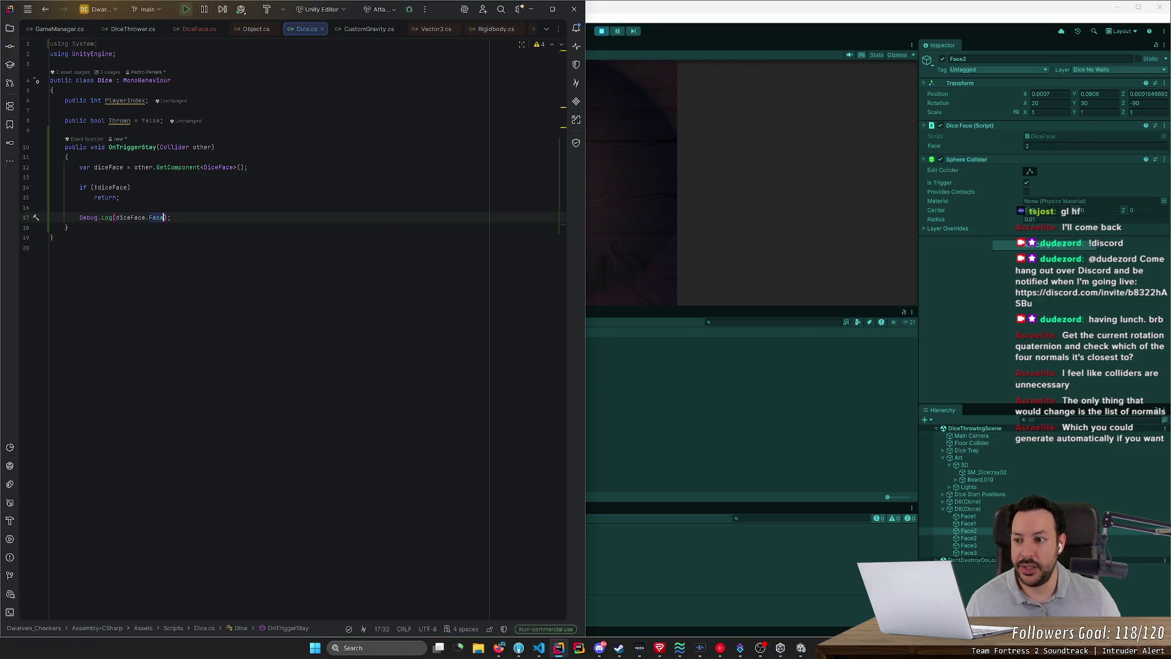
pyautogui.moveTo(132, 147)
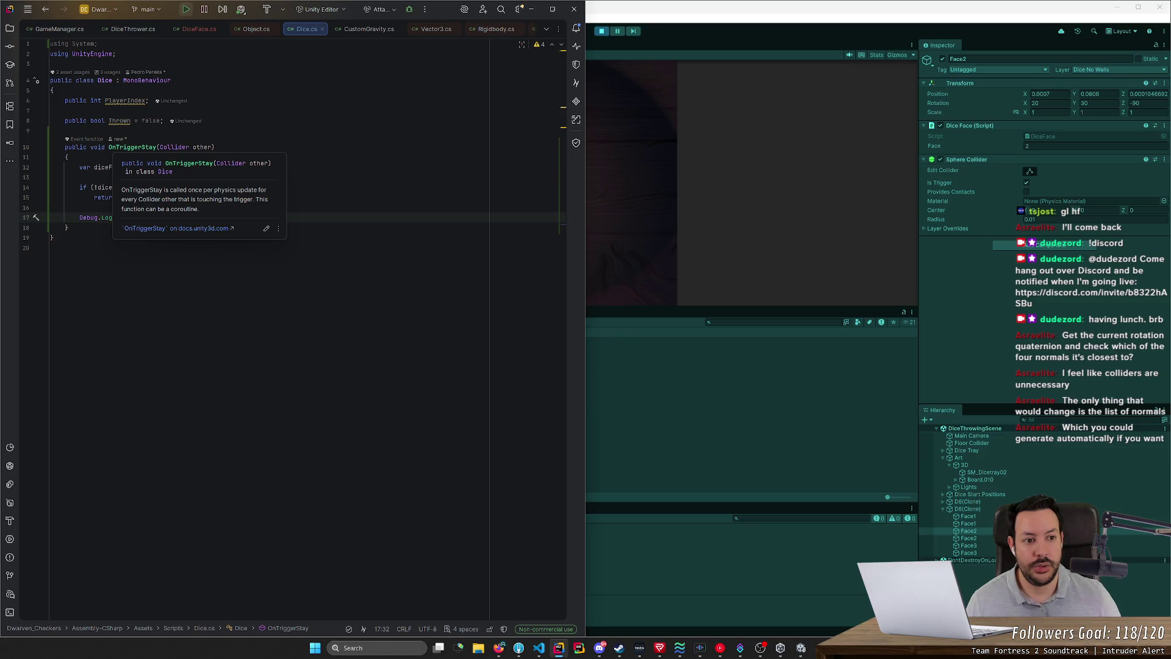
pyautogui.click(117, 147)
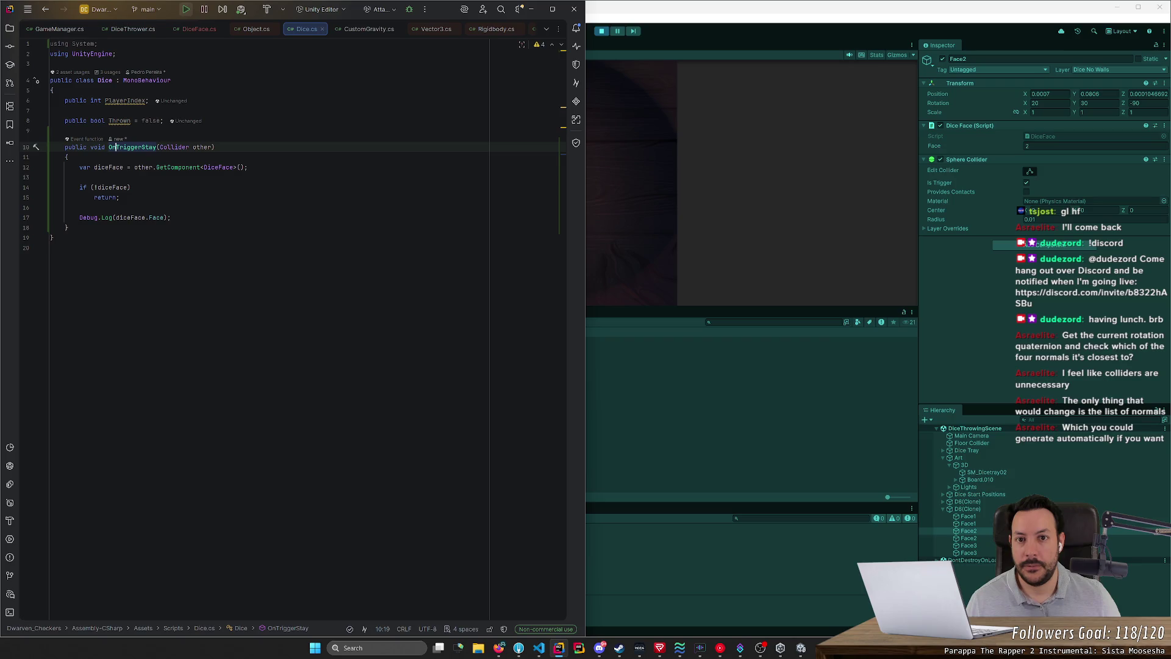
pyautogui.click(602, 30)
pyautogui.hotkey('alt', 'Tab')
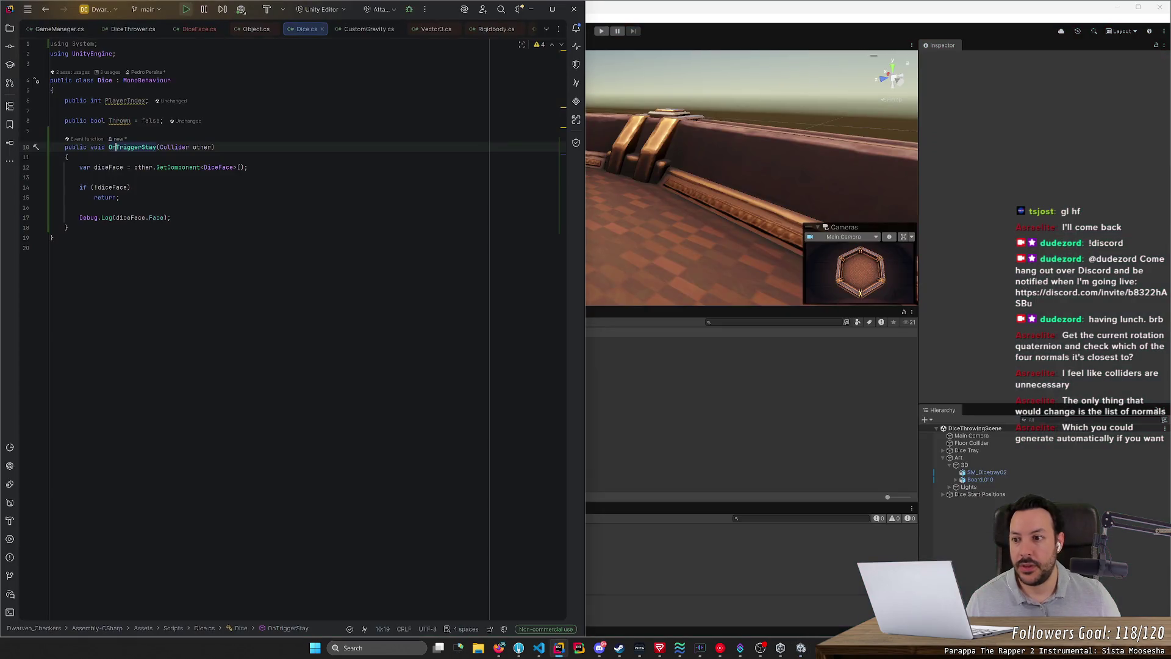
pyautogui.hotkey('ctrl', 'Delete')
pyautogui.write('Coll')
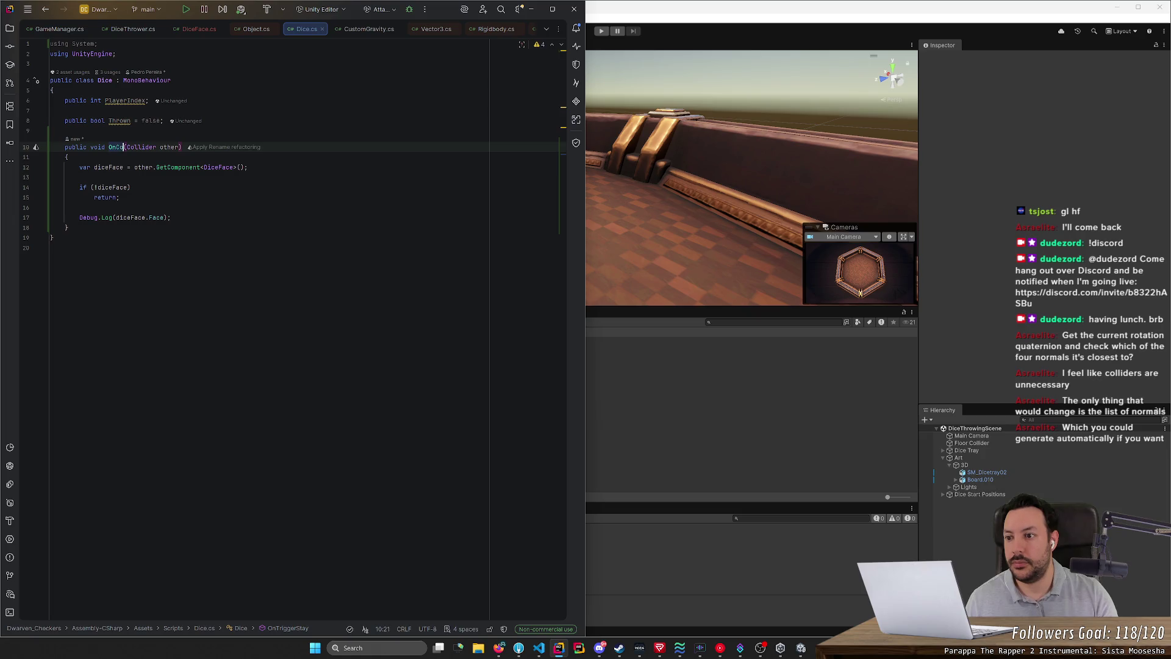
pyautogui.write('iderStay')
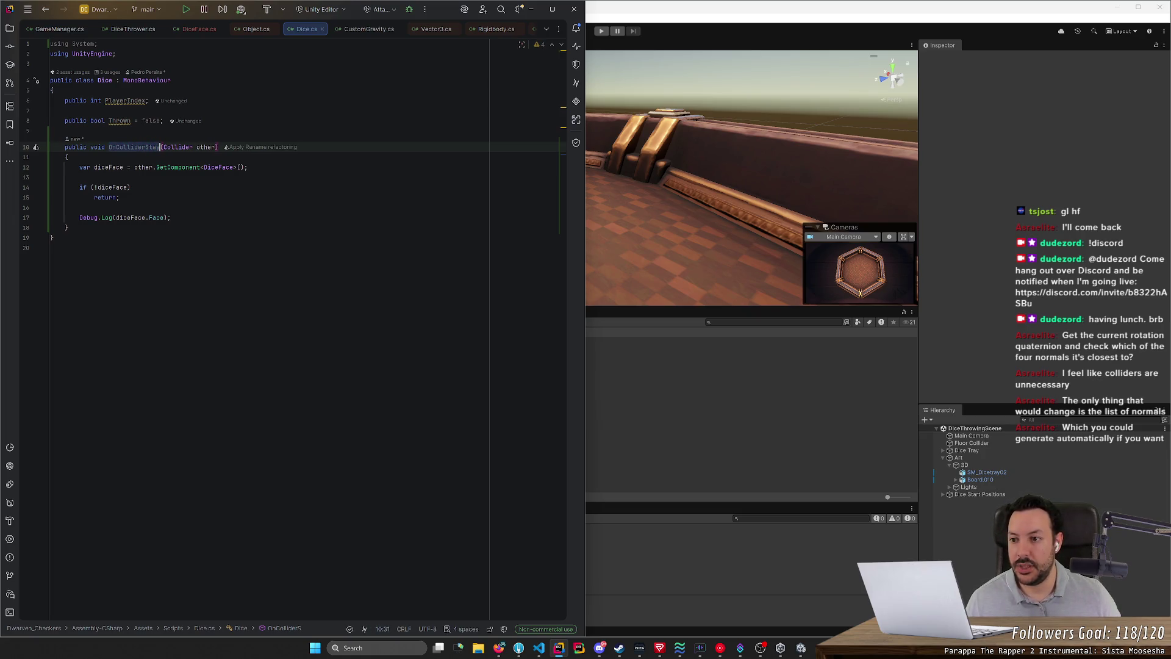
pyautogui.write('On')
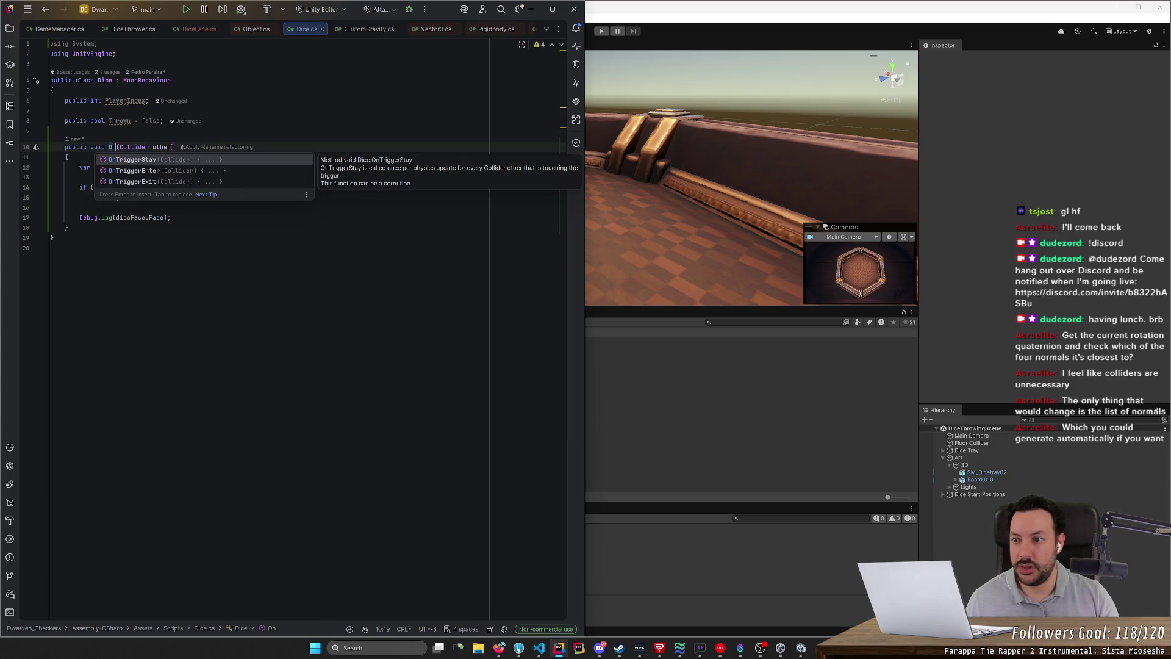
pyautogui.write('C')
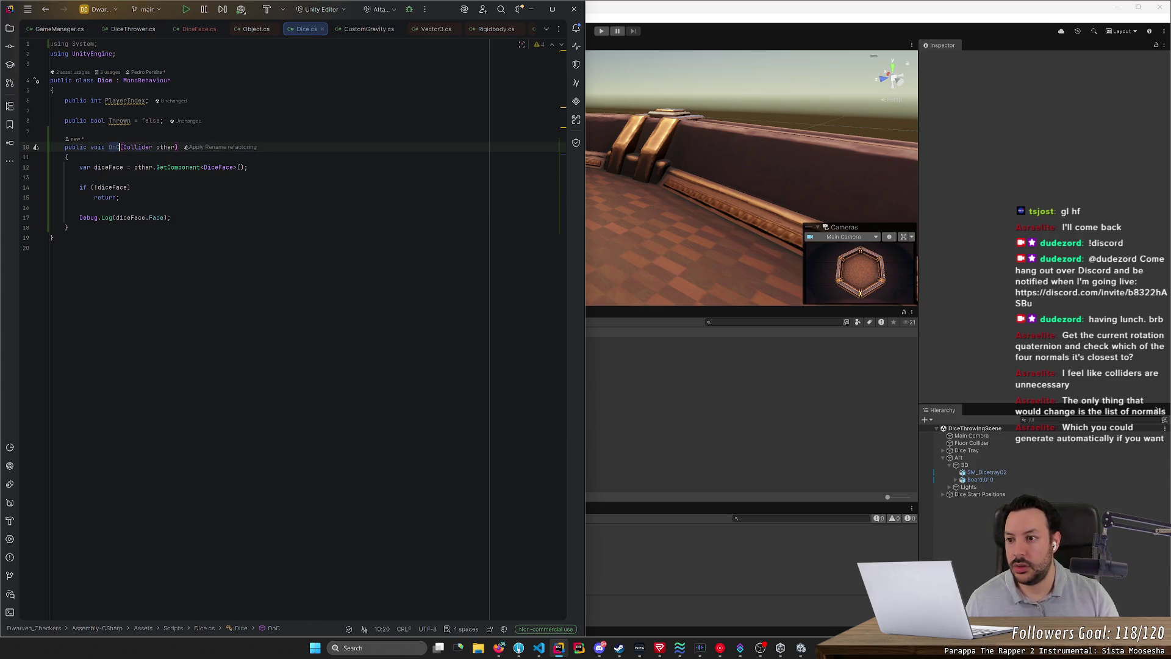
# Step: Replace the old method with a new OnCollisionEnter(Collision collision) callback
pyautogui.moveTo(170, 218)
pyautogui.mouseDown()
pyautogui.moveTo(79, 217)
pyautogui.moveTo(80, 167)
pyautogui.moveTo(111, 147)
pyautogui.mouseUp()
pyautogui.press('BackSpace')
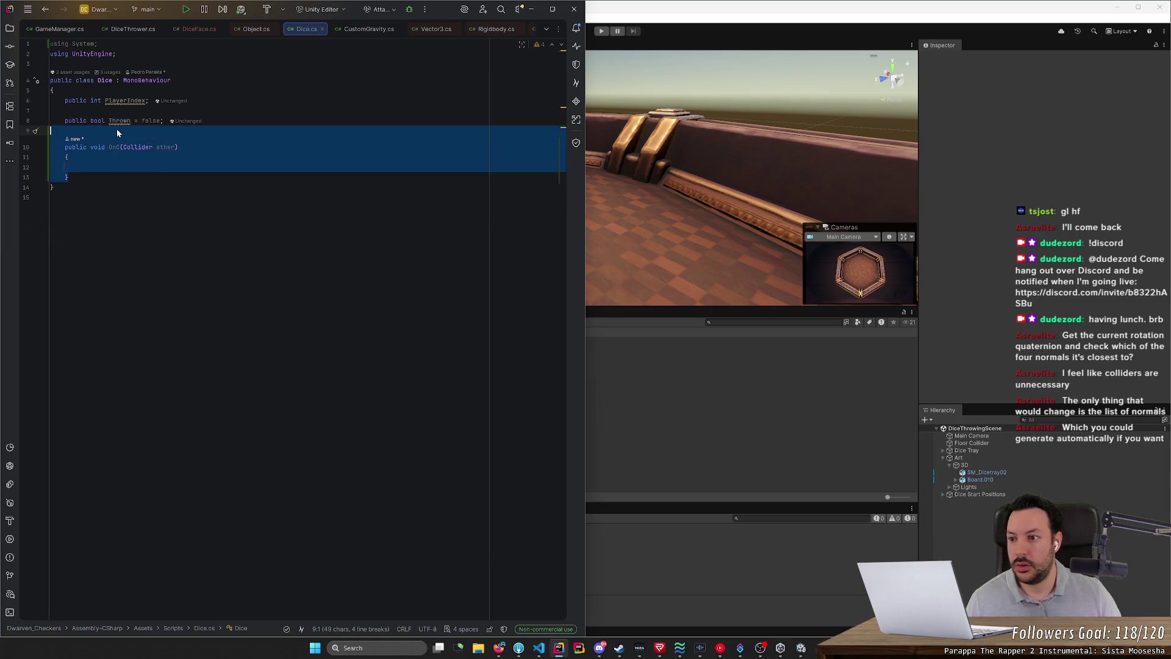
pyautogui.press('BackSpace')
pyautogui.press('Return')
pyautogui.write('public')
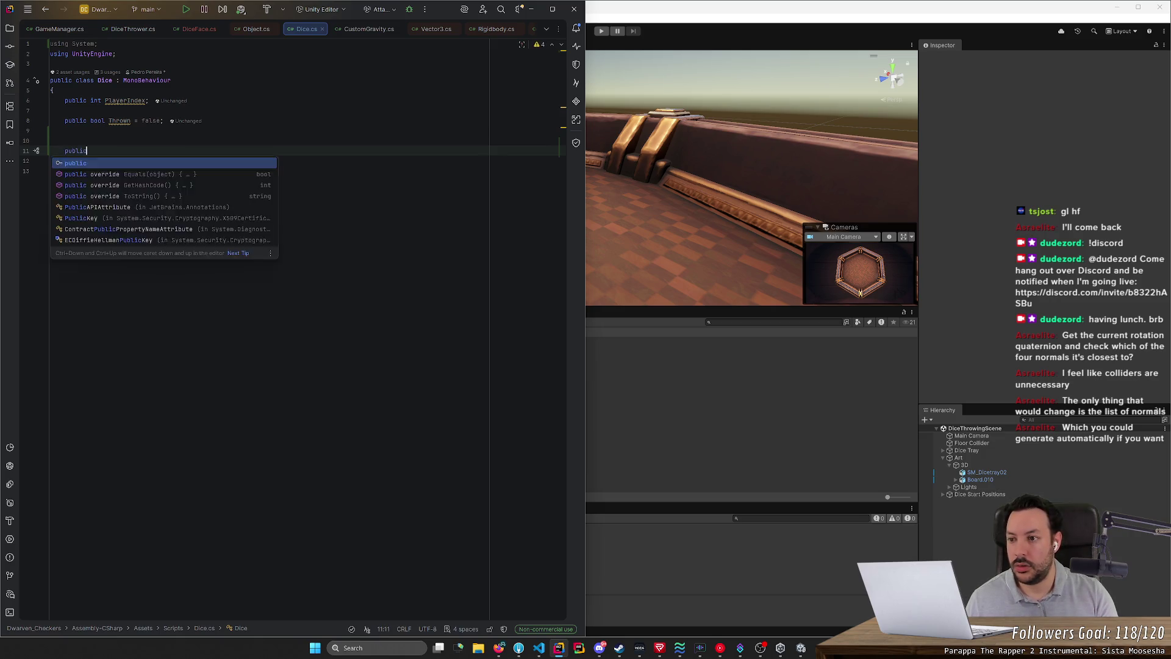
pyautogui.write(' void OnColl')
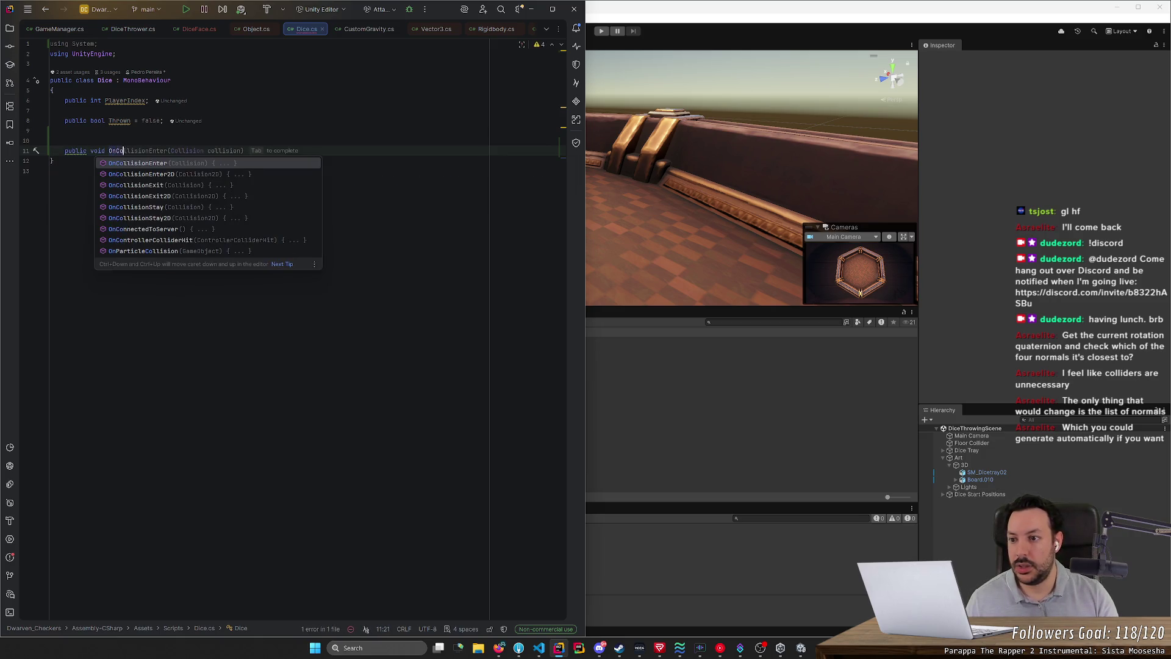
pyautogui.press('Down')
pyautogui.press('Down')
pyautogui.press('Down')
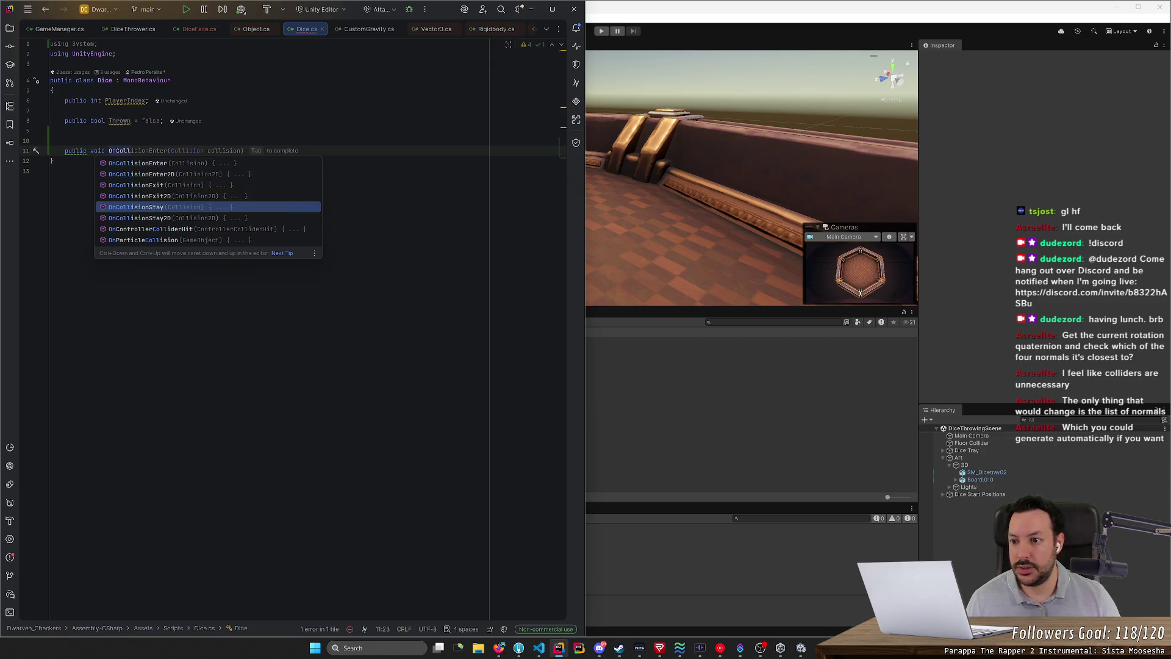
pyautogui.press('Escape')
pyautogui.press('Tab')
pyautogui.press('Return')
pyautogui.write('{')
pyautogui.press('Return')
pyautogui.press('Tab')
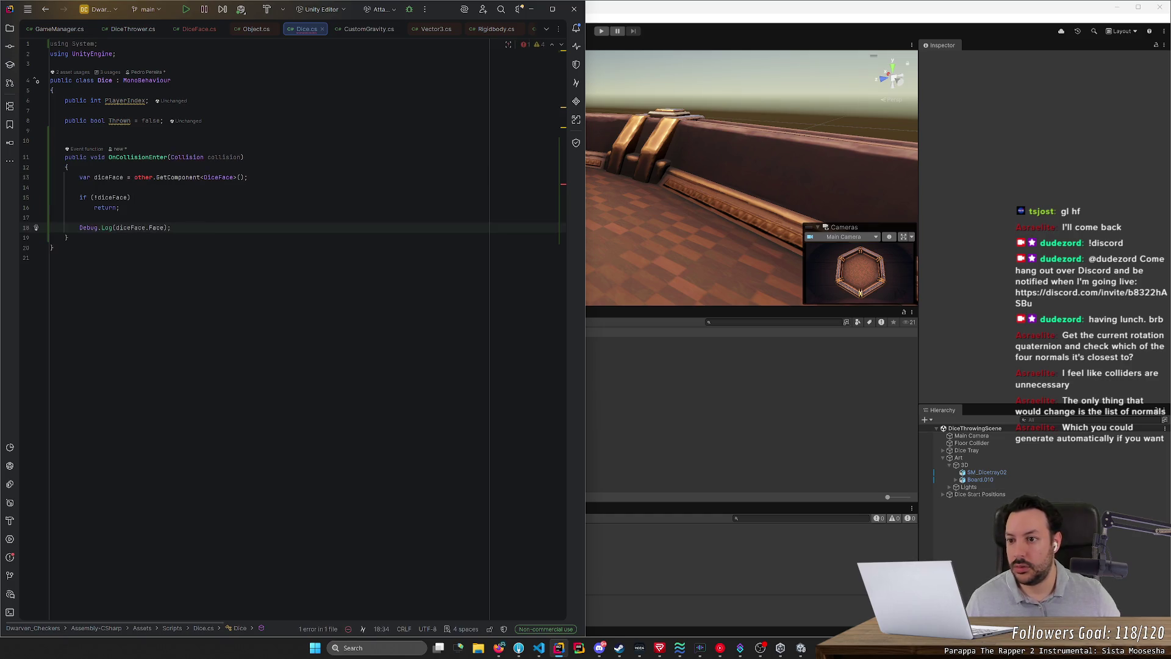
# Step: Make GetComponent<DiceFace>() read from collision.gameObject instead of other
pyautogui.doubleClick(224, 157)
pyautogui.hotkey('ctrl', 'c')
pyautogui.doubleClick(143, 177)
pyautogui.hotkey('ctrl', 'v')
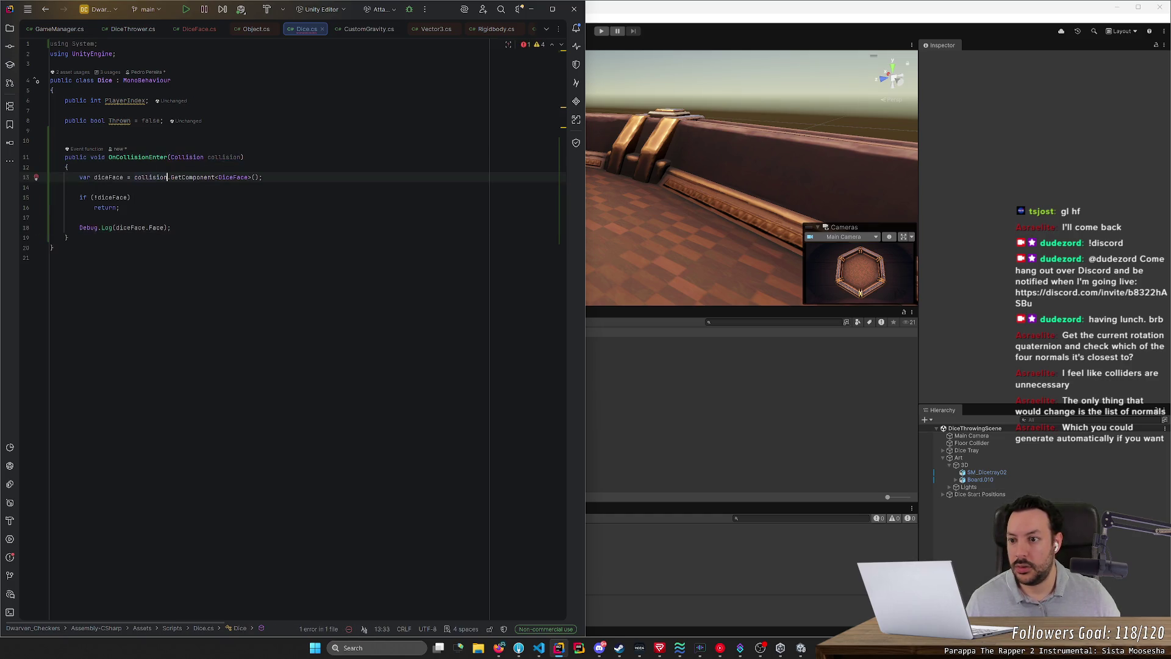
pyautogui.write('.c')
pyautogui.press('BackSpace')
pyautogui.write('gameObject')
pyautogui.click(120, 208)
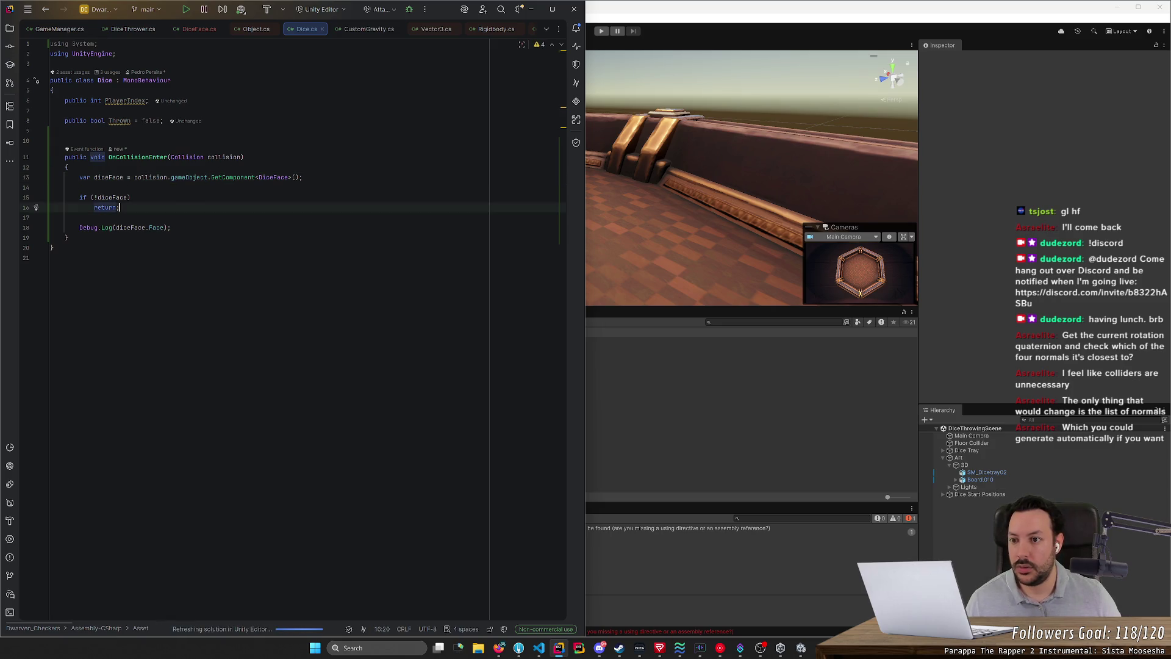
# Step: Run the dice scene in Unity play mode, then choose Attach to Unity process in Rider
pyautogui.click(602, 34)
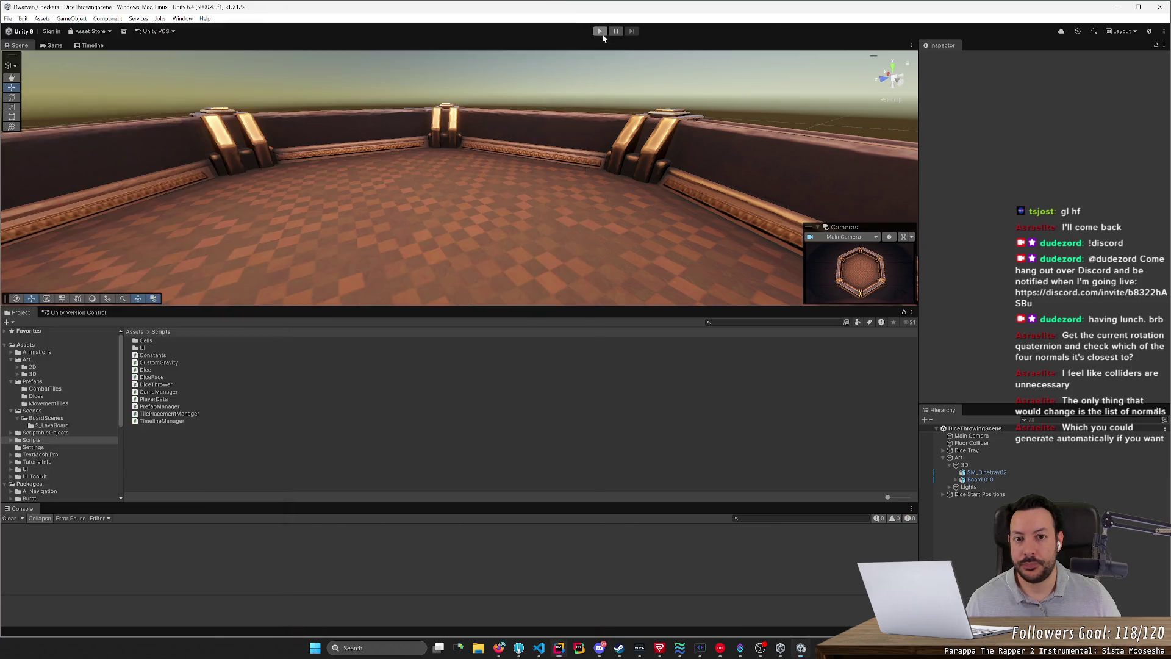
pyautogui.click(601, 34)
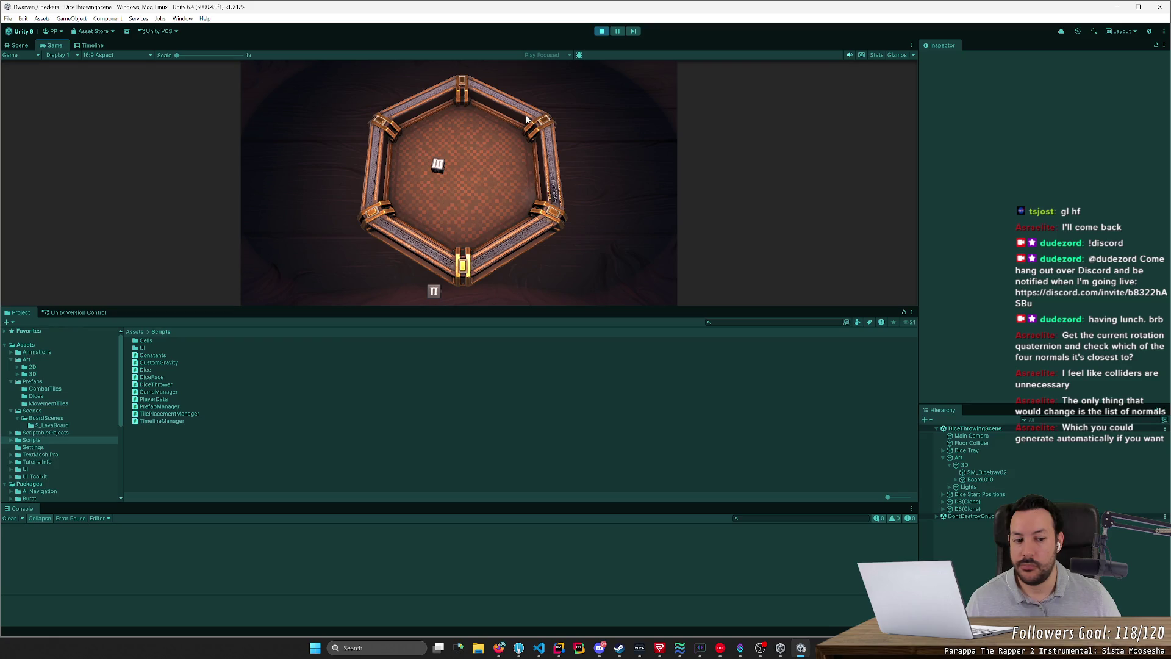
pyautogui.hotkey('alt', 'Tab')
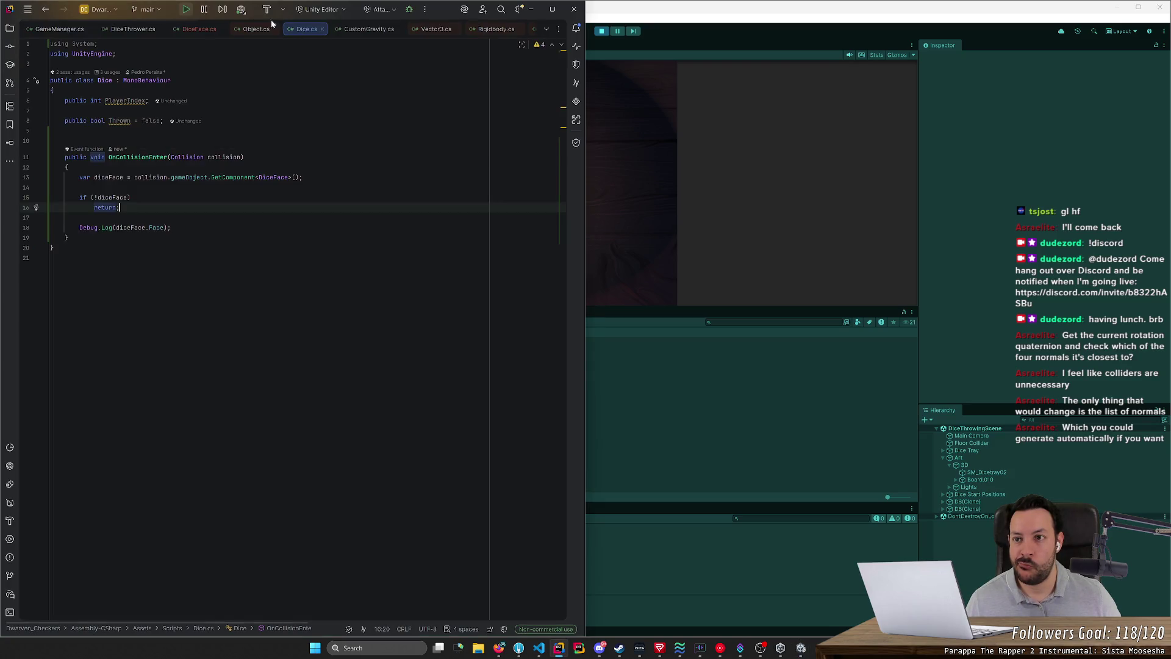
pyautogui.click(247, 13)
pyautogui.click(253, 49)
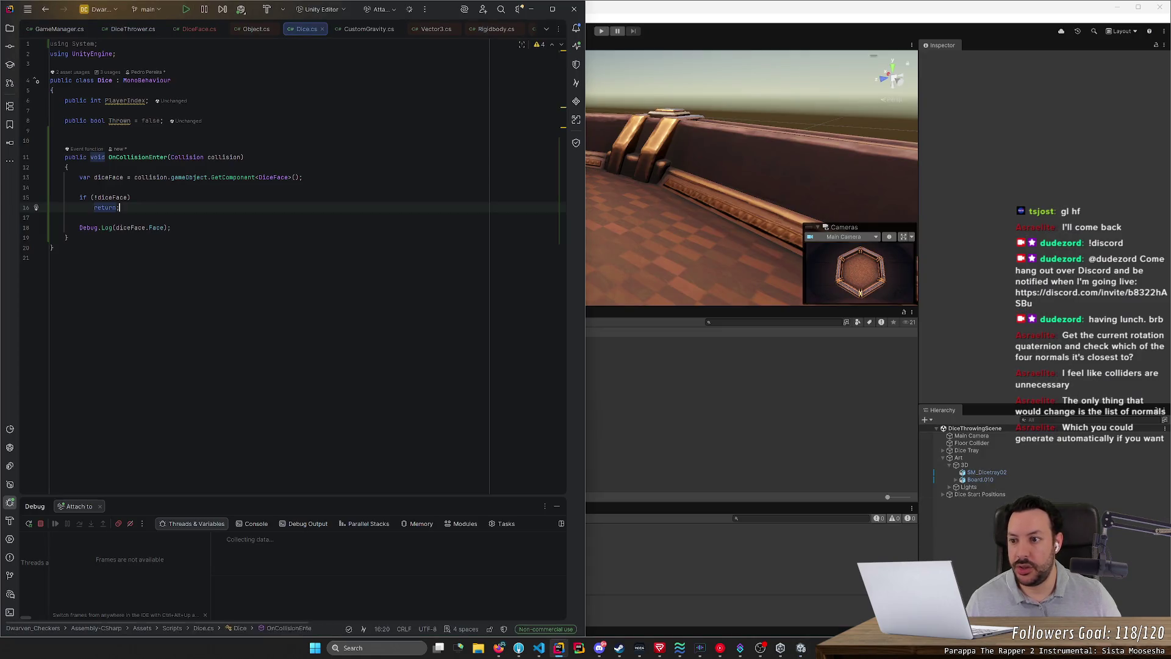
# Step: Rename the callback to OnCollisionStay, breakpoint the GetComponent line, and attach to the Unity Editor
pyautogui.doubleClick(149, 157)
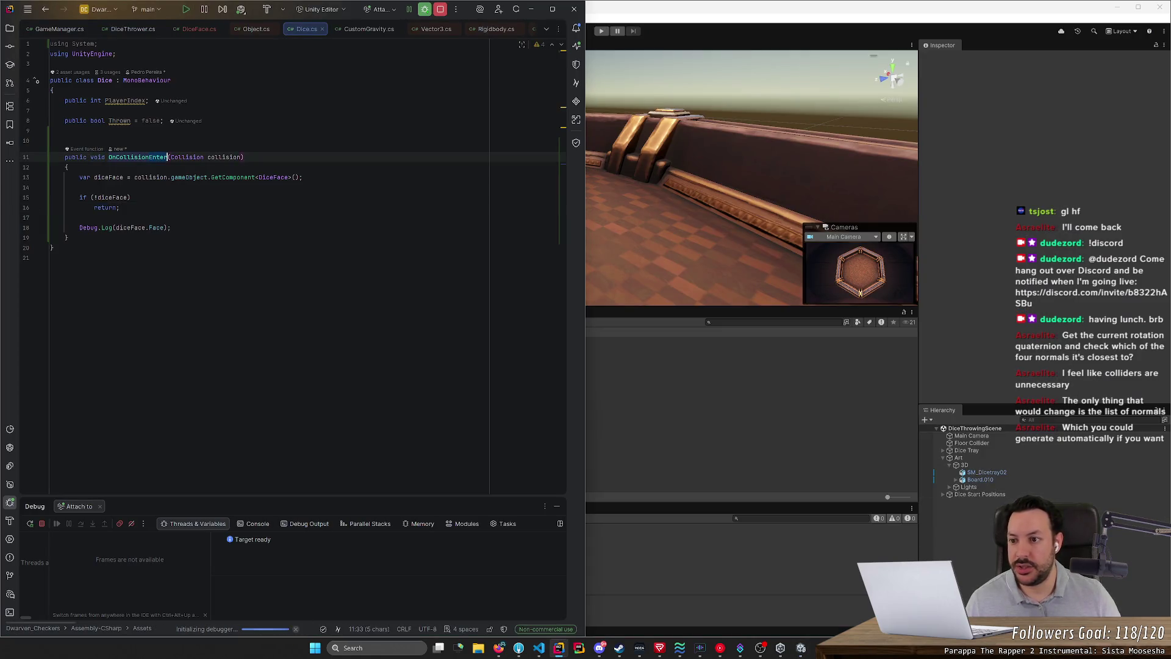
pyautogui.write('Stay')
pyautogui.press('Return')
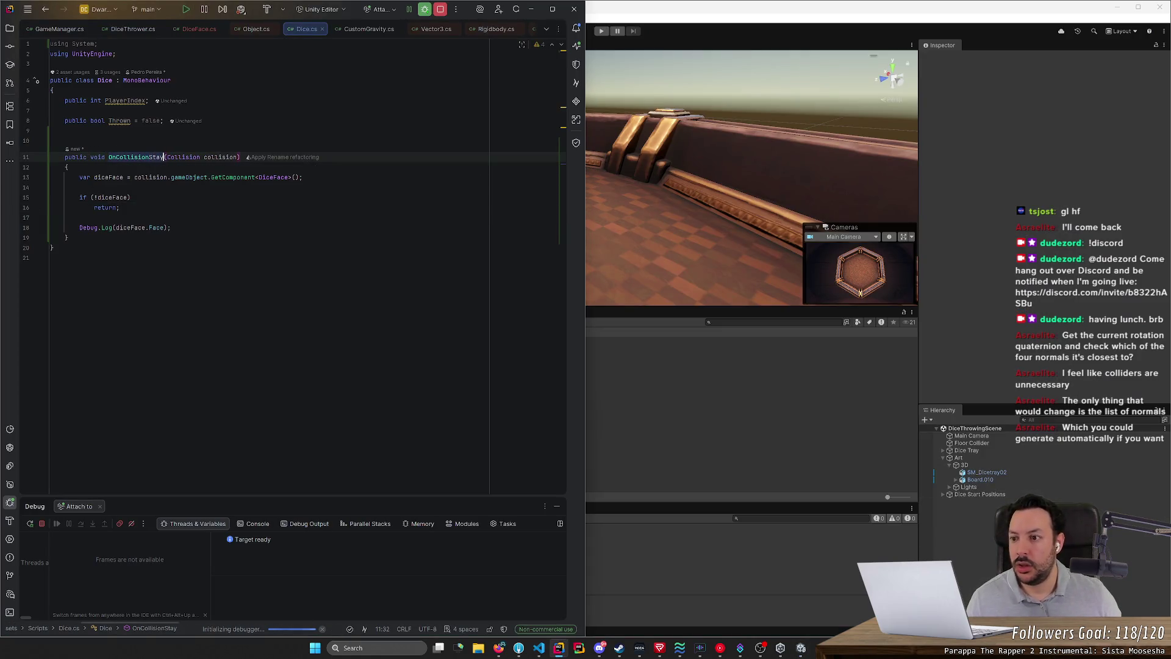
pyautogui.click(27, 178)
pyautogui.click(246, 13)
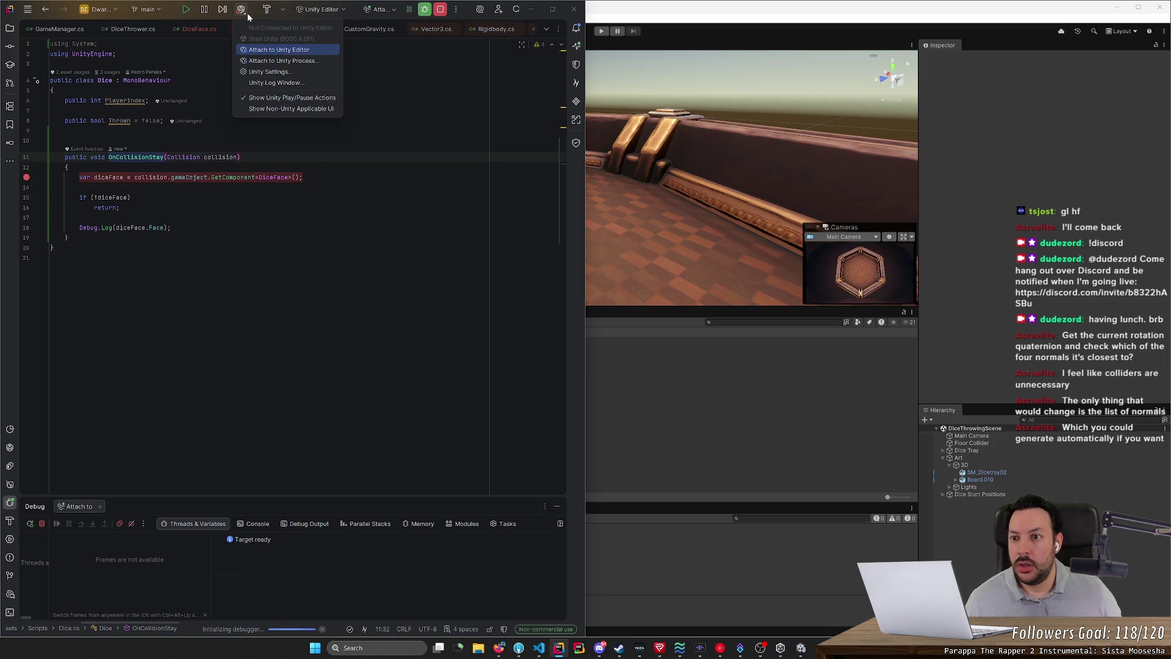
pyautogui.click(279, 50)
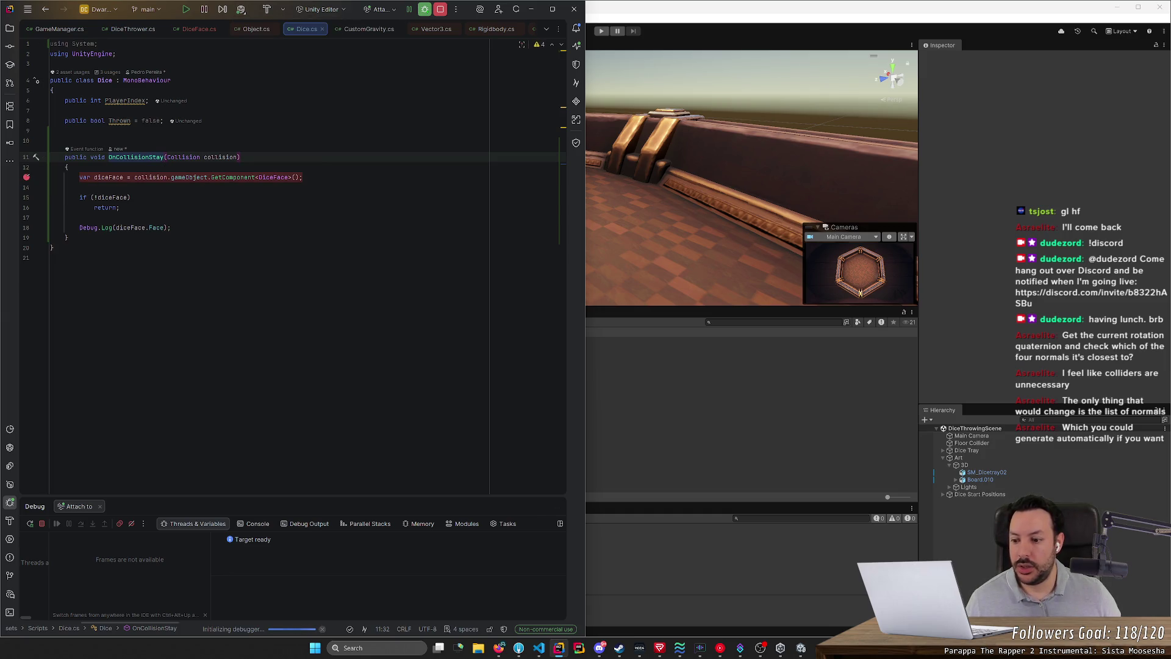
# Step: Run the game in Unity, move the breakpoint to the Debug.Log line, and resume
pyautogui.click(614, 22)
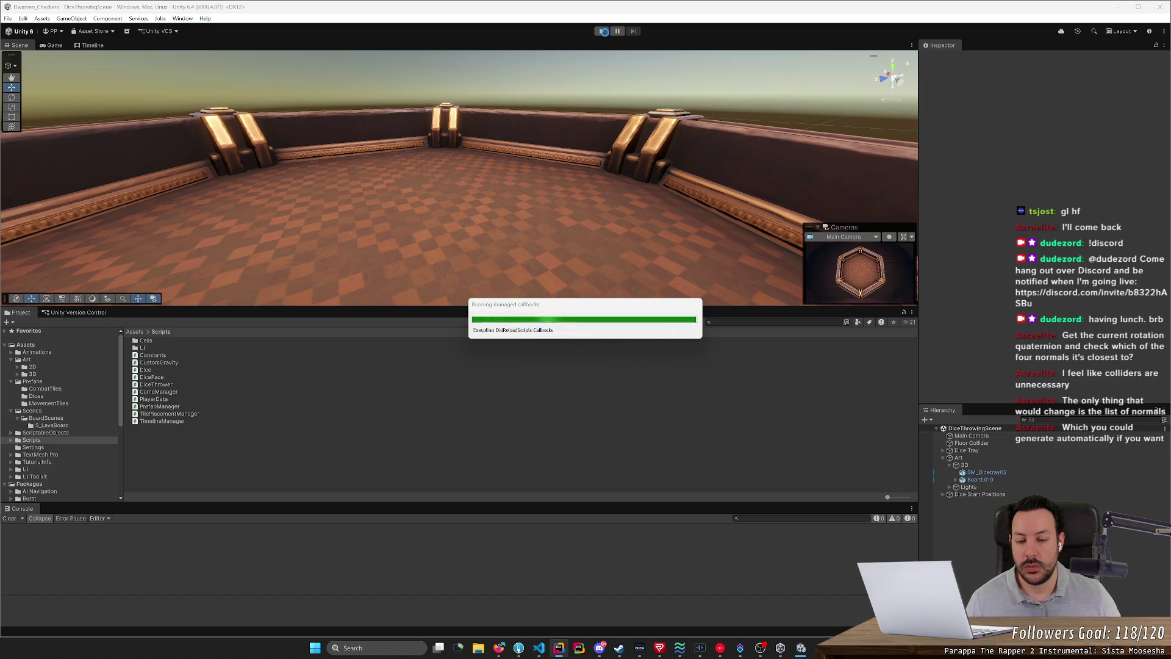
pyautogui.click(605, 34)
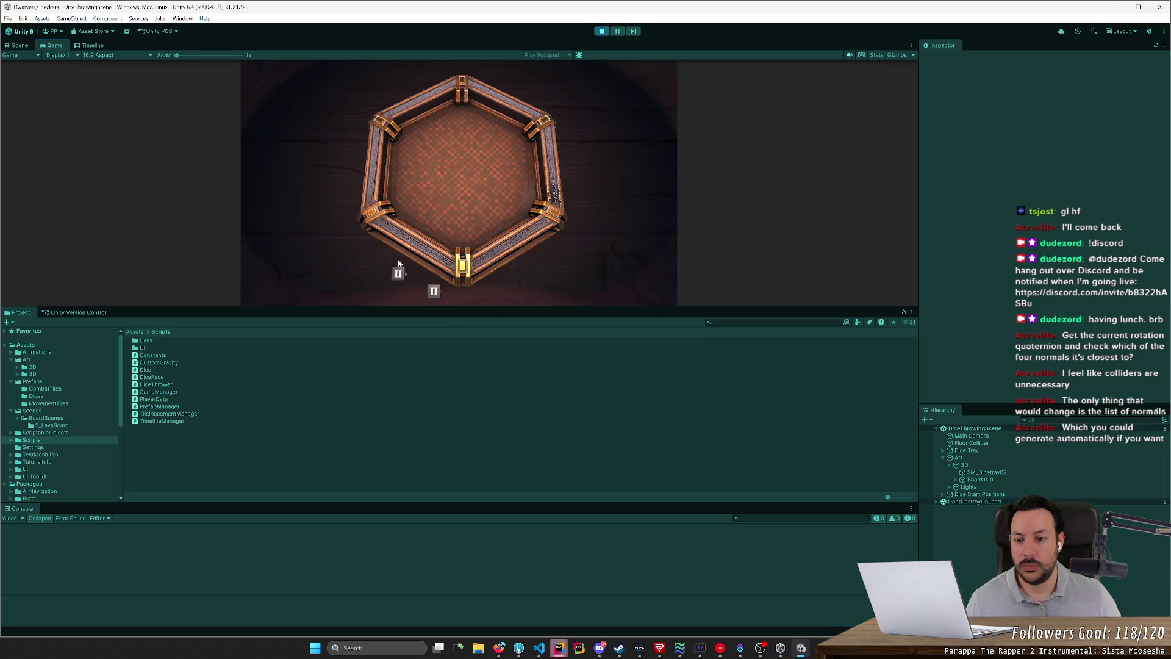
pyautogui.click(558, 648)
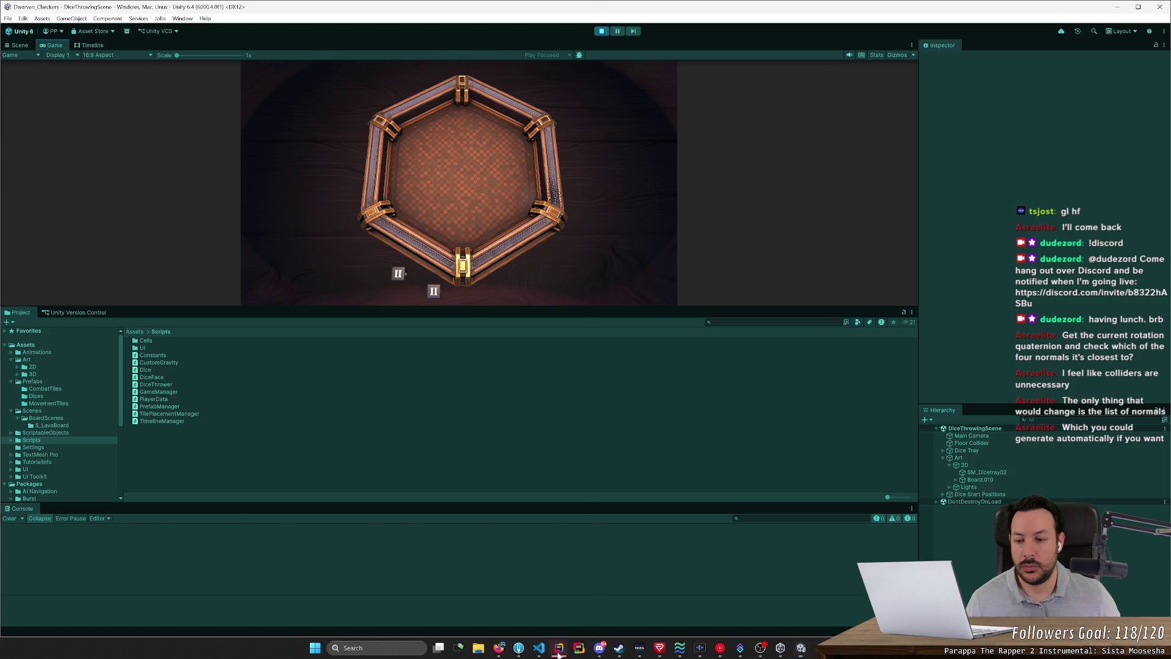
pyautogui.click(27, 177)
pyautogui.click(26, 228)
pyautogui.click(57, 524)
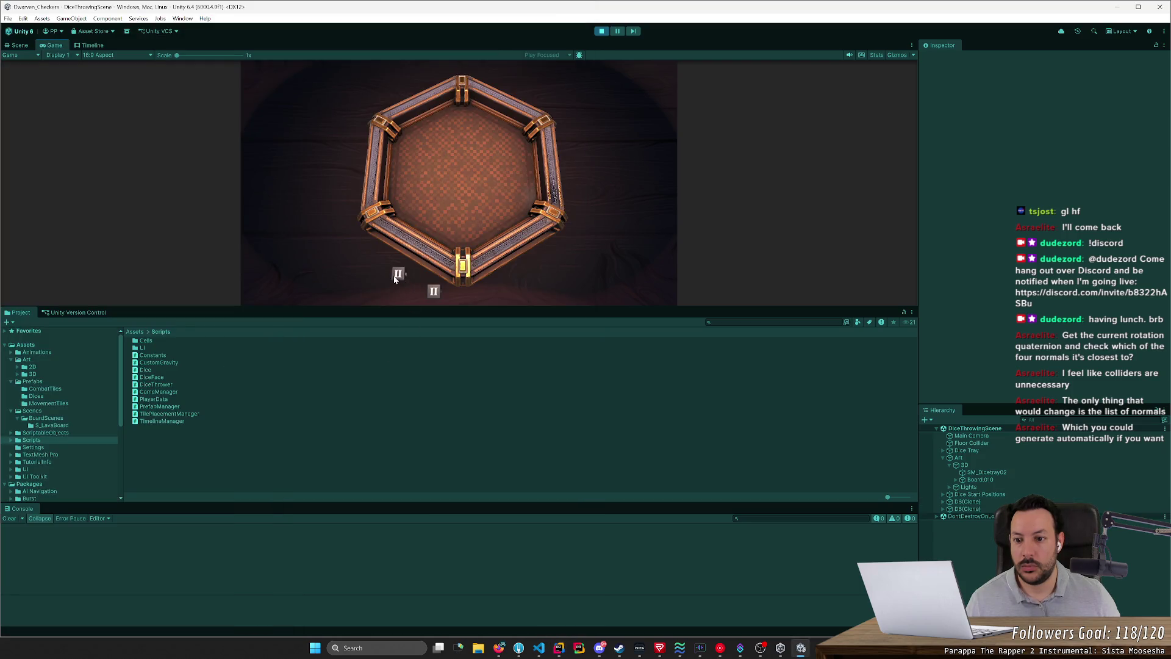
# Step: Move a die, then inspect the collision value (Floor Collider) at a line 13 breakpoint
pyautogui.moveTo(395, 279); pyautogui.dragTo(412, 219)
pyautogui.hotkey('alt', 'Tab')
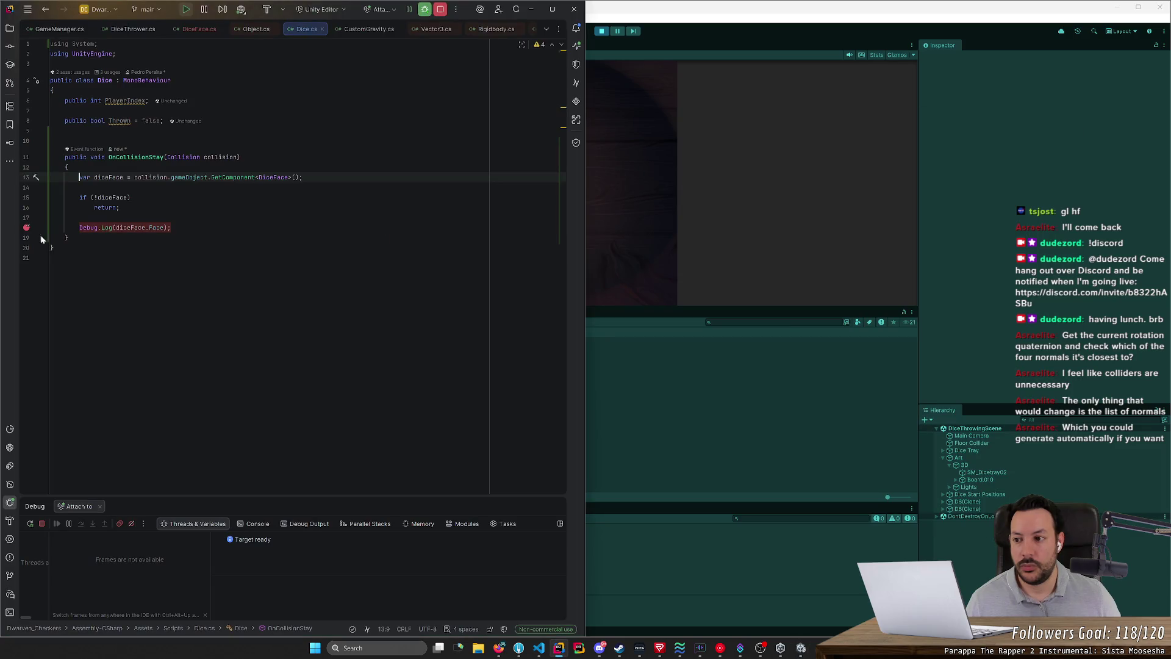
pyautogui.click(25, 177)
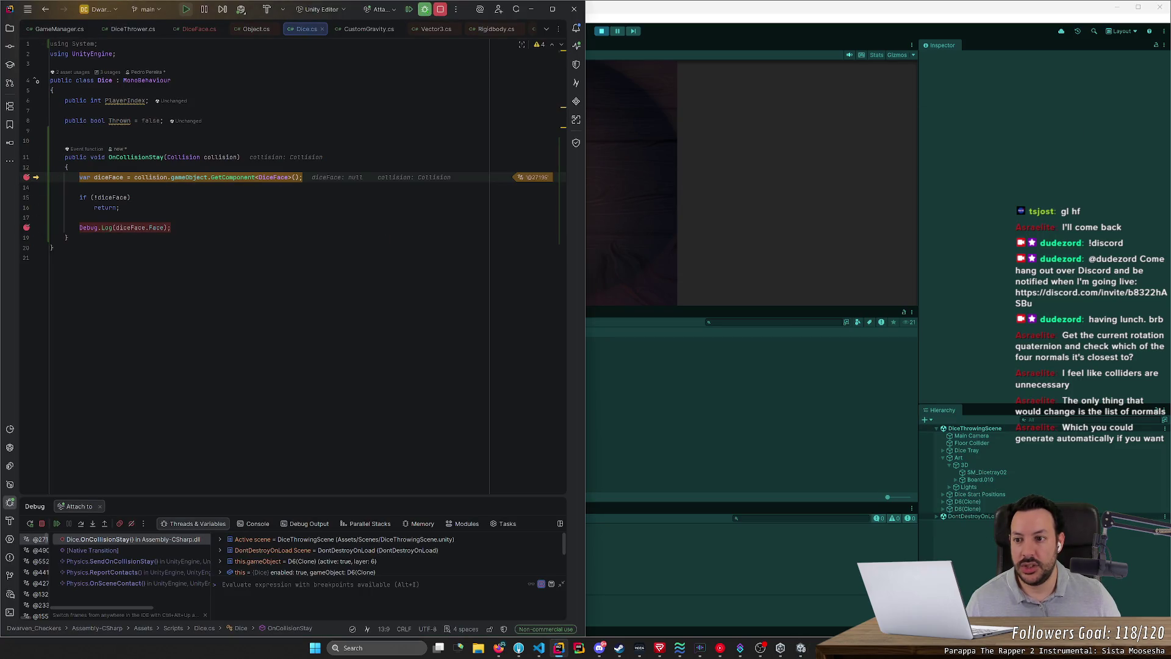
pyautogui.click(227, 173)
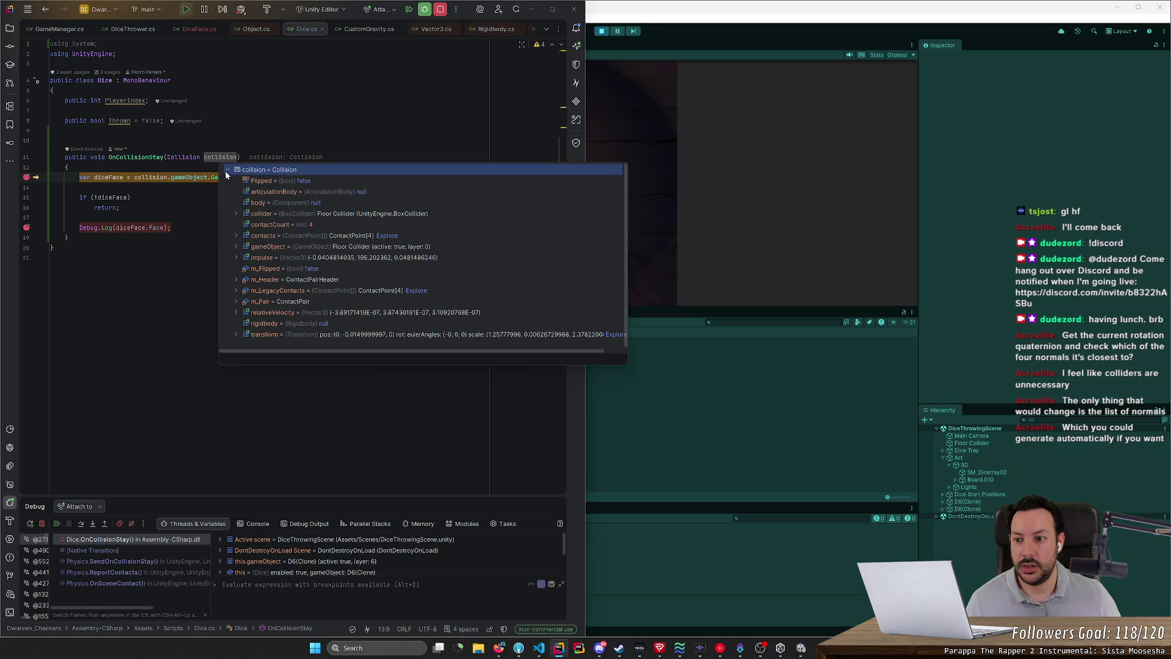
pyautogui.click(26, 177)
# Step: Stop debugging, delete the blank line above OnCollisionStay, and open a new Firefox tab
pyautogui.click(61, 130)
pyautogui.click(51, 140)
pyautogui.click(438, 11)
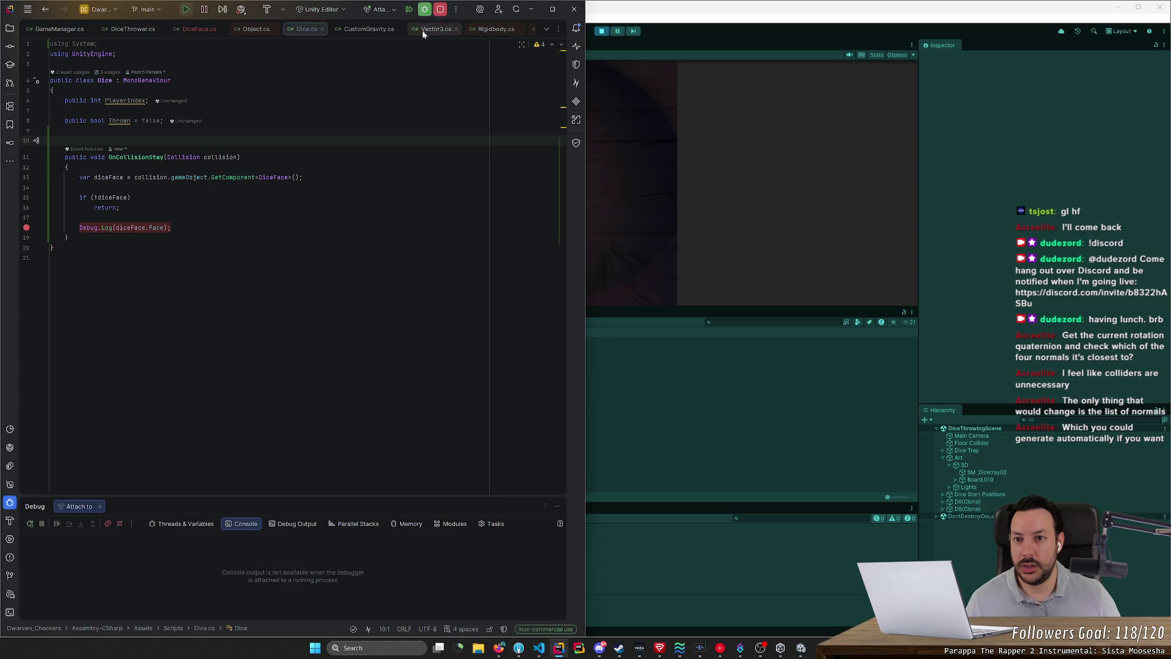
pyautogui.press('BackSpace')
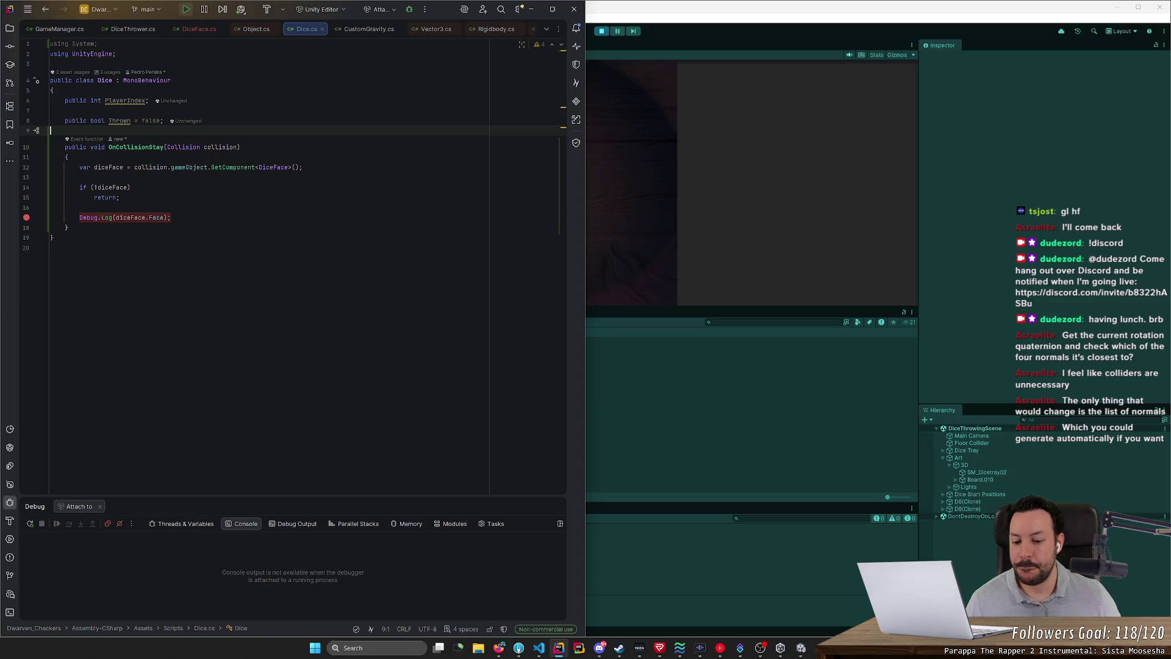
pyautogui.click(498, 648)
pyautogui.click(837, 10)
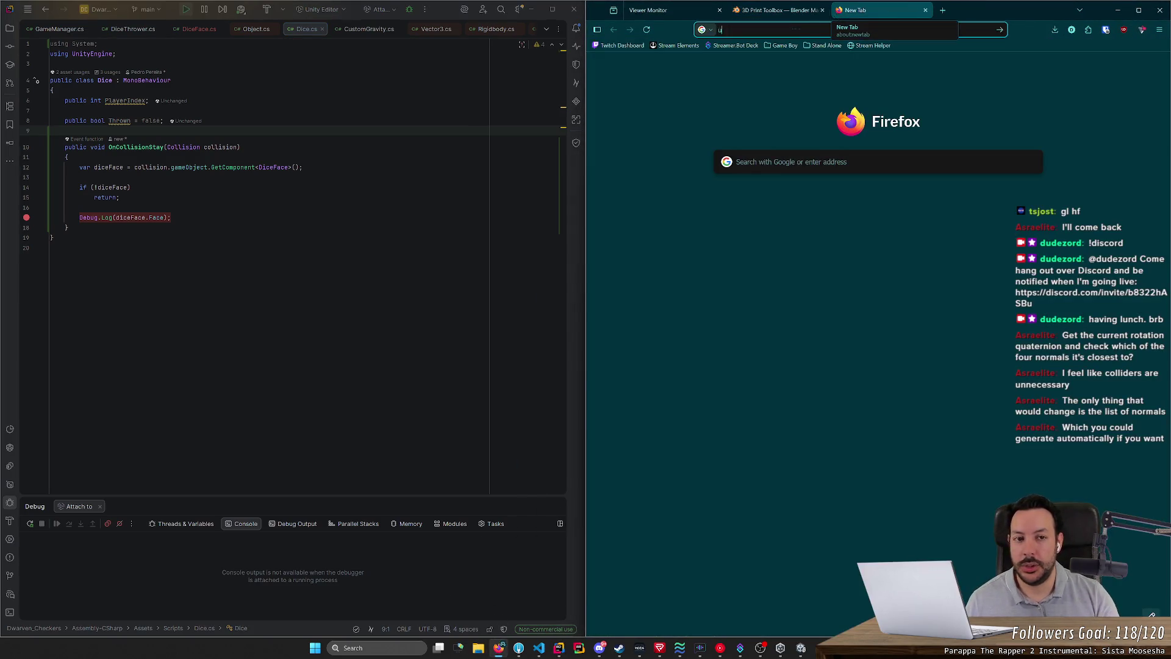
# Step: Search Google for 'unity ontriggerstay child' and read the Unity Discussions answer on parent Rigidbodies
pyautogui.write('unity onc')
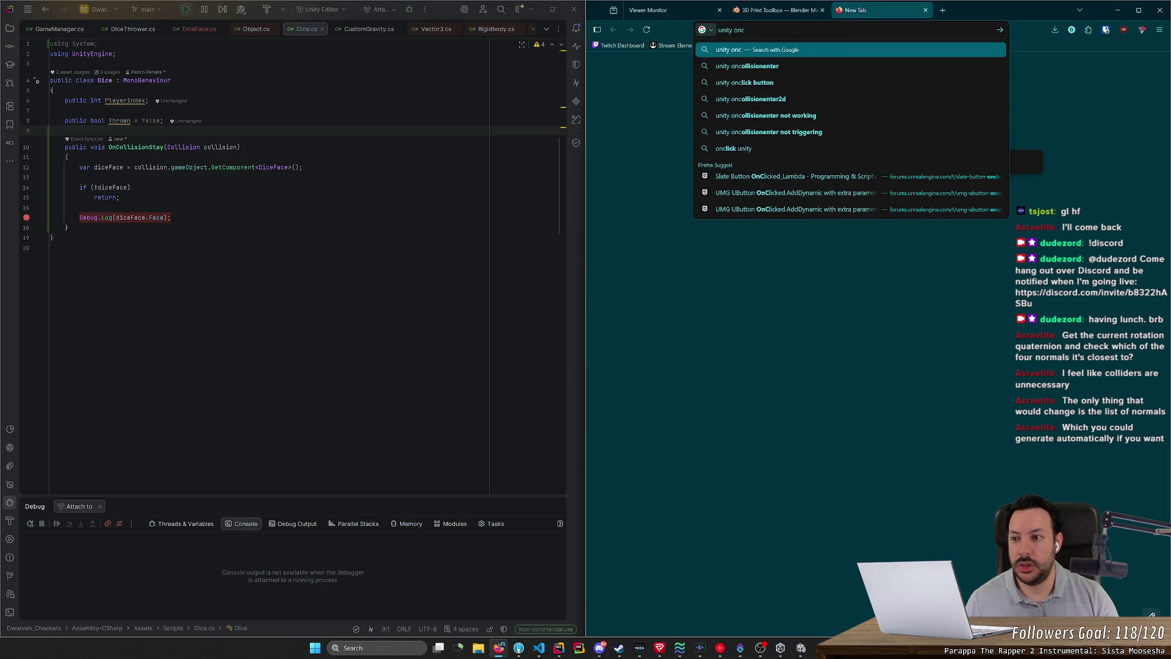
pyautogui.press('BackSpace')
pyautogui.write('trigger')
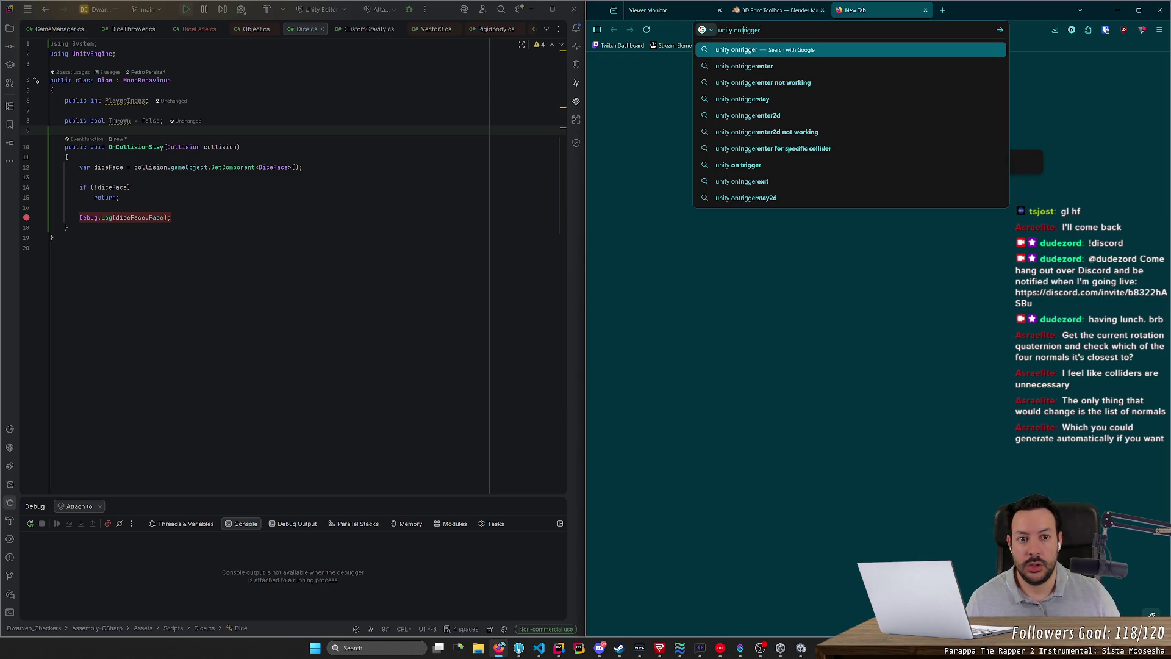
pyautogui.write('stay child')
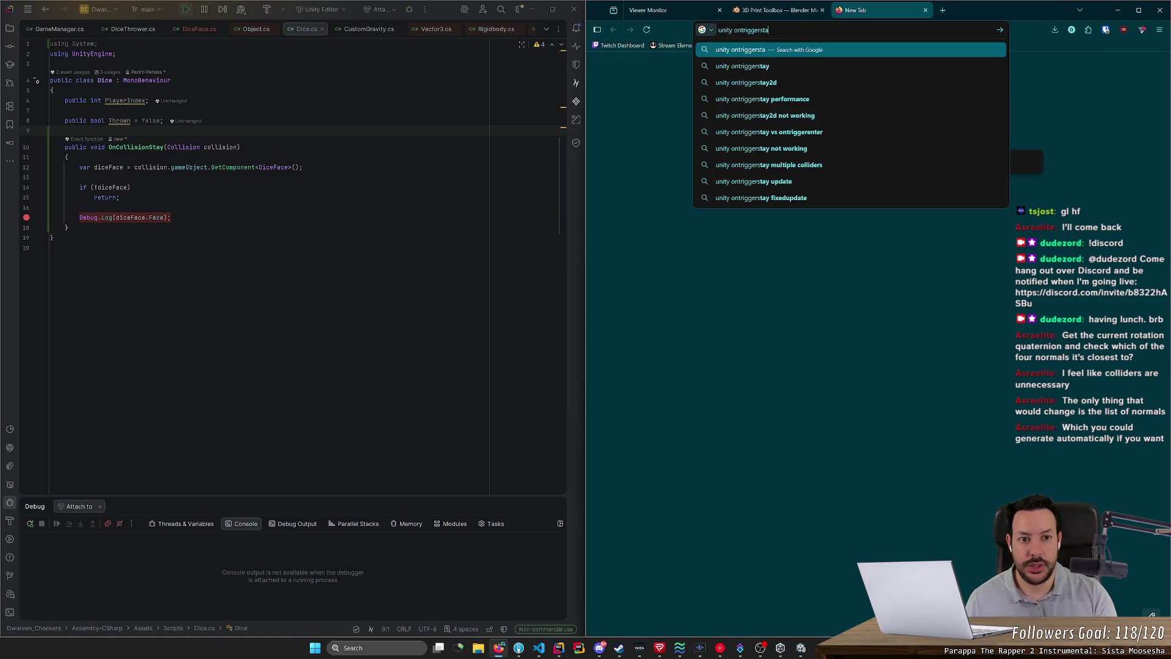
pyautogui.press('Return')
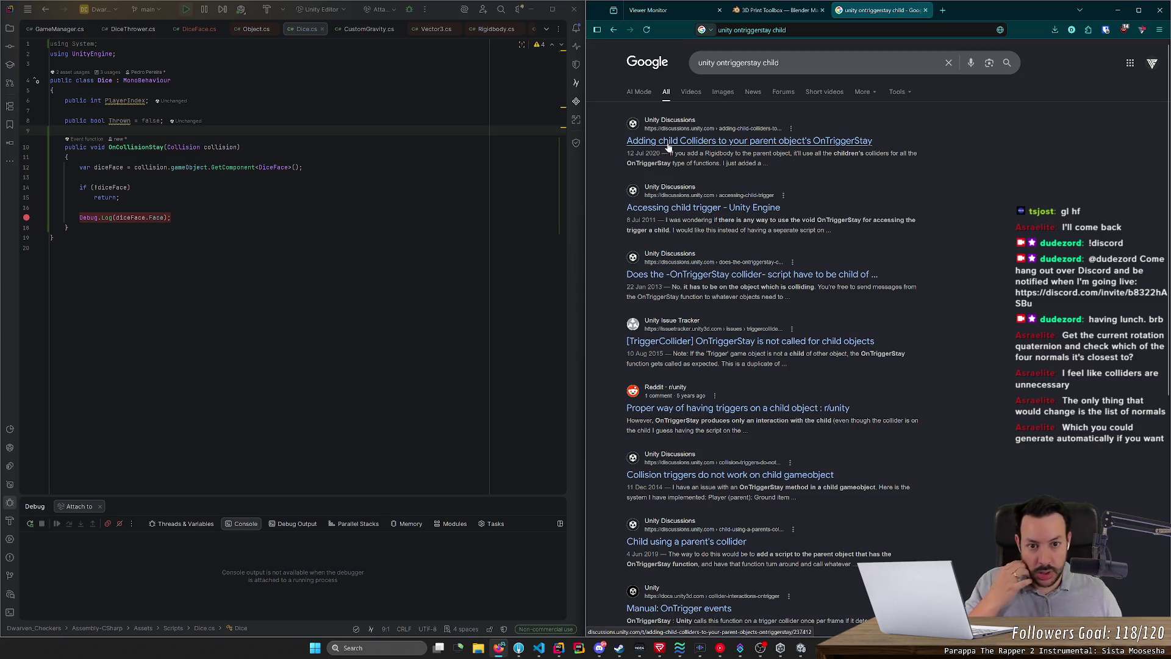
pyautogui.click(760, 141)
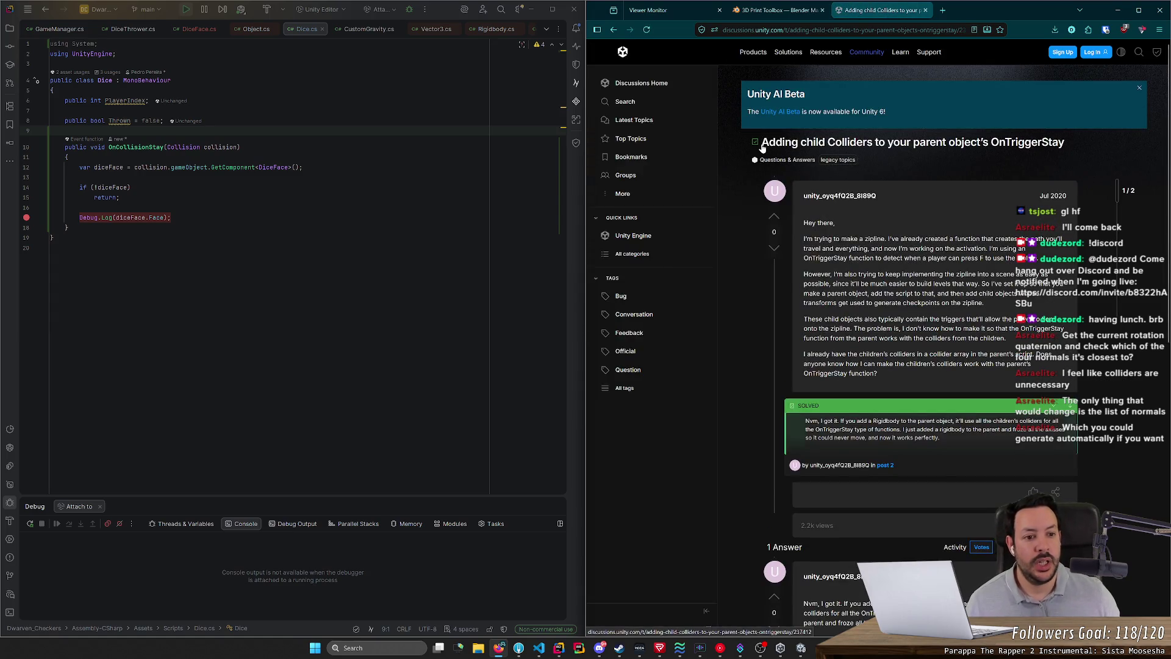
pyautogui.scroll(-4, 774, 293)
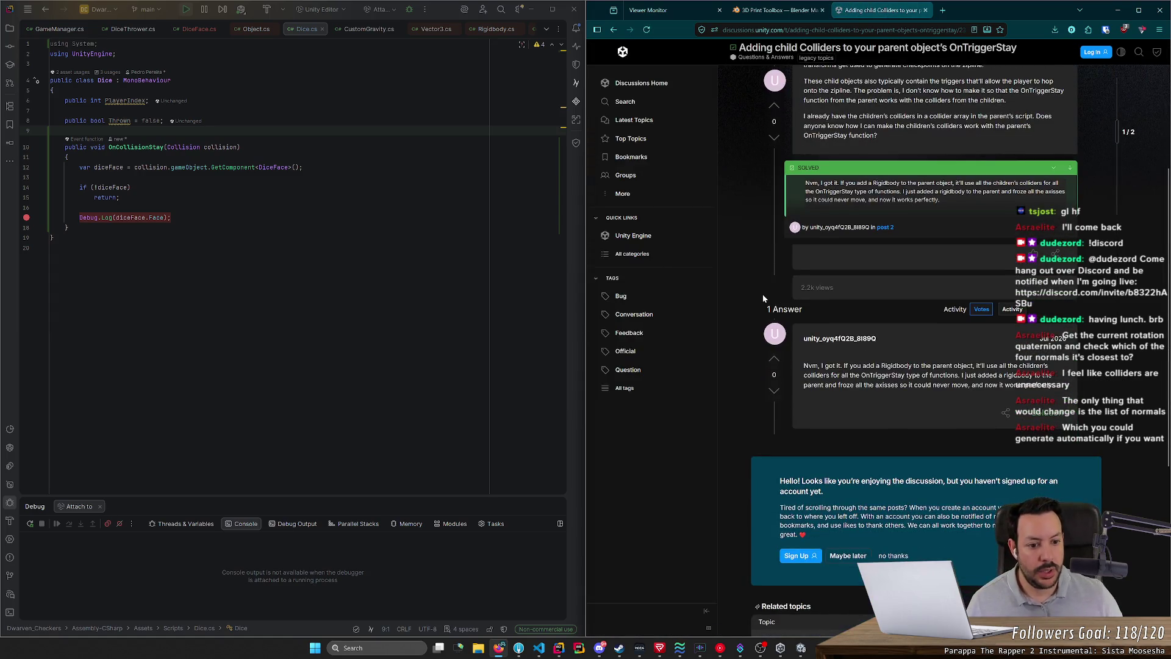
pyautogui.moveTo(882, 365)
pyautogui.mouseDown()
pyautogui.moveTo(1037, 365)
pyautogui.moveTo(840, 374)
pyautogui.moveTo(1055, 378)
pyautogui.moveTo(1027, 385)
pyautogui.mouseUp()
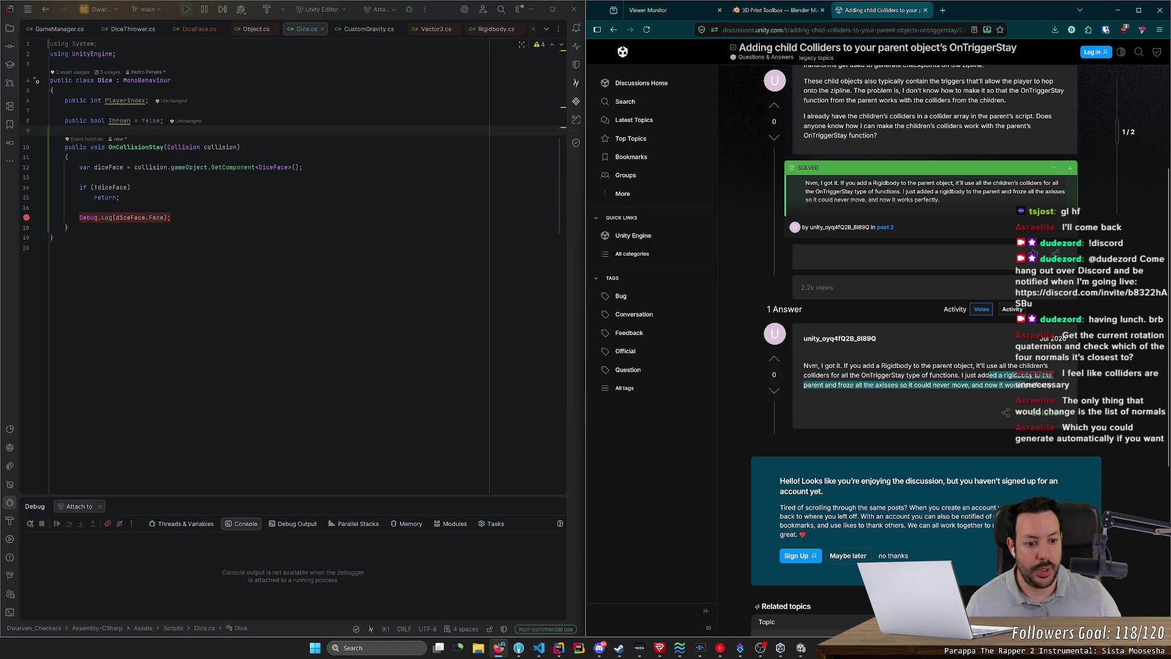
pyautogui.click(1012, 389)
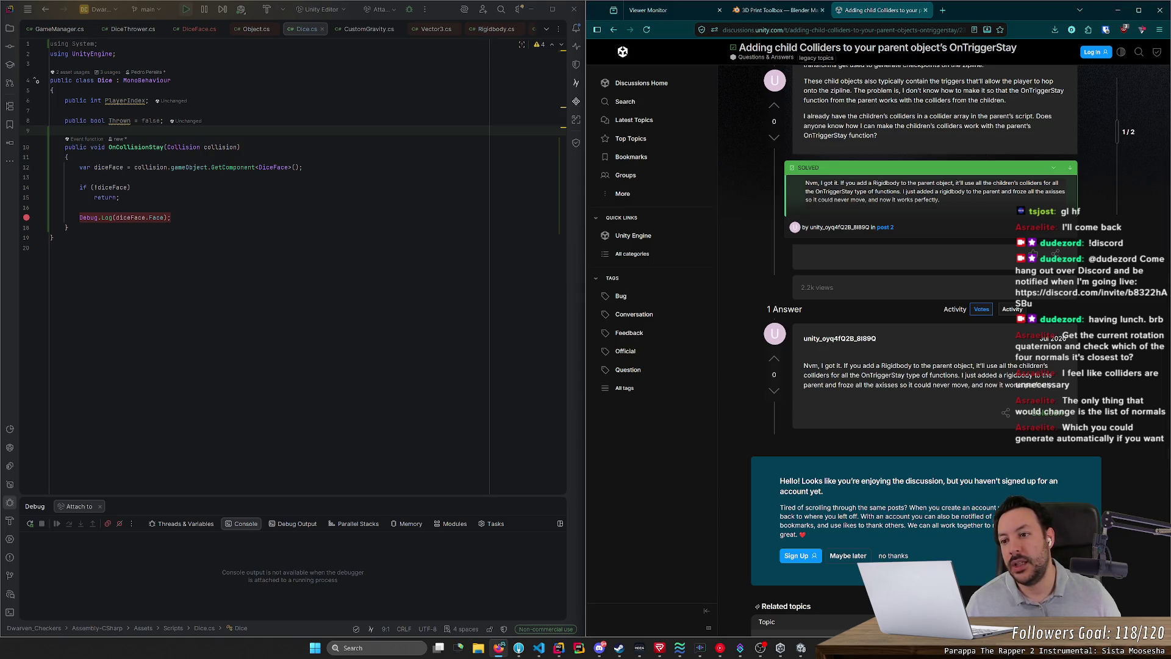
# Step: Rename OnCollisionStay to OnTriggerStay in Rider
pyautogui.click(149, 147)
pyautogui.moveTo(149, 147)
pyautogui.mouseDown()
pyautogui.moveTo(119, 147)
pyautogui.moveTo(146, 147)
pyautogui.mouseUp()
pyautogui.write('Trigger')
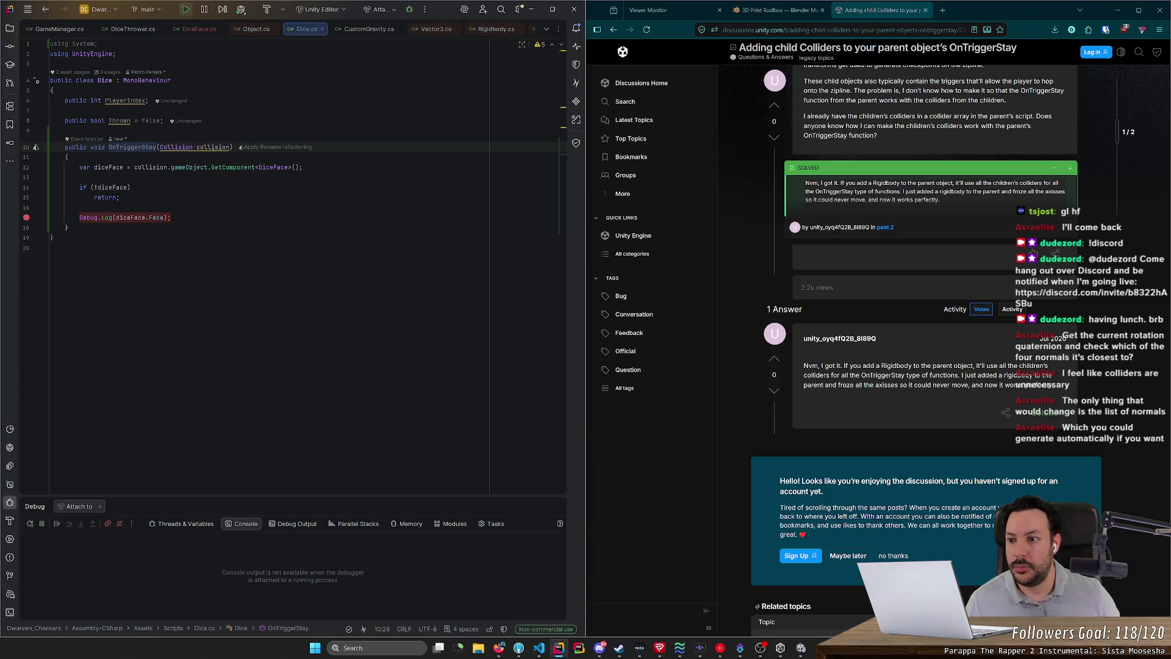
# Step: Replace the method with an autocompleted OnTriggerStay stub and paste the previous body into it
pyautogui.moveTo(146, 147)
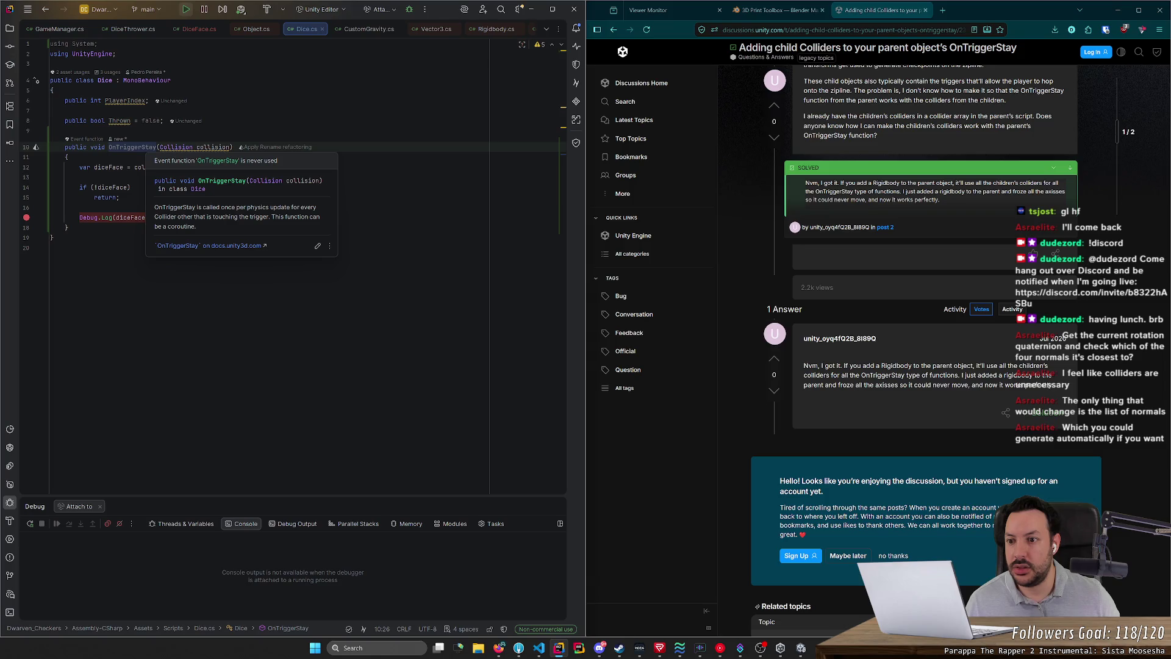
pyautogui.keyDown('ctrl'); pyautogui.click(145, 147); pyautogui.keyUp('ctrl')
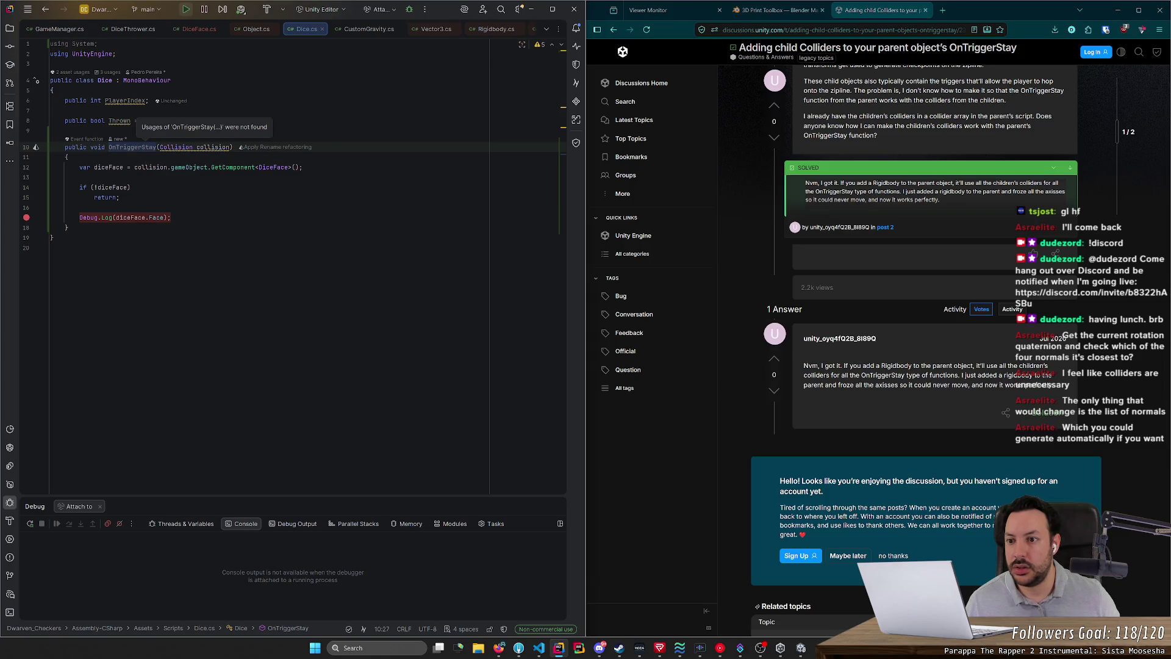
pyautogui.moveTo(61, 235); pyautogui.dragTo(173, 135)
pyautogui.hotkey('ctrl', 'c')
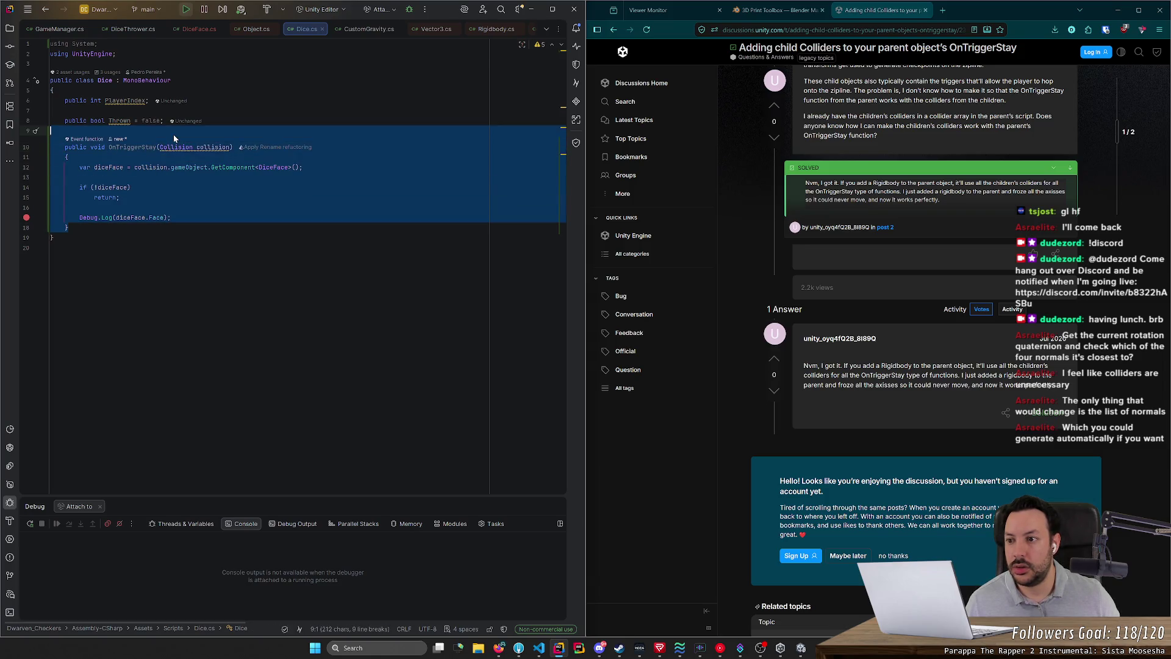
pyautogui.press('BackSpace')
pyautogui.write('void ontrig')
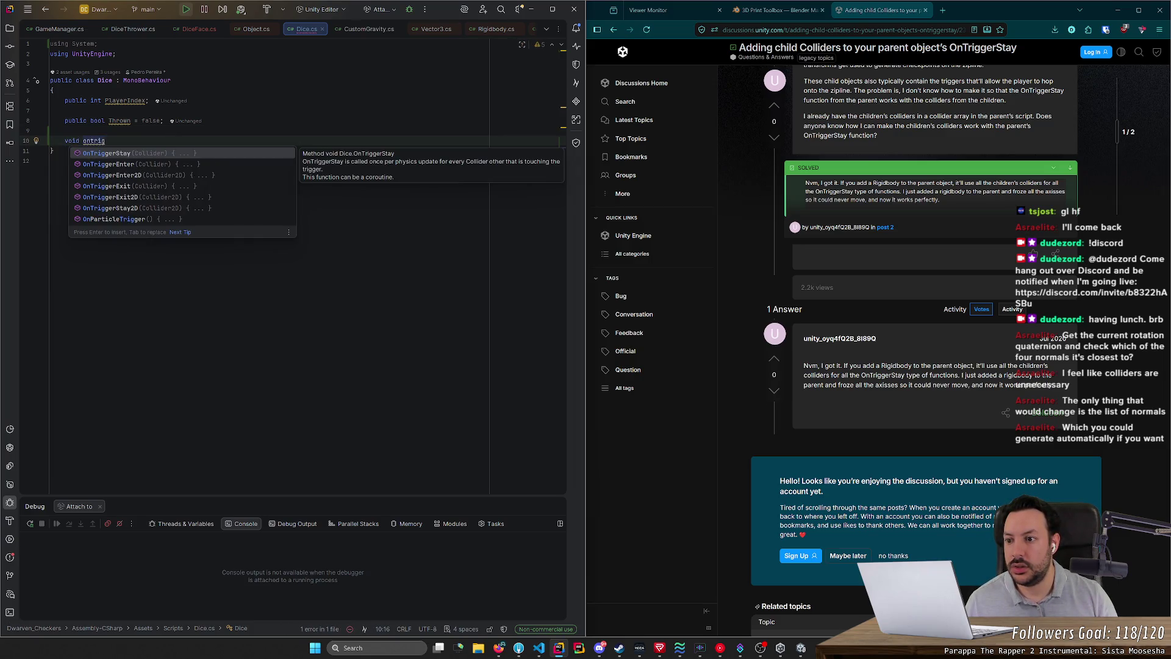
pyautogui.press('Return')
pyautogui.hotkey('ctrl', 'v')
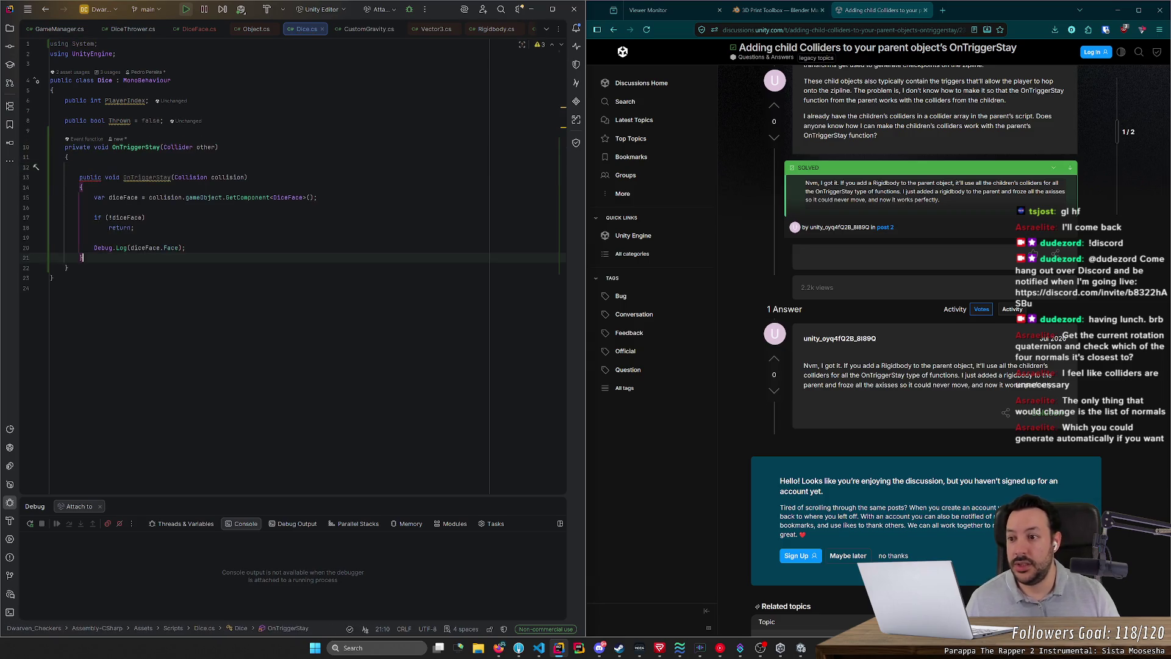
# Step: Remove the duplicated method header and extra brace, and de-indent the body
pyautogui.click(51, 176)
pyautogui.hotkey('ctrl', 'y')
pyautogui.hotkey('ctrl', 'y')
pyautogui.hotkey('ctrl', 'y')
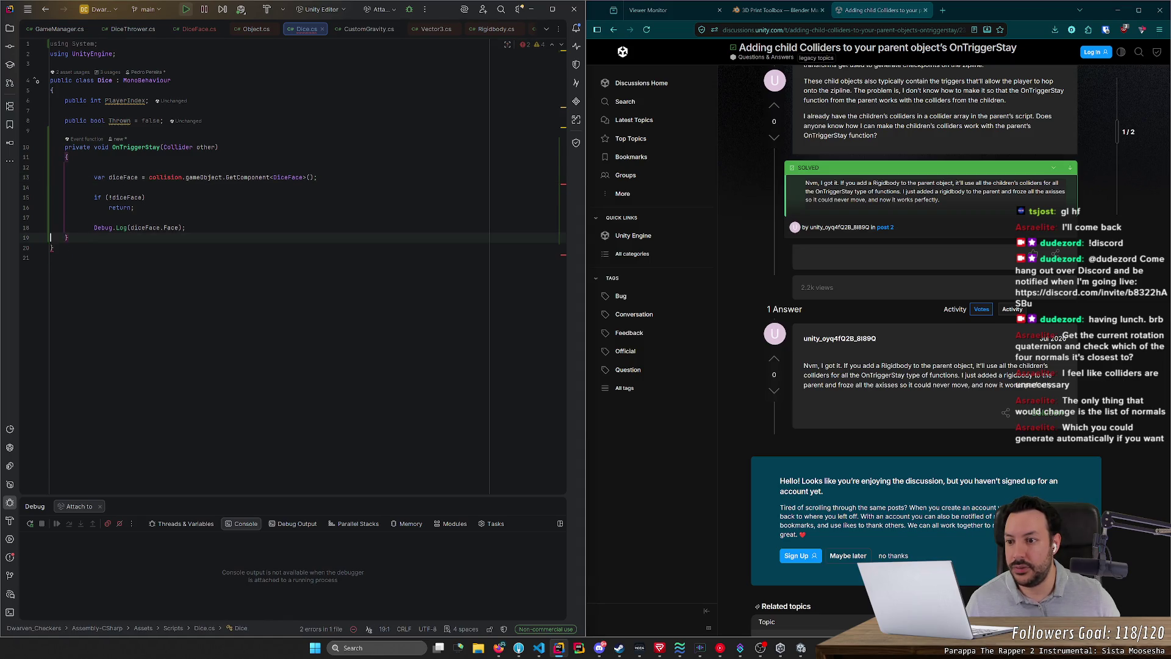
pyautogui.hotkey('shift', 'Up')
pyautogui.hotkey('shift', 'Up')
pyautogui.hotkey('shift', 'Up')
pyautogui.hotkey('shift', 'Tab')
pyautogui.press('Up')
pyautogui.hotkey('ctrl', 'y')
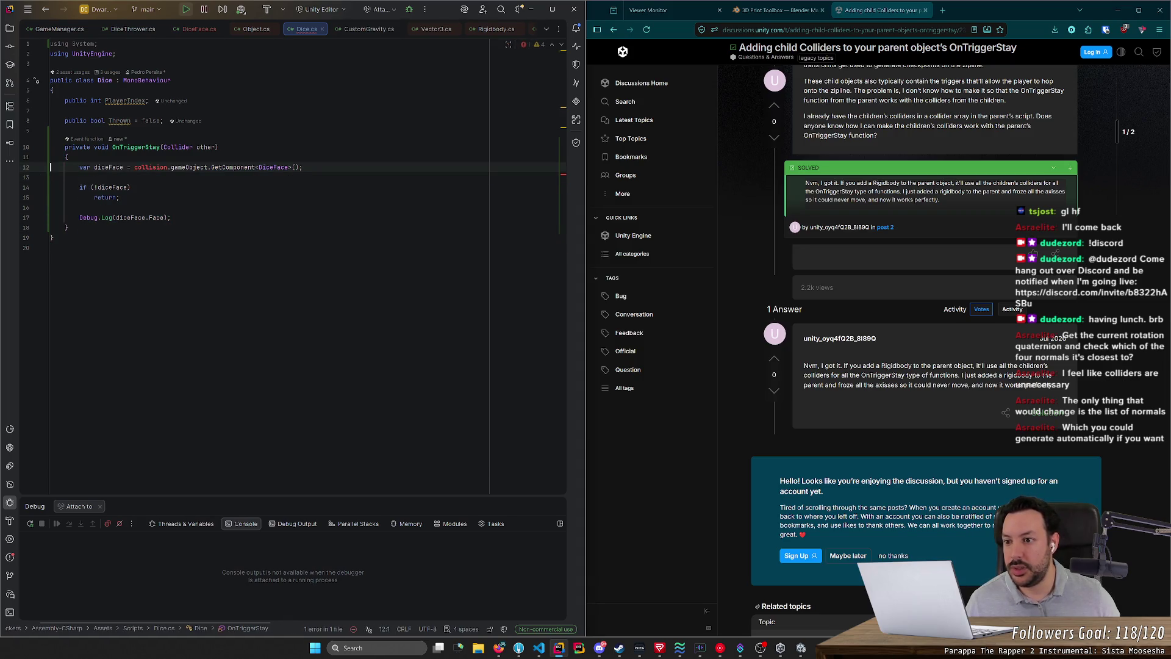
# Step: Point the DiceFace lookup at other, breakpoint the null check, and attach to the Unity Editor
pyautogui.doubleClick(205, 147)
pyautogui.hotkey('ctrl', 'c')
pyautogui.doubleClick(150, 167)
pyautogui.hotkey('ctrl', 'v')
pyautogui.click(26, 187)
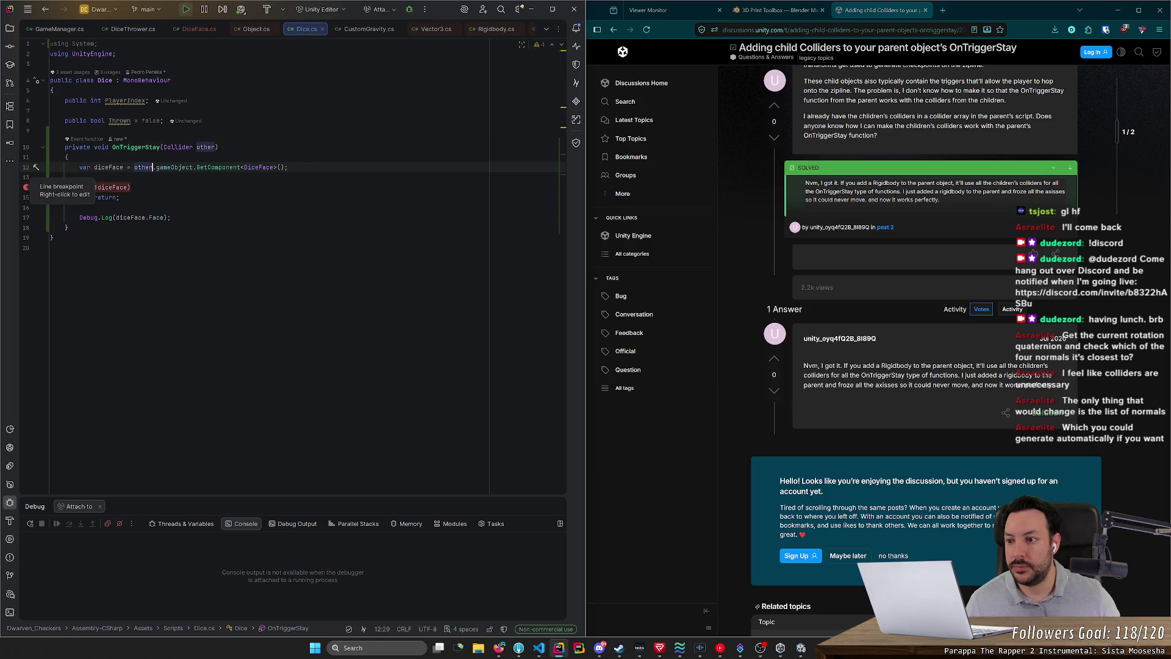
pyautogui.click(242, 10)
pyautogui.click(278, 50)
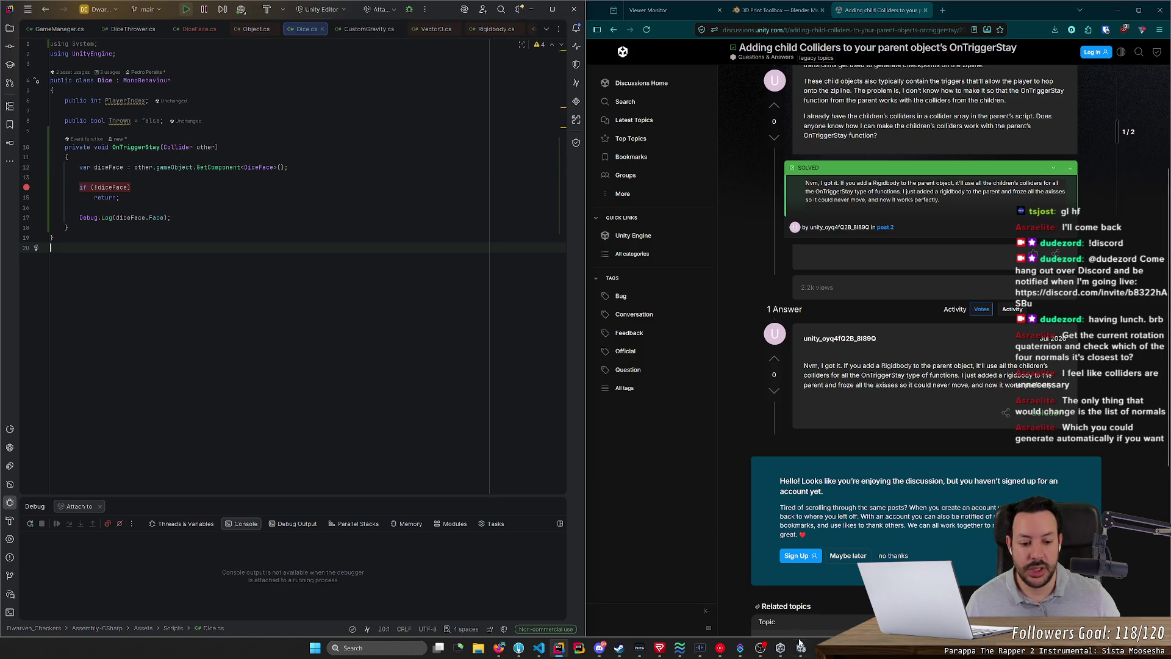
pyautogui.click(801, 647)
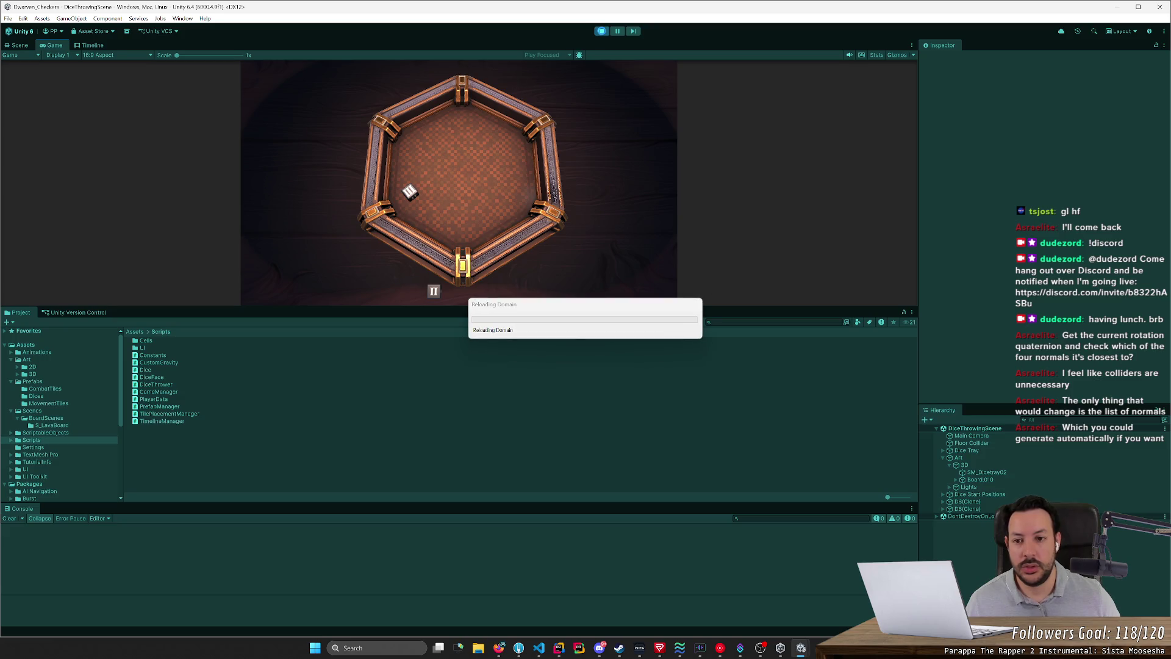
# Step: Restart play mode, fling two dice across the board to test OnTriggerStay, then stop playing
pyautogui.click(602, 31)
pyautogui.click(602, 32)
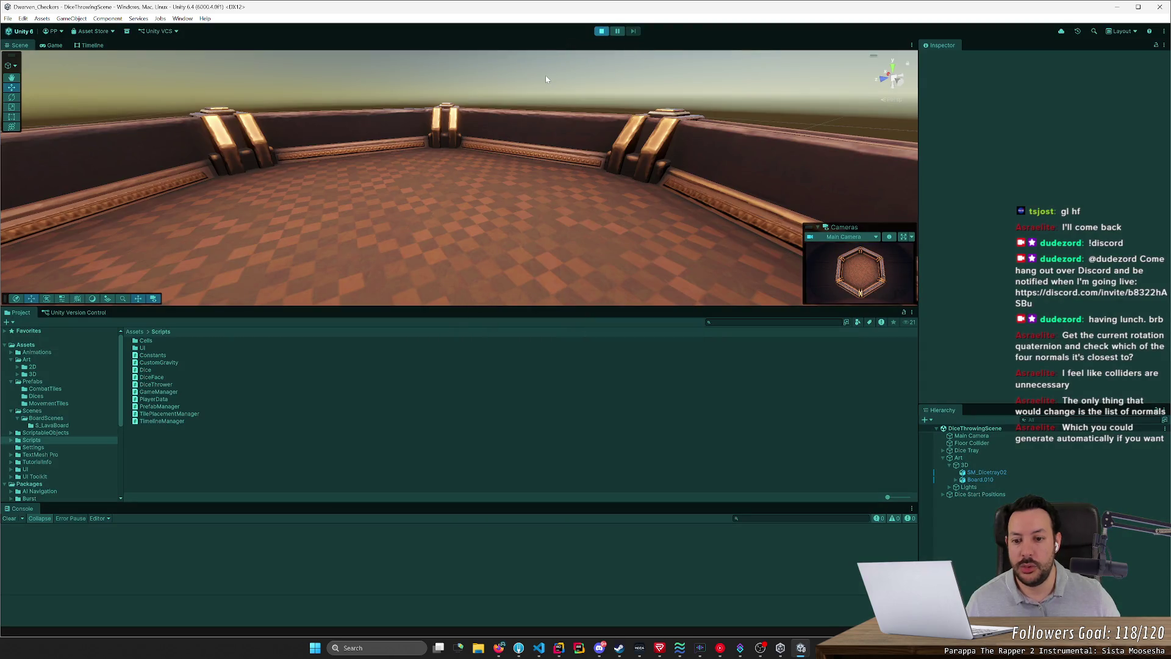
pyautogui.hotkey('alt', 'Tab')
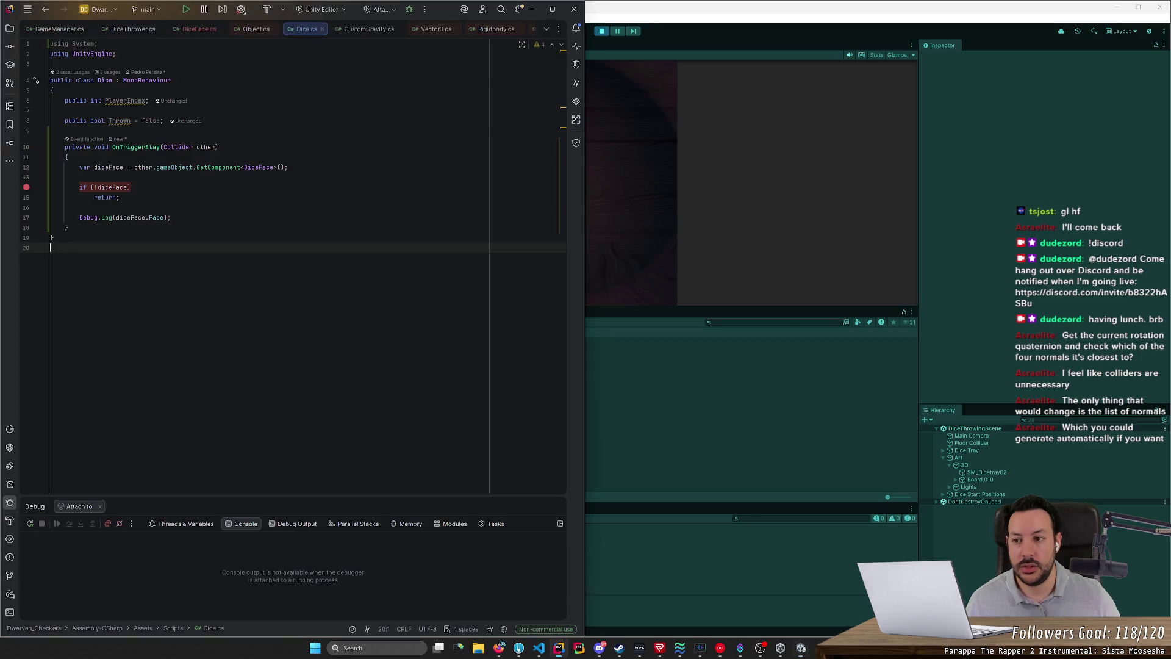
pyautogui.hotkey('alt', 'Tab')
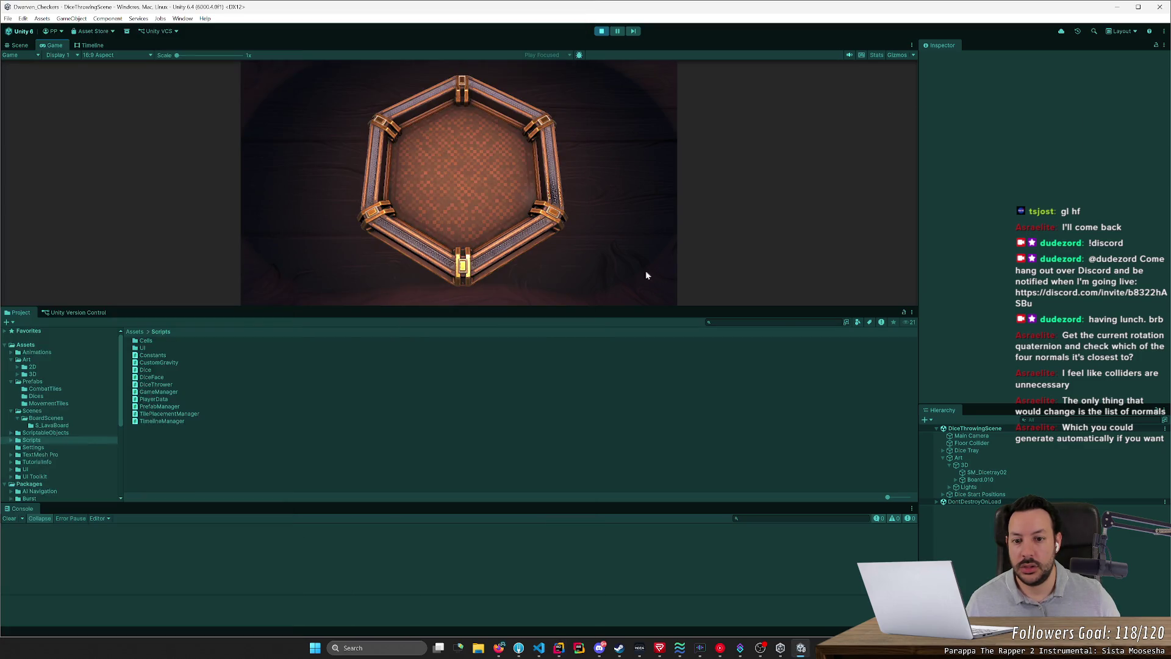
pyautogui.moveTo(411, 252); pyautogui.dragTo(436, 204)
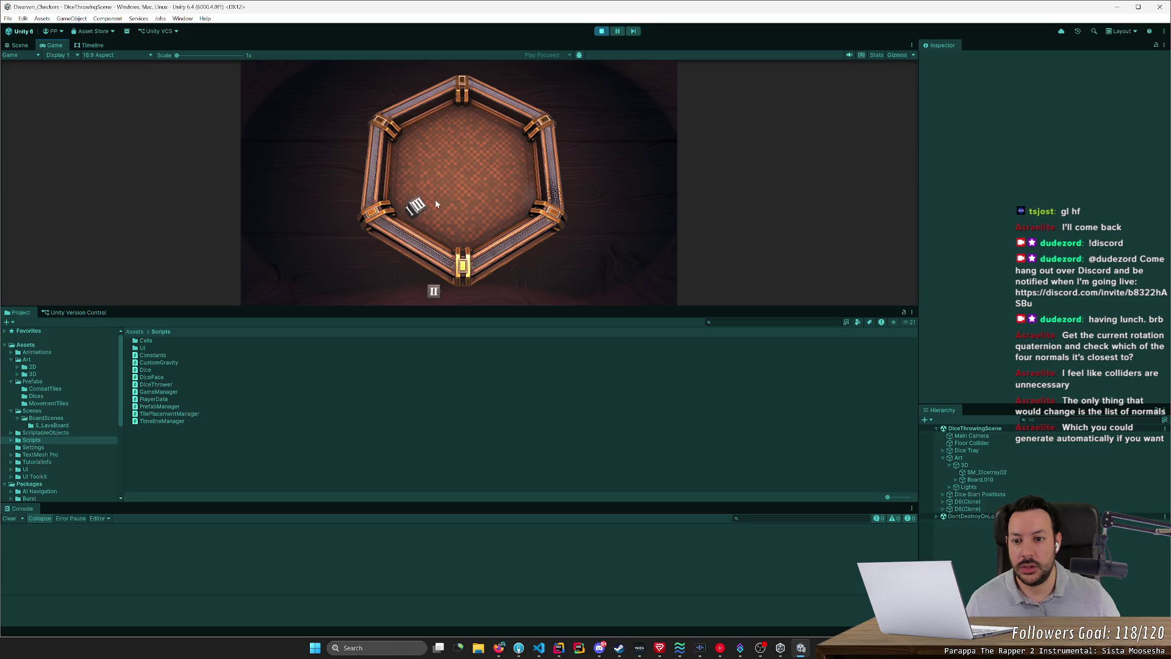
pyautogui.moveTo(439, 290); pyautogui.dragTo(434, 244)
pyautogui.click(603, 32)
pyautogui.hotkey('alt', 'Tab')
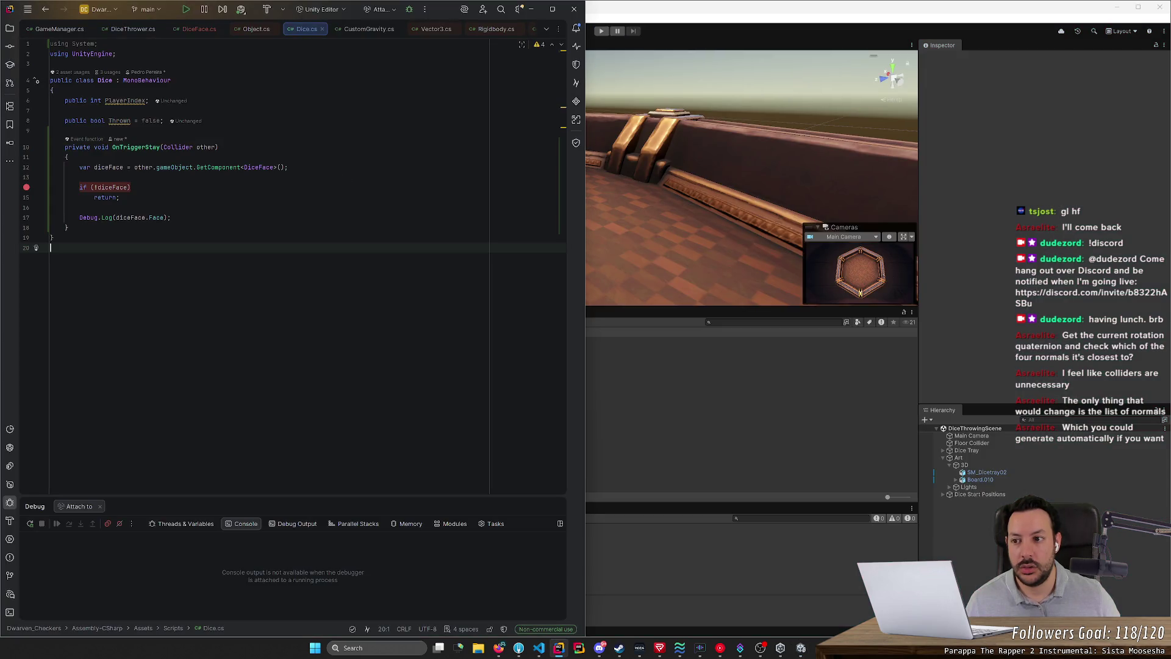
# Step: Rename the OnTriggerStay method to OnCollisionStay
pyautogui.doubleClick(133, 147)
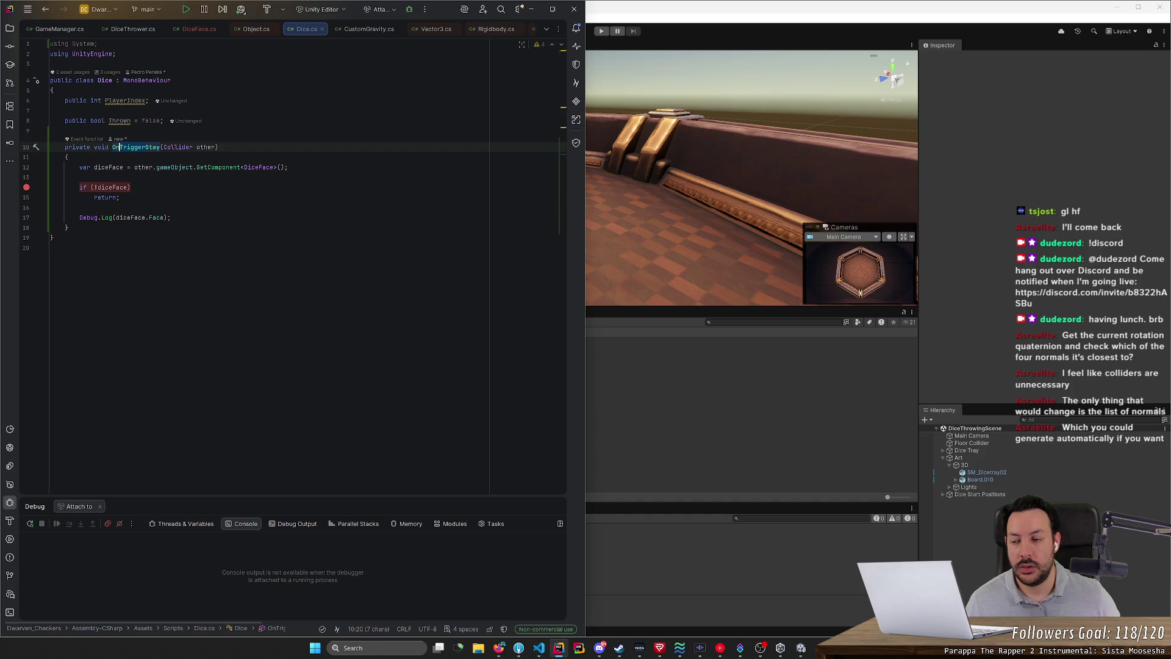
pyautogui.write('Collisi')
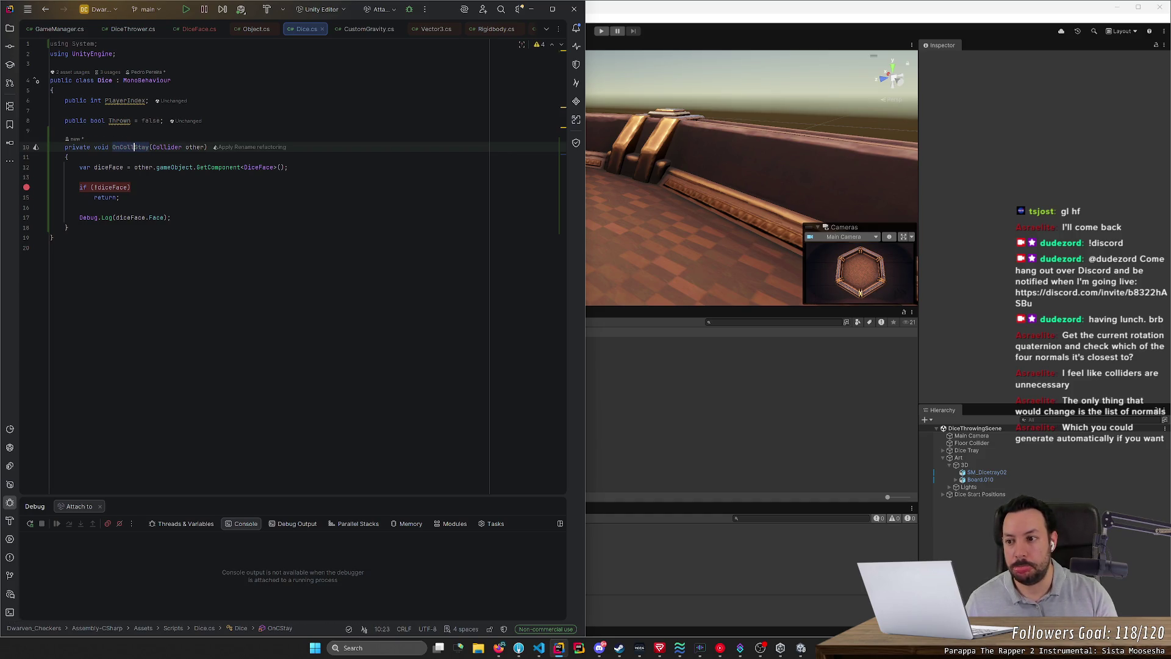
pyautogui.write('on')
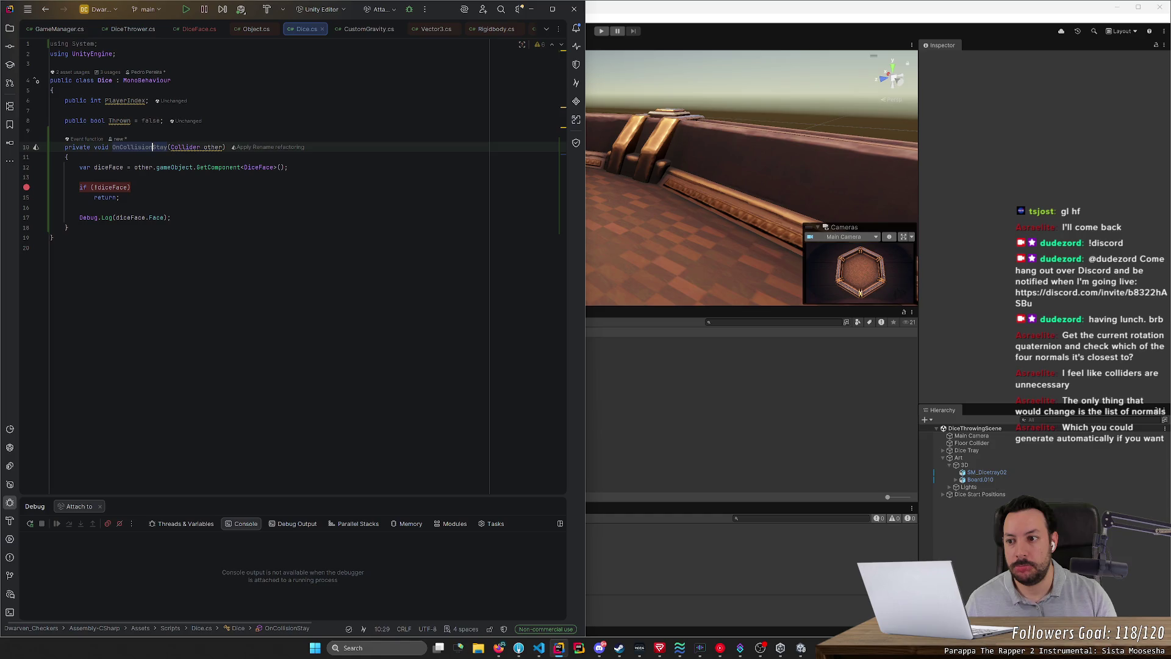
pyautogui.click(81, 143)
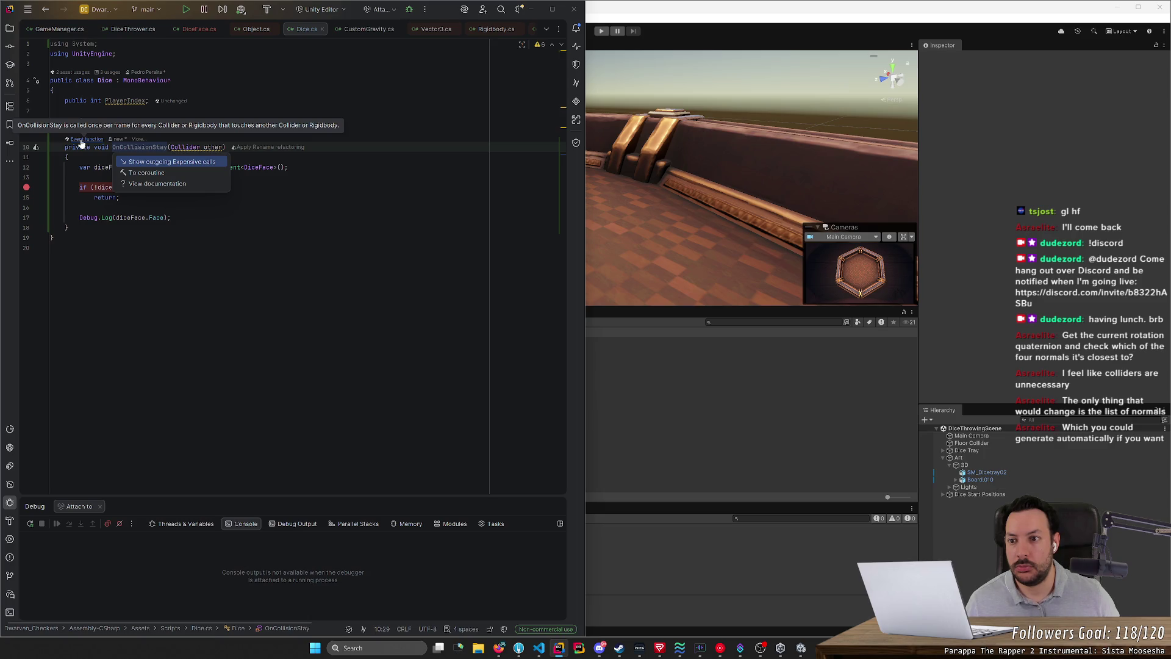
pyautogui.click(266, 167)
# Step: Rename the parameter other to collider throughout the method, including line 12
pyautogui.doubleClick(213, 147)
pyautogui.write('collider')
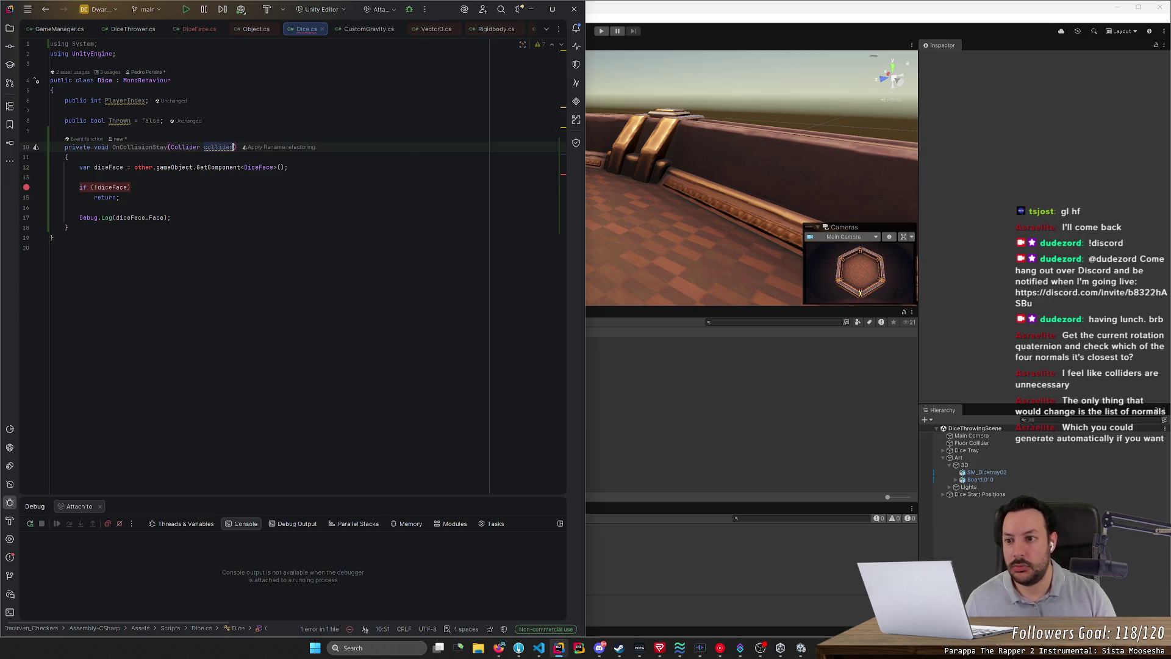
pyautogui.hotkey('ctrl', 'w')
pyautogui.hotkey('alt', 'Return')
pyautogui.click(163, 168)
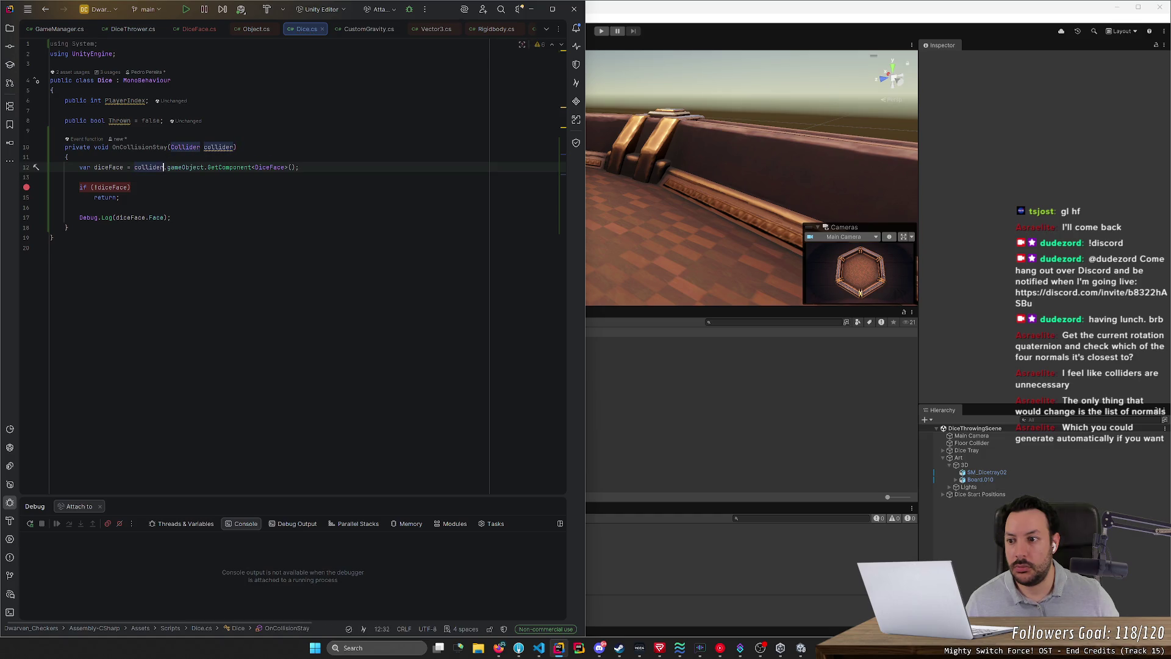
# Step: Move the breakpoint from the null check to the Debug.Log line
pyautogui.click(26, 187)
pyautogui.click(26, 217)
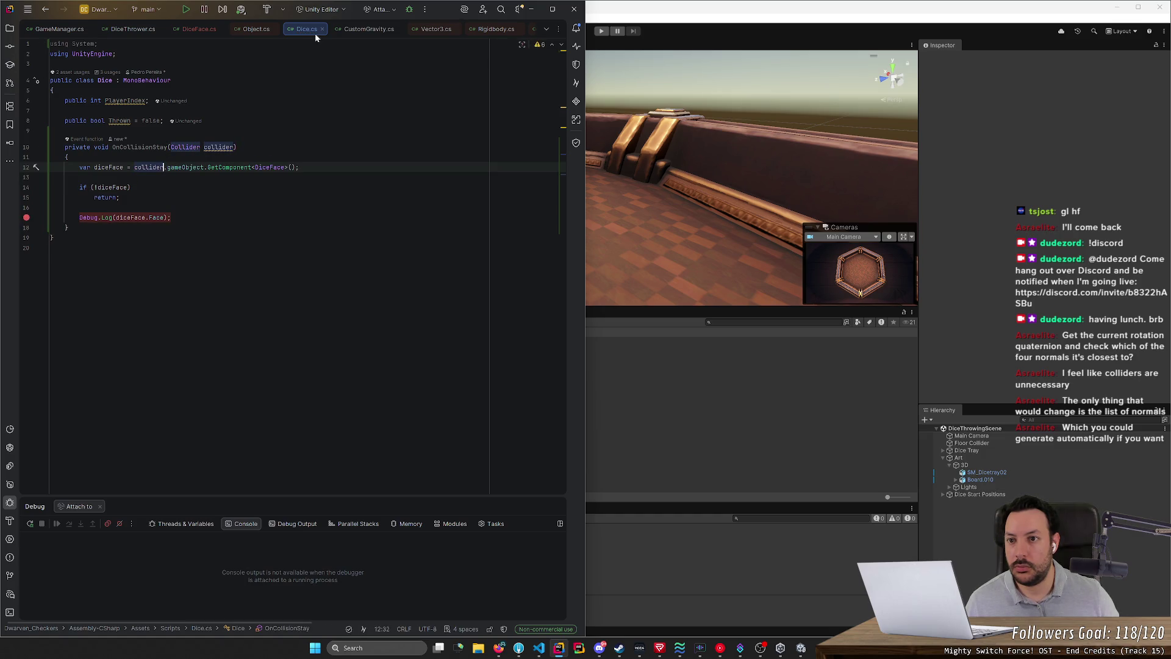
pyautogui.click(684, 9)
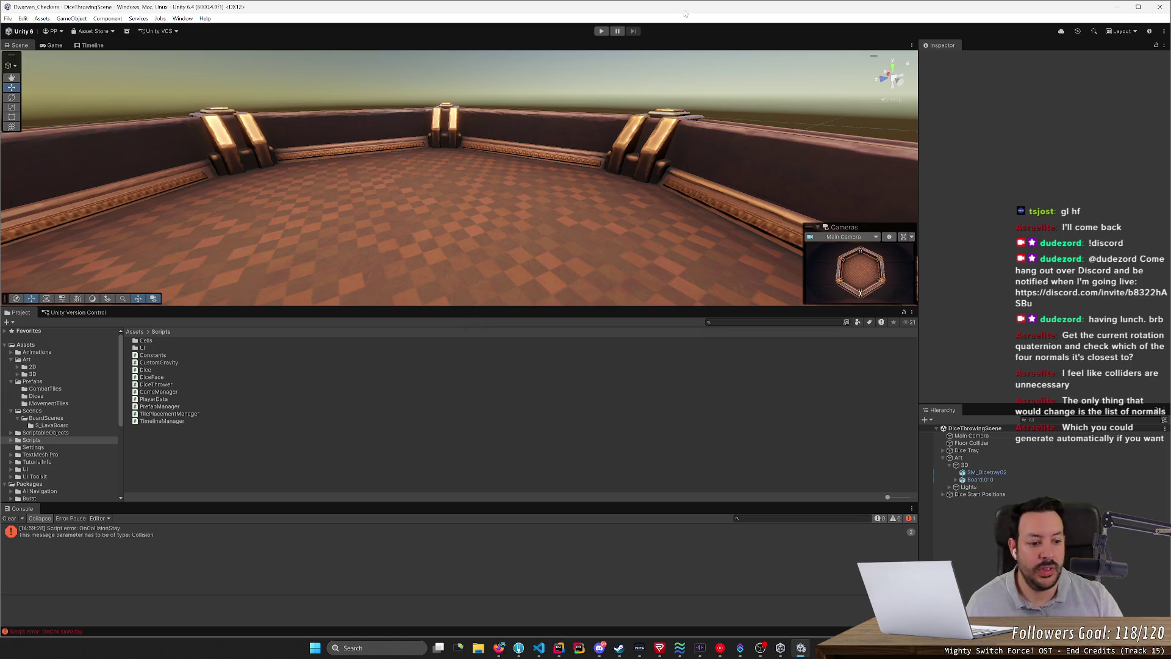
# Step: Select the 3D object and briefly run play mode, which shows the Collision-parameter error
pyautogui.click(965, 465)
pyautogui.click(601, 31)
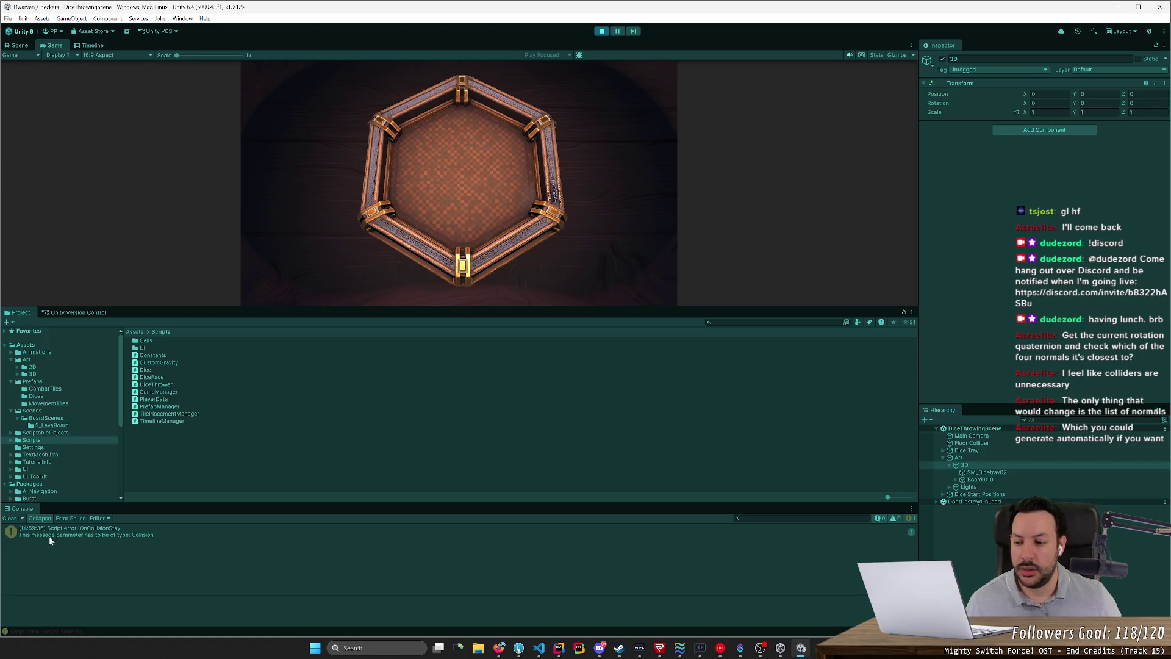
pyautogui.hotkey('ctrl', 'p')
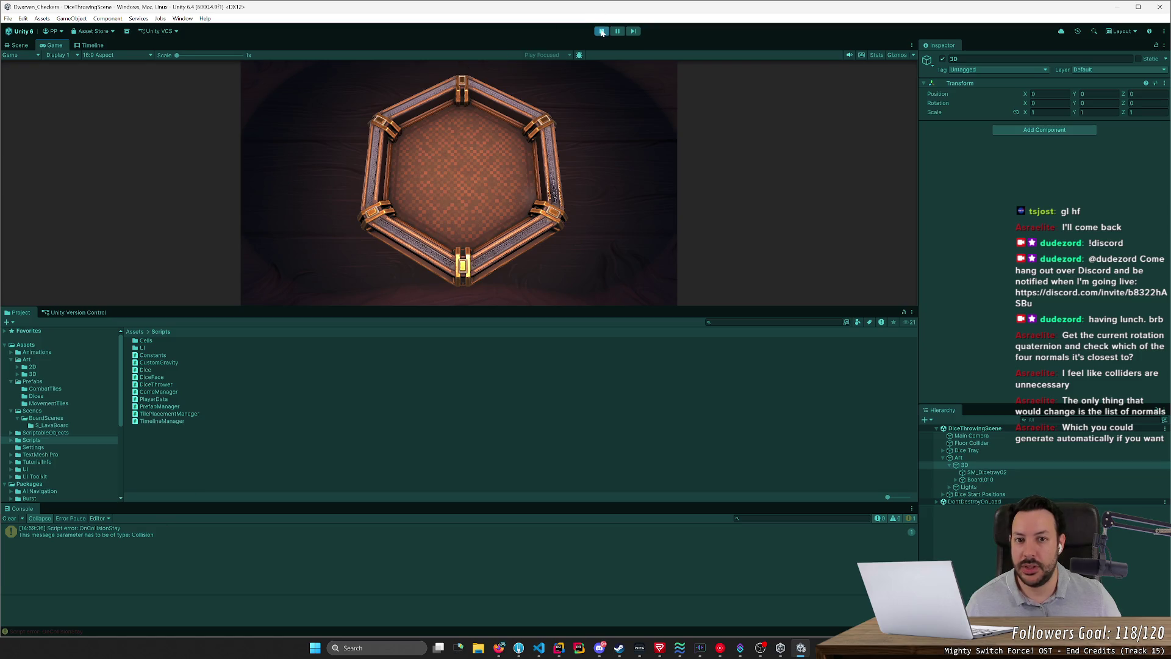
pyautogui.hotkey('alt', 'Tab')
pyautogui.moveTo(171, 147); pyautogui.dragTo(235, 147)
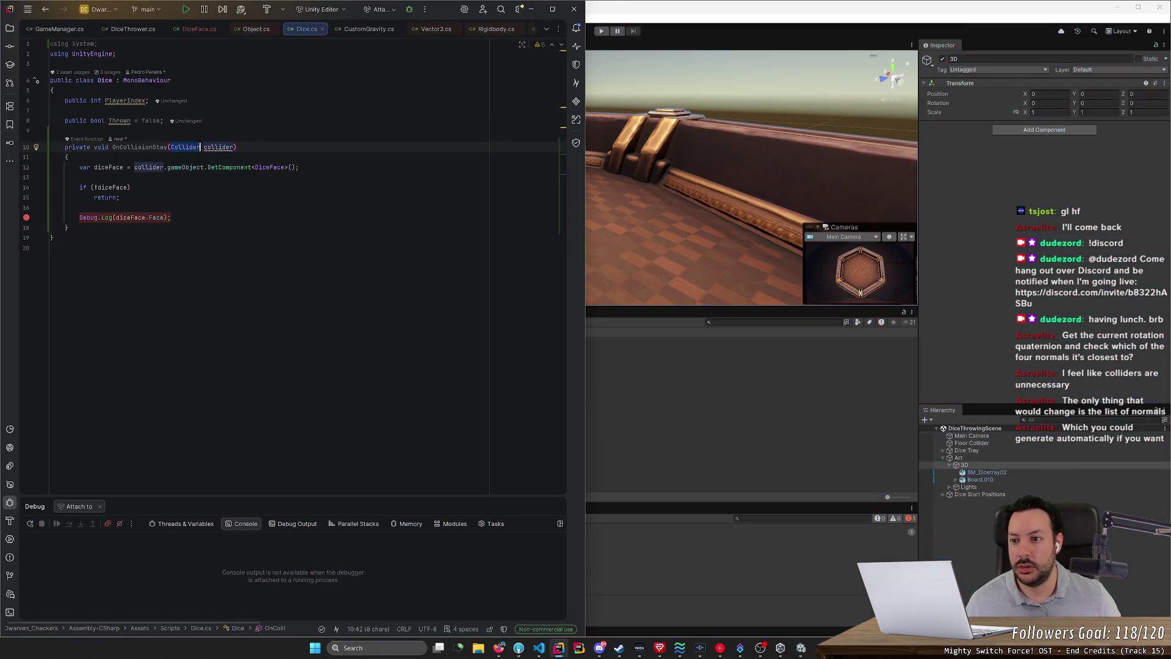
# Step: Change the parameter to Collision collision and update line 12 to read from collision
pyautogui.write('Coll')
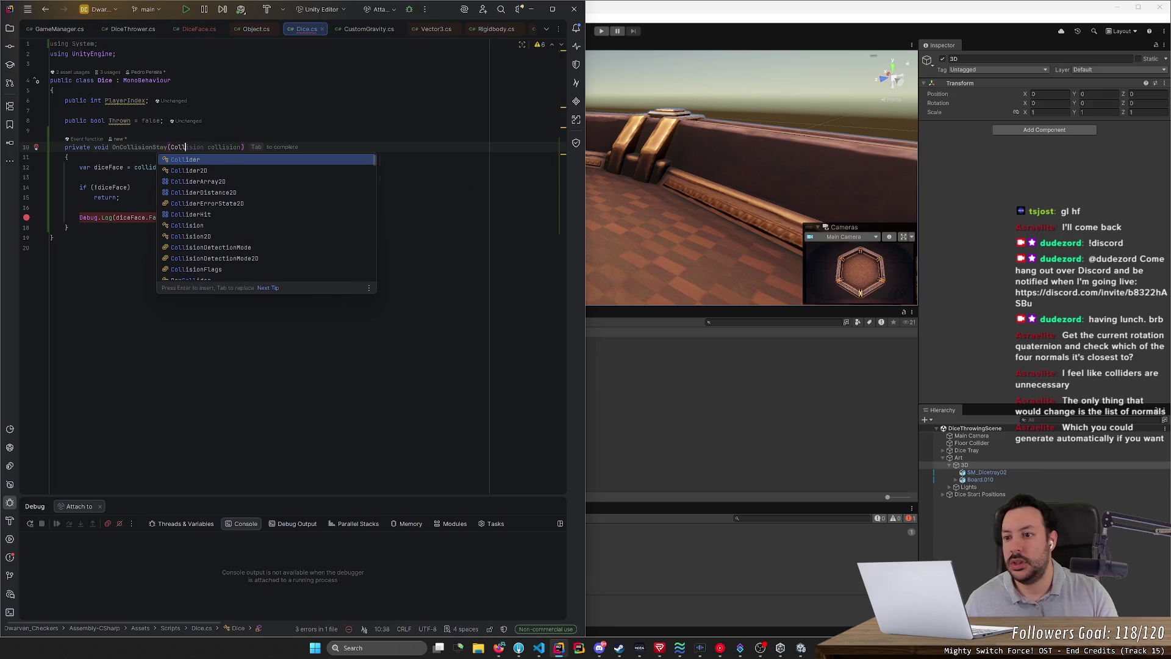
pyautogui.press('Return')
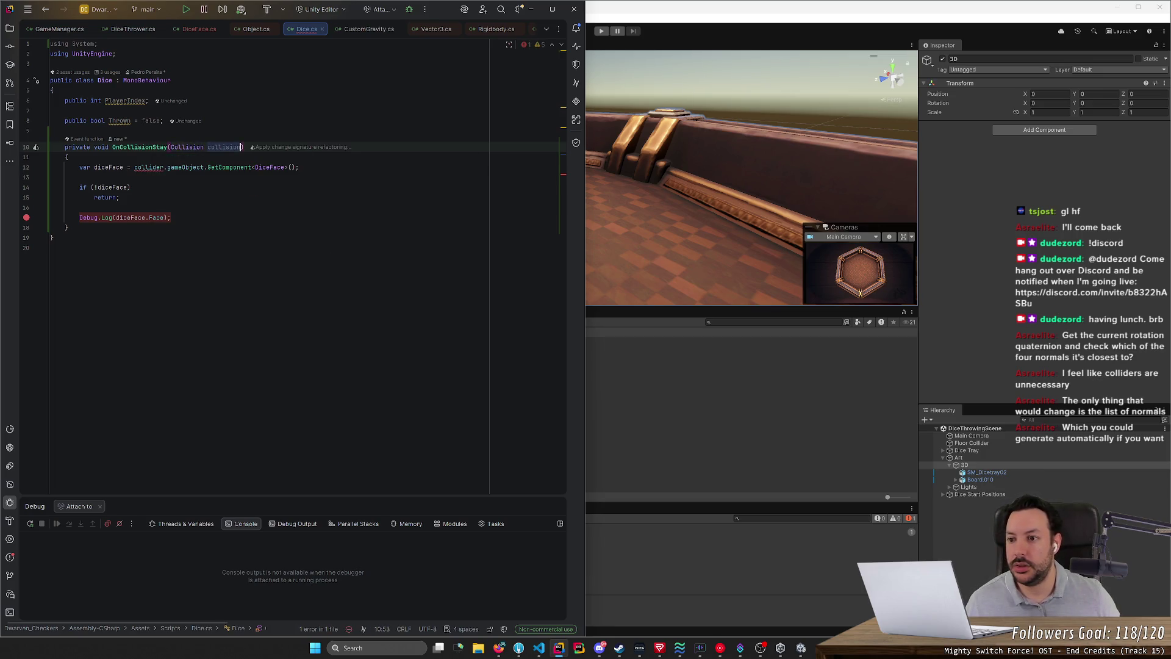
pyautogui.doubleClick(149, 167)
pyautogui.write('collision')
pyautogui.moveTo(171, 167); pyautogui.dragTo(255, 167)
pyautogui.click(167, 167)
# Step: Open the decompiled Collision class source to inspect it
pyautogui.moveTo(167, 167)
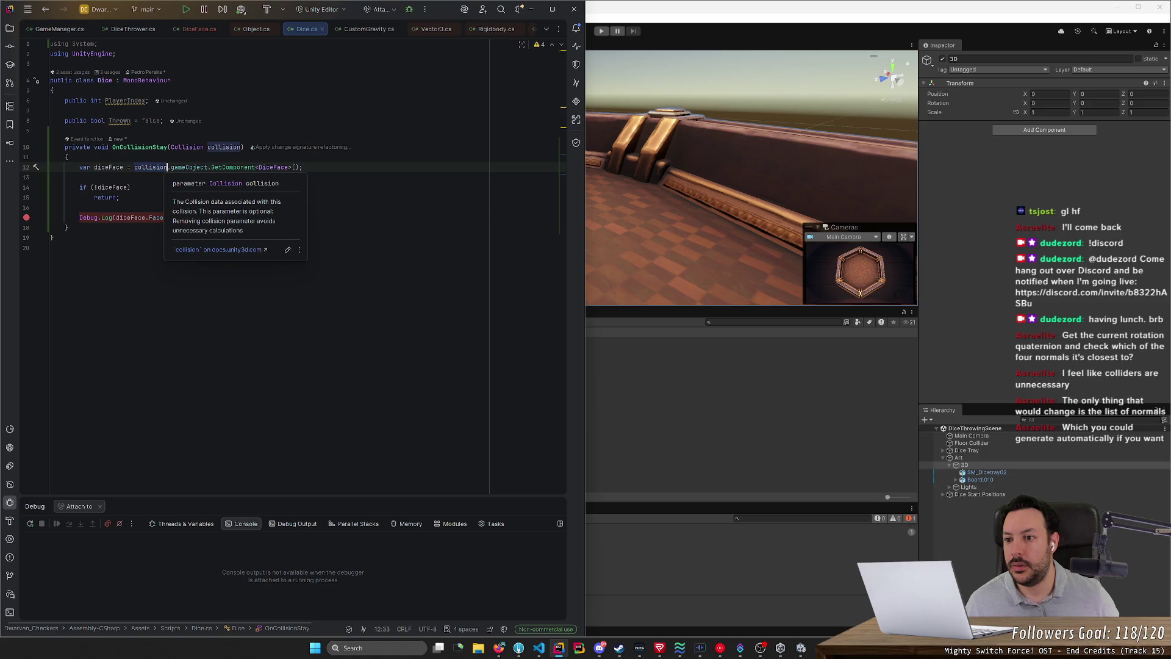
pyautogui.keyDown('ctrl'); pyautogui.click(190, 148); pyautogui.keyUp('ctrl')
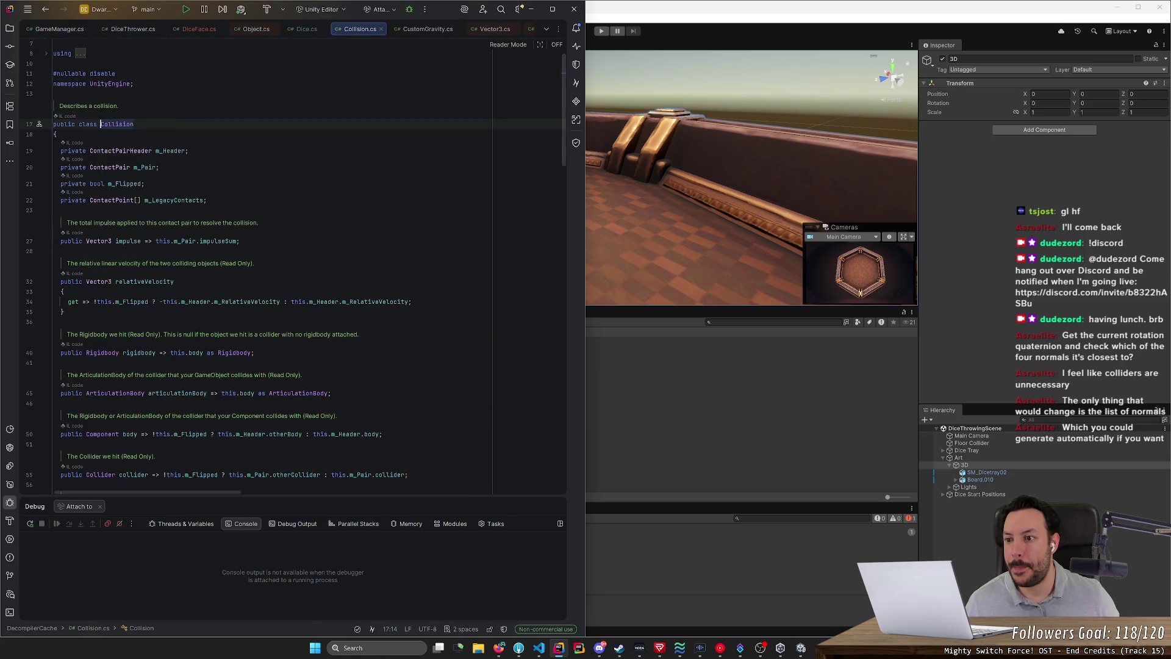
pyautogui.hotkey('ctrl', '-')
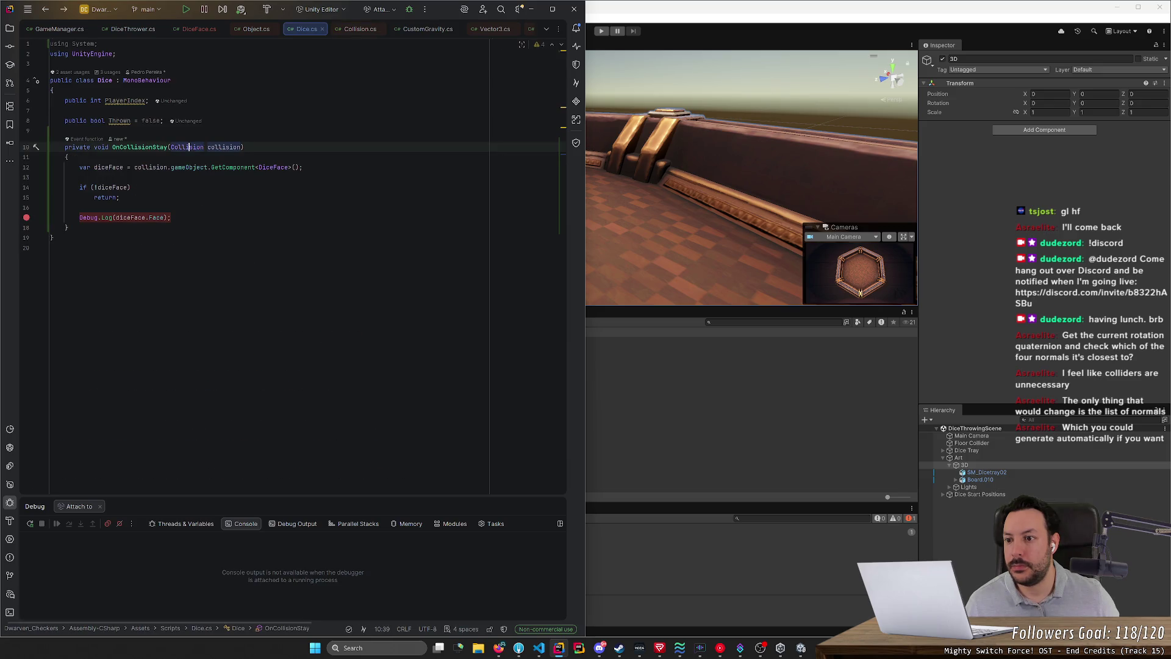
pyautogui.keyDown('ctrl'); pyautogui.click(186, 149); pyautogui.keyUp('ctrl')
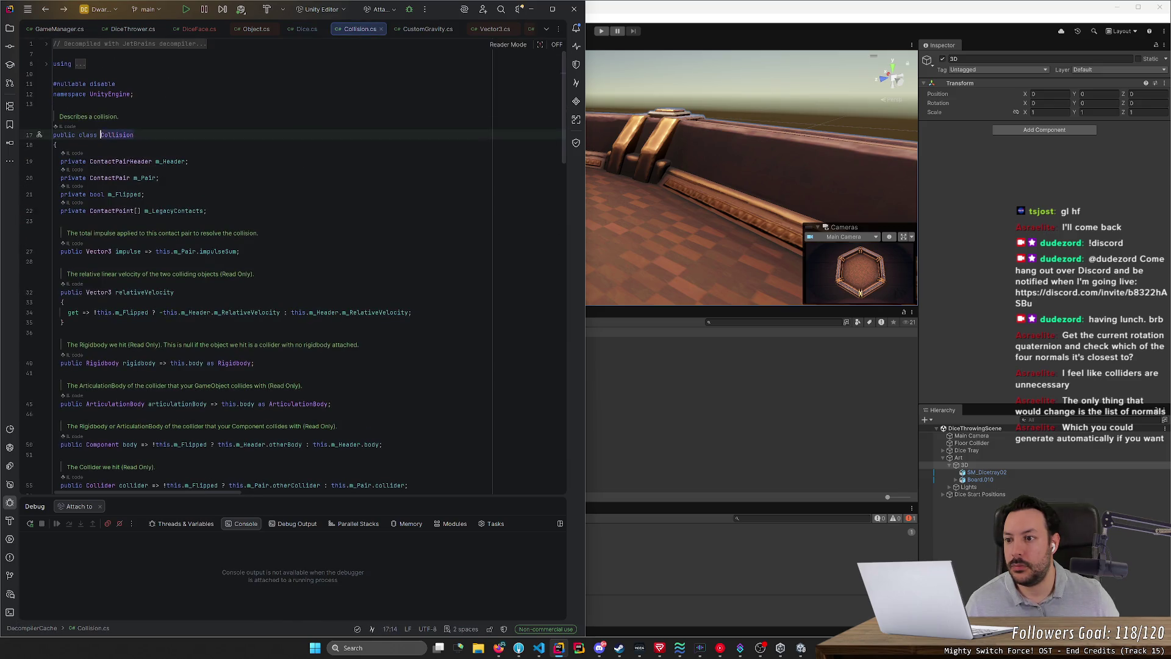
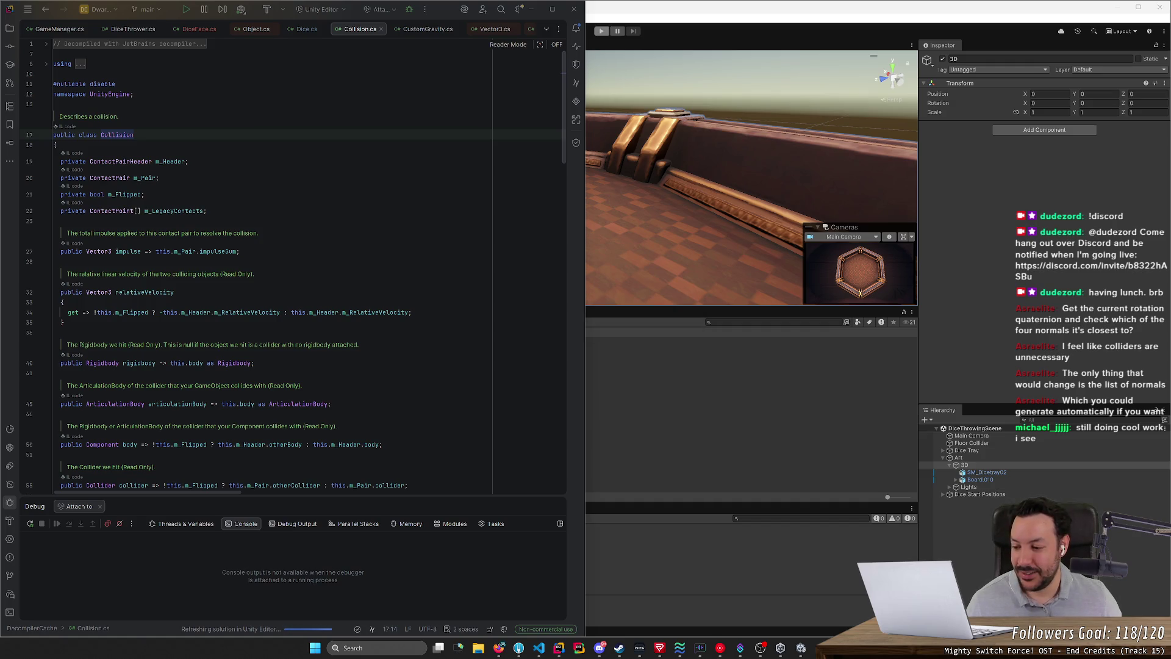
# Step: Go back from the decompiled Collision source to Dice.cs in Rider, then bring up the Unity Editor
pyautogui.click(262, 117)
pyautogui.hotkey('ctrl', '-')
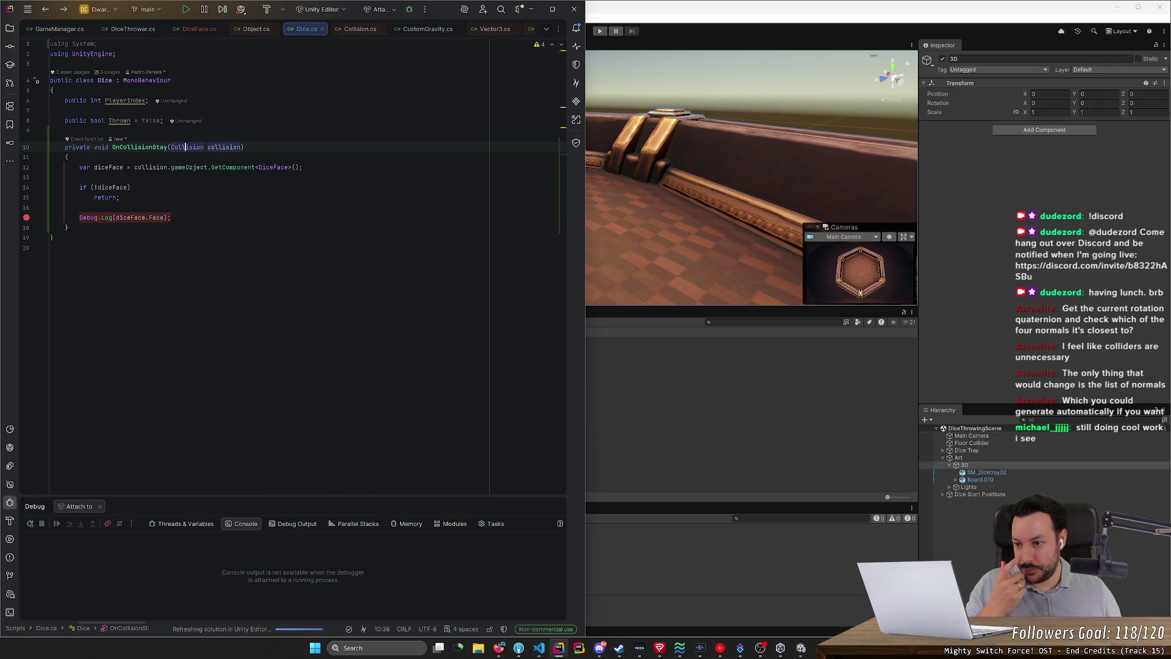
pyautogui.click(616, 62)
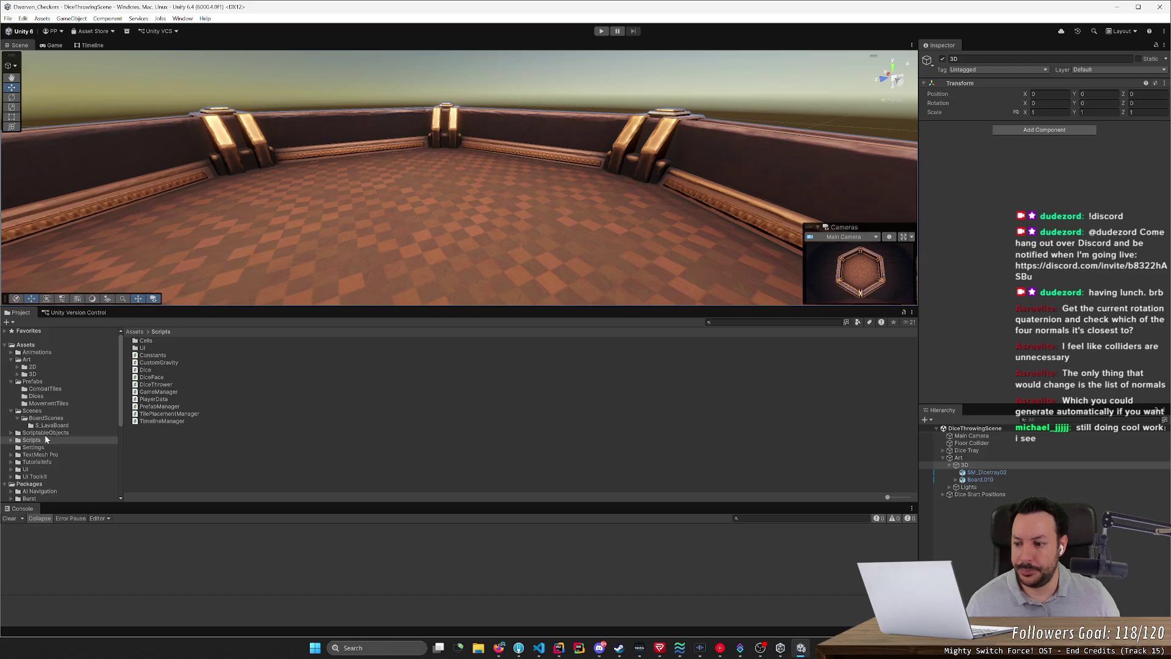
# Step: Open the D6 prefab from Prefabs > Dices, orbit around the cube, and select its Face2 child
pyautogui.scroll(-3, 46, 440)
pyautogui.scroll(2, 46, 439)
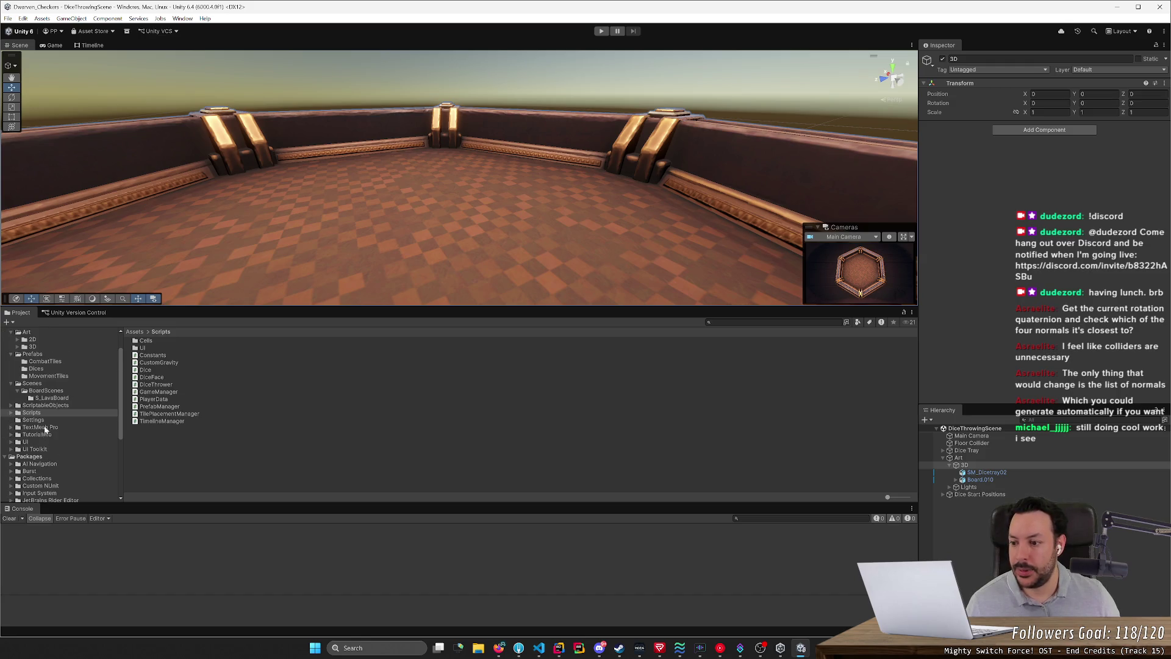
pyautogui.click(35, 369)
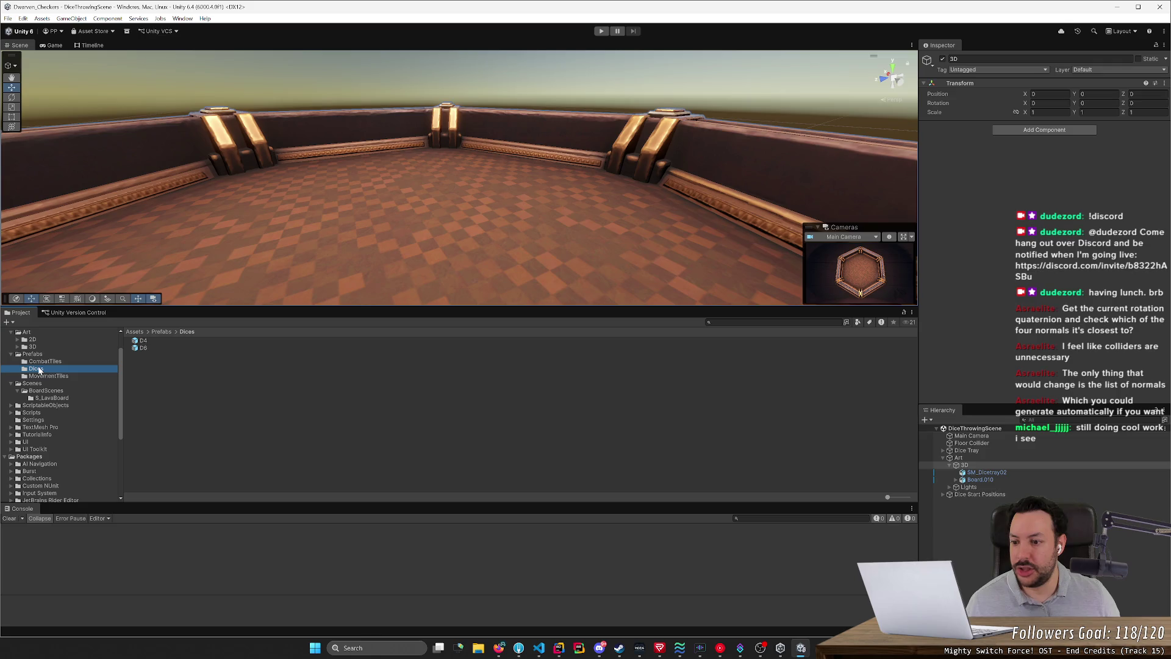
pyautogui.doubleClick(142, 347)
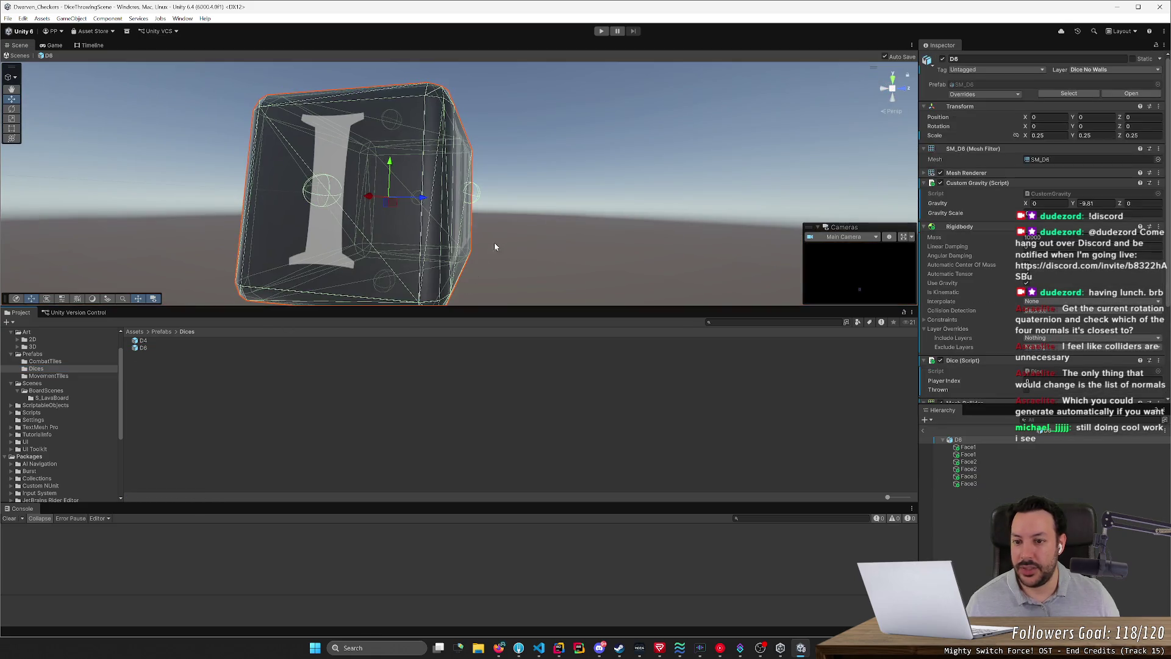
pyautogui.moveTo(573, 267)
pyautogui.mouseDown()
pyautogui.moveTo(666, 272)
pyautogui.moveTo(598, 261)
pyautogui.moveTo(640, 269)
pyautogui.mouseUp()
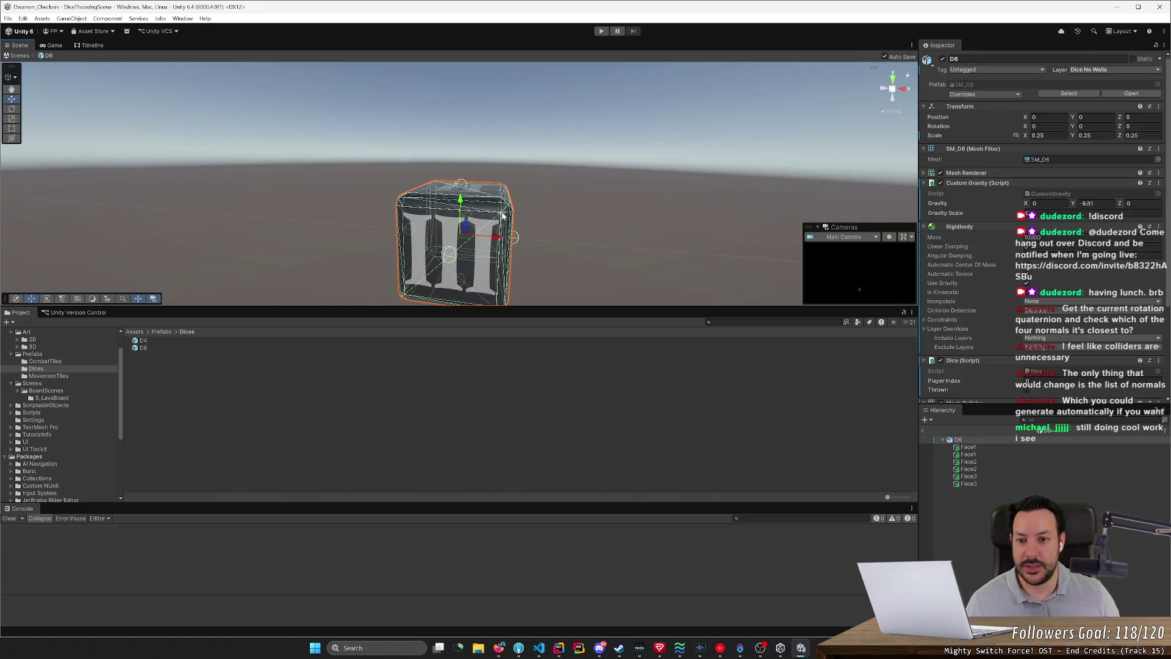
pyautogui.moveTo(453, 187)
pyautogui.mouseDown()
pyautogui.moveTo(478, 238)
pyautogui.moveTo(466, 236)
pyautogui.moveTo(482, 235)
pyautogui.moveTo(468, 241)
pyautogui.mouseUp()
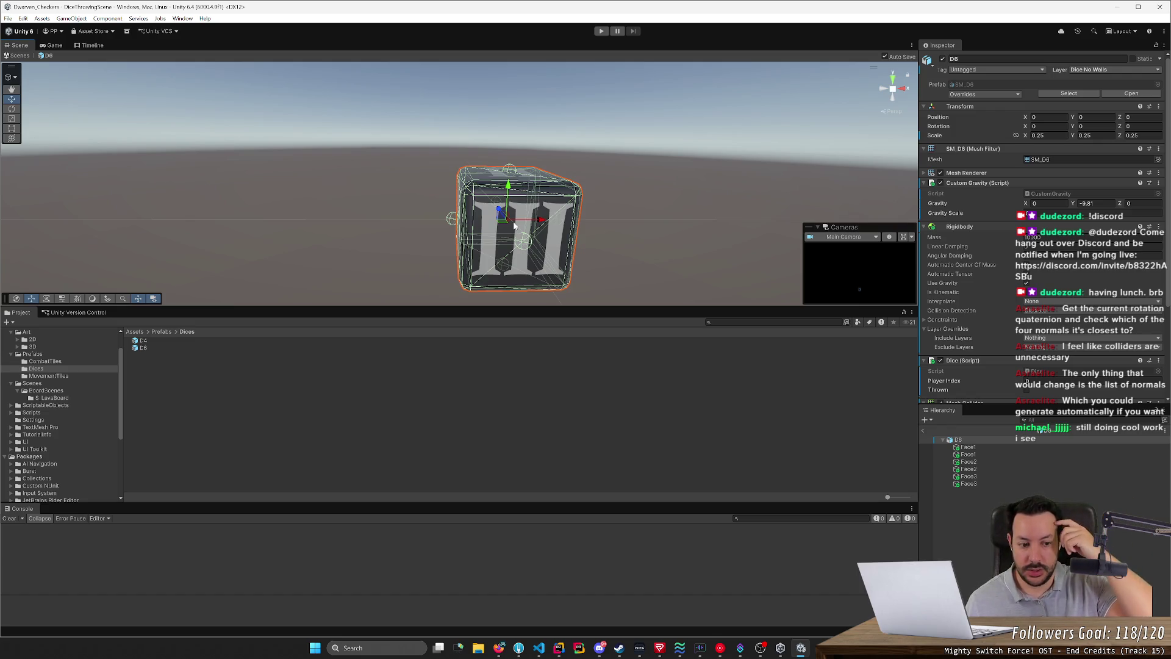
pyautogui.click(1024, 448)
pyautogui.press('Down')
pyautogui.press('Down')
pyautogui.press('Down')
pyautogui.press('Down')
pyautogui.press('Up')
pyautogui.press('Up')
pyautogui.press('Up')
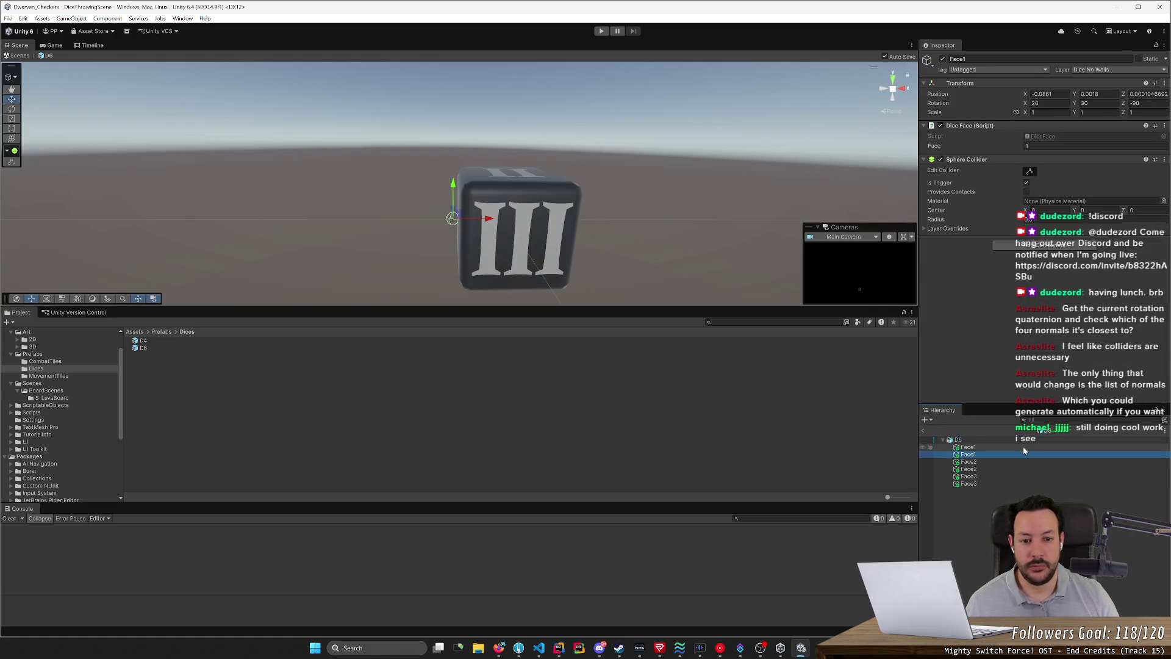
pyautogui.hotkey('shift', 'Down')
pyautogui.hotkey('shift', 'Down')
pyautogui.hotkey('shift', 'Down')
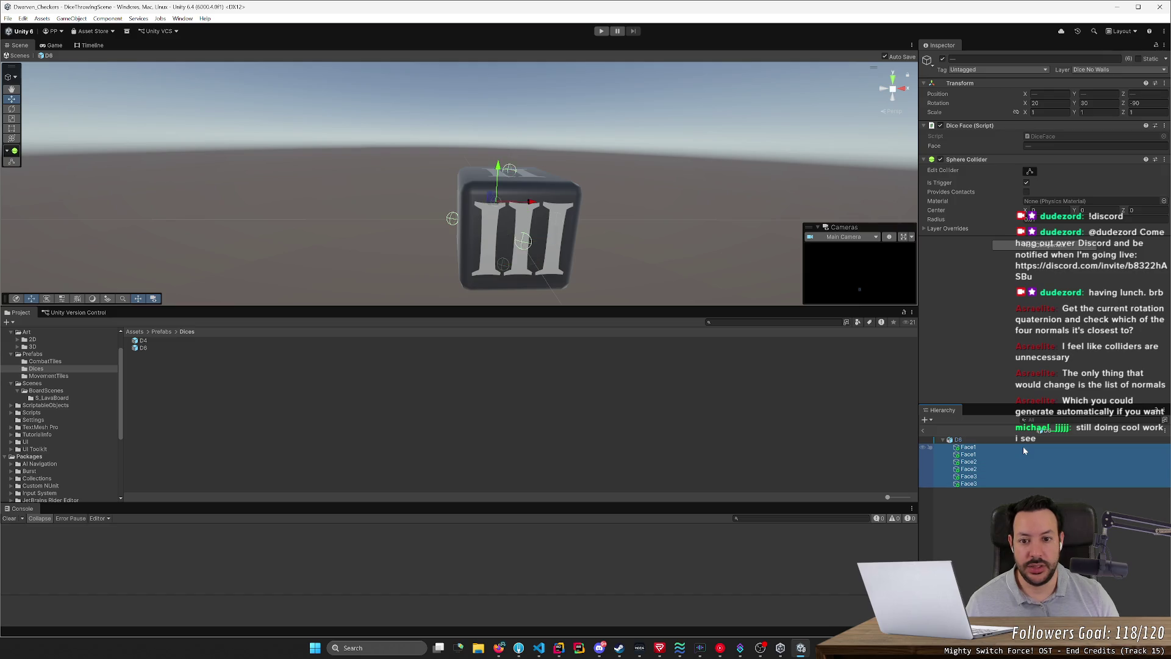
pyautogui.moveTo(683, 135)
pyautogui.mouseDown()
pyautogui.moveTo(486, 141)
pyautogui.moveTo(530, 130)
pyautogui.moveTo(745, 141)
pyautogui.mouseUp()
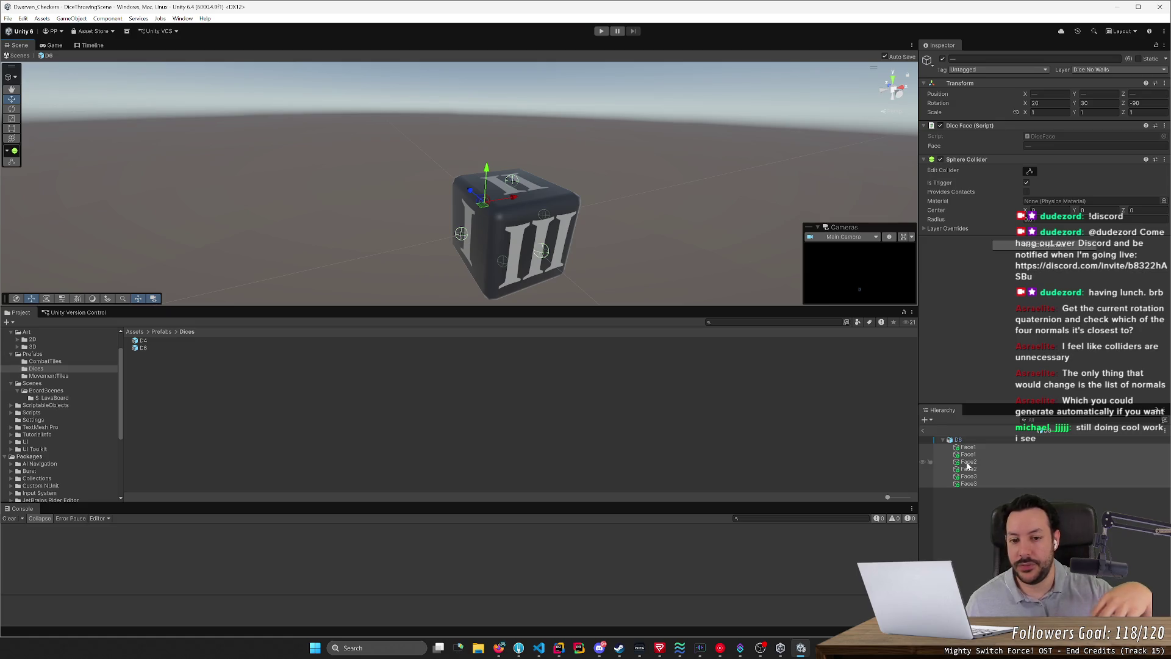
pyautogui.click(974, 441)
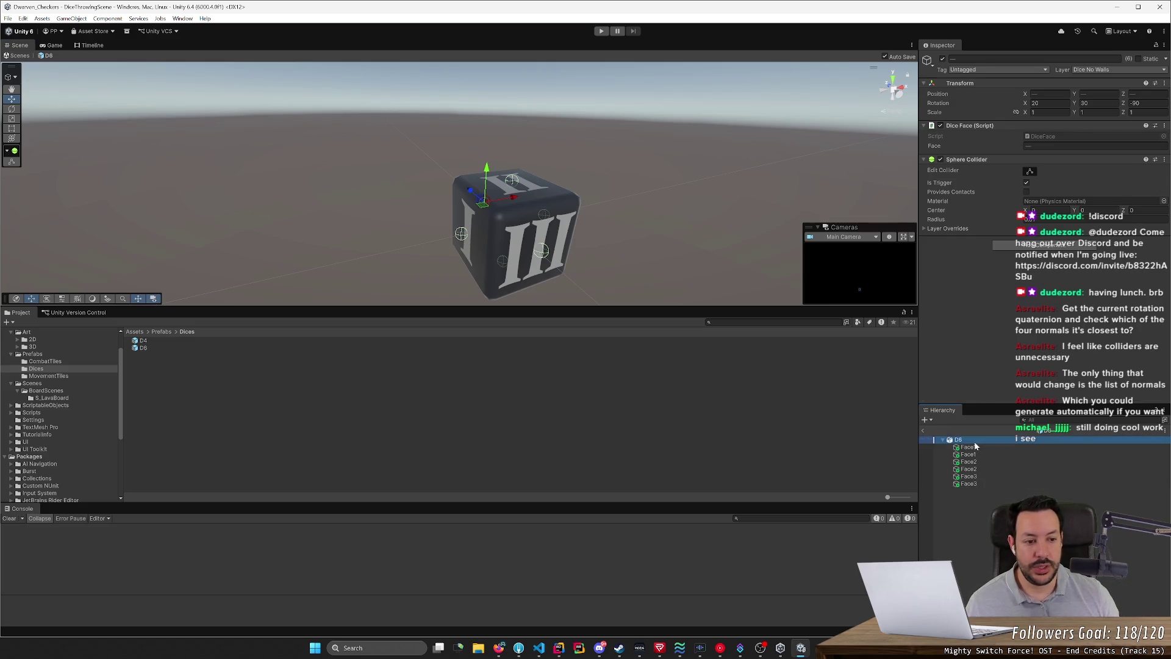
pyautogui.scroll(-1, 957, 233)
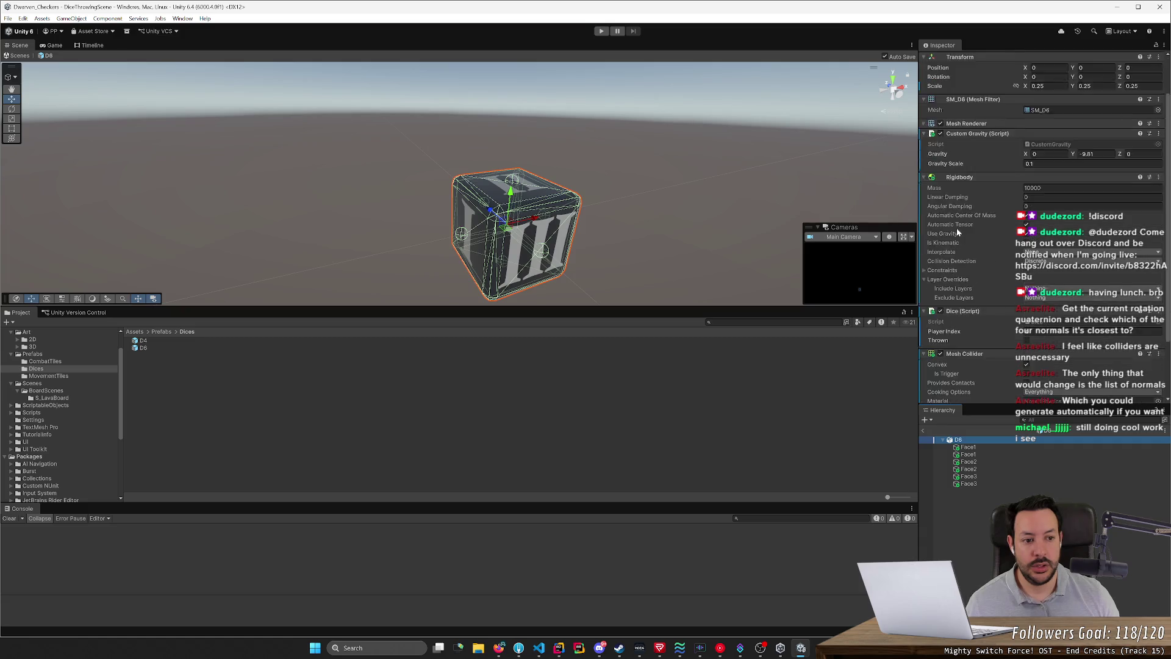
pyautogui.scroll(-1, 956, 232)
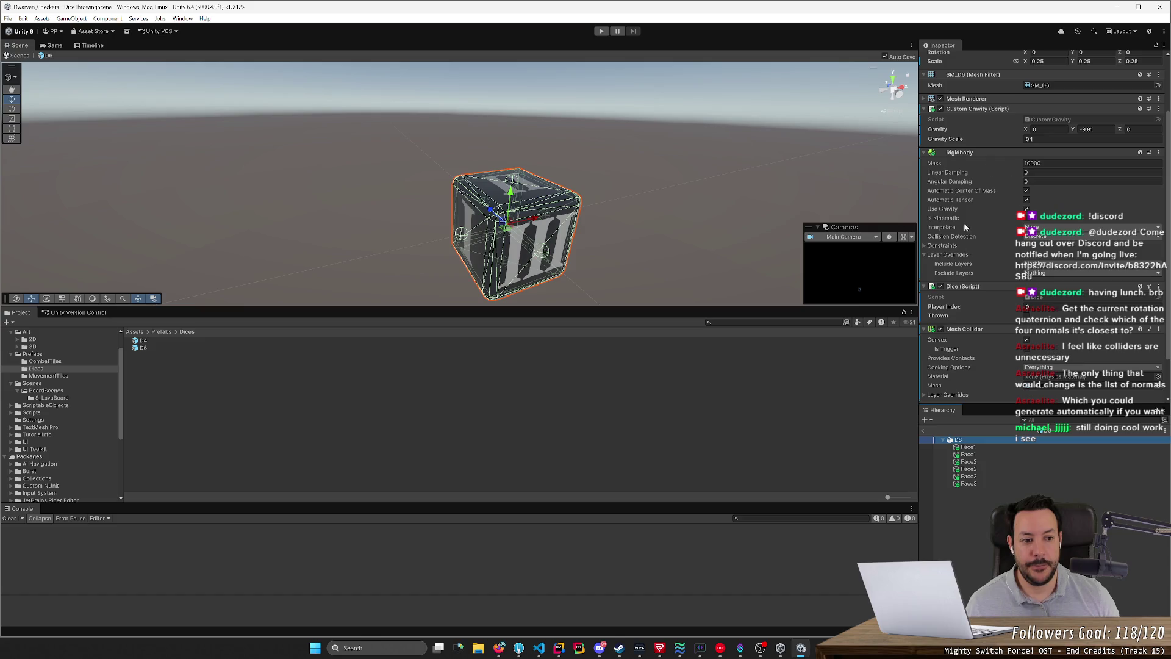
pyautogui.scroll(-1, 946, 213)
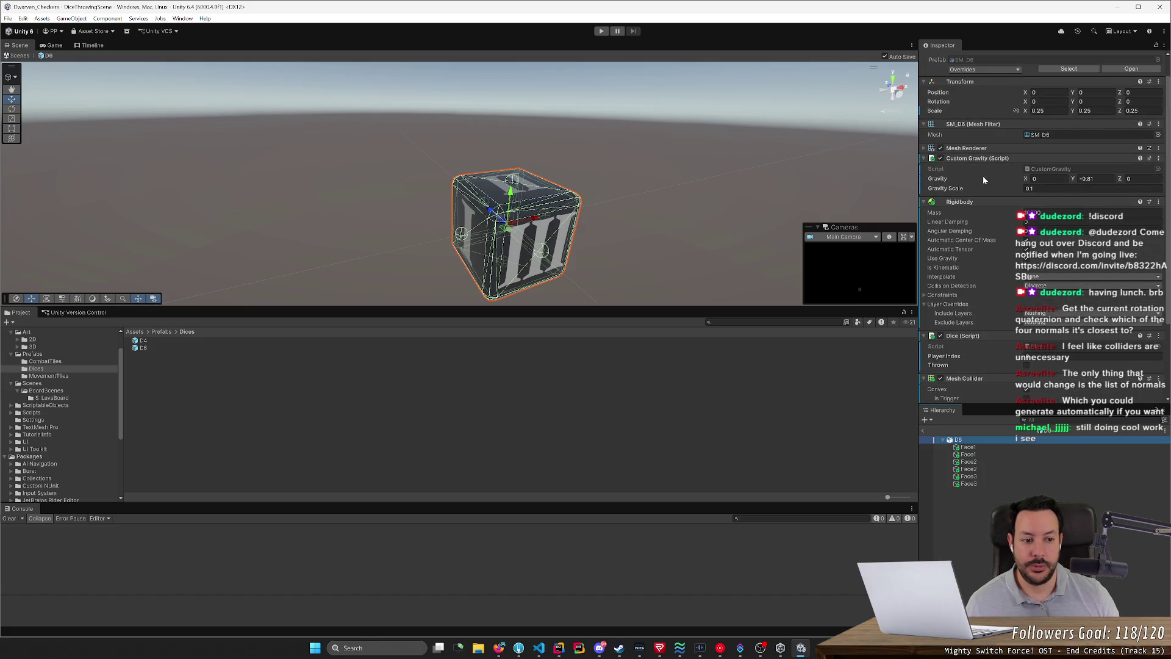
pyautogui.scroll(-1, 1032, 306)
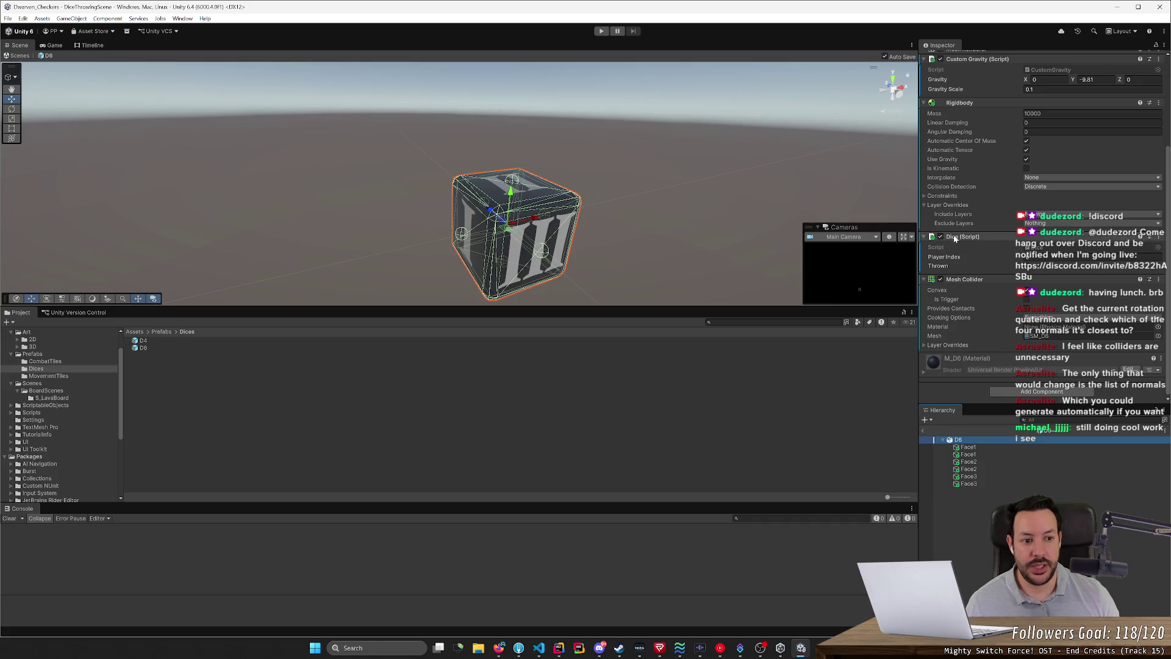
pyautogui.scroll(4, 976, 261)
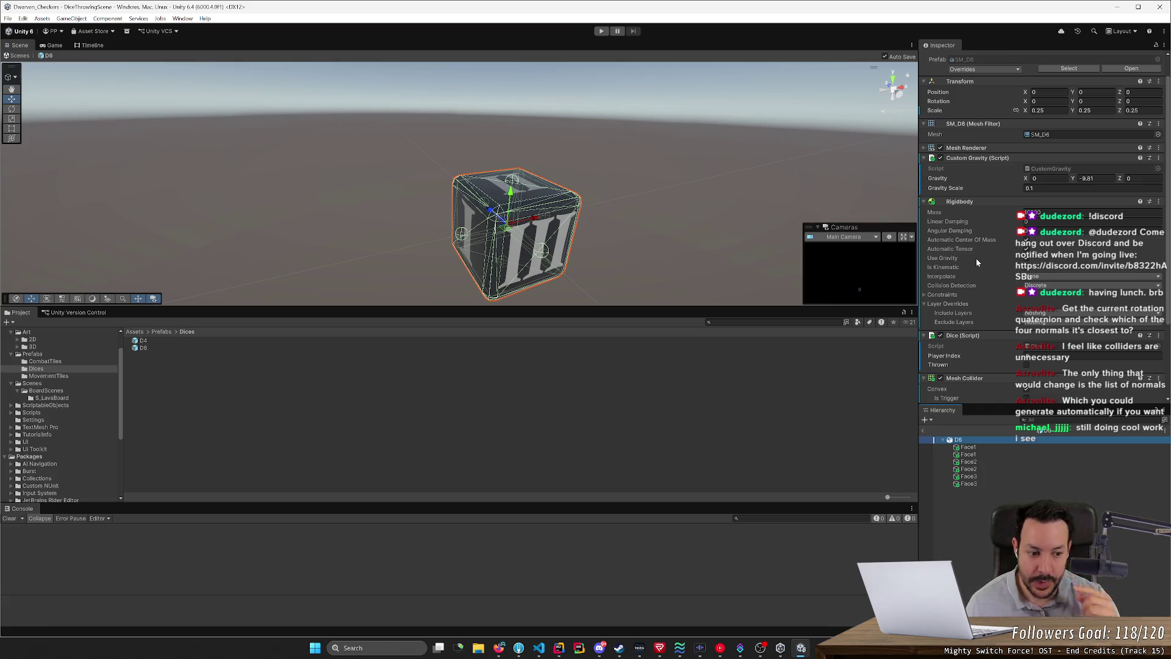
# Step: Inspect Face1's Dice Face component (face value 1) while orbiting the die, then return to Rider
pyautogui.click(1011, 446)
pyautogui.moveTo(609, 270)
pyautogui.mouseDown()
pyautogui.moveTo(606, 232)
pyautogui.moveTo(542, 201)
pyautogui.moveTo(473, 196)
pyautogui.moveTo(651, 185)
pyautogui.moveTo(578, 181)
pyautogui.mouseUp()
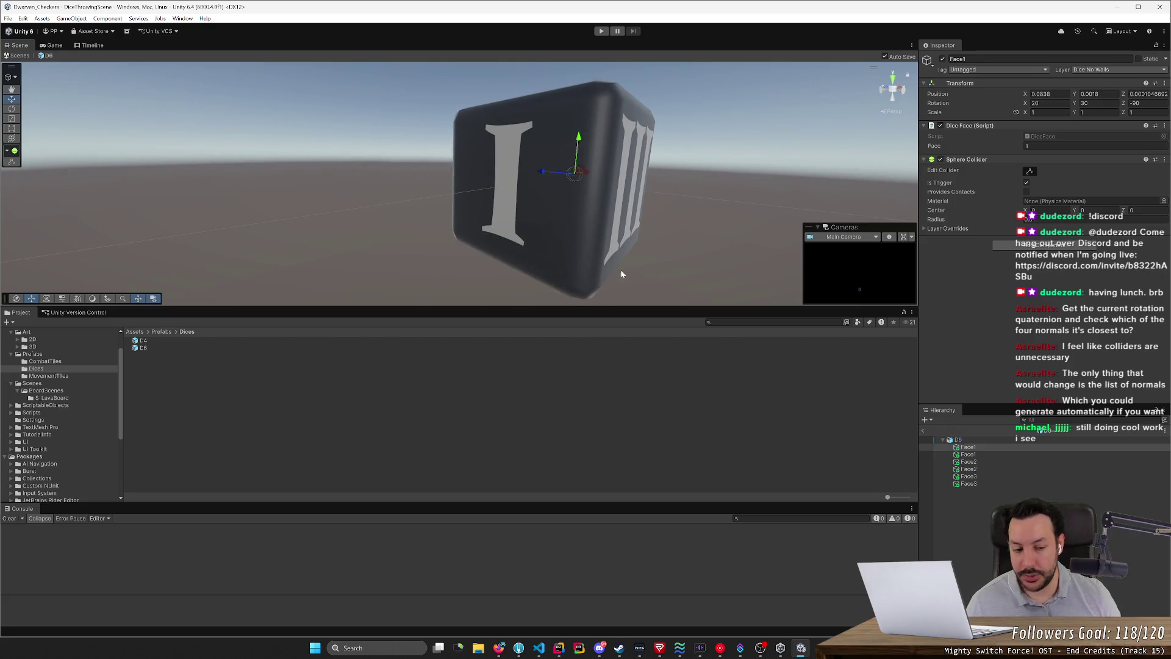
pyautogui.moveTo(635, 268)
pyautogui.mouseDown()
pyautogui.moveTo(658, 271)
pyautogui.moveTo(582, 269)
pyautogui.mouseUp()
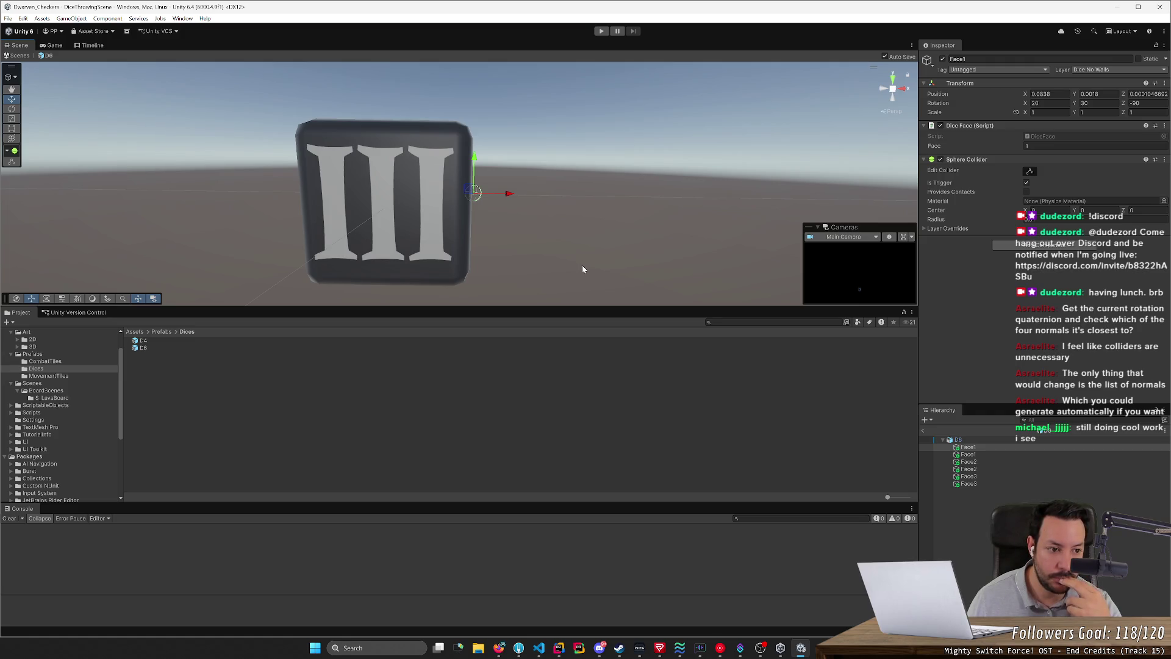
pyautogui.click(1030, 447)
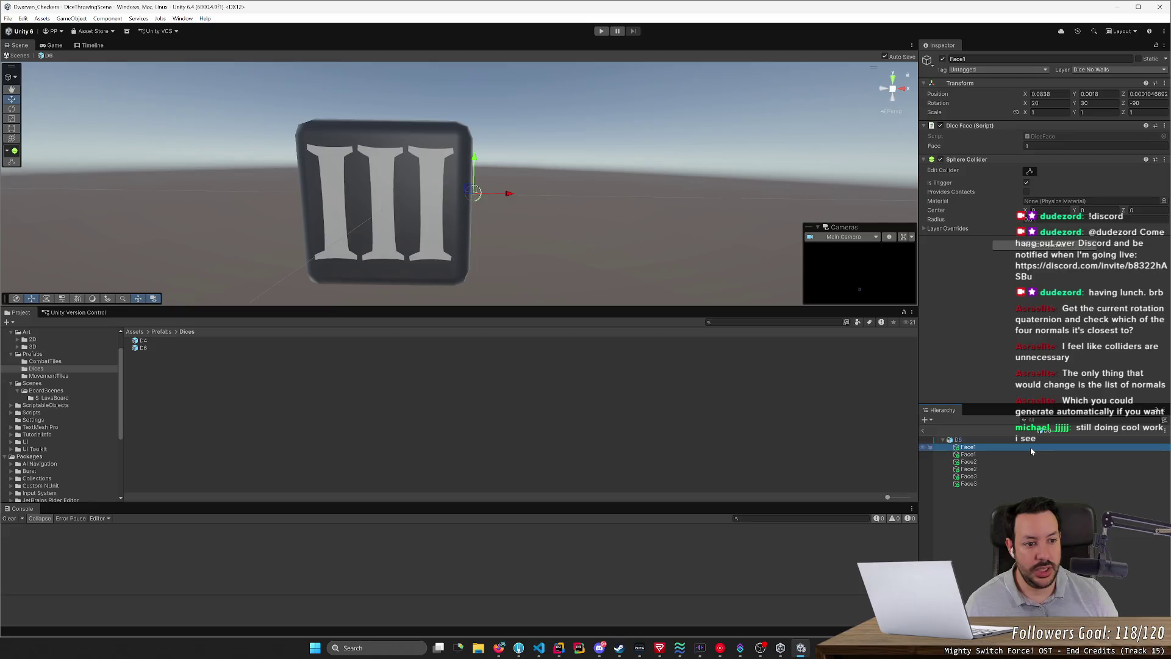
pyautogui.hotkey('alt', 'Tab')
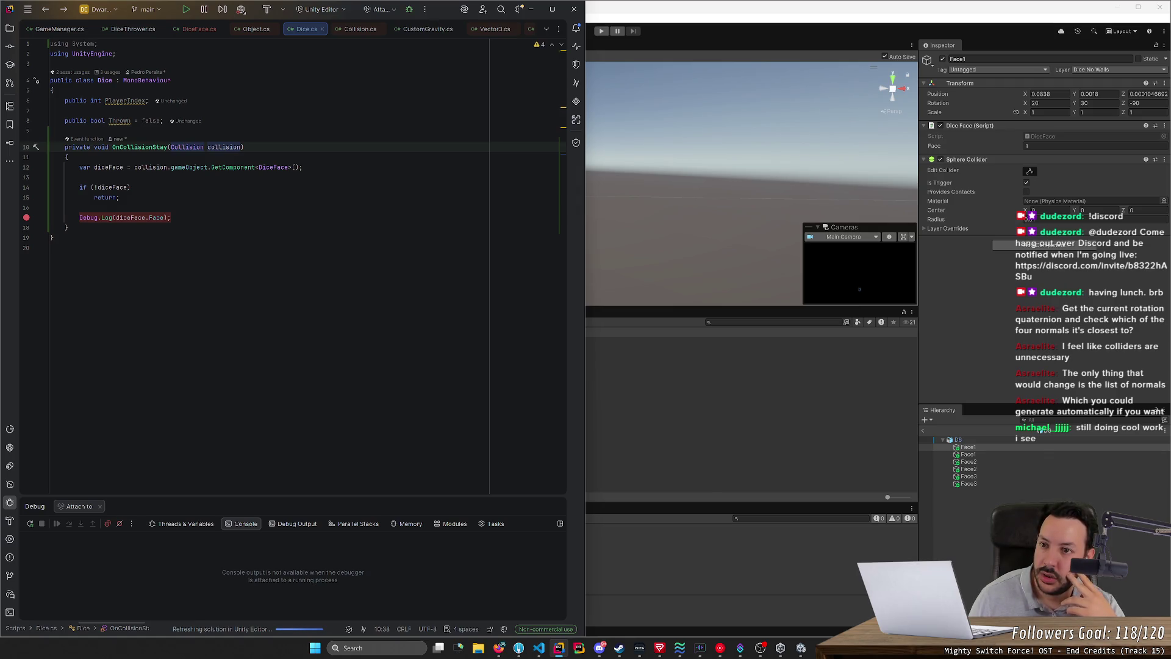
# Step: Select the whole OnCollisionStay method in Dice.cs, then bring up the web browser
pyautogui.moveTo(69, 228); pyautogui.dragTo(50, 147)
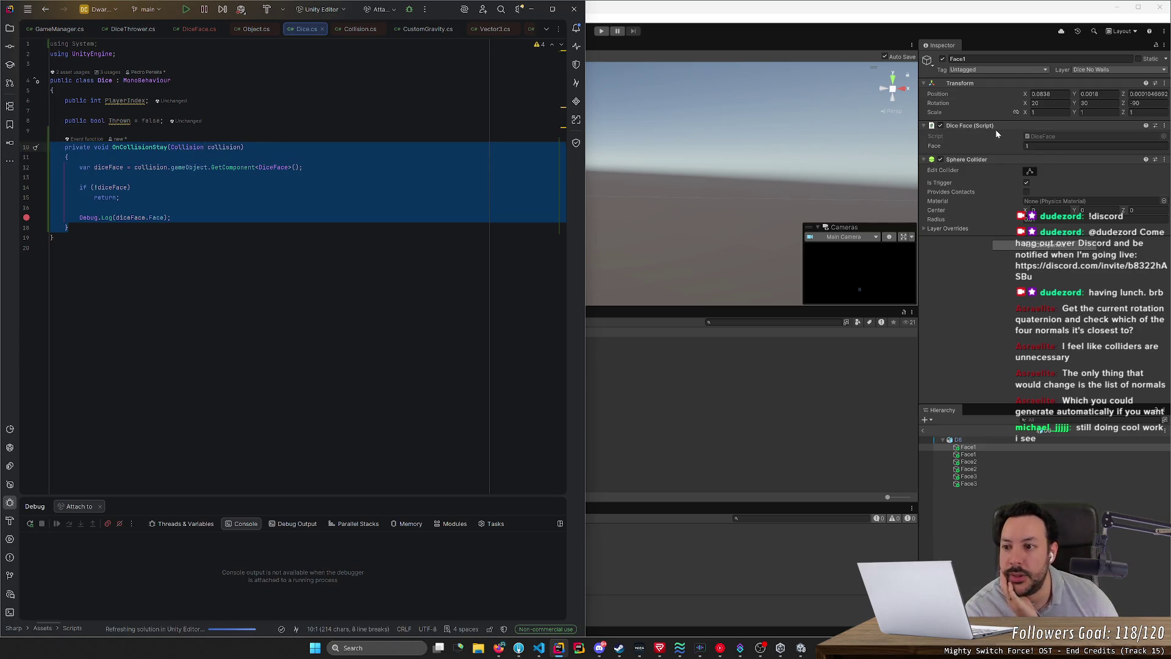
pyautogui.click(499, 648)
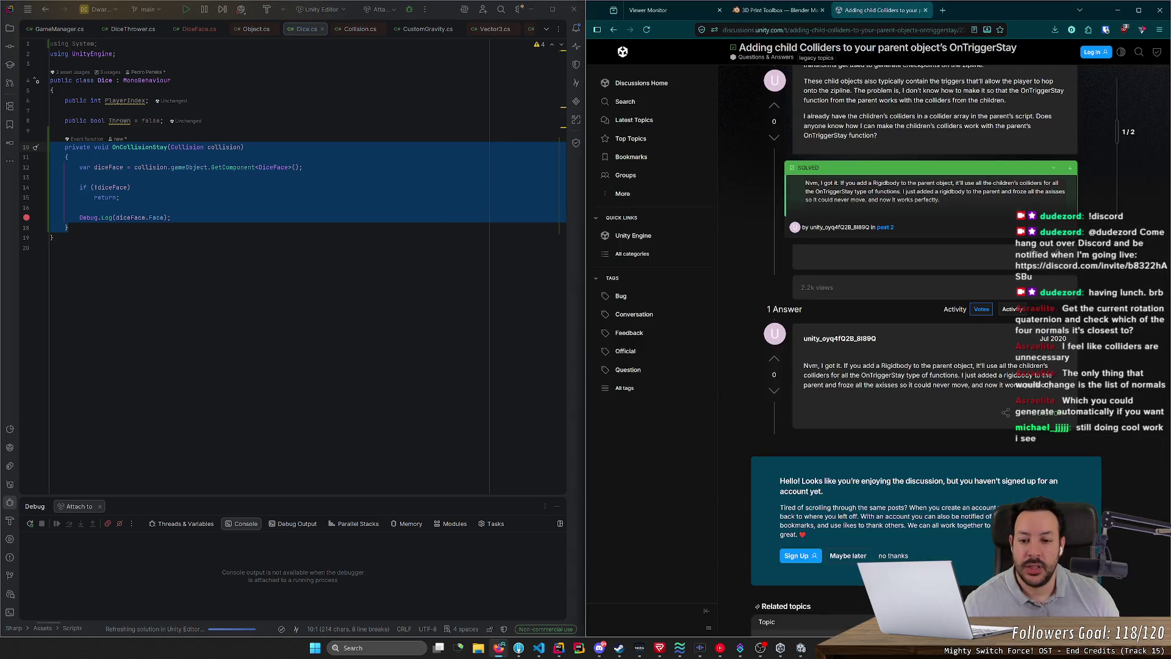
# Step: Read the Unity Collider.OnCollisionEnter docs page, then search the scripting docs for 'ontriggerenter'
pyautogui.click(941, 10)
pyautogui.write('o')
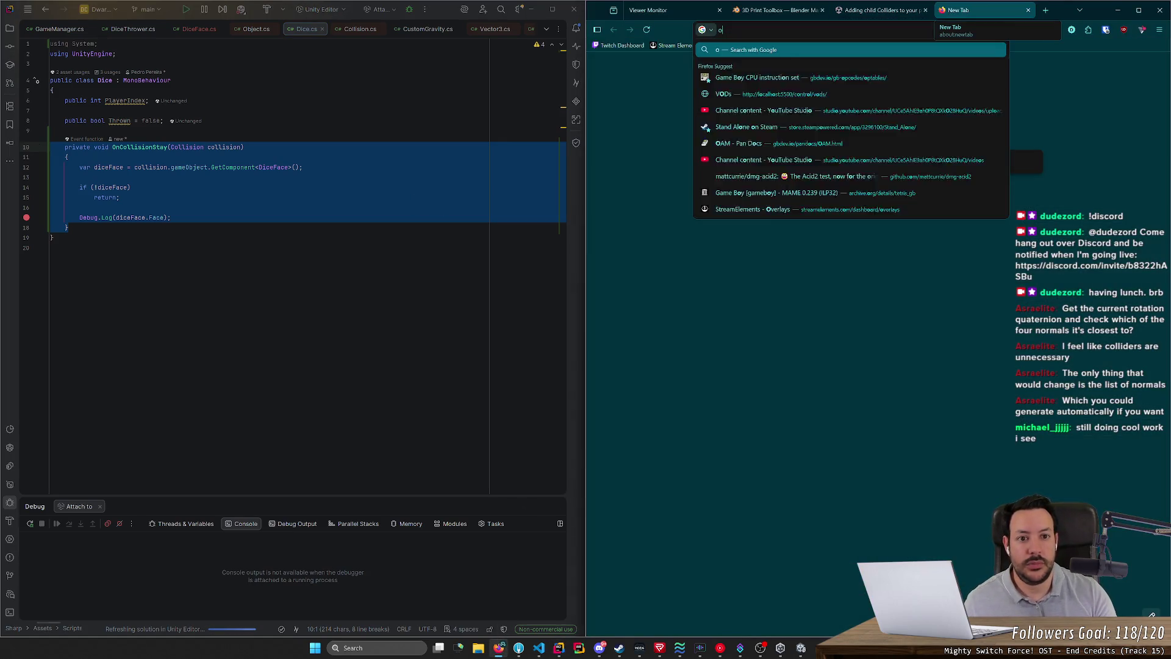
pyautogui.write('ncollisionenter')
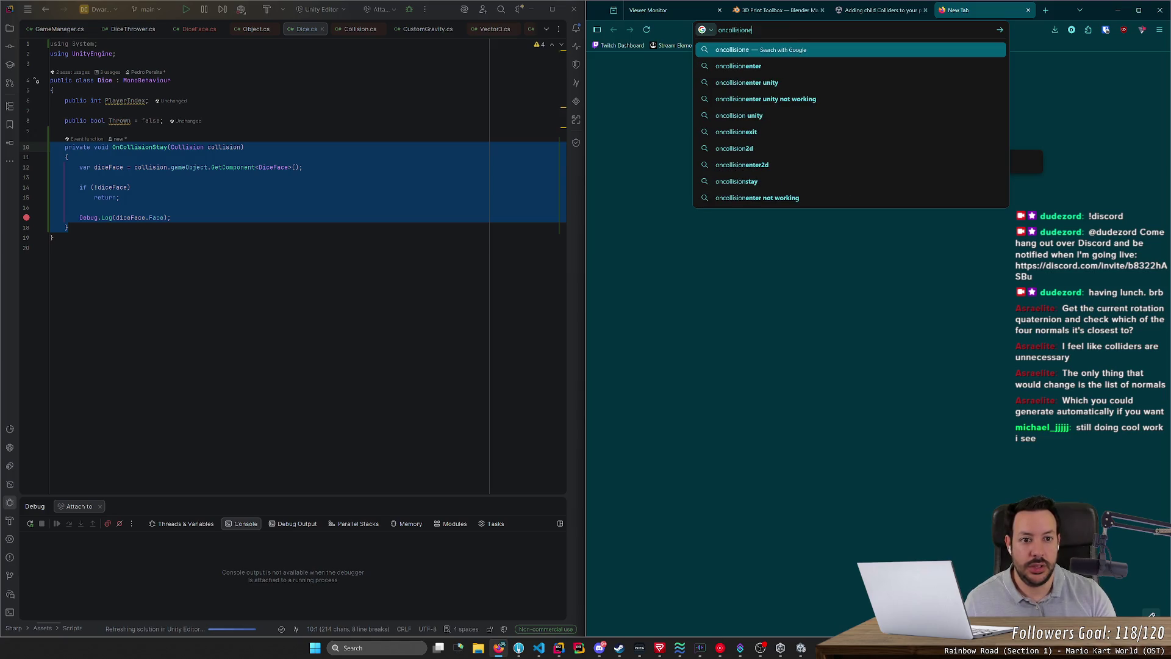
pyautogui.press('Return')
pyautogui.click(646, 334)
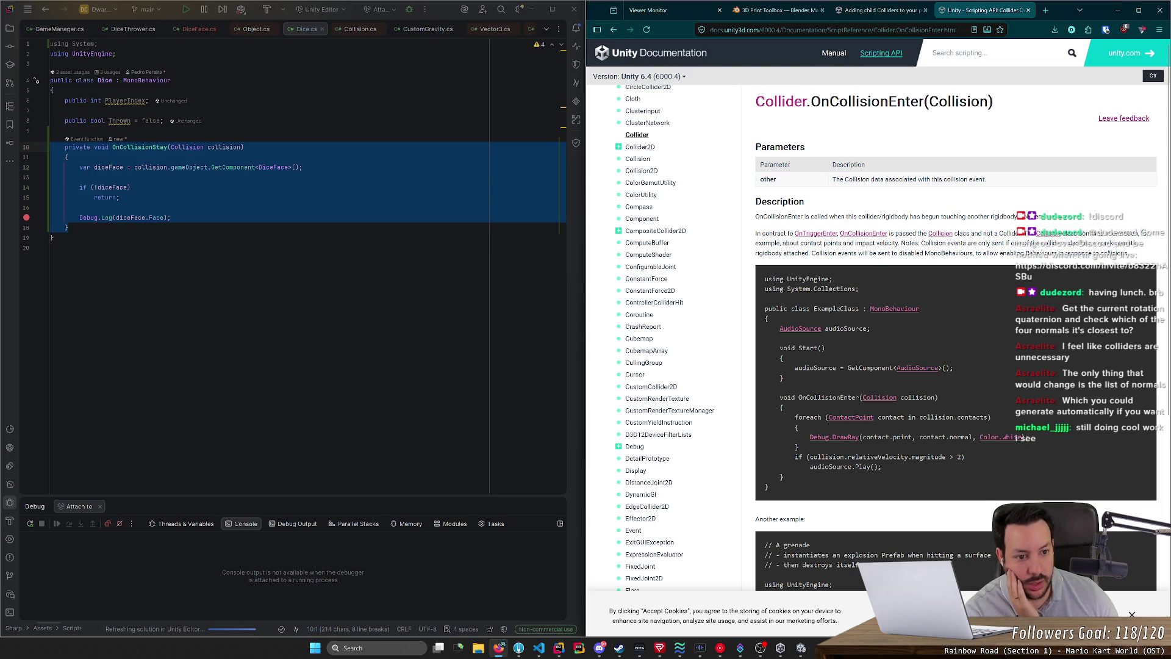
pyautogui.moveTo(893, 217); pyautogui.dragTo(1069, 220)
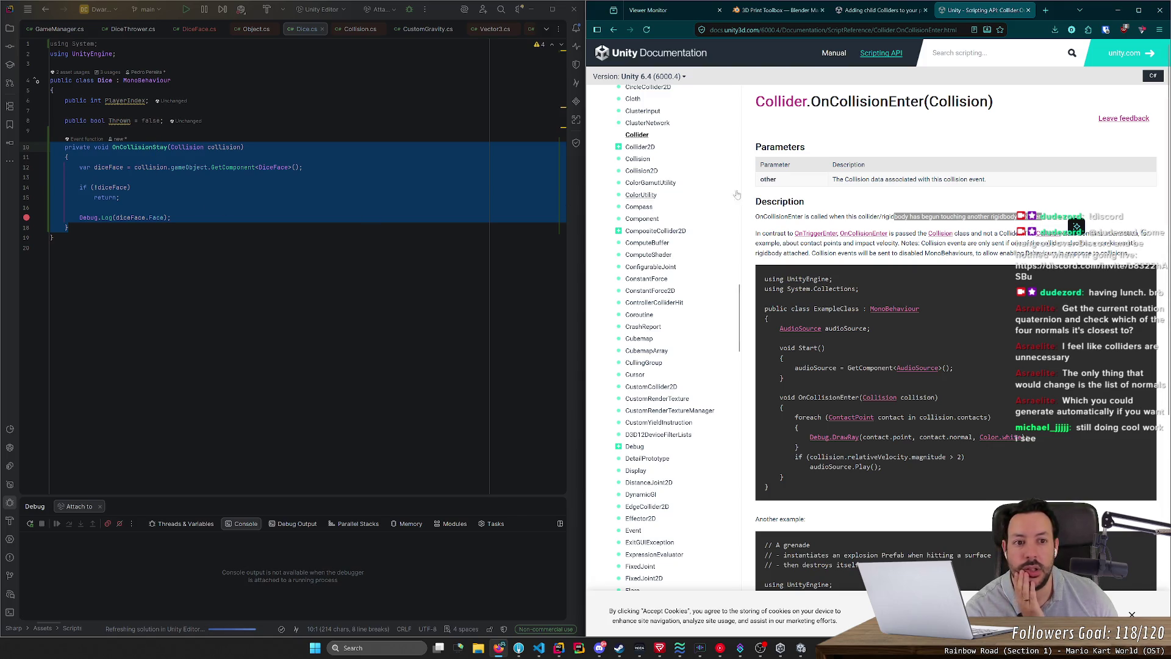
pyautogui.write('on')
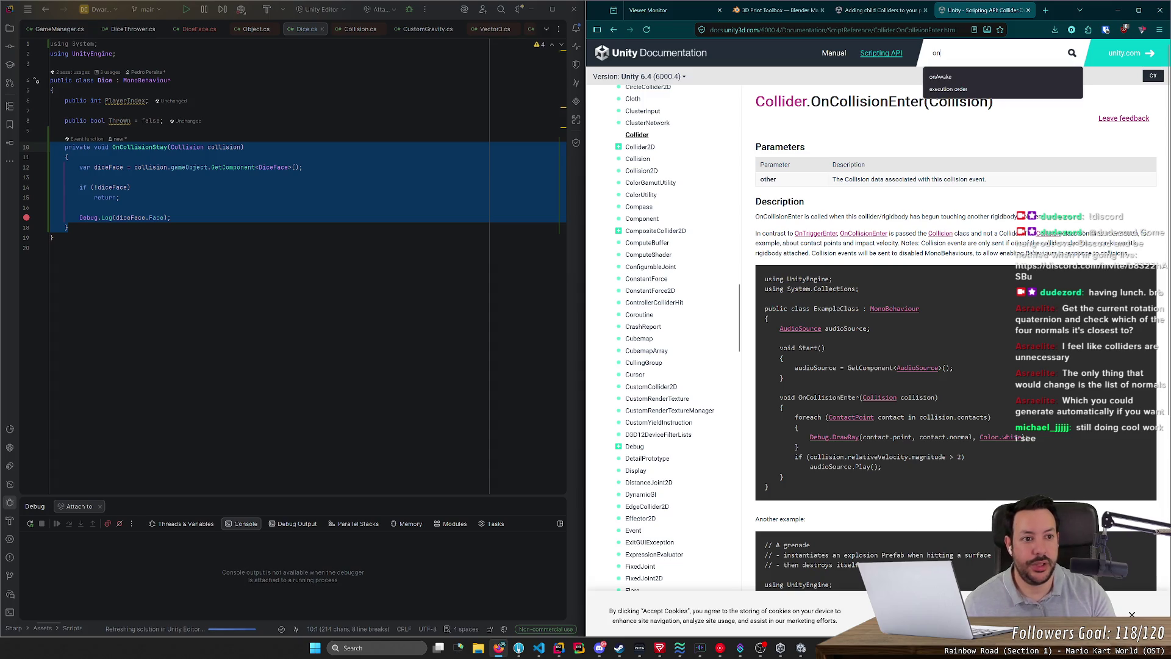
pyautogui.write('triggerenter')
pyautogui.press('Return')
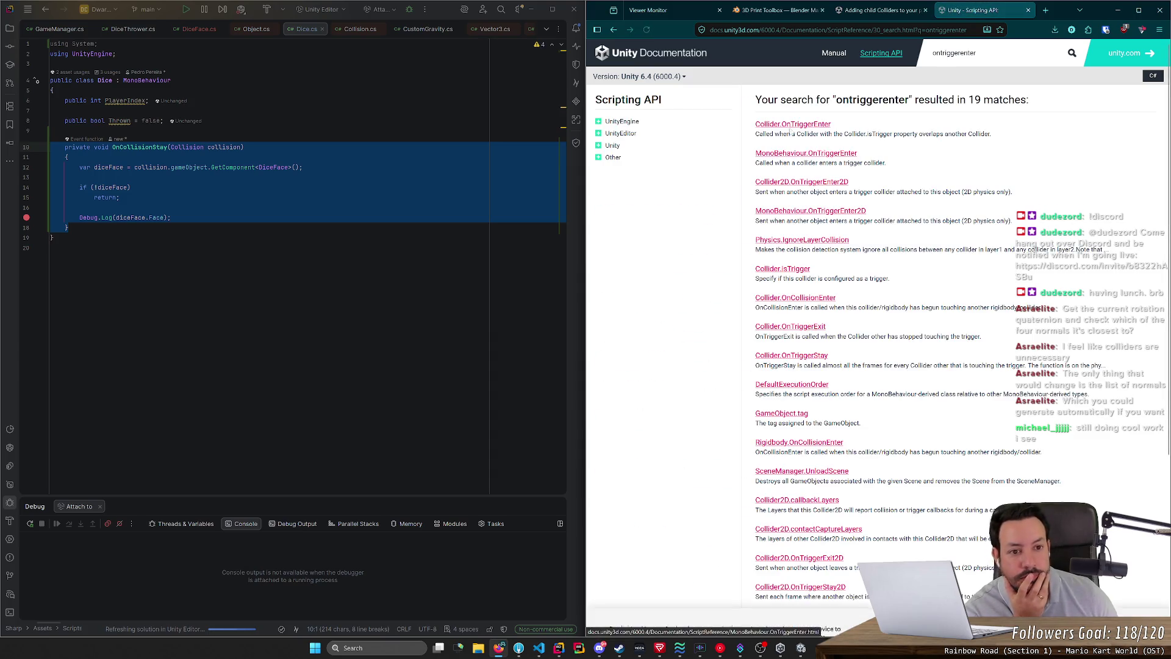
pyautogui.click(701, 120)
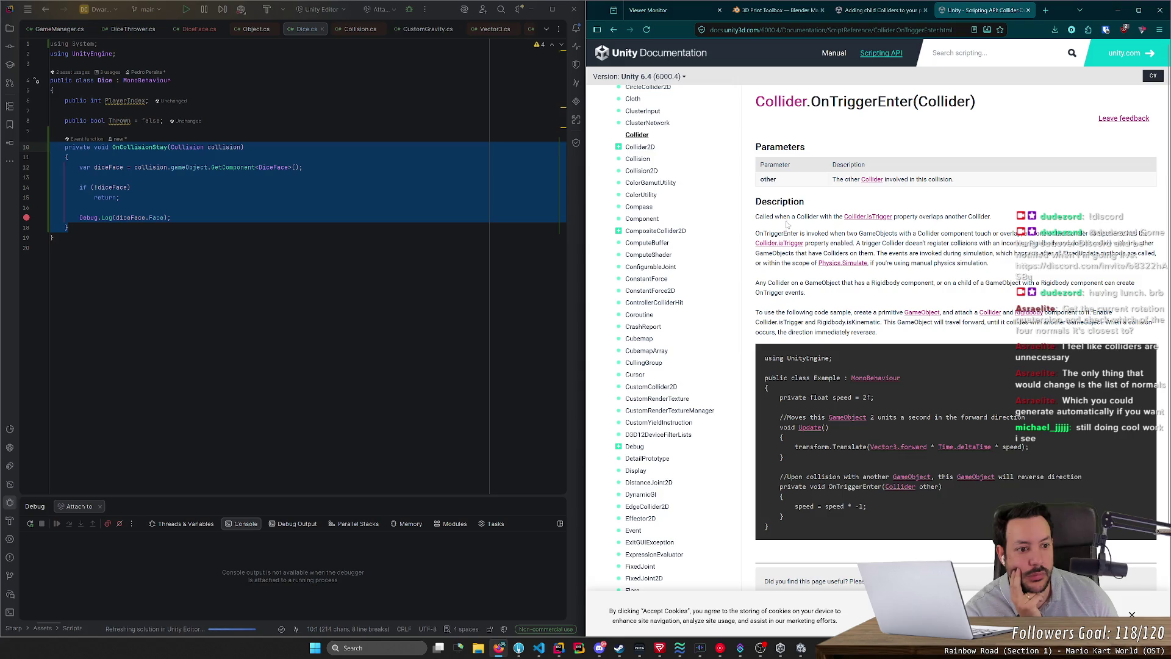
pyautogui.moveTo(756, 217); pyautogui.dragTo(975, 217)
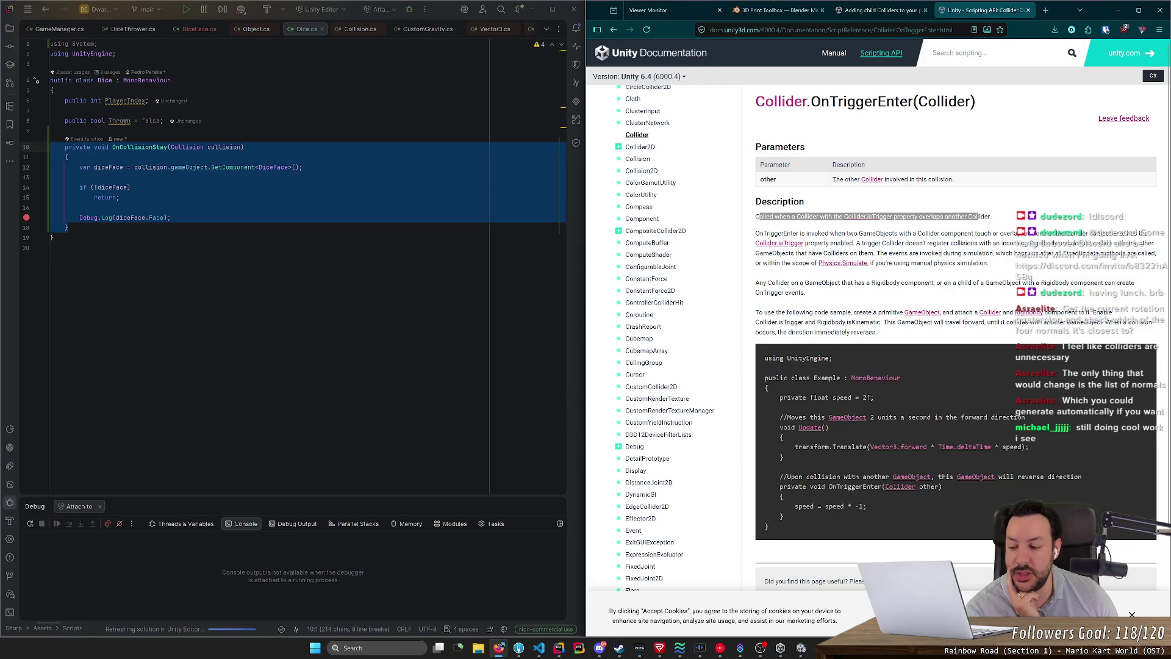
pyautogui.click(975, 217)
pyautogui.moveTo(816, 236); pyautogui.dragTo(926, 232)
pyautogui.click(924, 232)
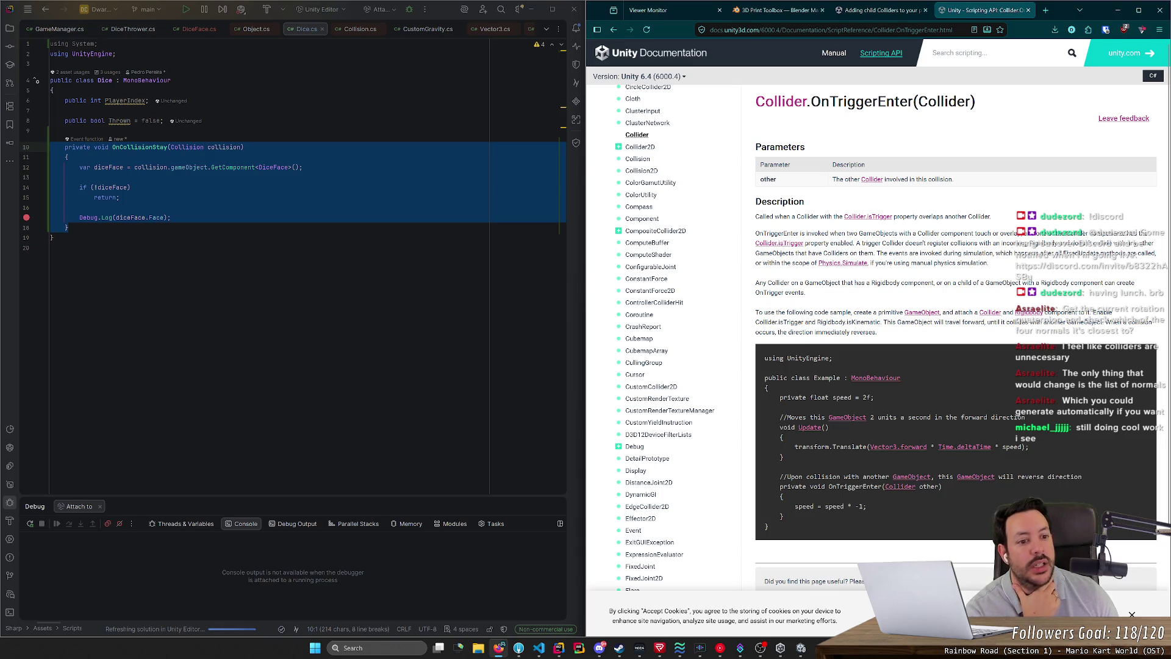
pyautogui.moveTo(912, 243)
pyautogui.mouseDown()
pyautogui.moveTo(1143, 243)
pyautogui.moveTo(848, 253)
pyautogui.moveTo(1065, 267)
pyautogui.mouseUp()
pyautogui.click(1065, 266)
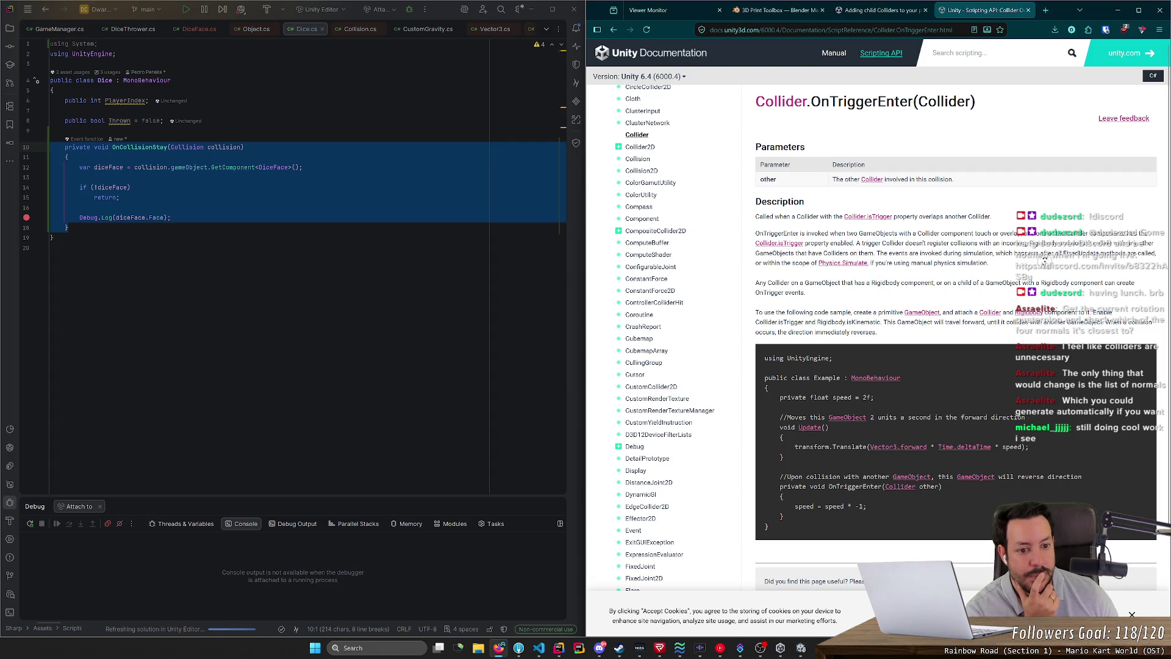
pyautogui.scroll(-1, 1044, 263)
pyautogui.scroll(-1, 1044, 262)
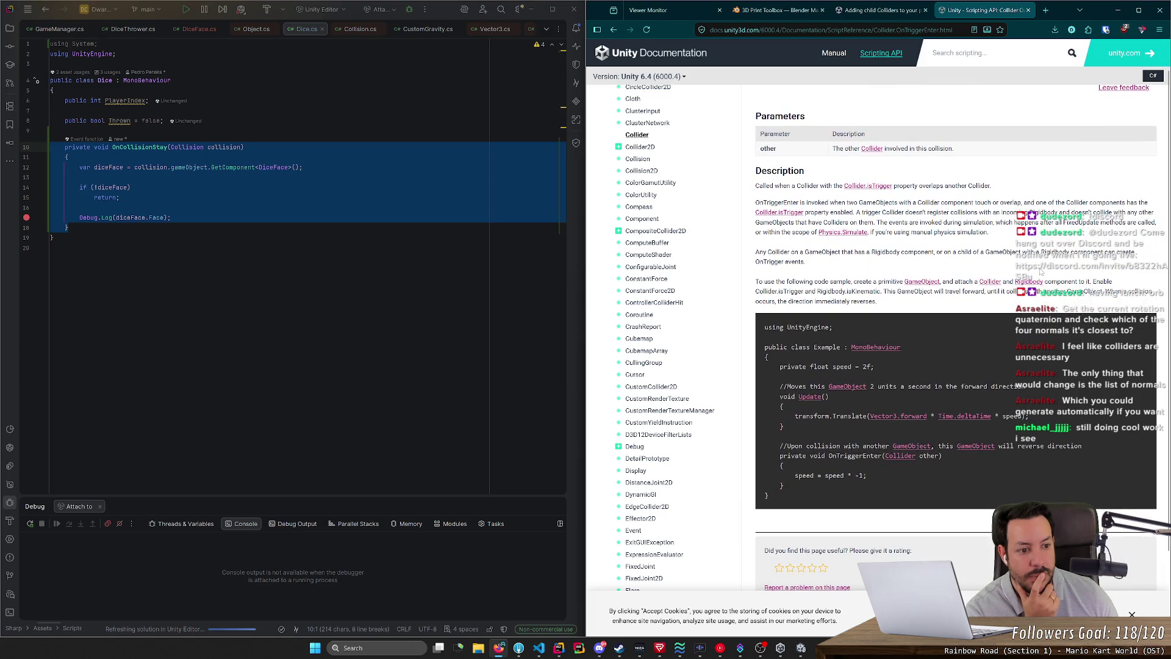
pyautogui.moveTo(756, 252)
pyautogui.mouseDown()
pyautogui.moveTo(1098, 252)
pyautogui.moveTo(805, 261)
pyautogui.mouseUp()
pyautogui.click(805, 261)
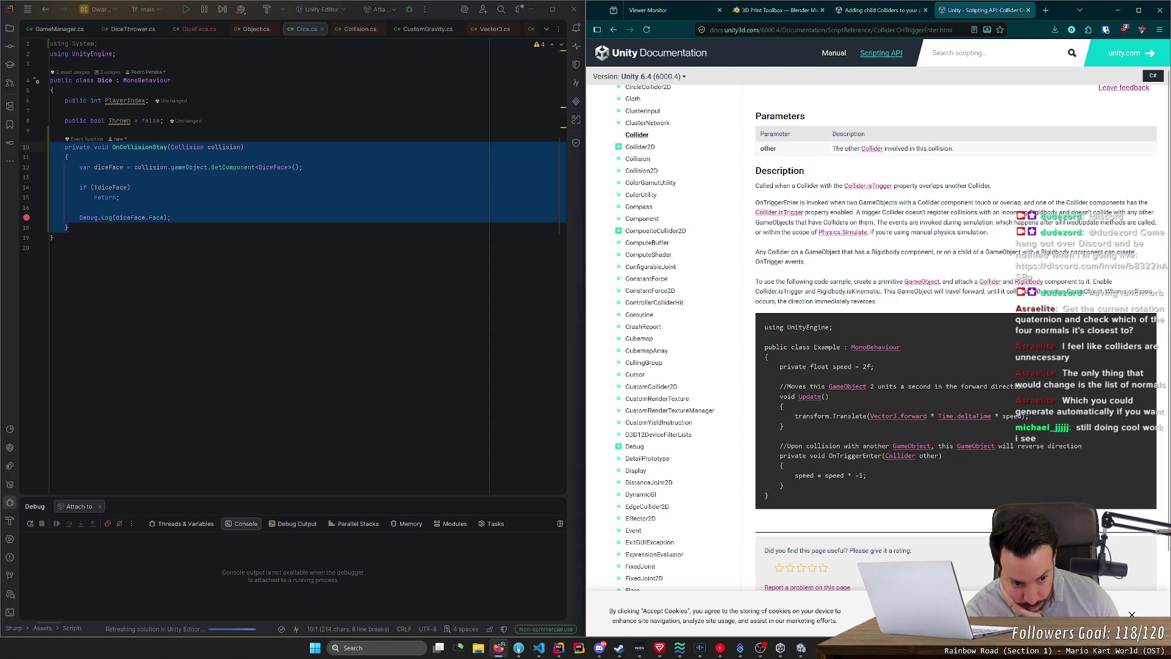
pyautogui.middleClick(967, 250)
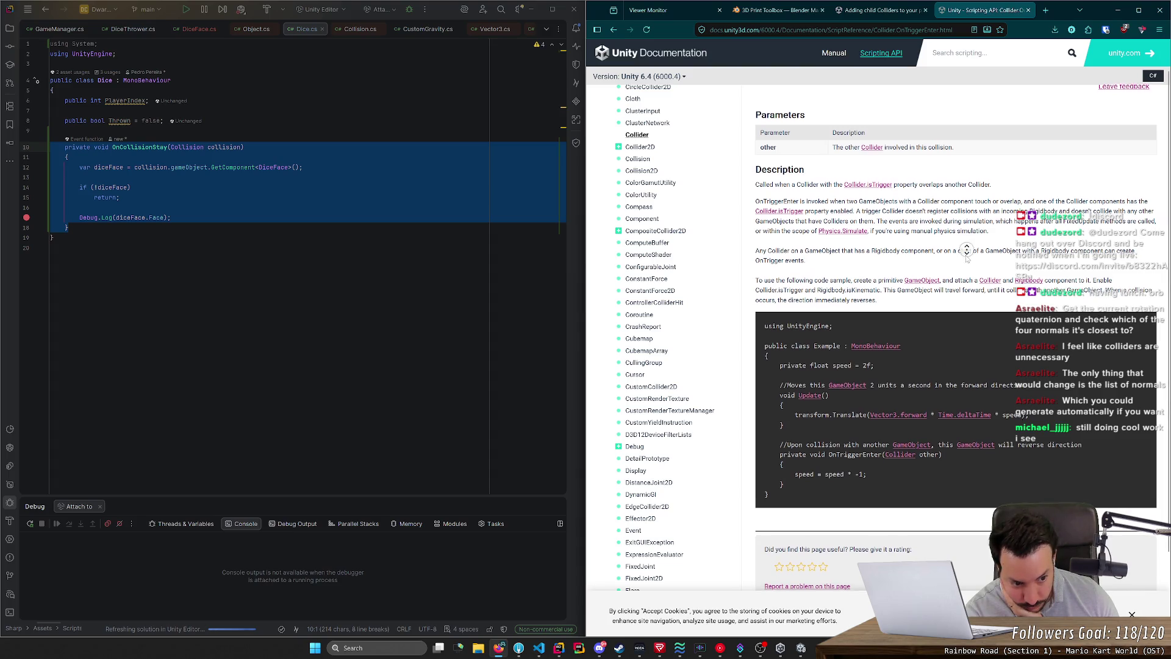
pyautogui.middleClick(965, 259)
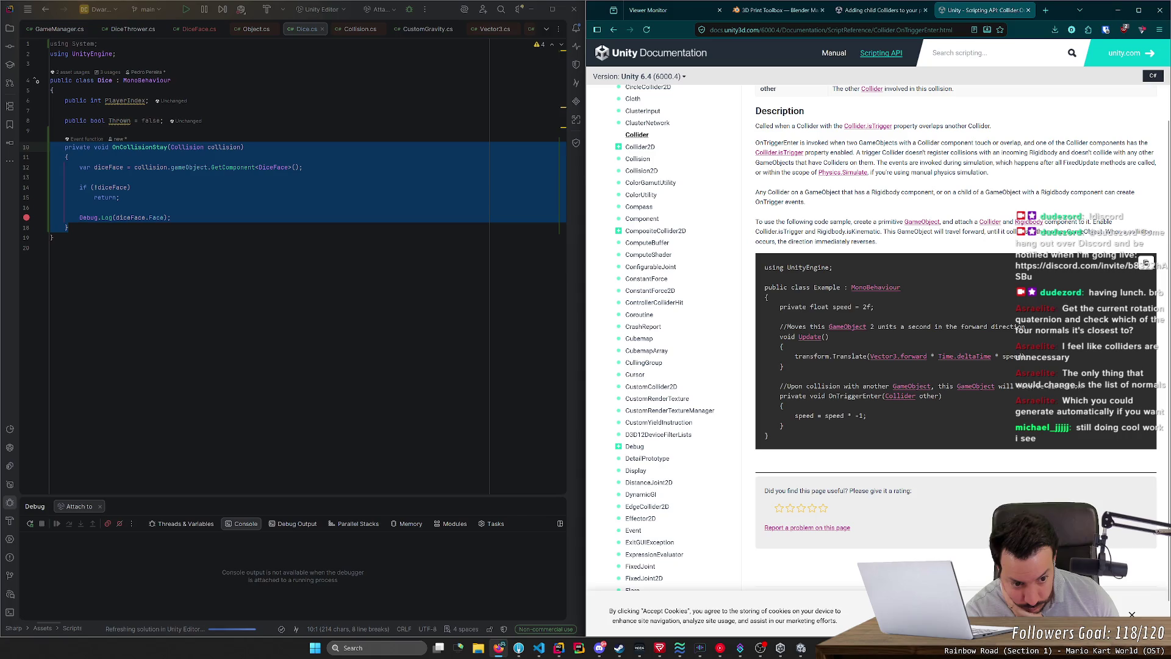
pyautogui.moveTo(783, 307)
pyautogui.mouseDown()
pyautogui.moveTo(916, 364)
pyautogui.moveTo(964, 417)
pyautogui.mouseUp()
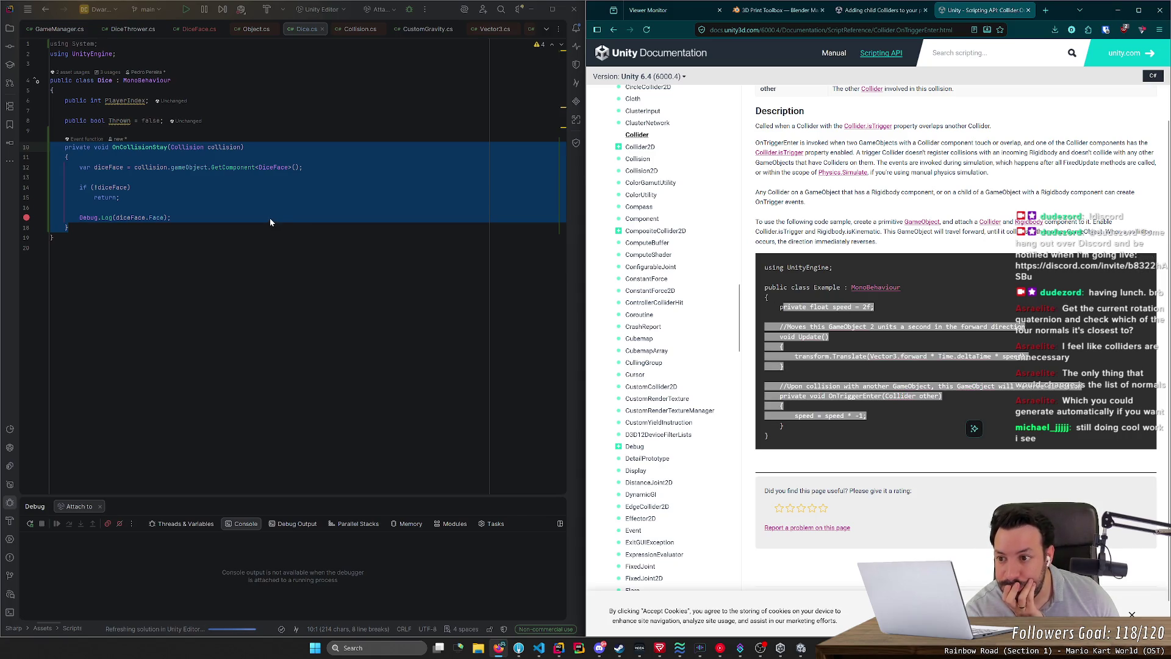
pyautogui.doubleClick(127, 149)
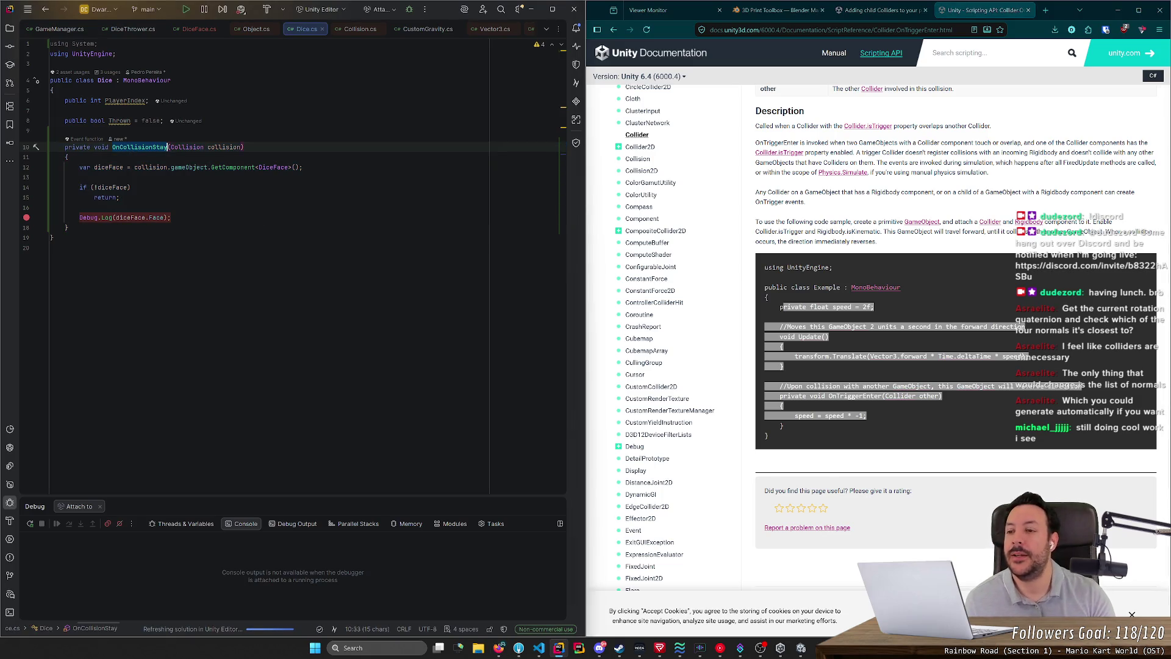
# Step: Rename the handler to OnTriggerStay(Collider other) and start an 'other.' line in its body
pyautogui.write('OnTrigger')
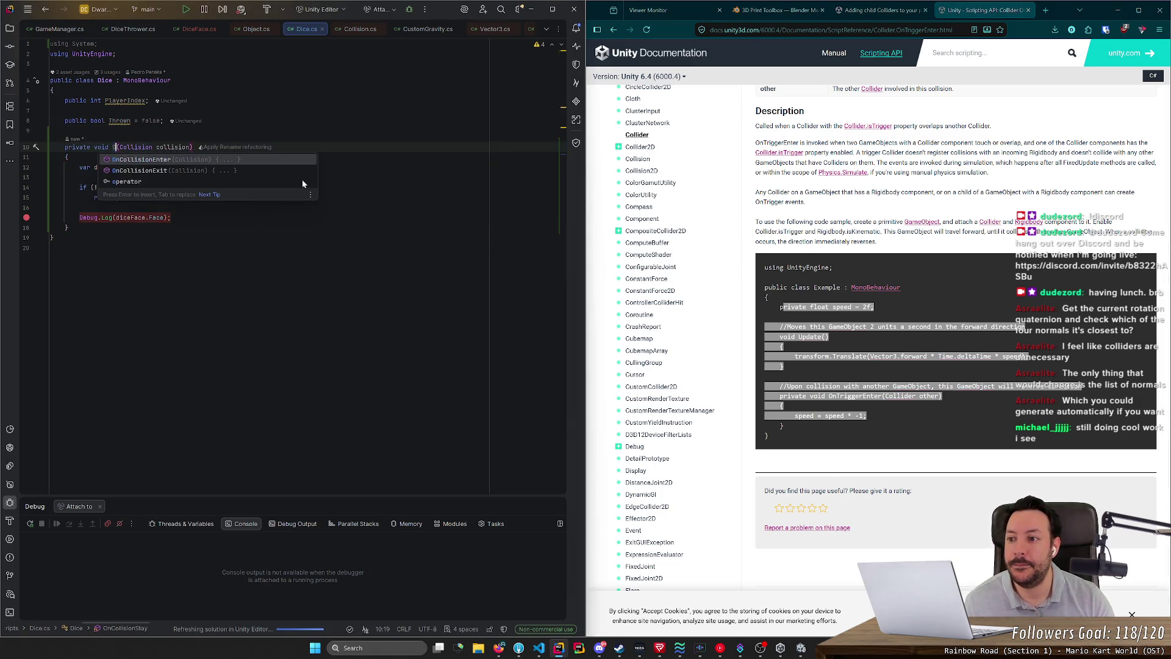
pyautogui.write('Stay')
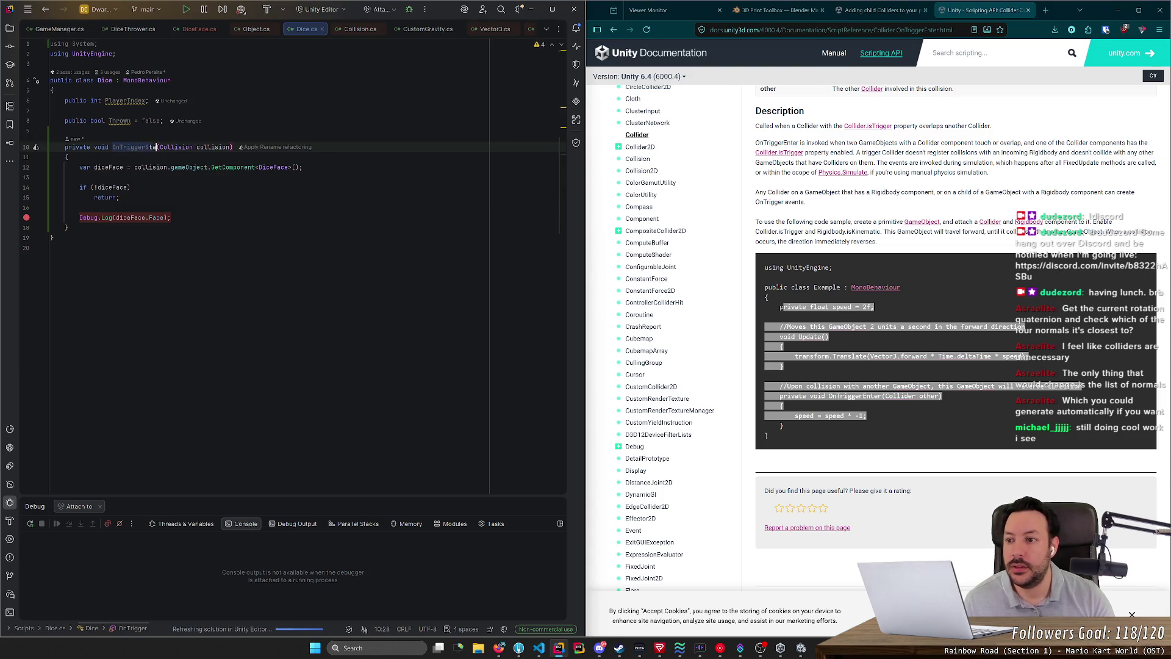
pyautogui.press('Return')
pyautogui.hotkey('ctrl', 'w')
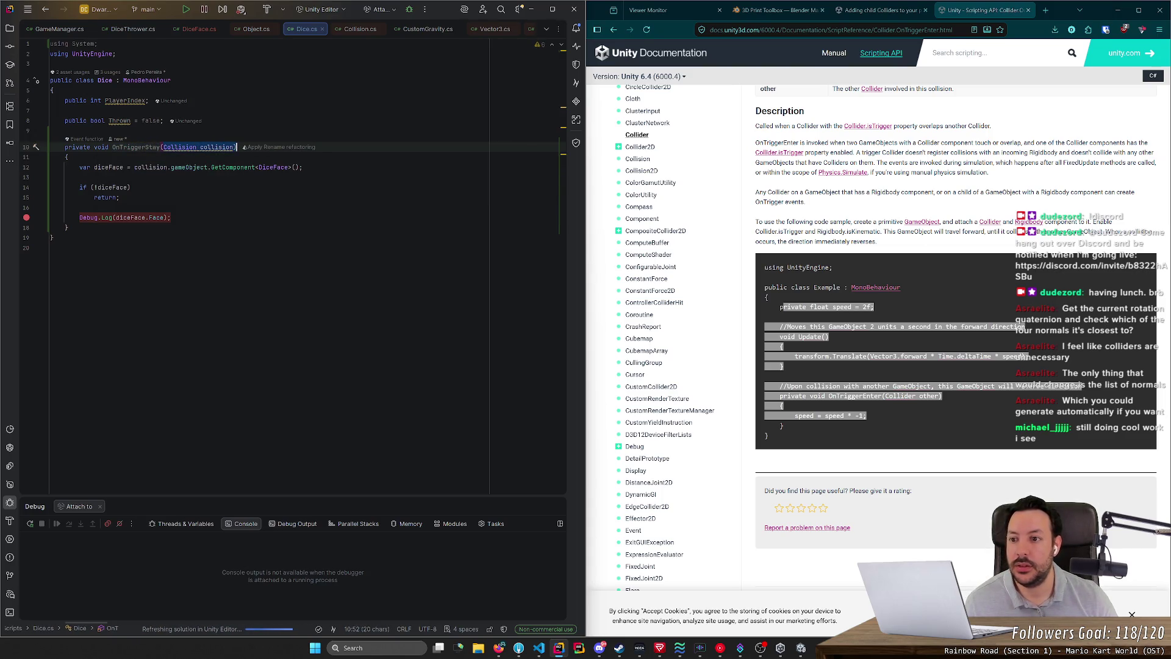
pyautogui.write('Collider')
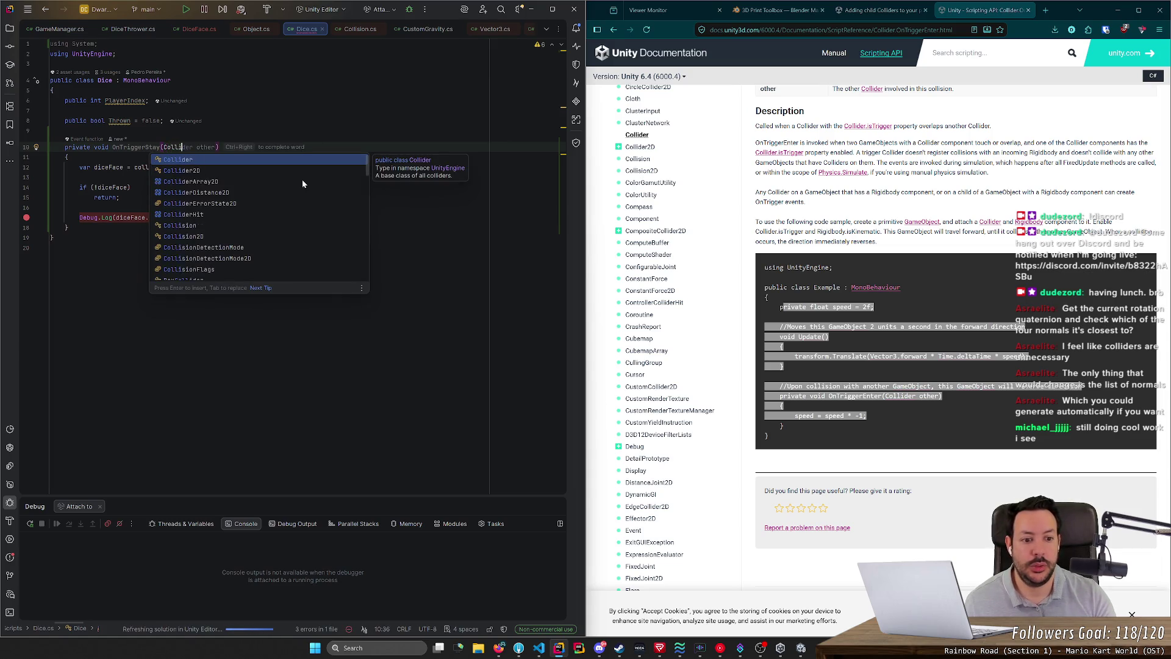
pyautogui.hotkey('ctrl', 'Right')
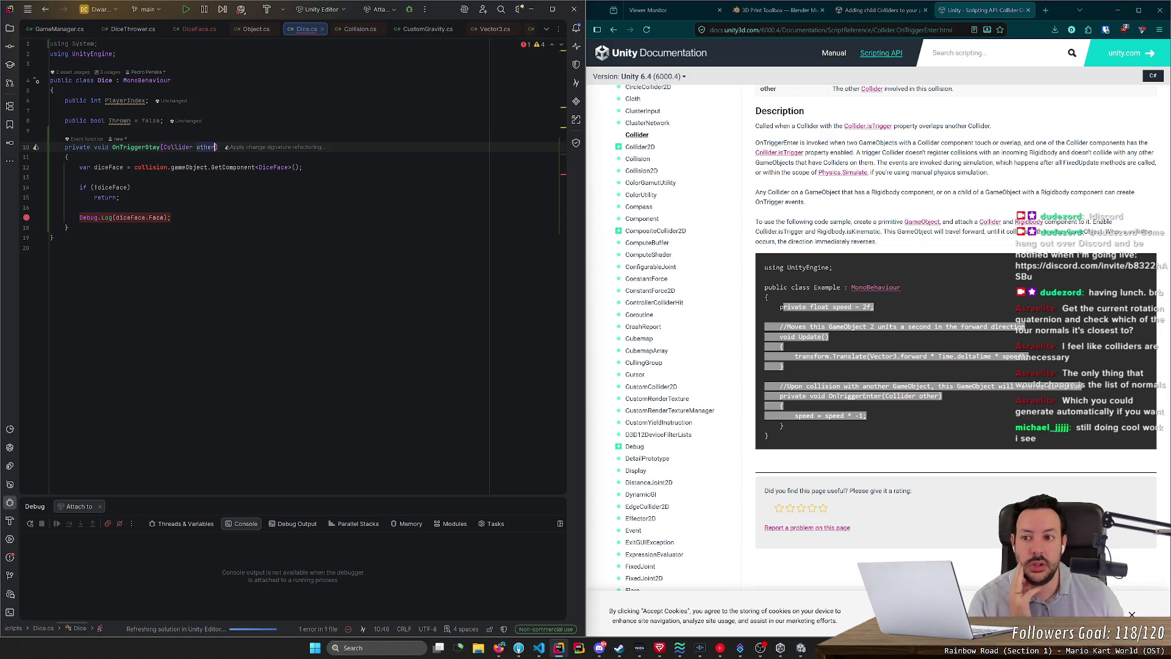
pyautogui.press('Down')
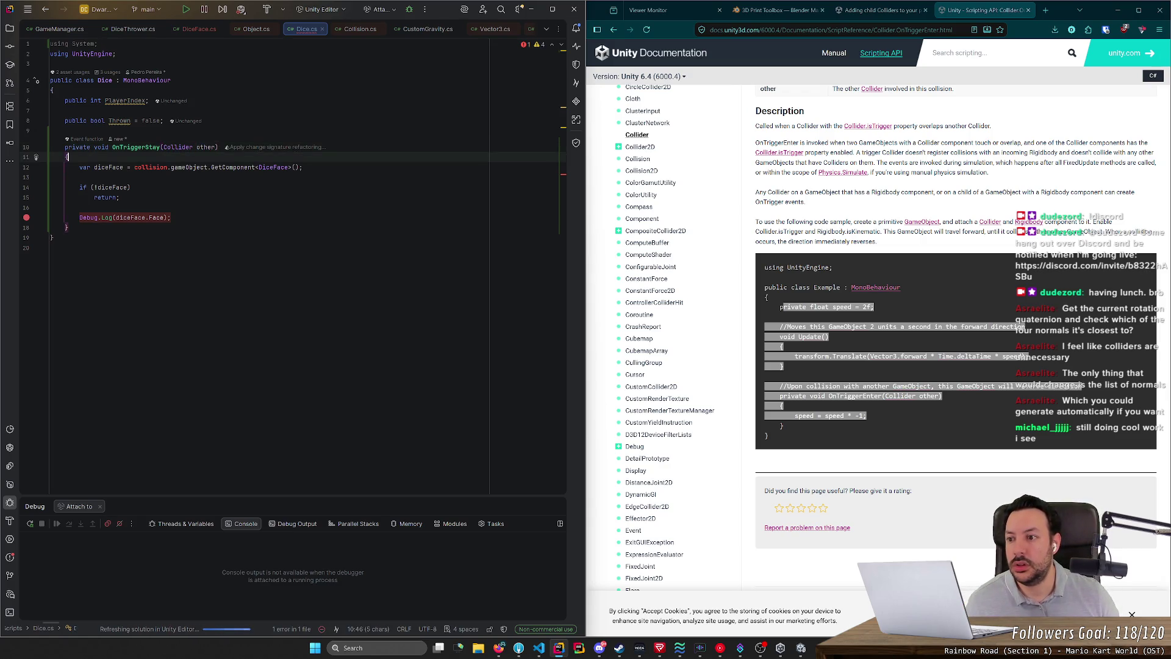
pyautogui.press('Return')
pyautogui.write('other.')
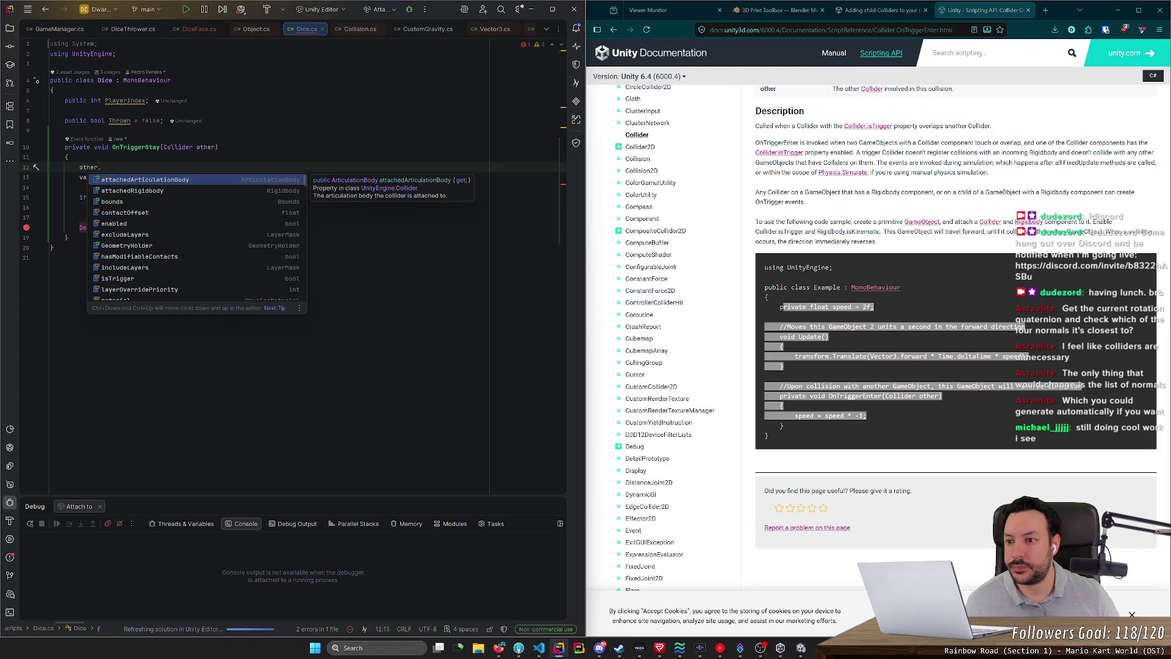
# Step: Inspect the Collider class source, return to Dice.cs, and rerun the 'ontriggerenter' docs search
pyautogui.keyDown('ctrl'); pyautogui.click(178, 147); pyautogui.keyUp('ctrl')
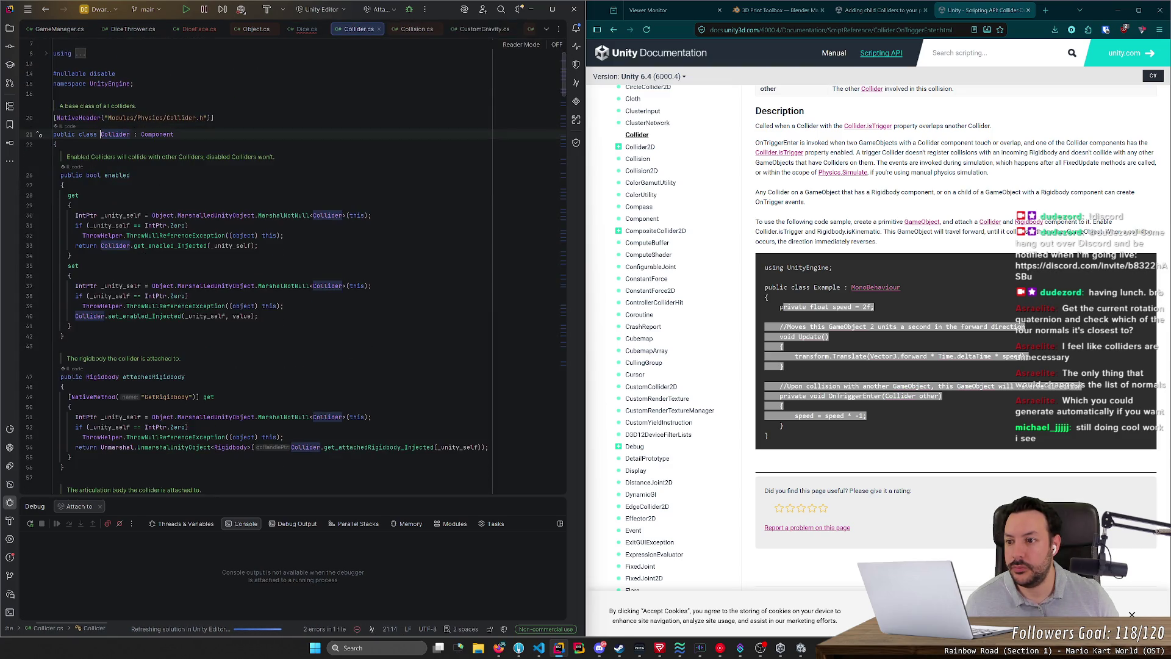
pyautogui.hotkey('ctrl', 'Home')
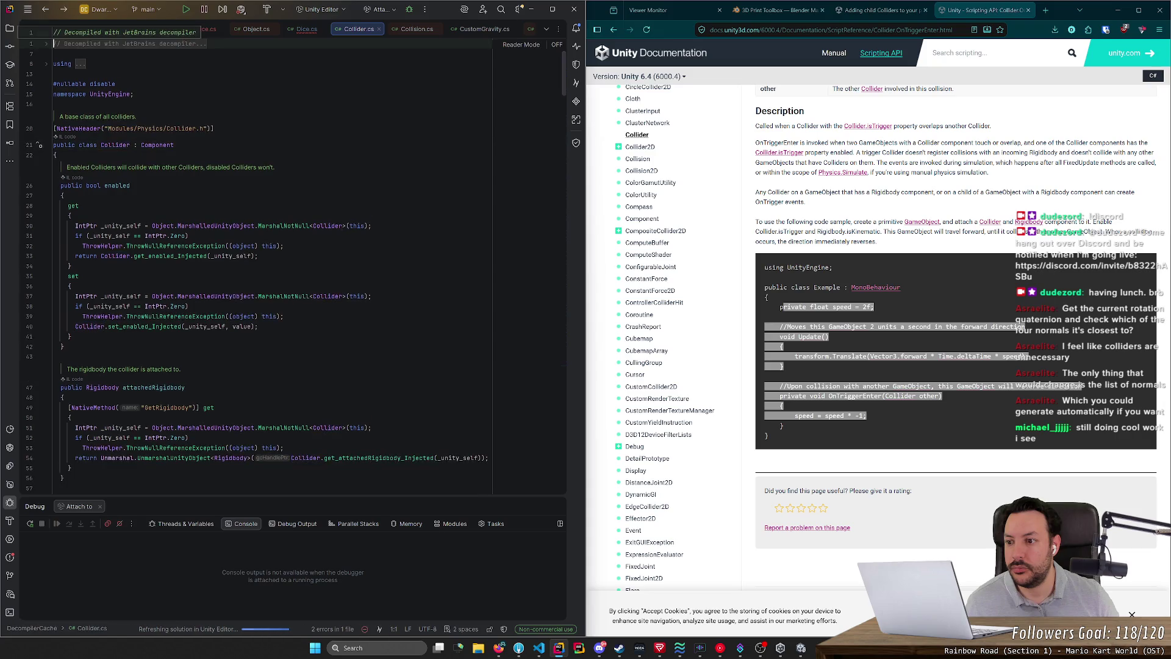
pyautogui.hotkey('ctrl', '-')
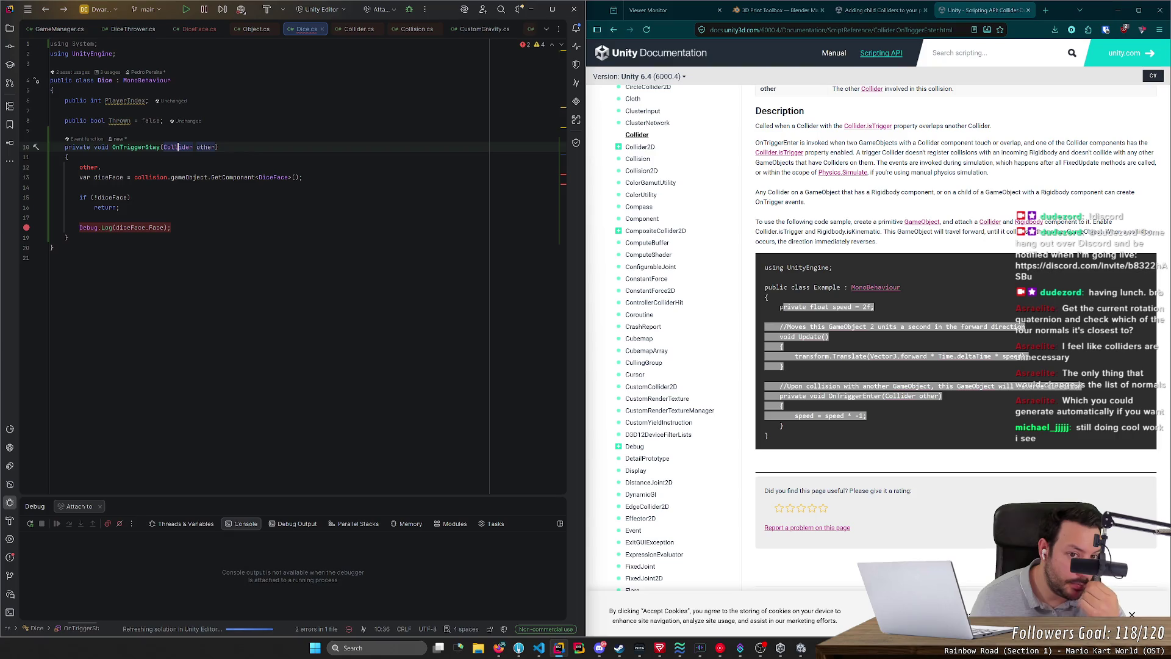
pyautogui.write('ontriggerenter')
pyautogui.press('Return')
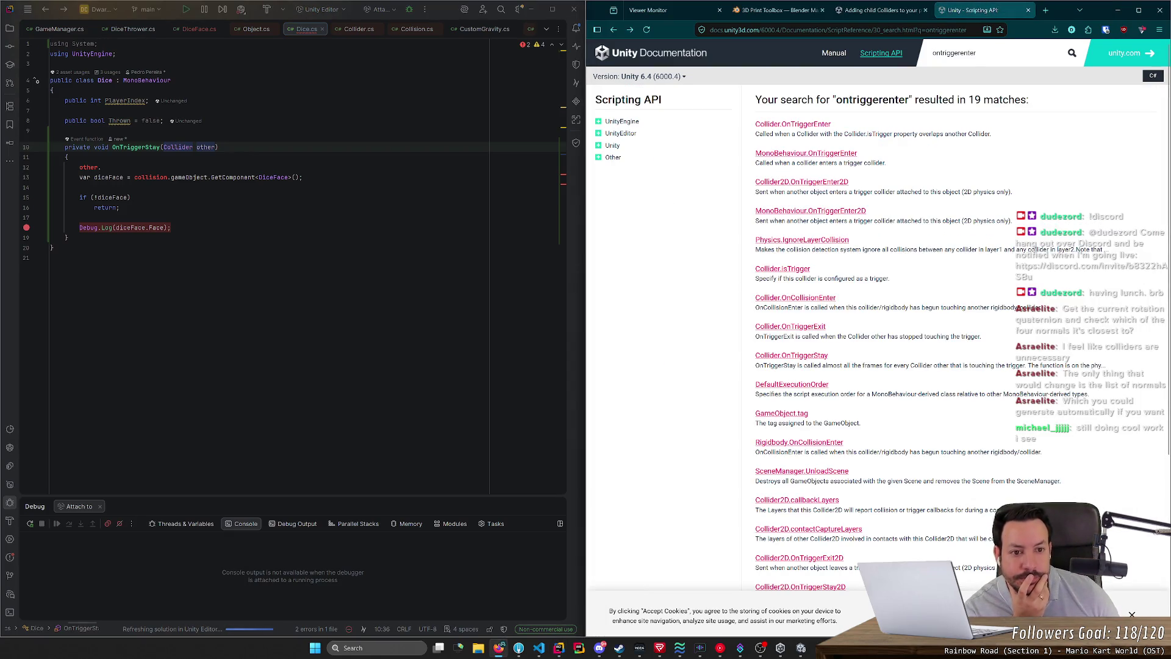
pyautogui.click(785, 153)
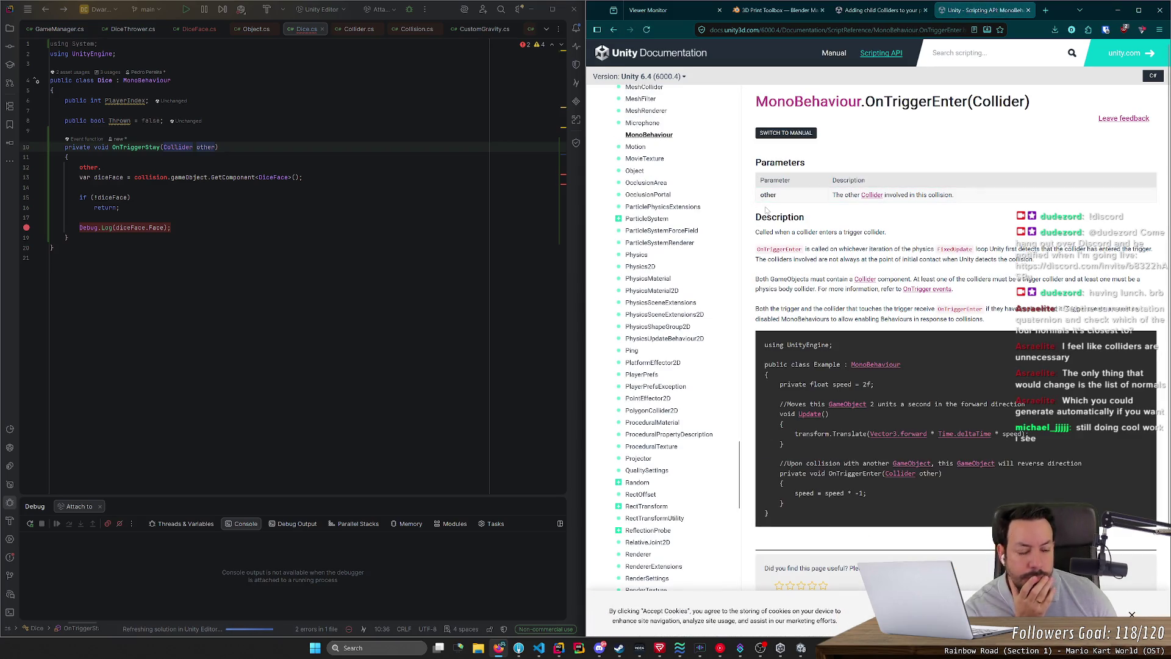
pyautogui.moveTo(805, 232); pyautogui.dragTo(871, 232)
pyautogui.click(871, 232)
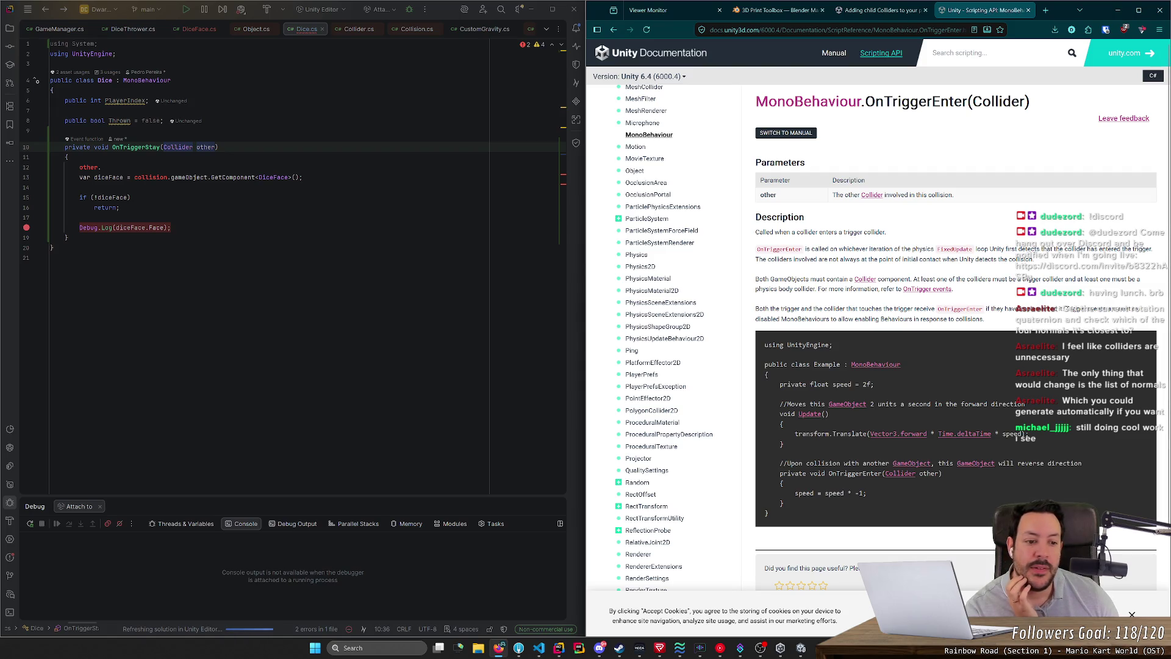
pyautogui.scroll(-1, 591, 260)
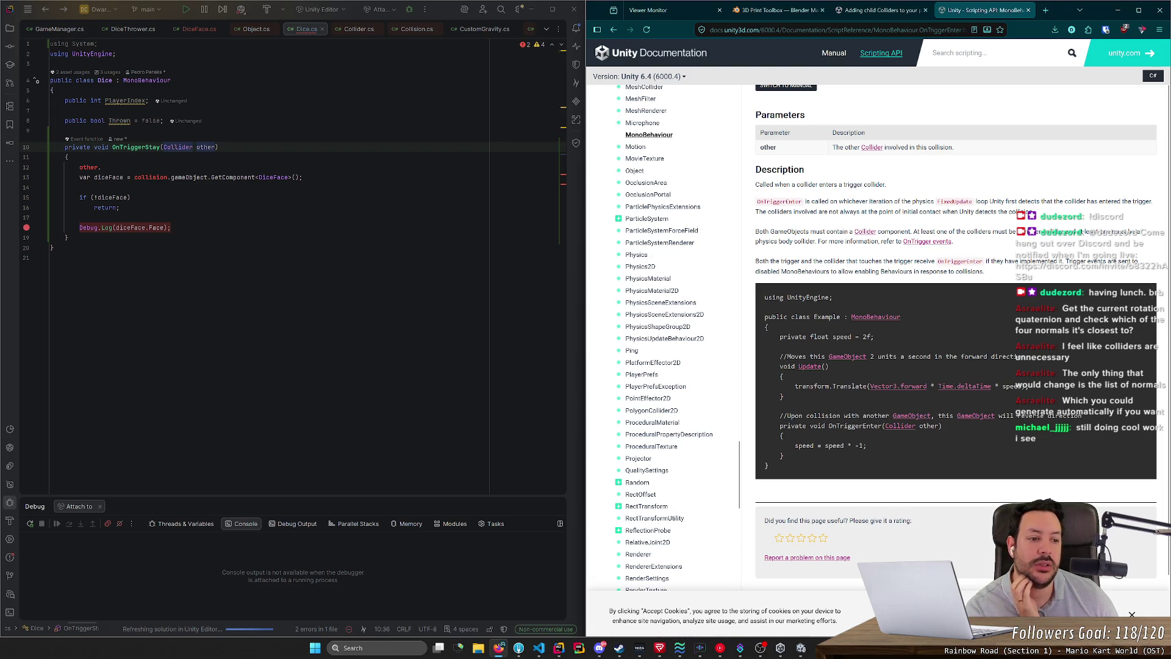
pyautogui.scroll(-1, 872, 345)
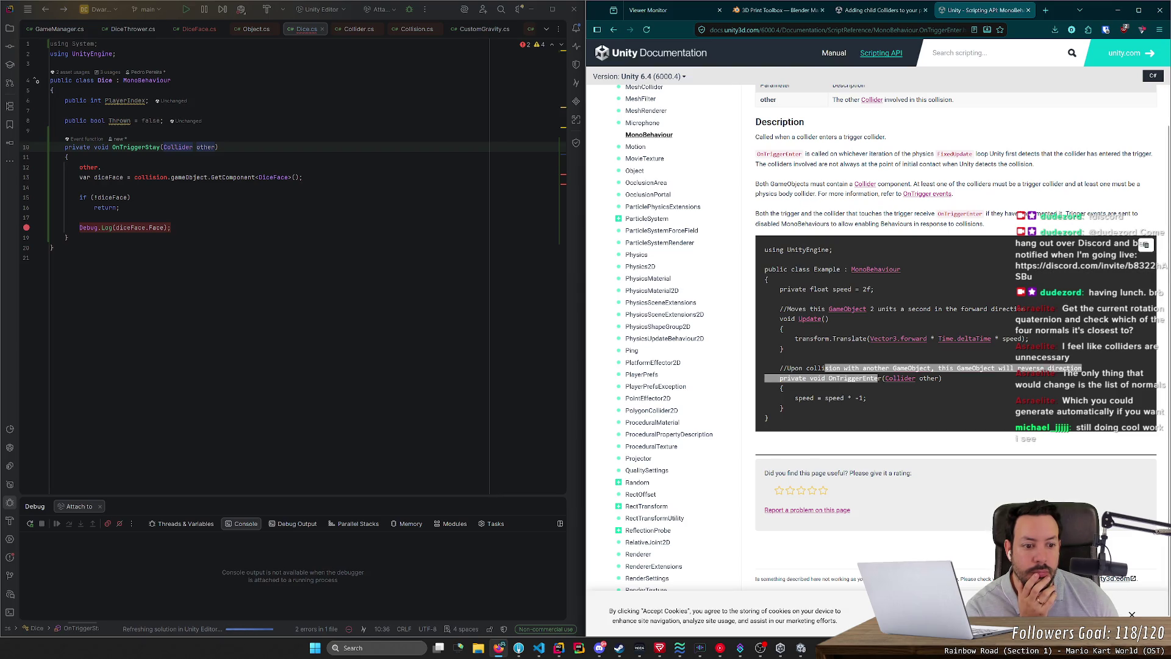
pyautogui.scroll(5, 863, 371)
pyautogui.write('ontriggerenter')
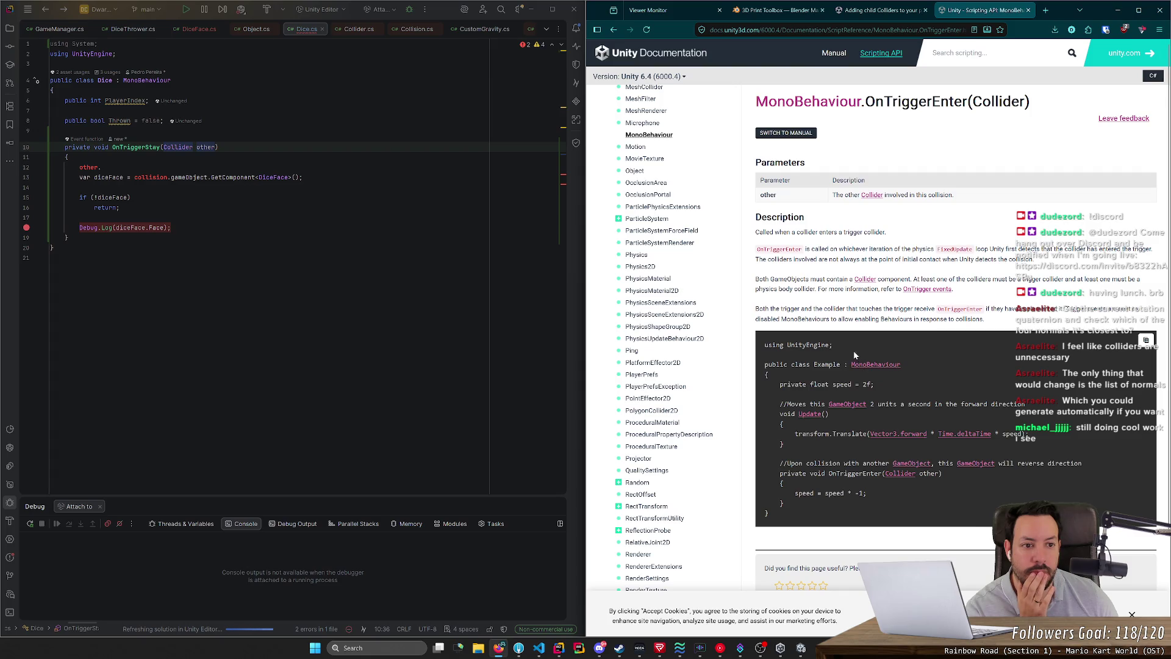
pyautogui.press('Return')
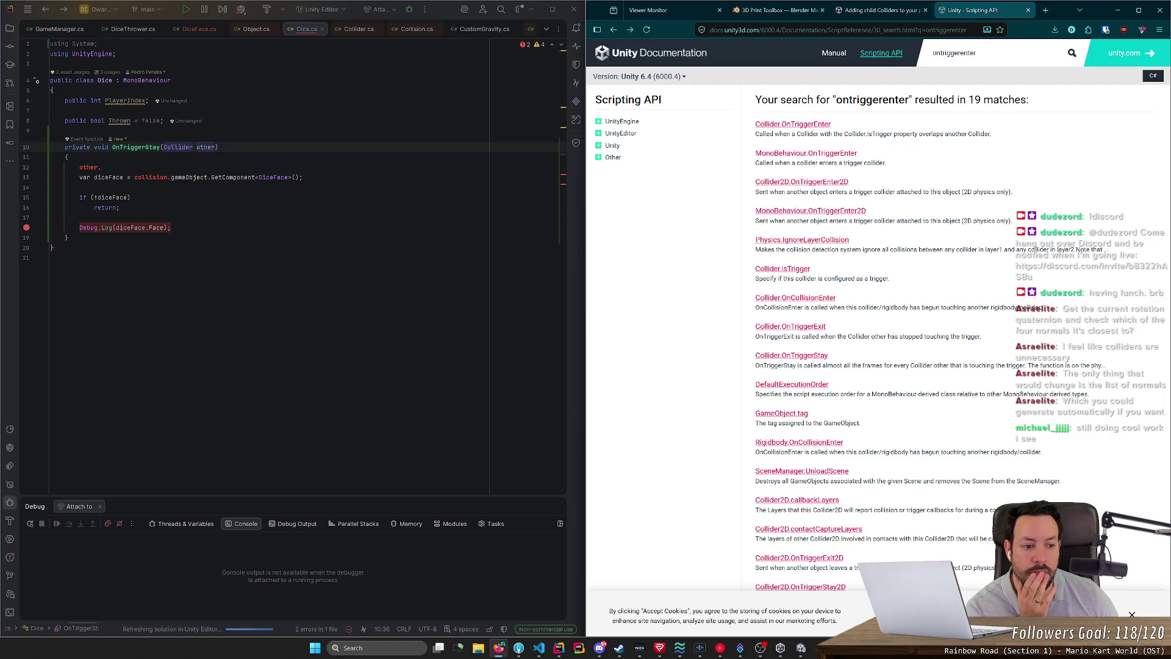
pyautogui.moveTo(756, 366); pyautogui.dragTo(1013, 365)
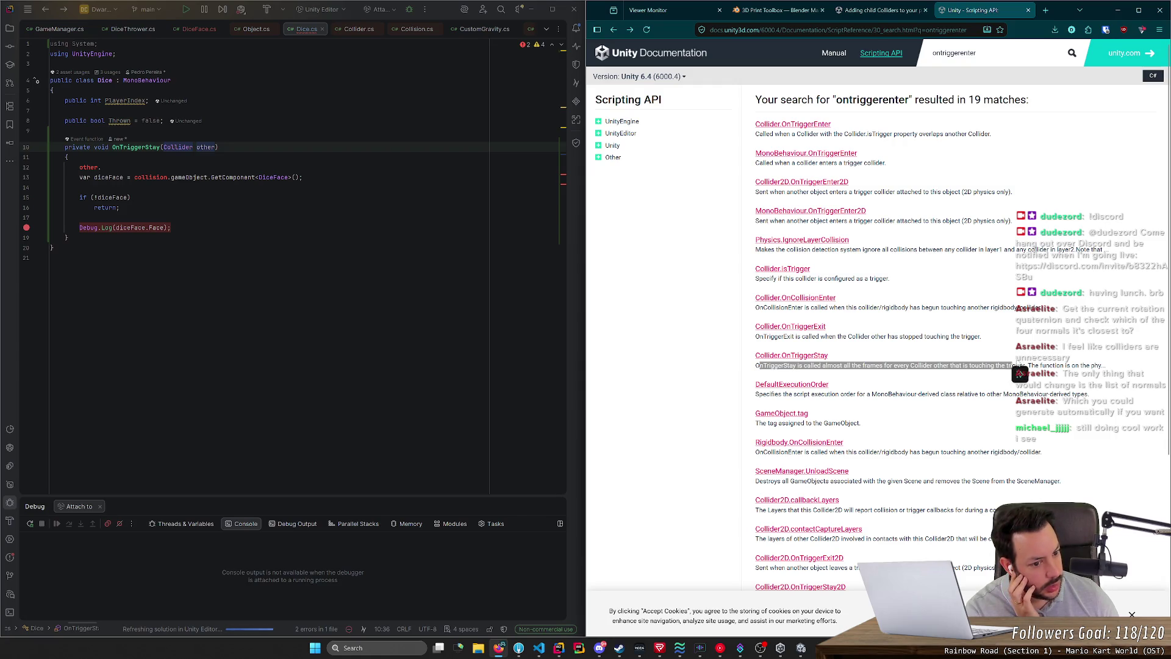
pyautogui.click(1018, 363)
pyautogui.moveTo(952, 365); pyautogui.dragTo(1024, 364)
pyautogui.click(925, 361)
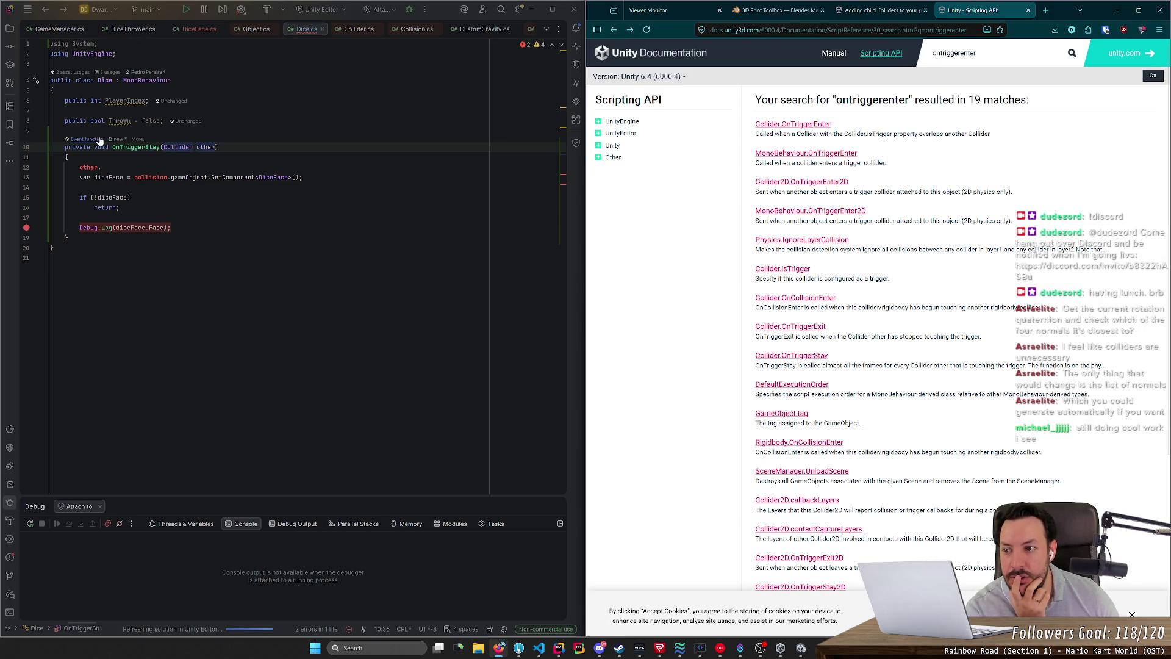
pyautogui.moveTo(69, 237); pyautogui.dragTo(163, 120)
pyautogui.hotkey('ctrl', 'c')
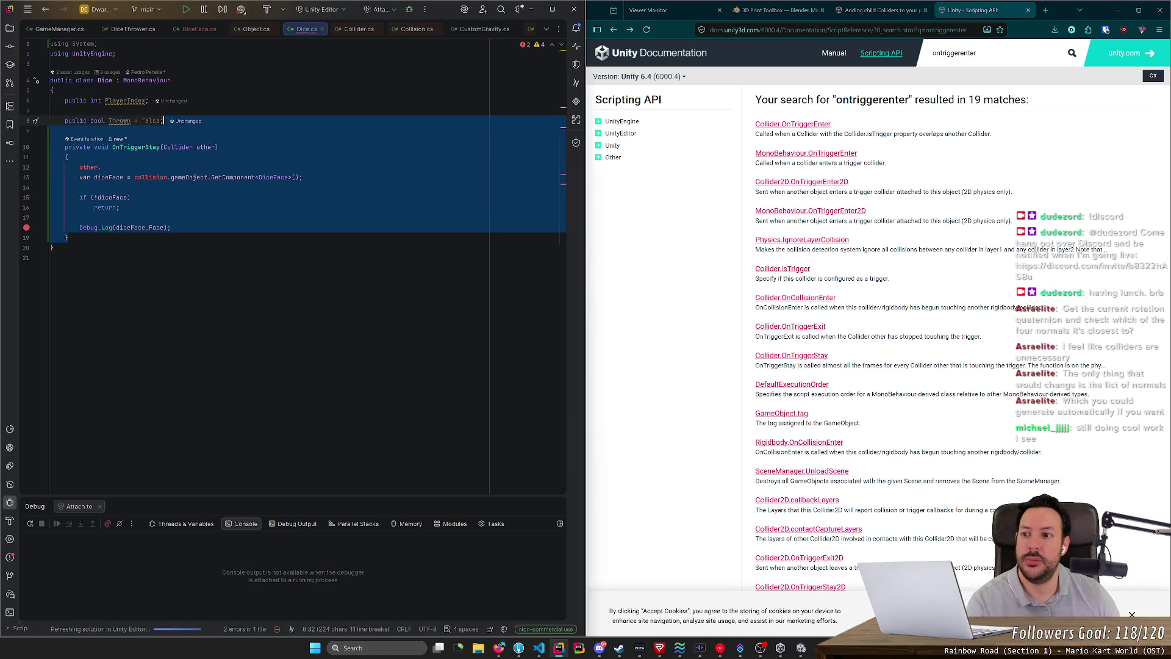
# Step: Move the OnTriggerStay method from Dice.cs into DiceFace.cs and delete the leftover 'other.' line
pyautogui.press('Delete')
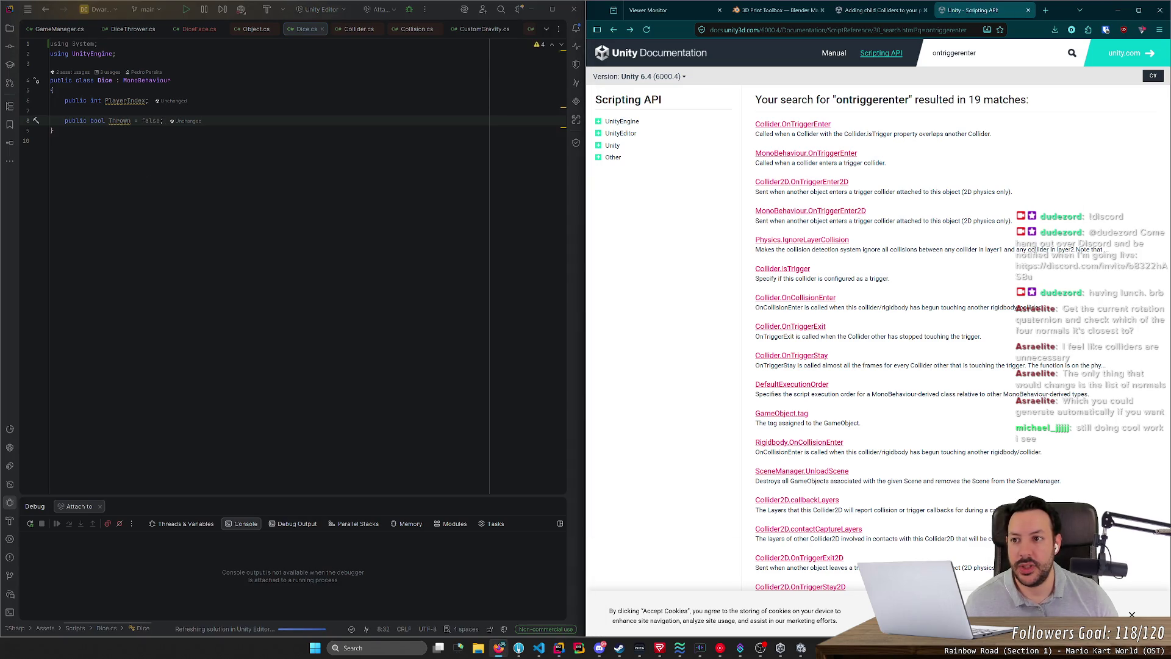
pyautogui.click(196, 29)
pyautogui.hotkey('ctrl', 'v')
pyautogui.click(51, 110)
pyautogui.click(36, 147)
pyautogui.press('Delete')
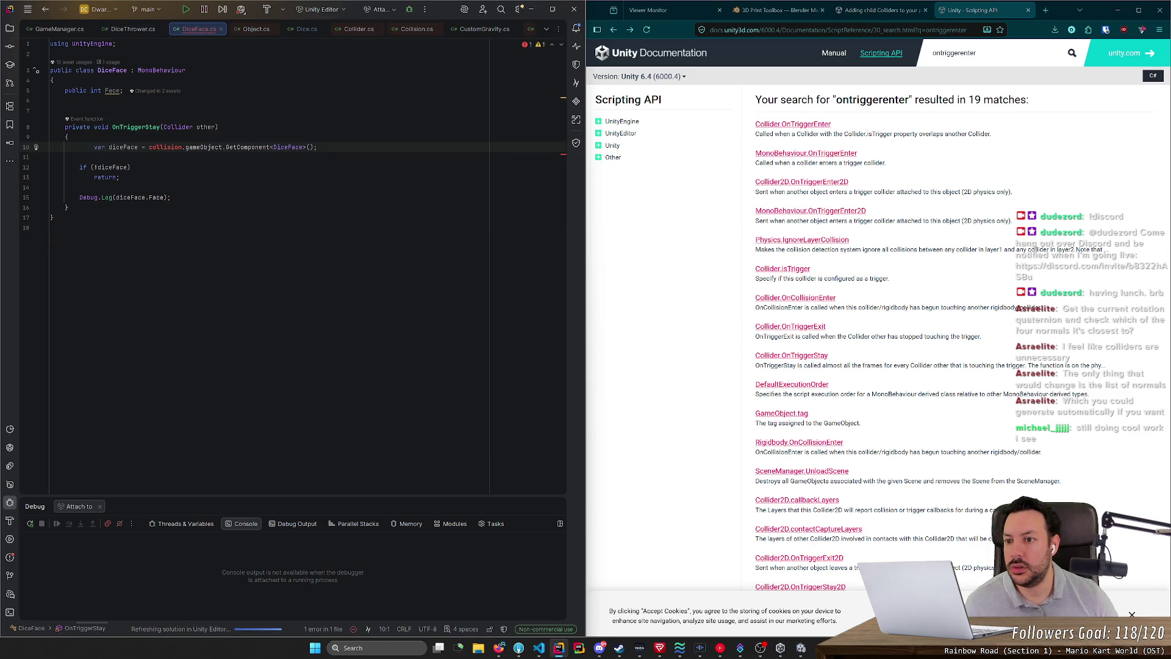
# Step: Remove the GetComponent lookup and null check so the method just logs Face
pyautogui.press('End')
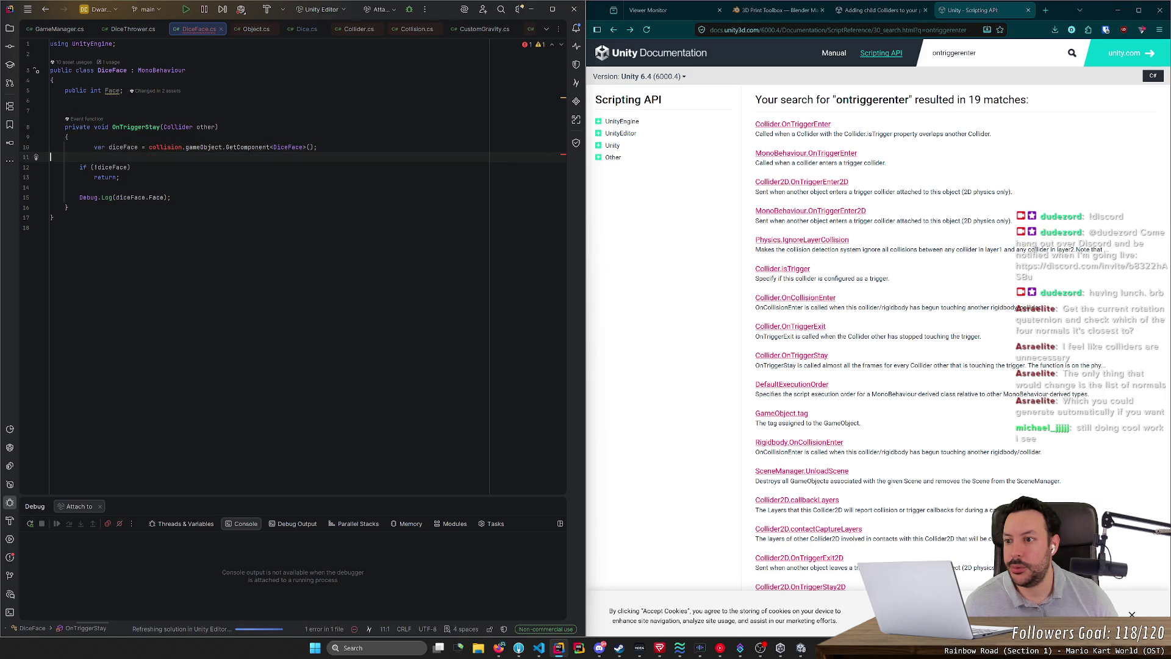
pyautogui.press('Up')
pyautogui.hotkey('shift', 'Down')
pyautogui.hotkey('shift', 'Down')
pyautogui.hotkey('shift', 'Down')
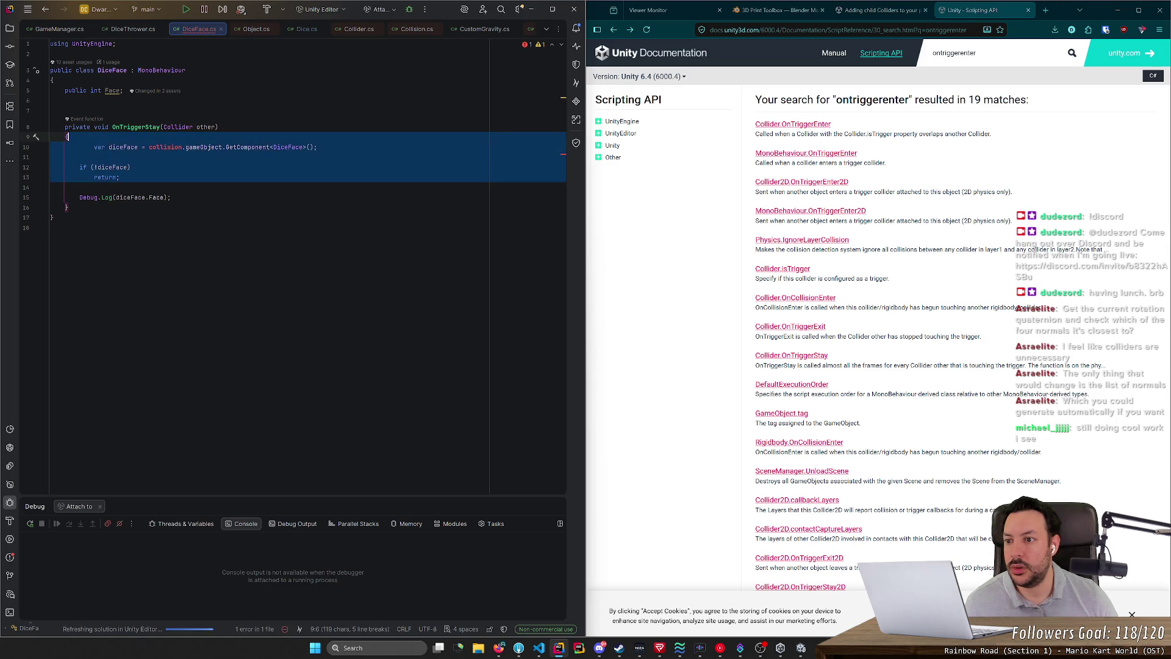
pyautogui.press('BackSpace')
pyautogui.moveTo(116, 147); pyautogui.dragTo(148, 147)
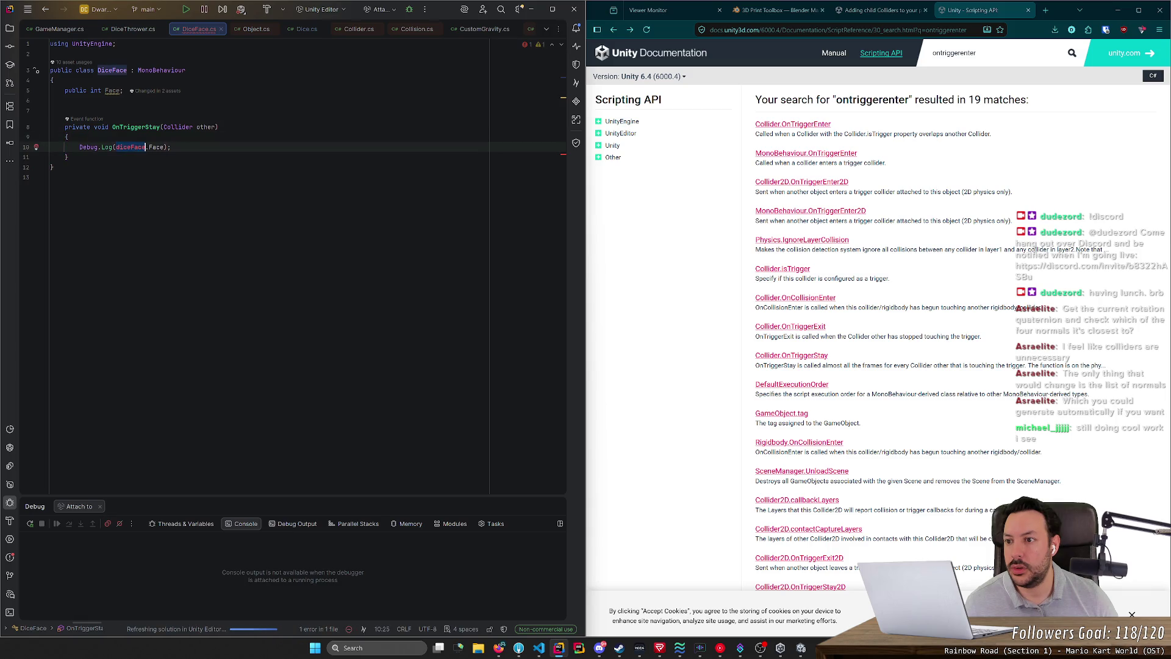
pyautogui.press('BackSpace')
pyautogui.click(51, 109)
pyautogui.press('BackSpace')
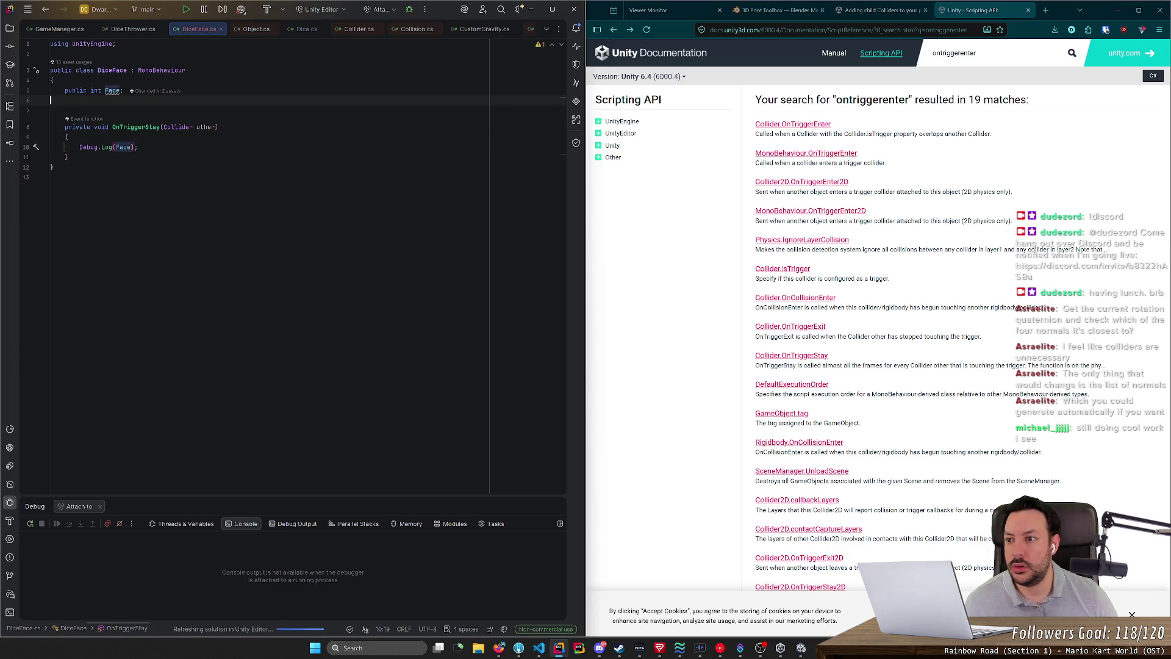
pyautogui.hotkey('alt', 'Tab')
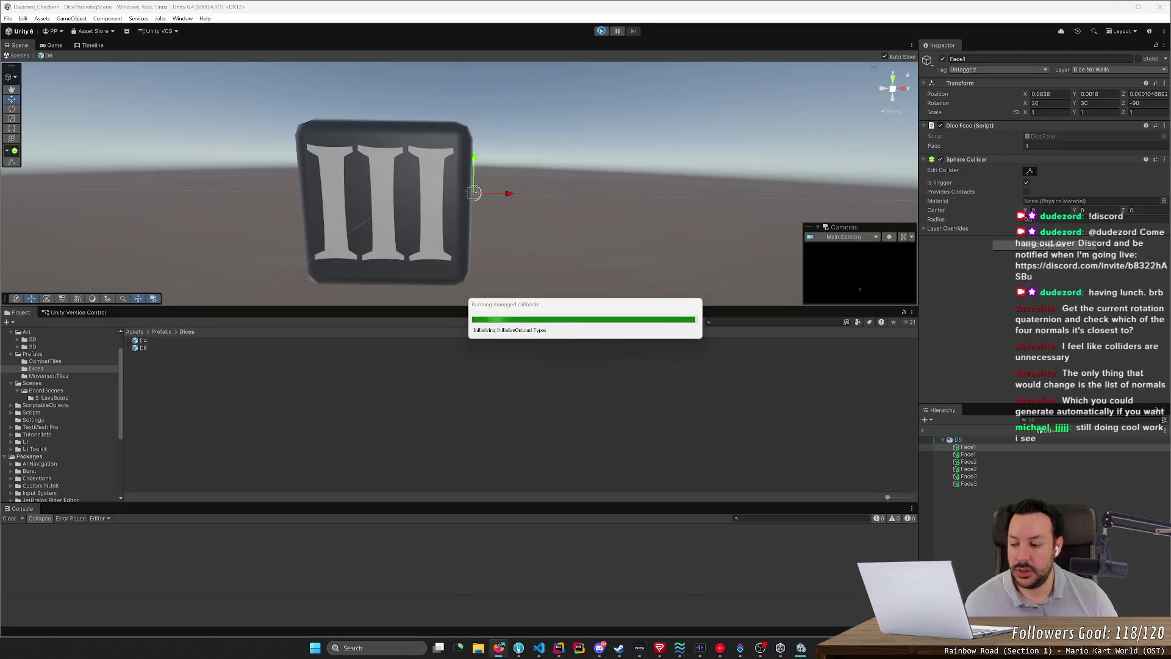
# Step: Run the scene, throw and re-toss both dice to log face values 1, 2 and 3, then stop
pyautogui.click(601, 31)
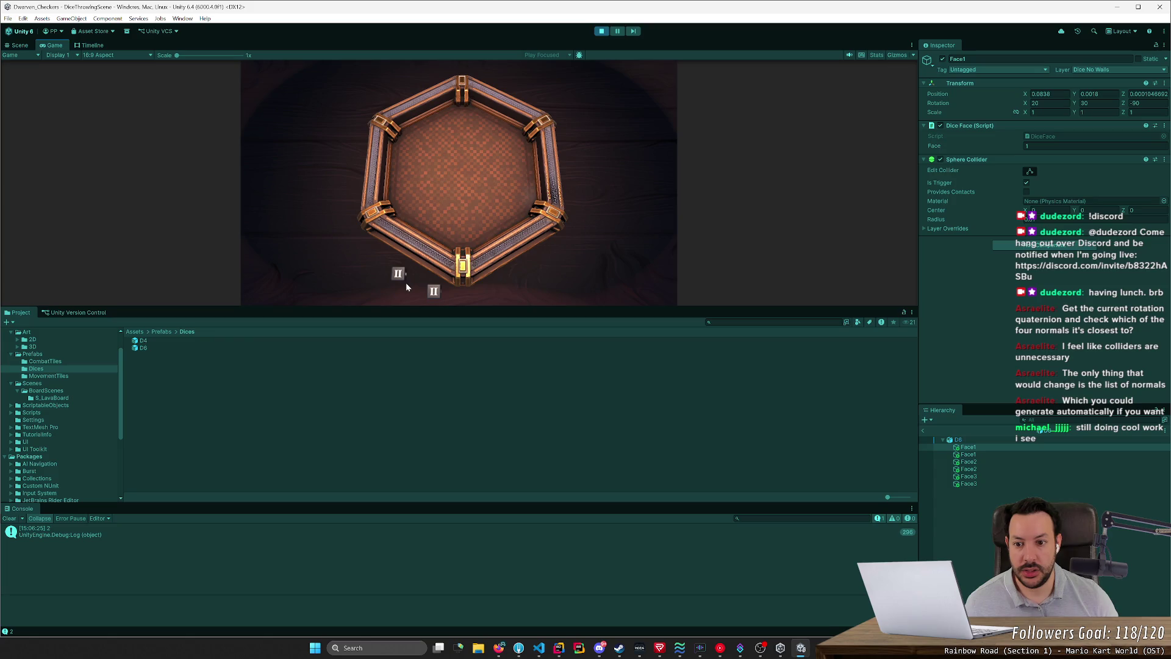
pyautogui.moveTo(397, 273); pyautogui.dragTo(408, 209)
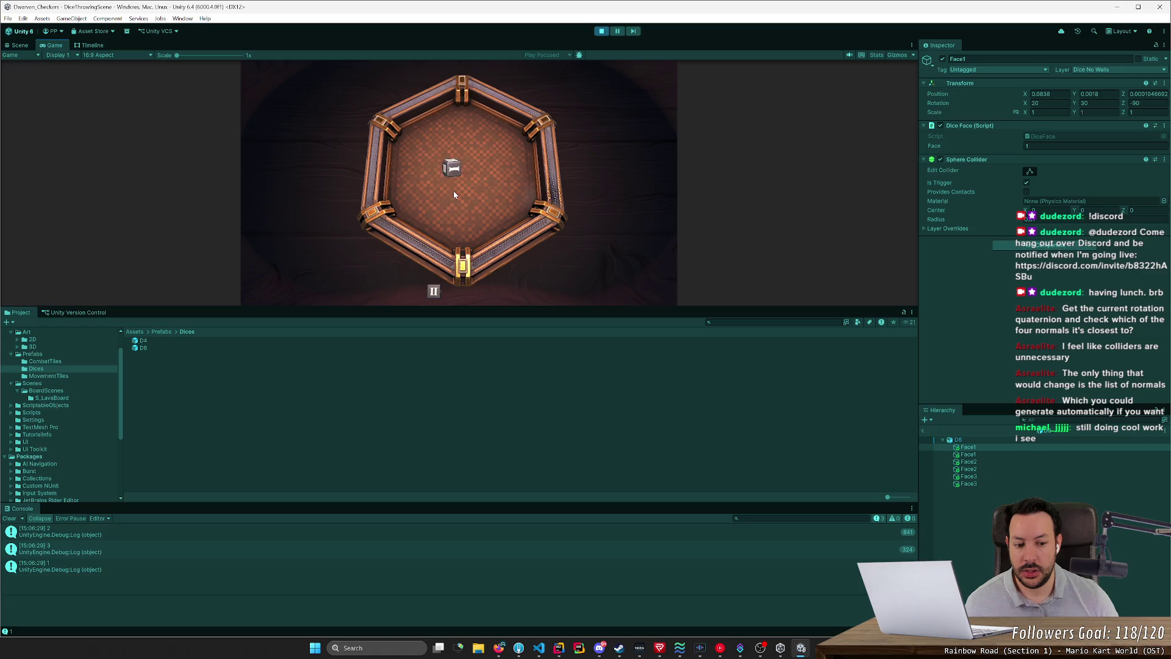
pyautogui.moveTo(434, 291)
pyautogui.mouseDown()
pyautogui.moveTo(183, 204)
pyautogui.moveTo(469, 172)
pyautogui.mouseUp()
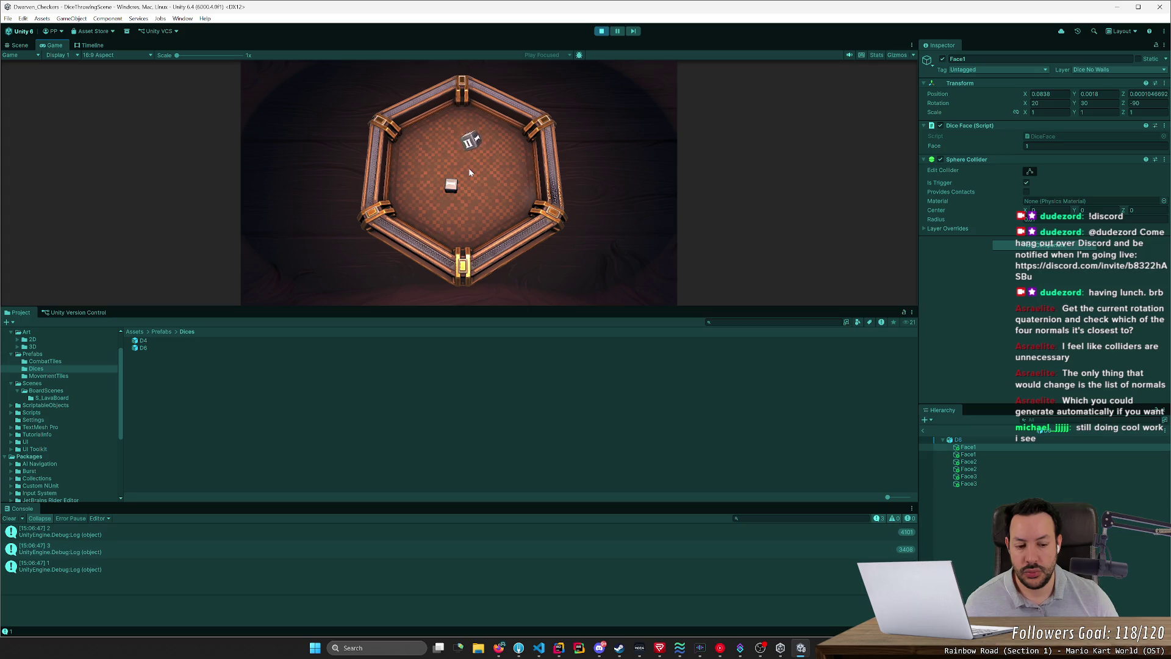
pyautogui.moveTo(469, 172); pyautogui.dragTo(463, 184)
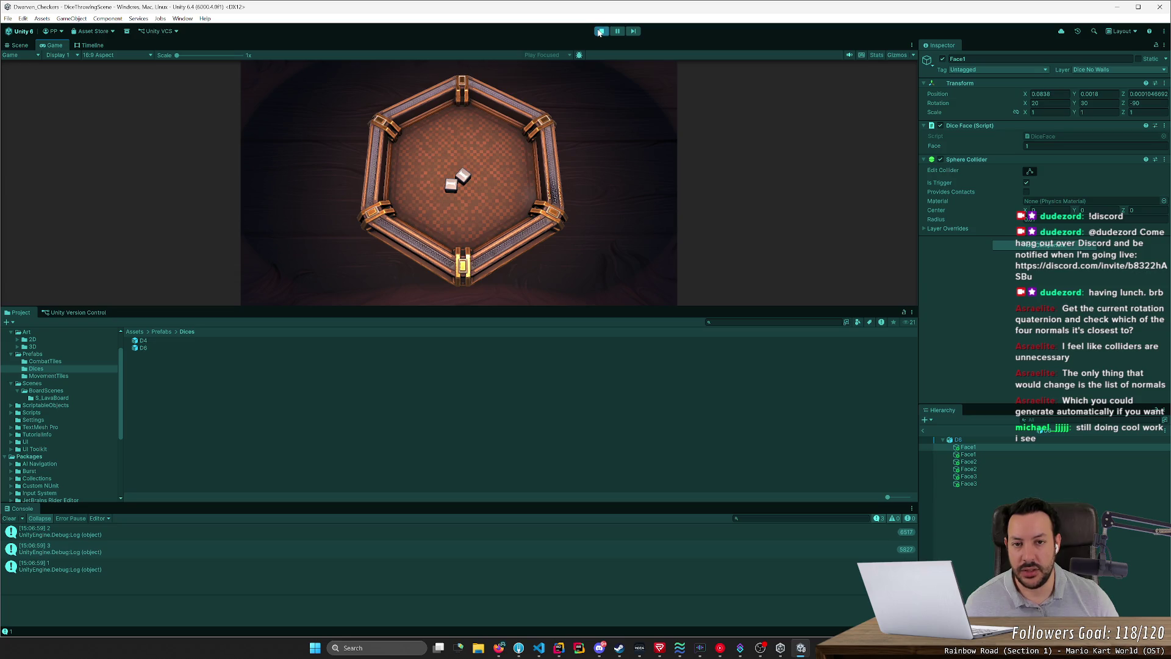
pyautogui.click(600, 31)
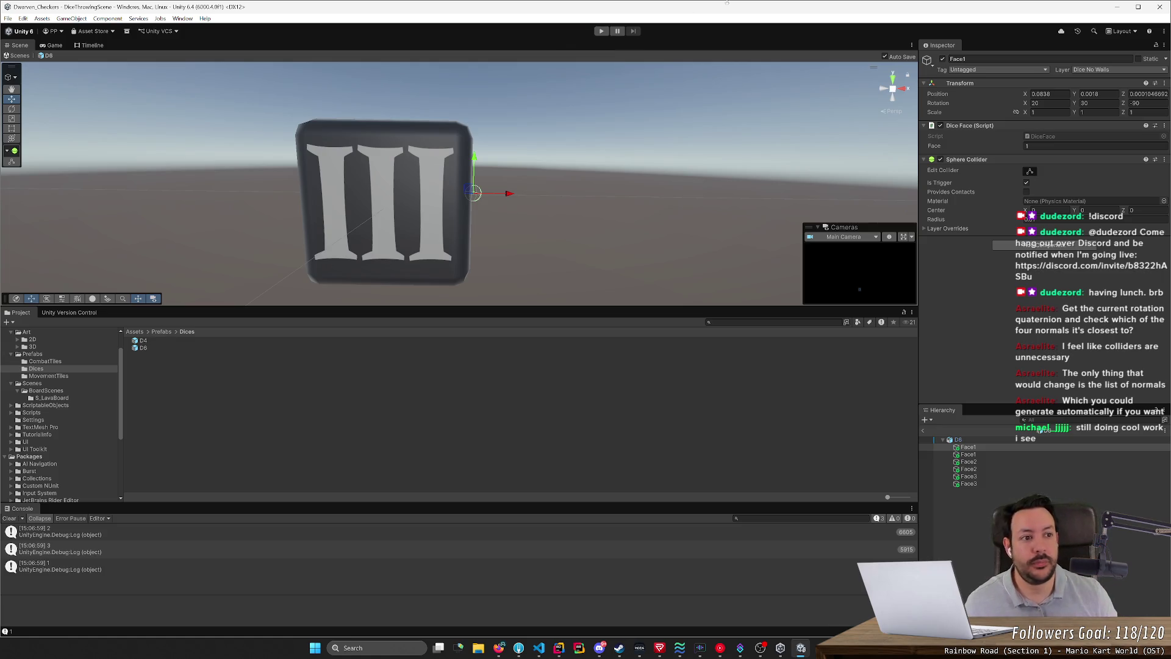
# Step: Rename User Layer 6 from 'Dice No Walls' to 'Dice' in Tags and Layers
pyautogui.click(1101, 70)
pyautogui.click(1101, 157)
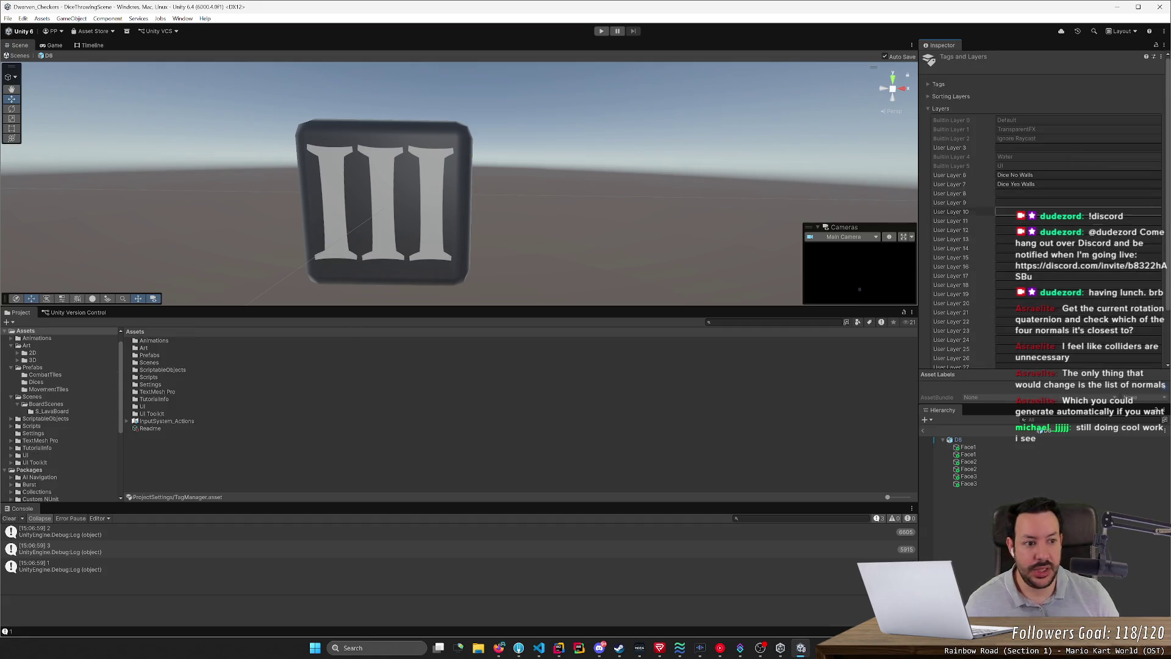
pyautogui.moveTo(1005, 175); pyautogui.dragTo(1034, 175)
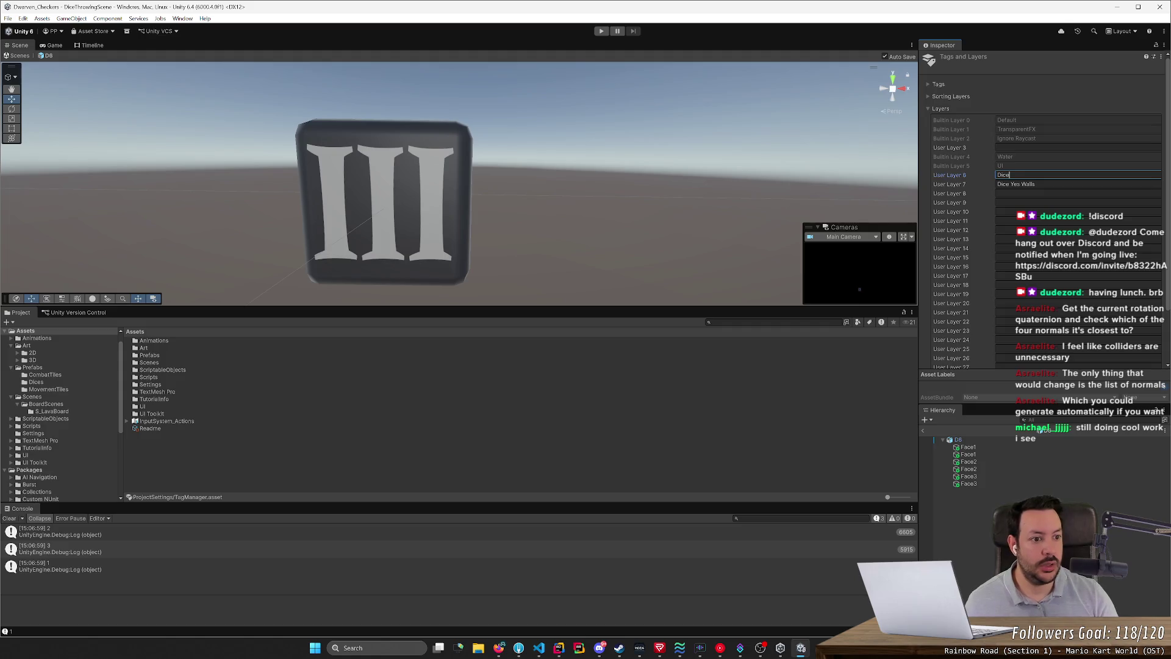
# Step: Bring Rider to the front with the project-wide search open
pyautogui.hotkey('alt', 'Tab')
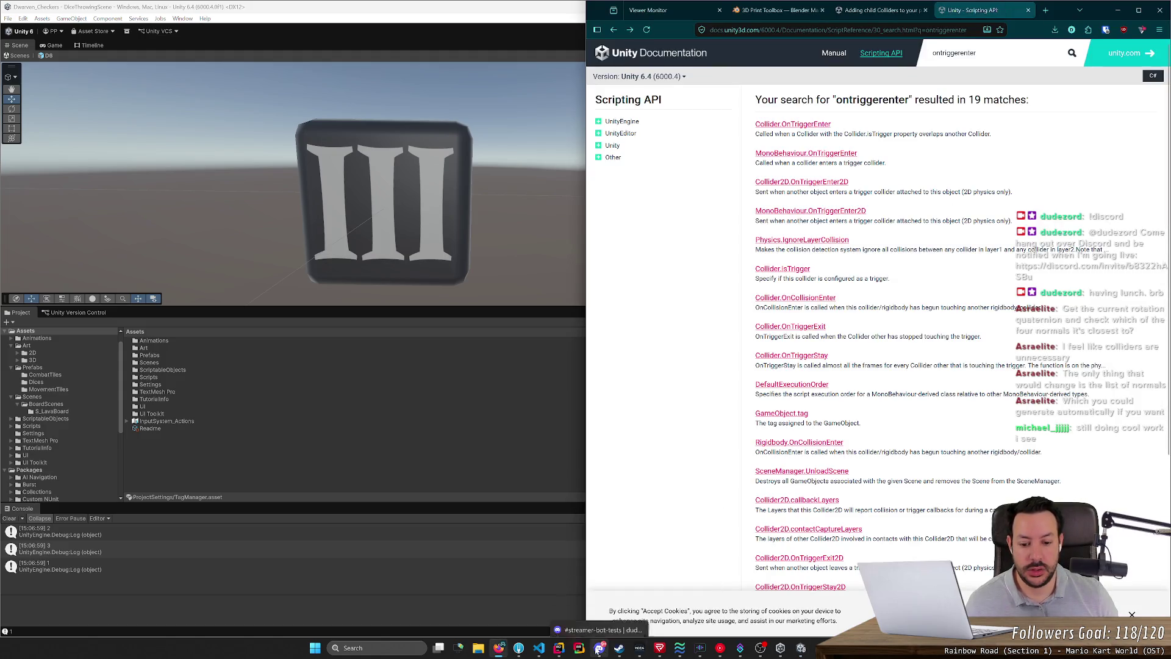
pyautogui.click(558, 648)
pyautogui.hotkey('ctrl', 't')
# Step: Change DiceThrower.cs line 157 from GetMask("Dice No Walls") to GetMask("Dice"), then return to Unity
pyautogui.write('Dice')
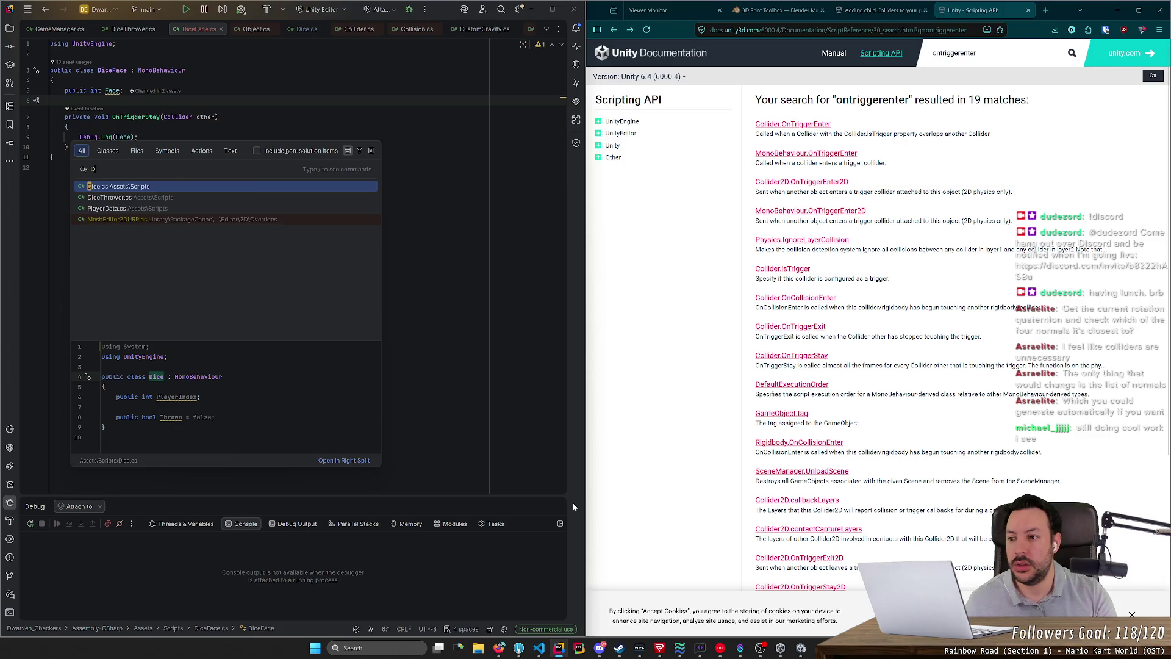
pyautogui.press('Down')
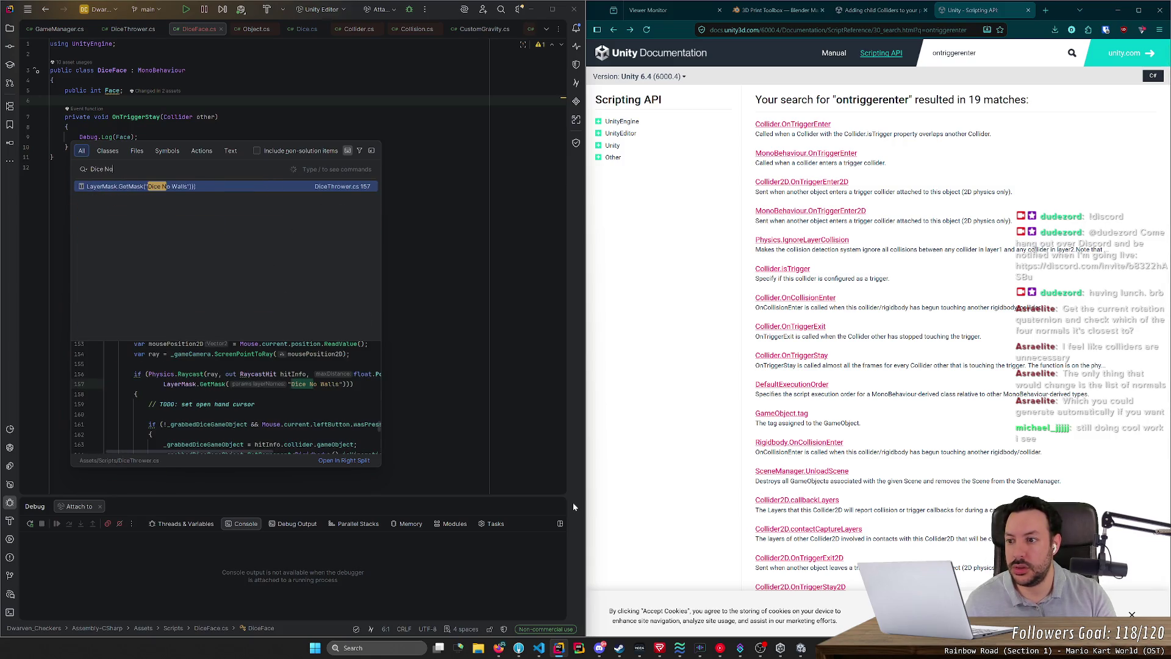
pyautogui.press('Return')
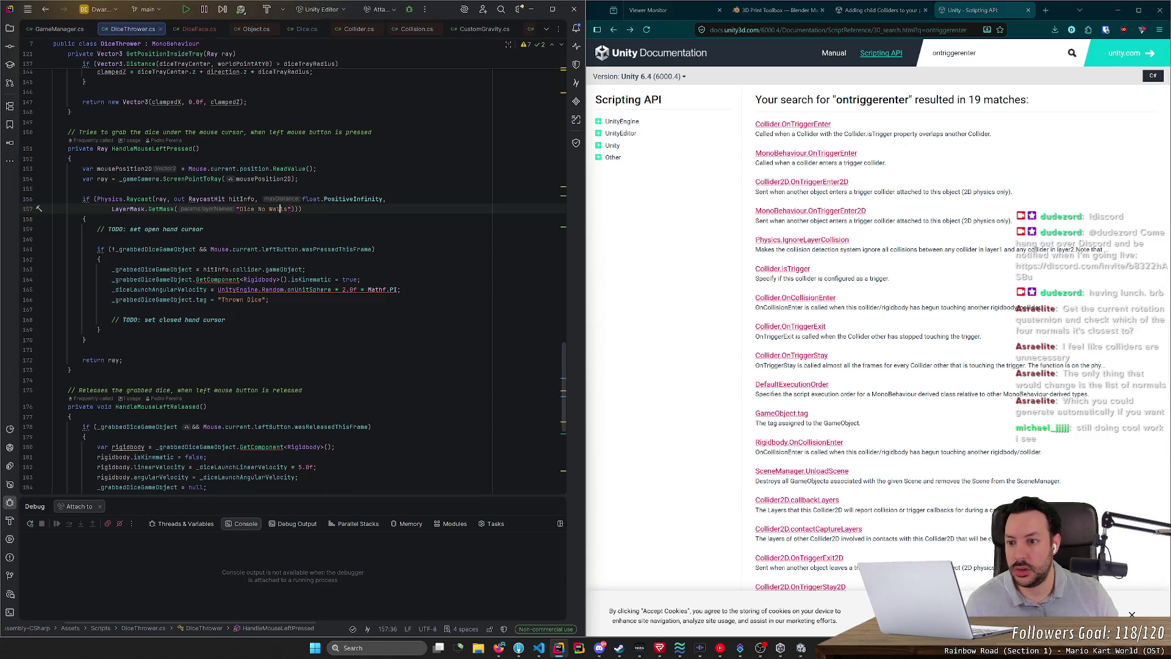
pyautogui.hotkey('ctrl', 'BackSpace')
pyautogui.hotkey('ctrl', 'BackSpace')
pyautogui.hotkey('ctrl', 'BackSpace')
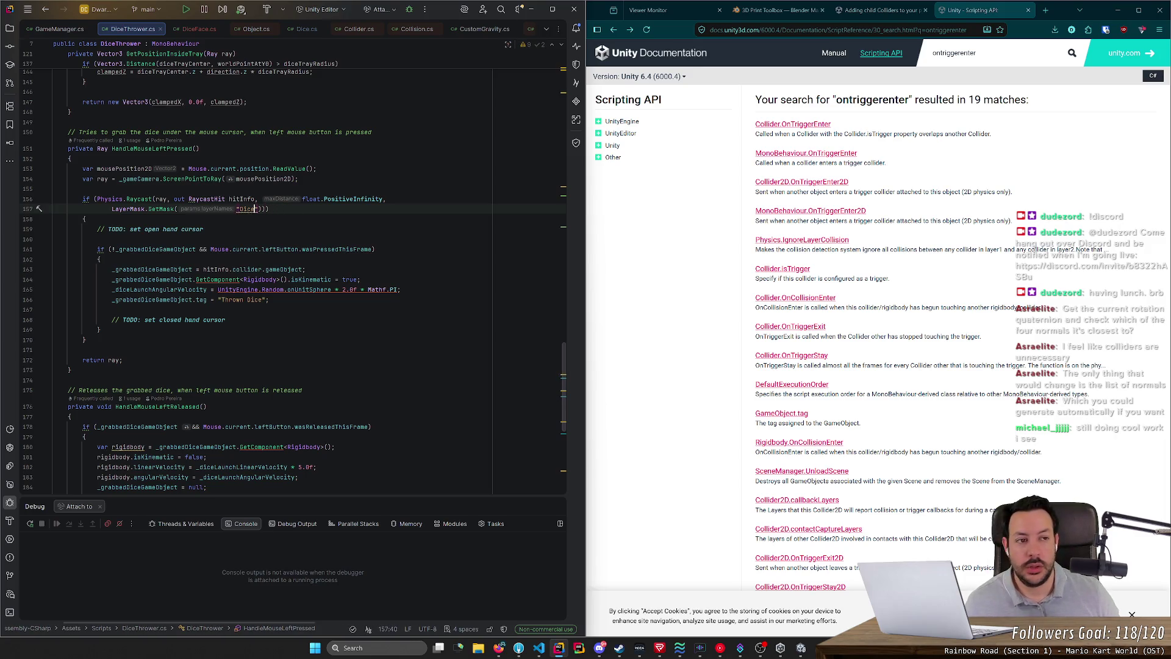
pyautogui.click(1117, 9)
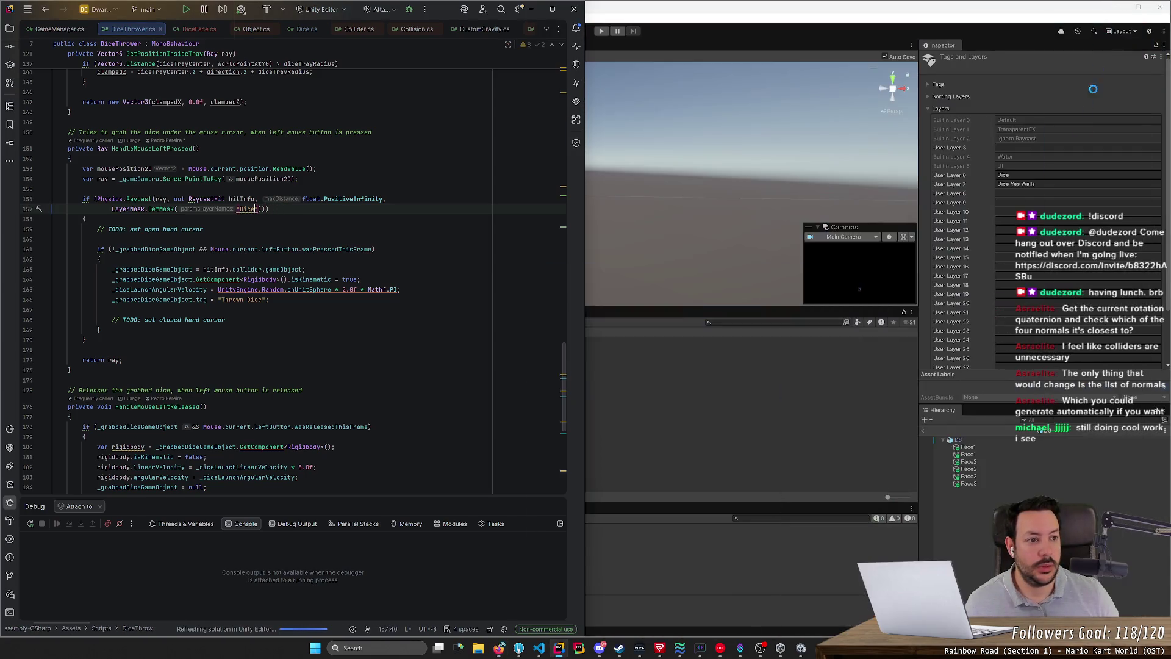
# Step: Name User Layer 7 'Dice Face' and put all the D6 face objects on it
pyautogui.click(1050, 184)
pyautogui.write('Dice Face')
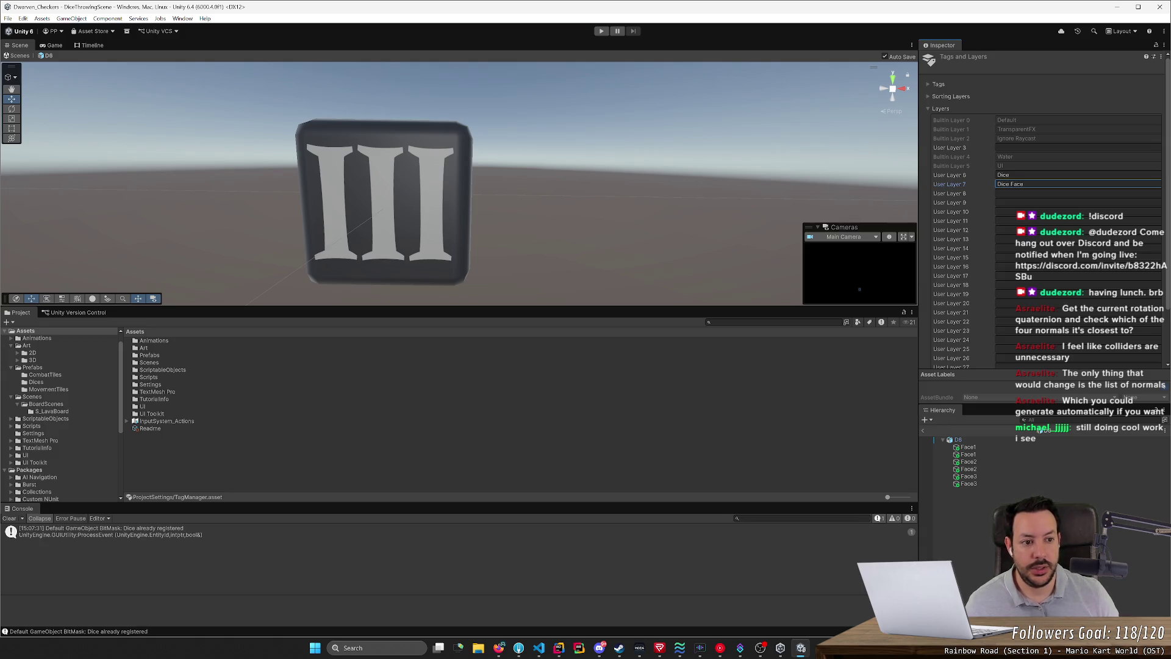
pyautogui.click(968, 447)
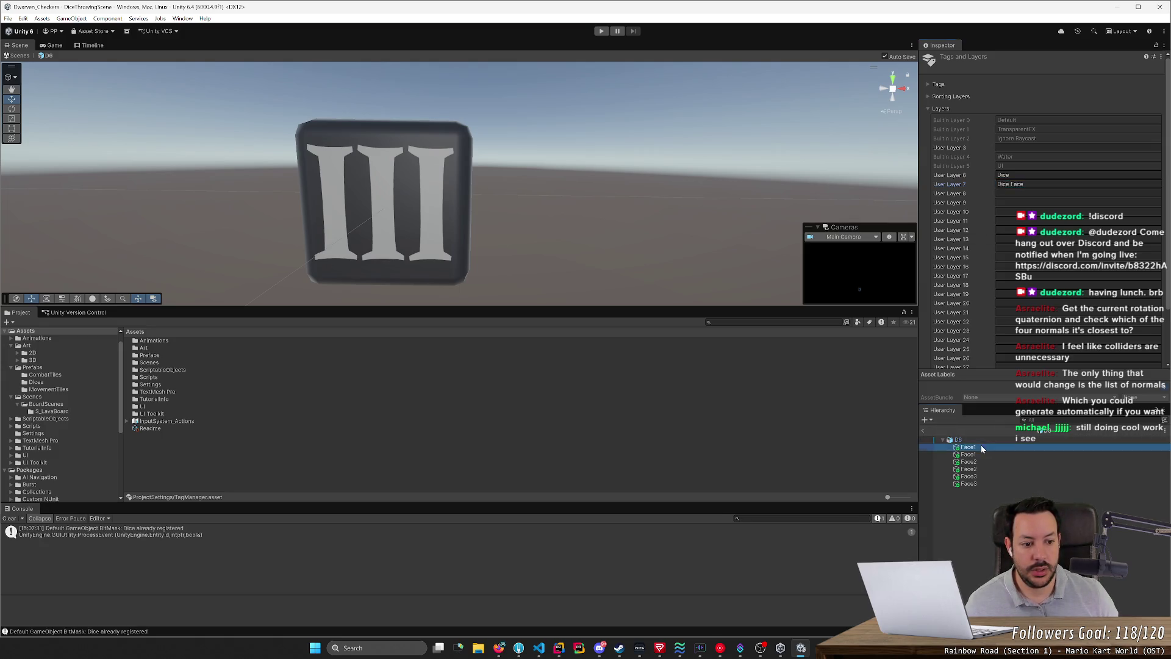
pyautogui.keyDown('shift'); pyautogui.click(968, 484); pyautogui.keyUp('shift')
pyautogui.click(1107, 69)
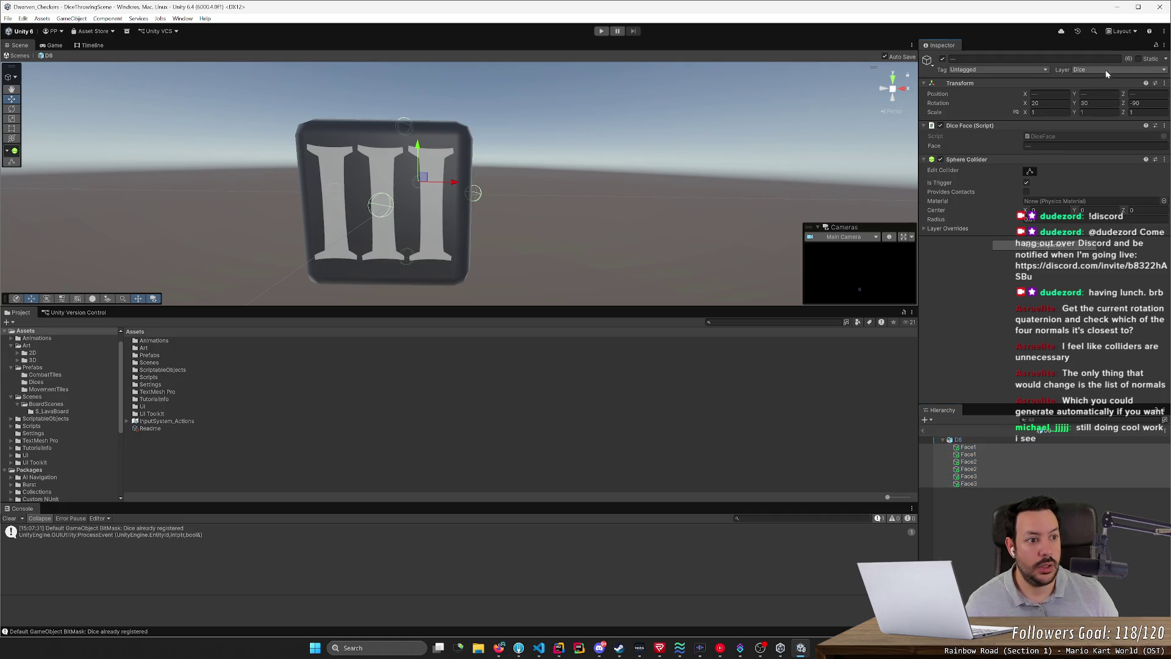
pyautogui.click(1096, 146)
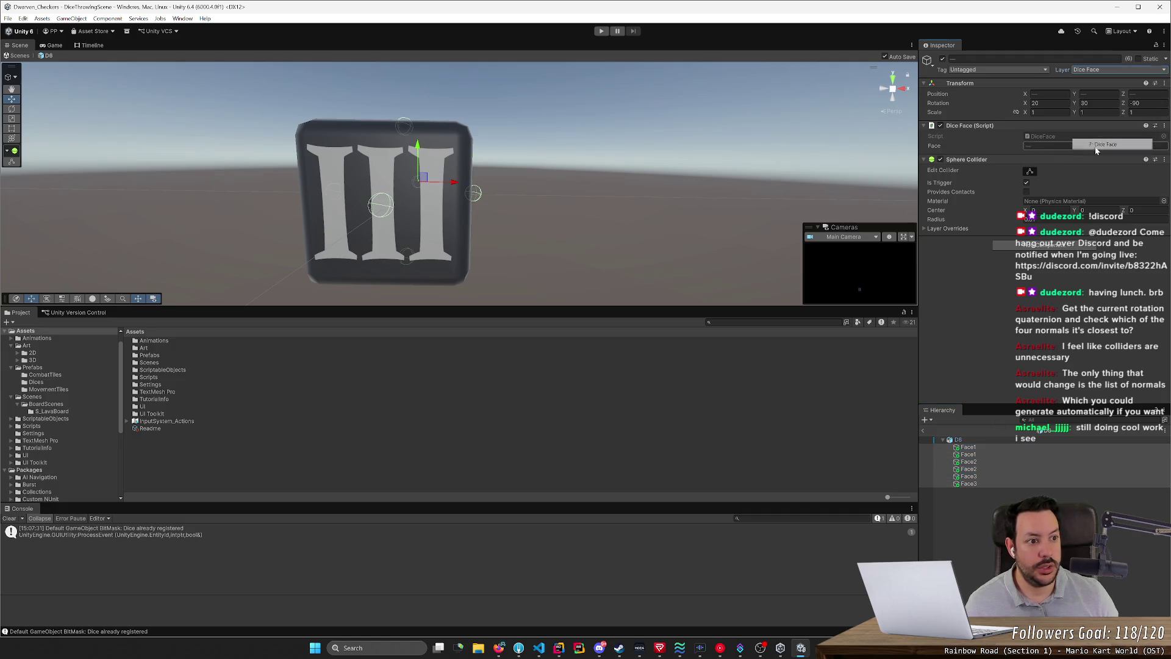
# Step: Verify Face2 is on Dice Face, then leave the D6 prefab for the scene
pyautogui.click(958, 439)
pyautogui.click(968, 462)
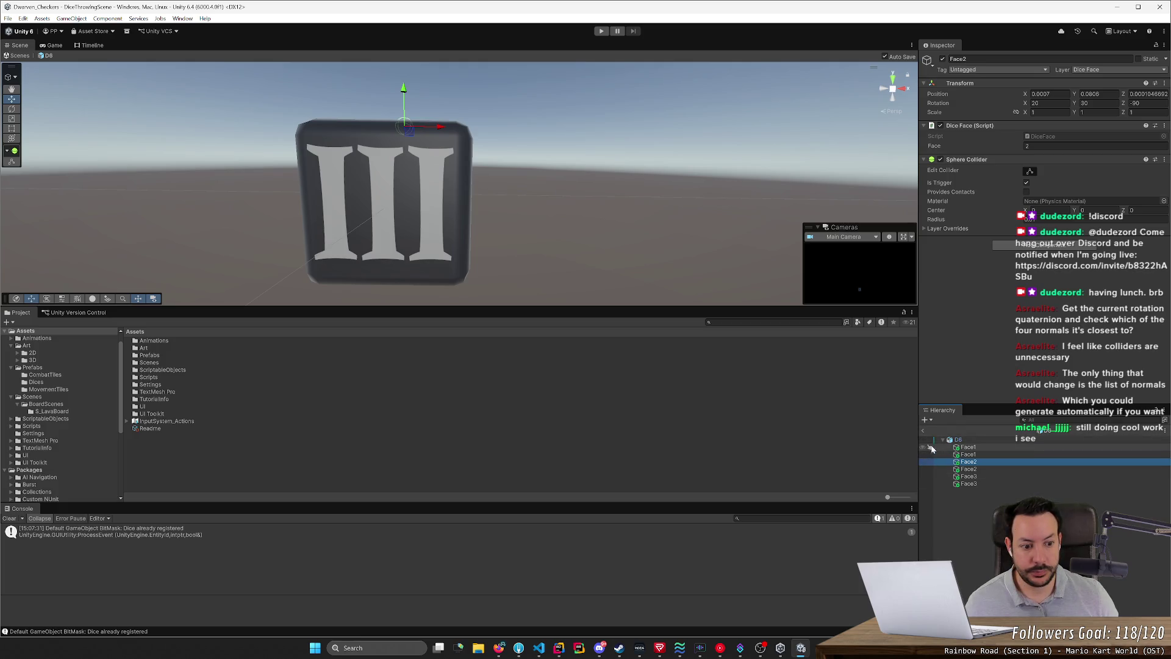
pyautogui.click(923, 430)
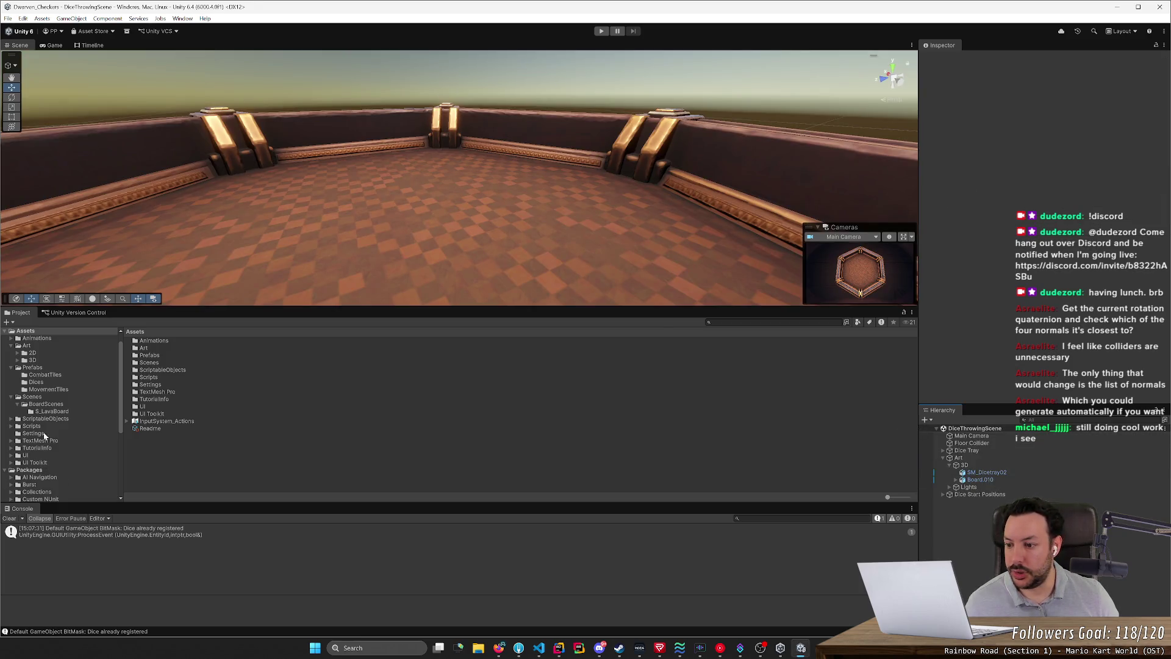
# Step: Put the D4 prefab's Face1–Face4 on the Dice Face layer, then open Edit > Preferences
pyautogui.click(36, 381)
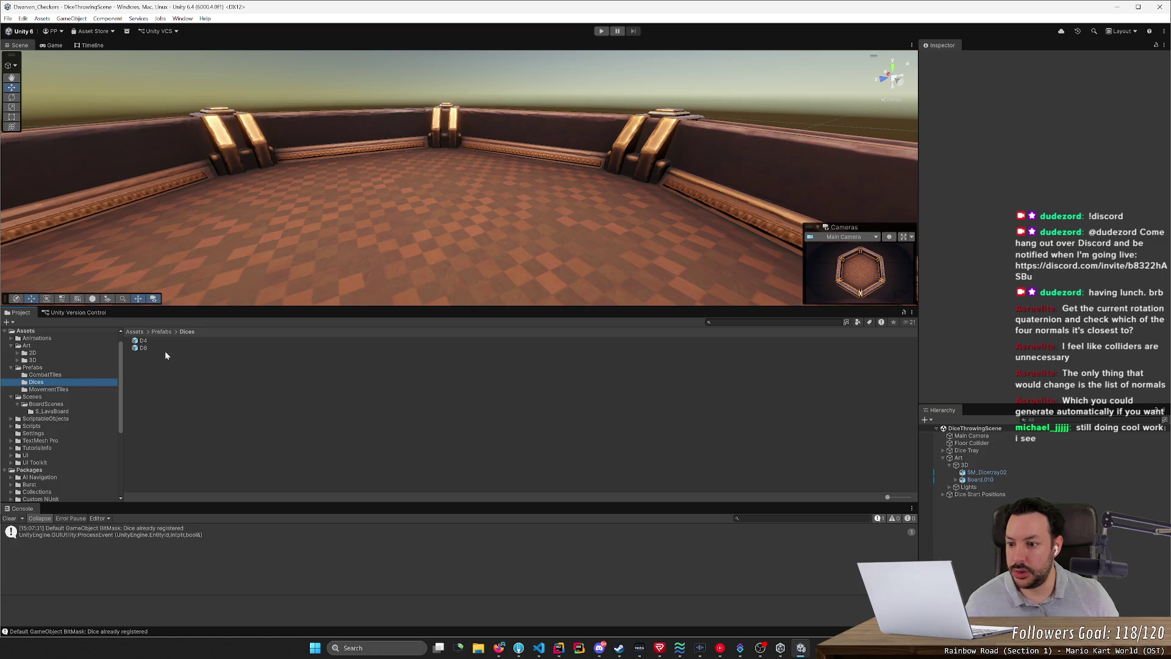
pyautogui.doubleClick(142, 341)
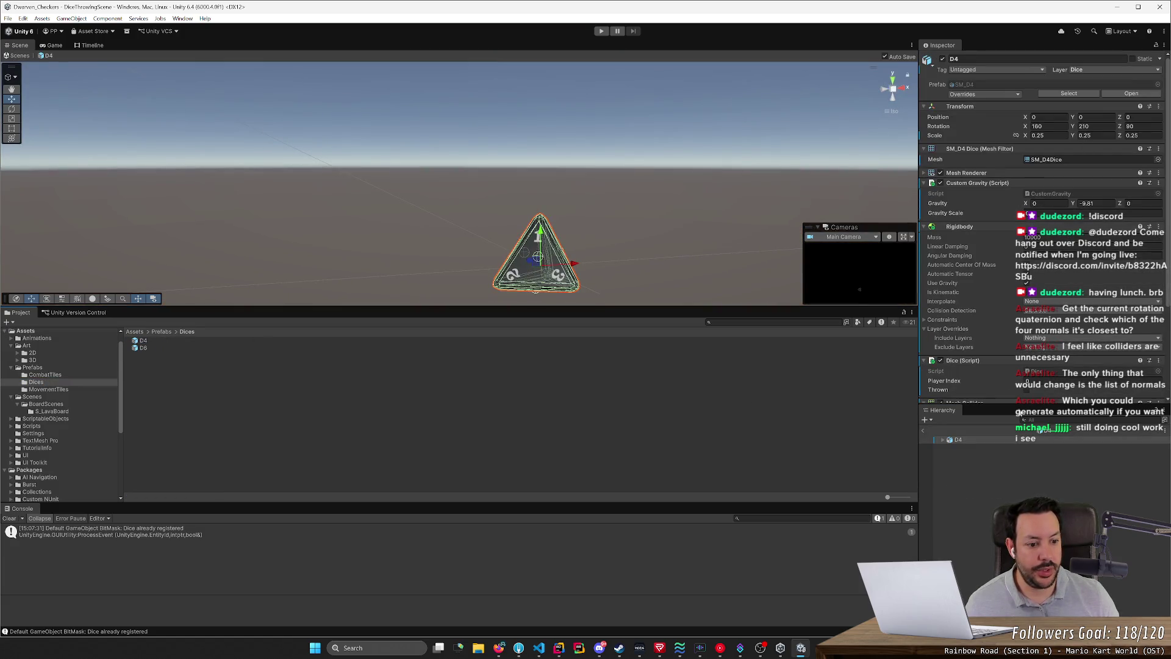
pyautogui.click(942, 440)
pyautogui.click(968, 447)
pyautogui.keyDown('shift'); pyautogui.click(969, 469); pyautogui.keyUp('shift')
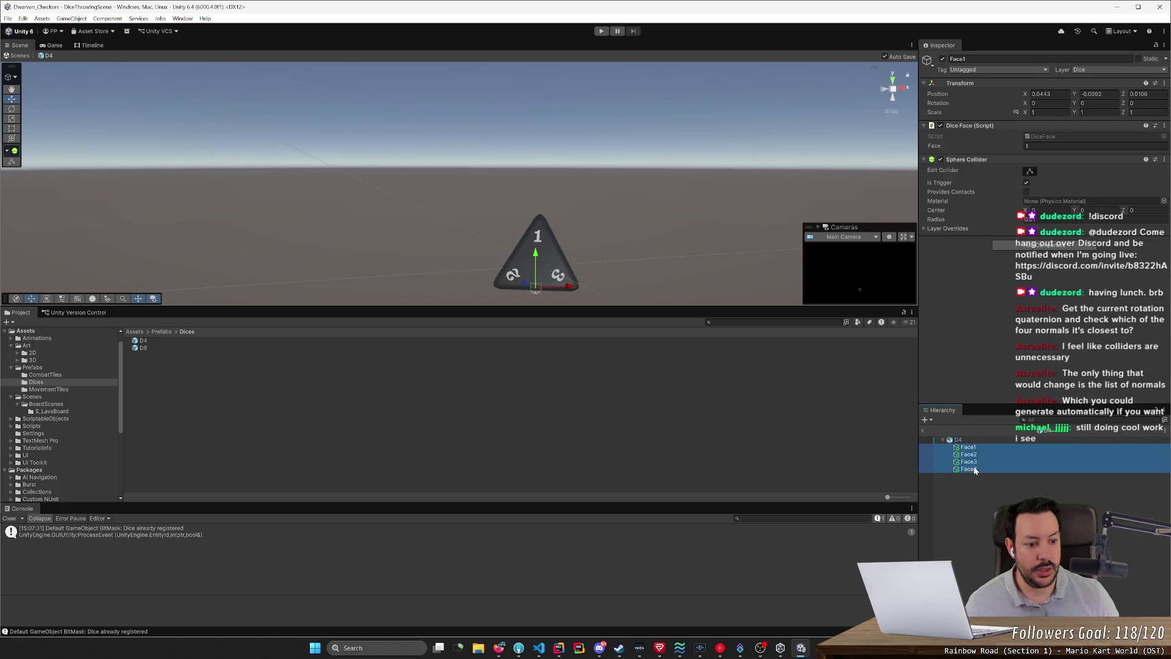
pyautogui.click(1109, 73)
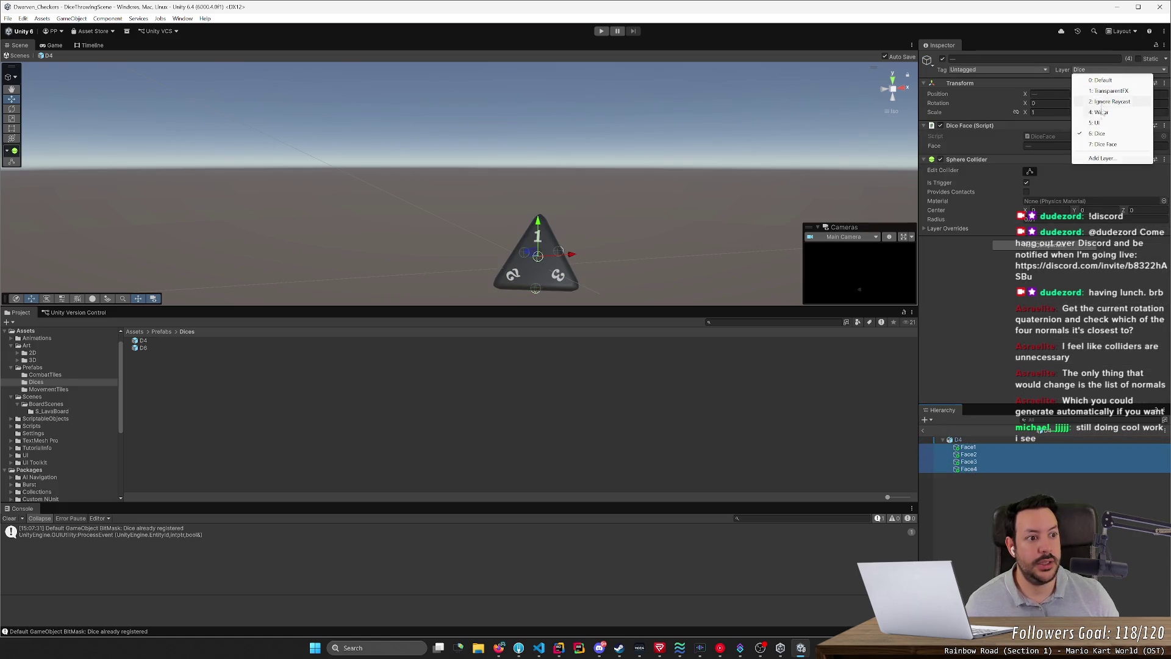
pyautogui.click(1104, 146)
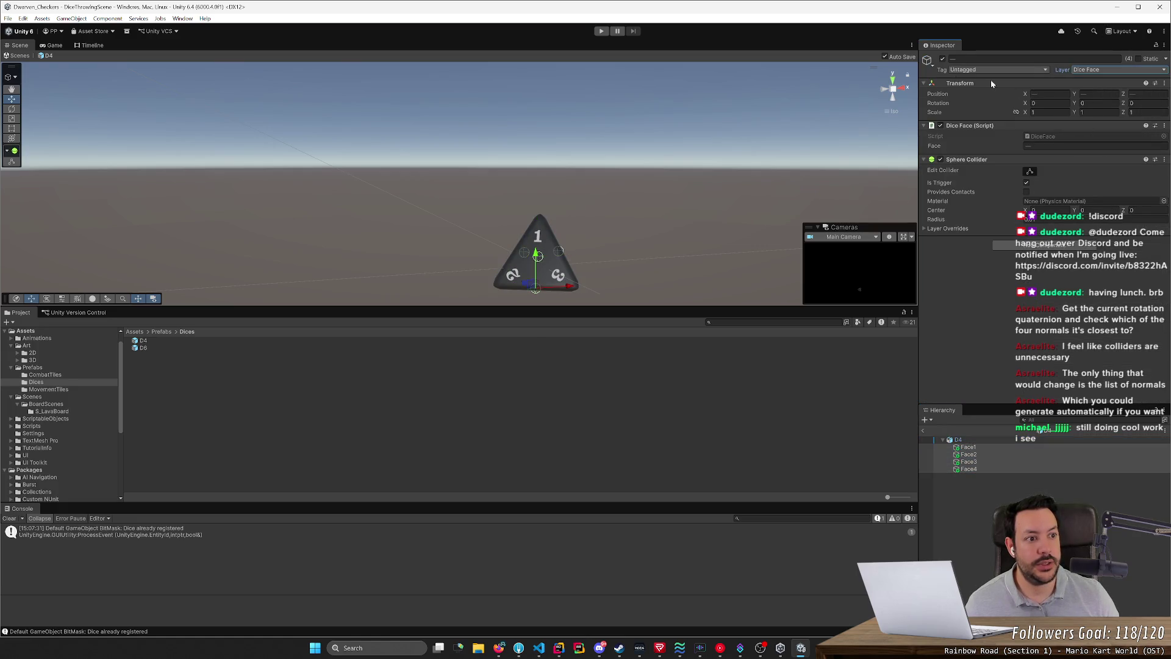
pyautogui.click(28, 18)
pyautogui.click(151, 315)
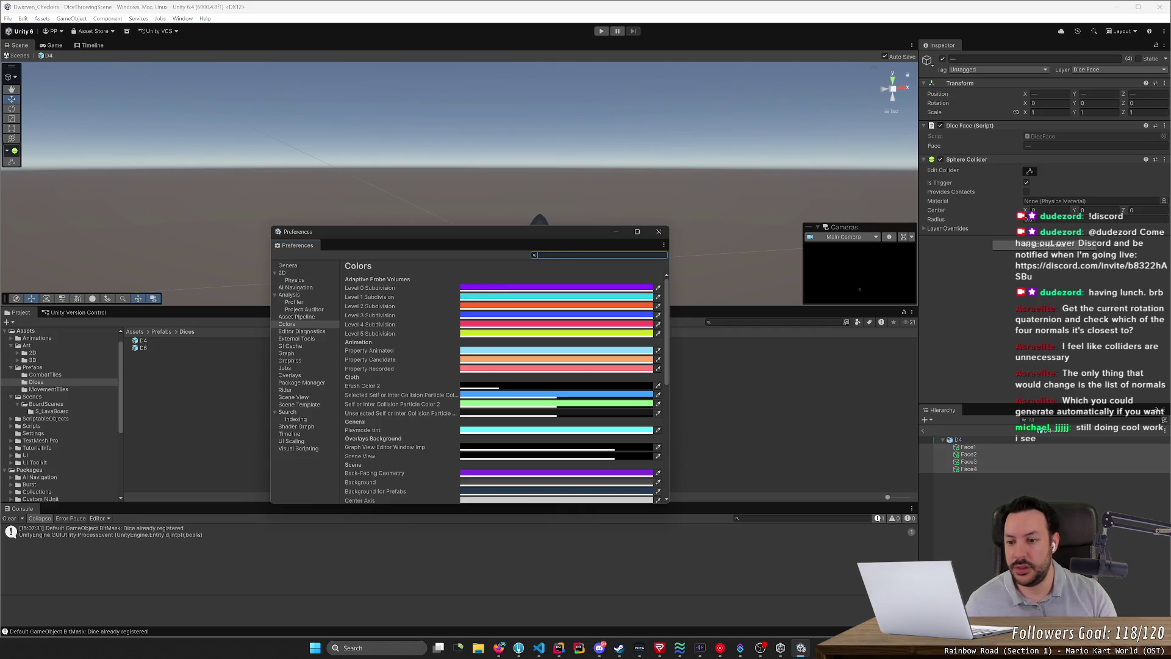
# Step: Leave Preferences and open the Physics page of Project Settings instead
pyautogui.write('physics')
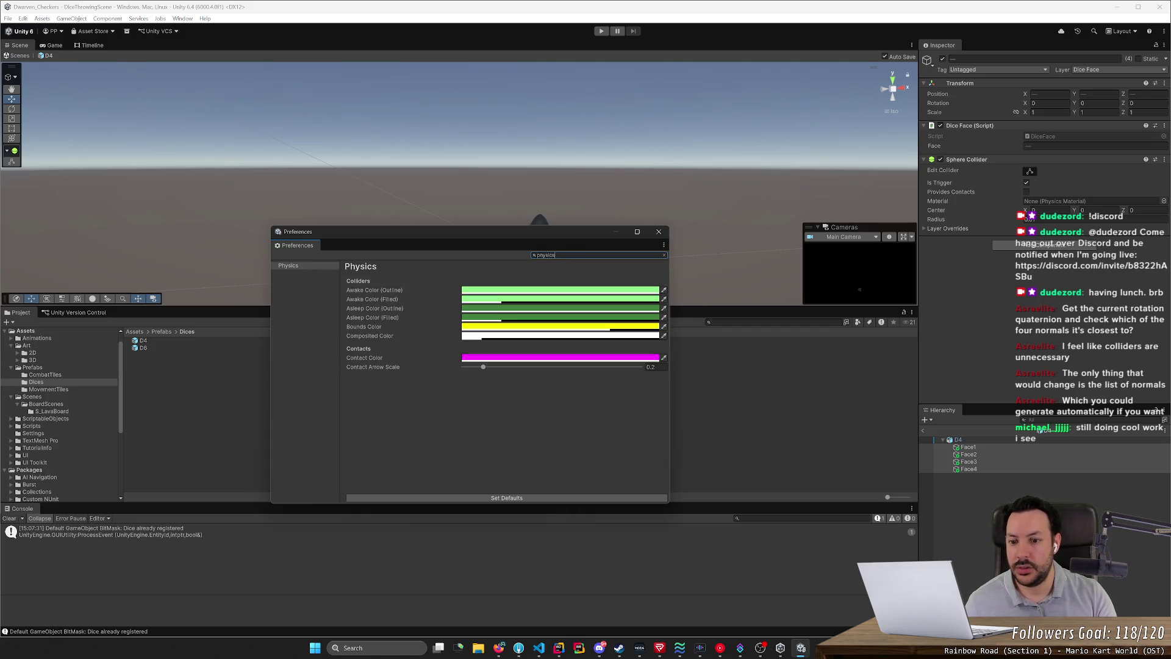
pyautogui.middleClick(302, 248)
pyautogui.click(23, 18)
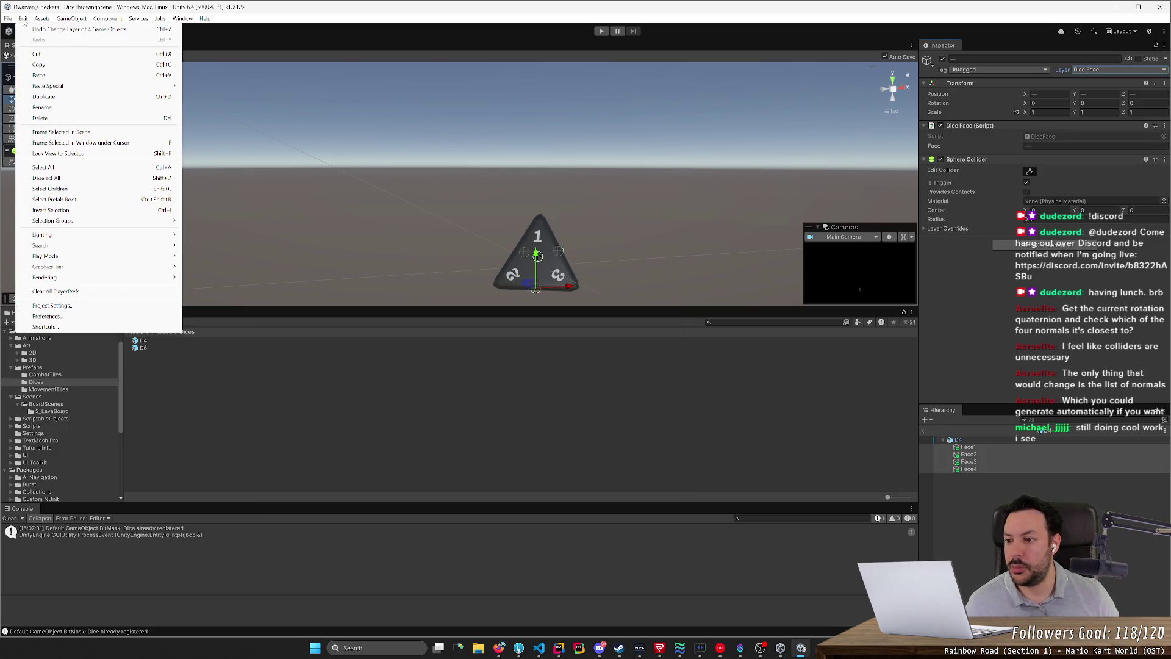
pyautogui.click(52, 305)
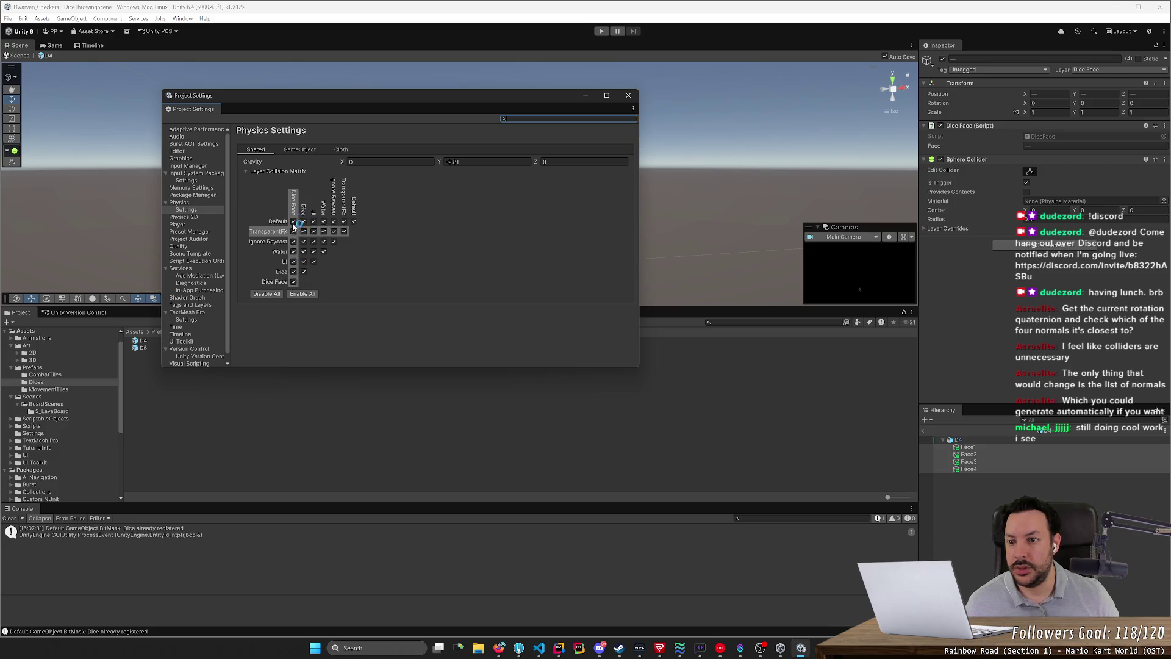
# Step: Disable Dice Face–Dice Face and Dice–Dice collisions in the matrix, then start Play mode
pyautogui.click(294, 282)
pyautogui.click(293, 272)
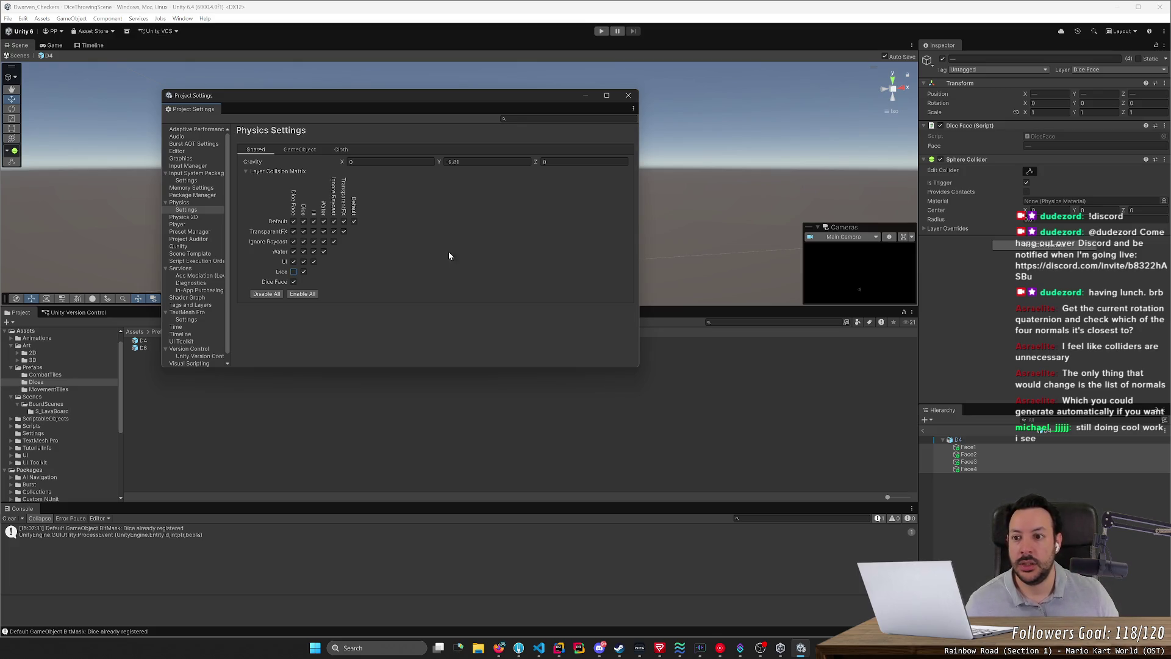
pyautogui.click(298, 150)
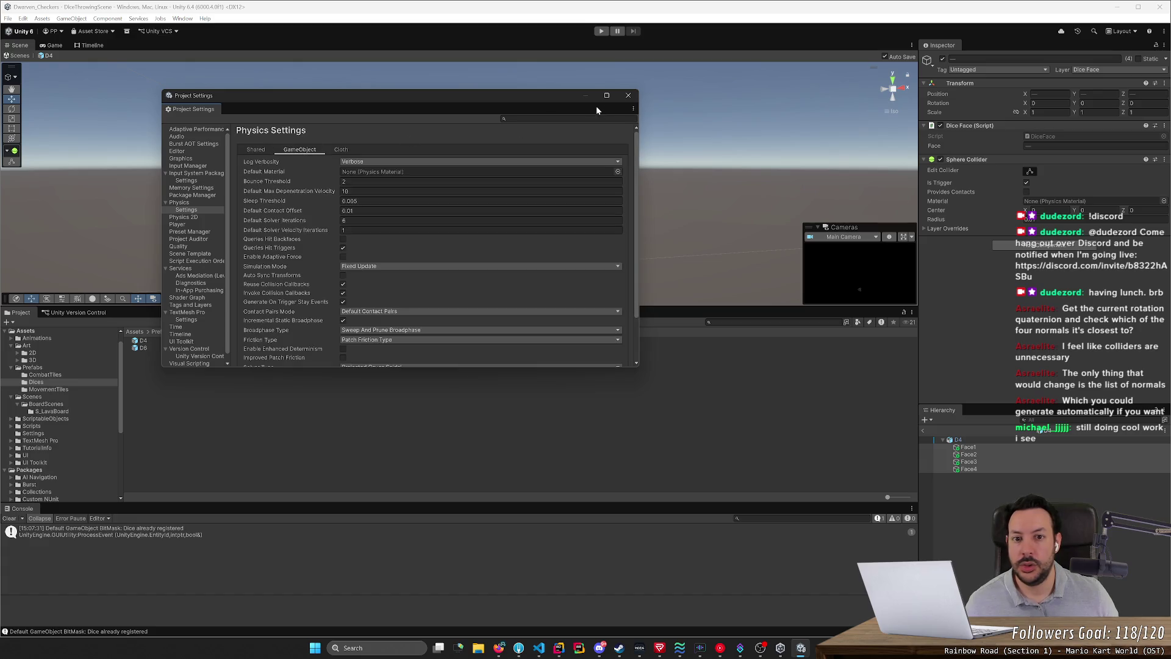
pyautogui.click(628, 95)
pyautogui.click(601, 31)
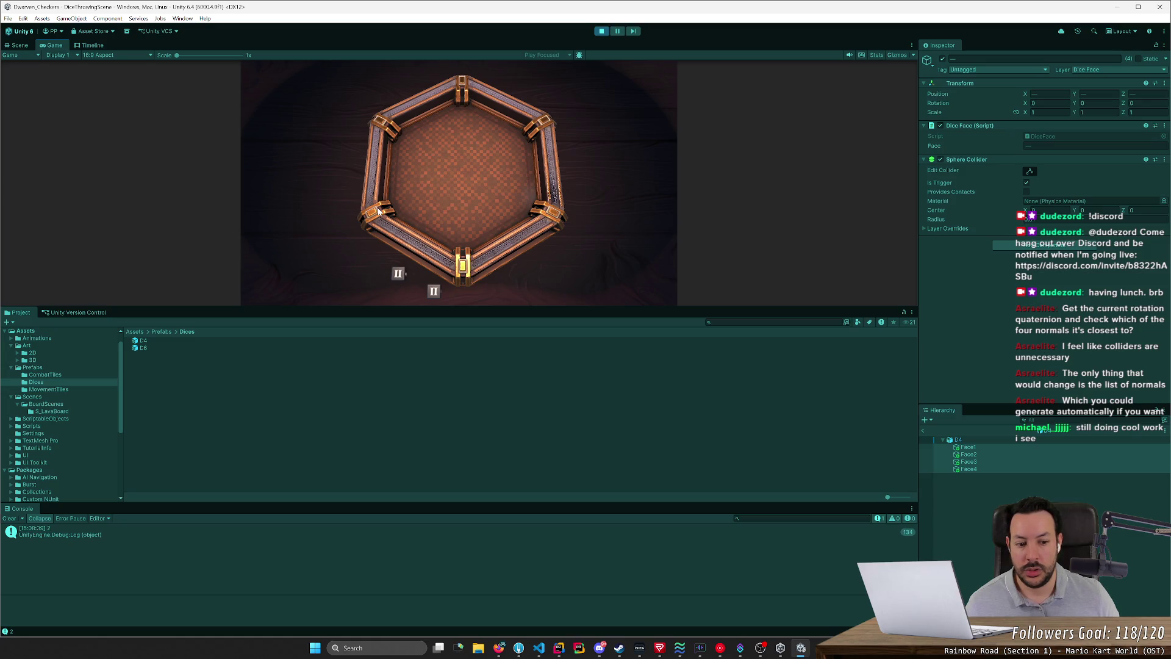
# Step: Throw a die into the tray, clear the Console, and open the face log in Rider
pyautogui.moveTo(397, 273); pyautogui.dragTo(422, 194)
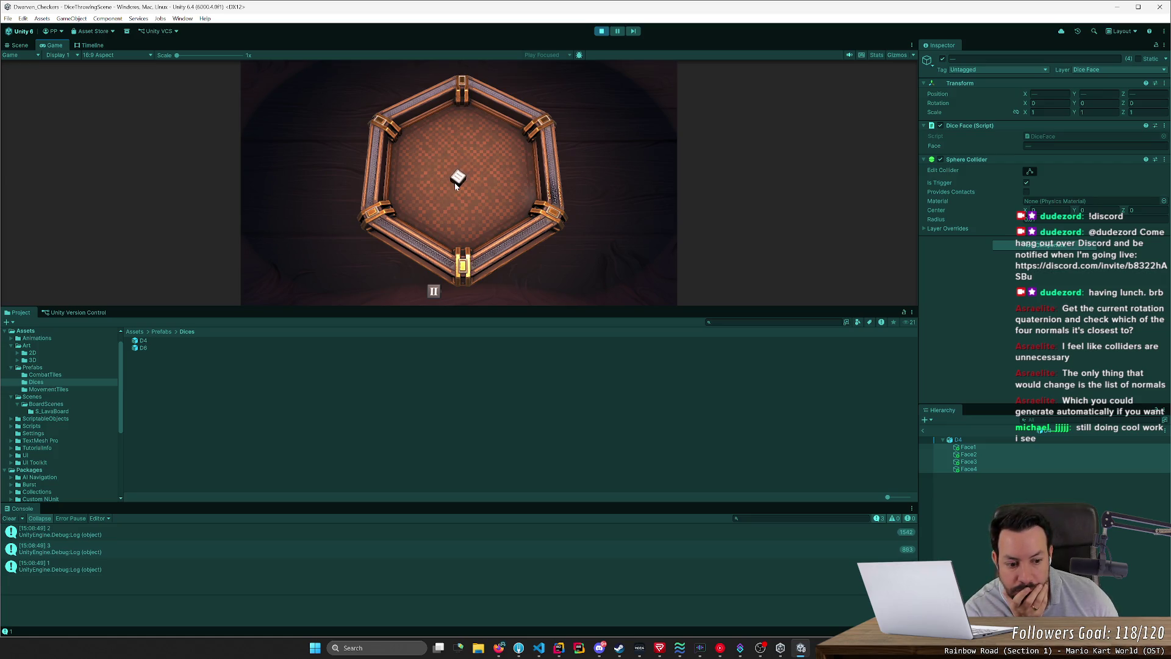
pyautogui.click(9, 519)
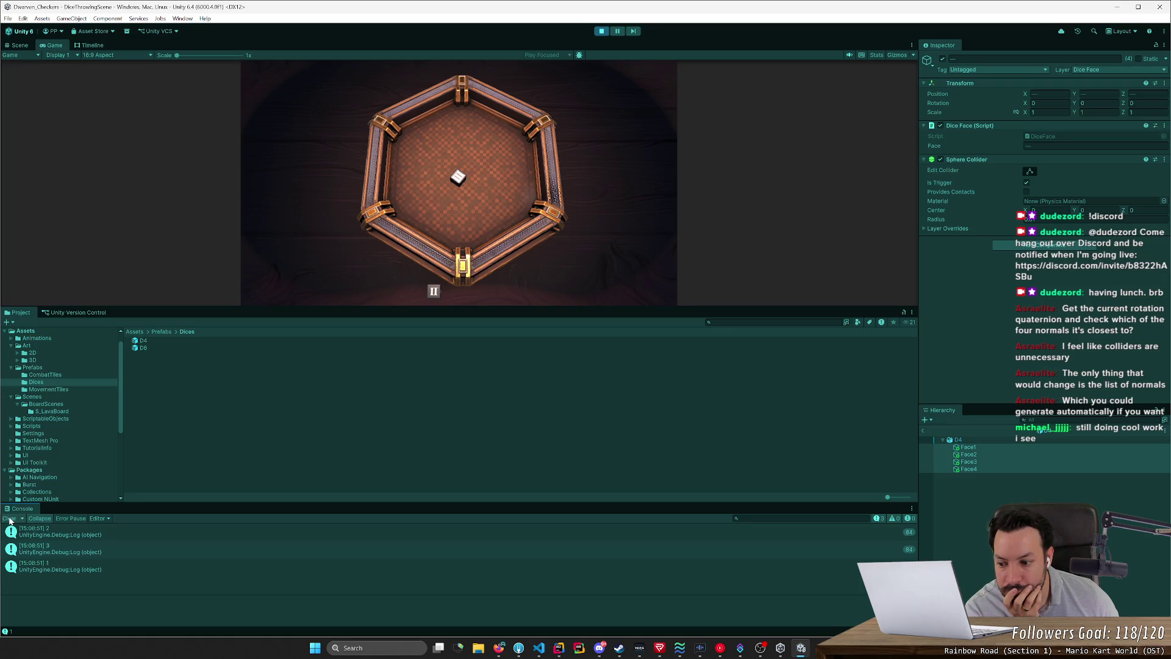
pyautogui.click(9, 519)
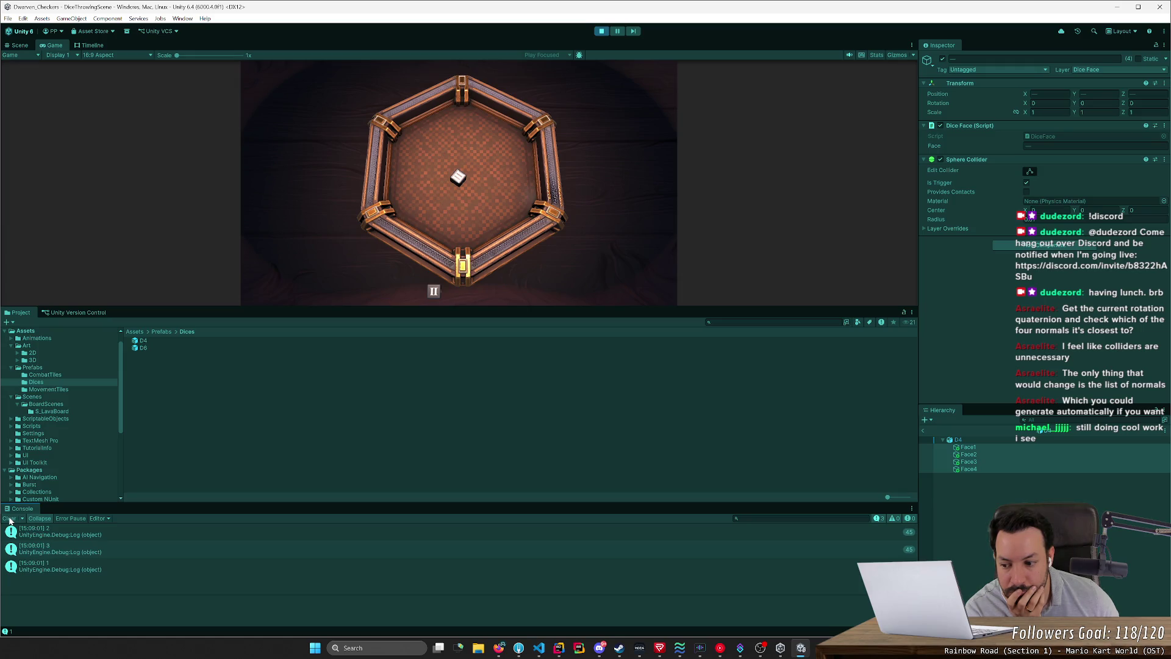
pyautogui.doubleClick(73, 532)
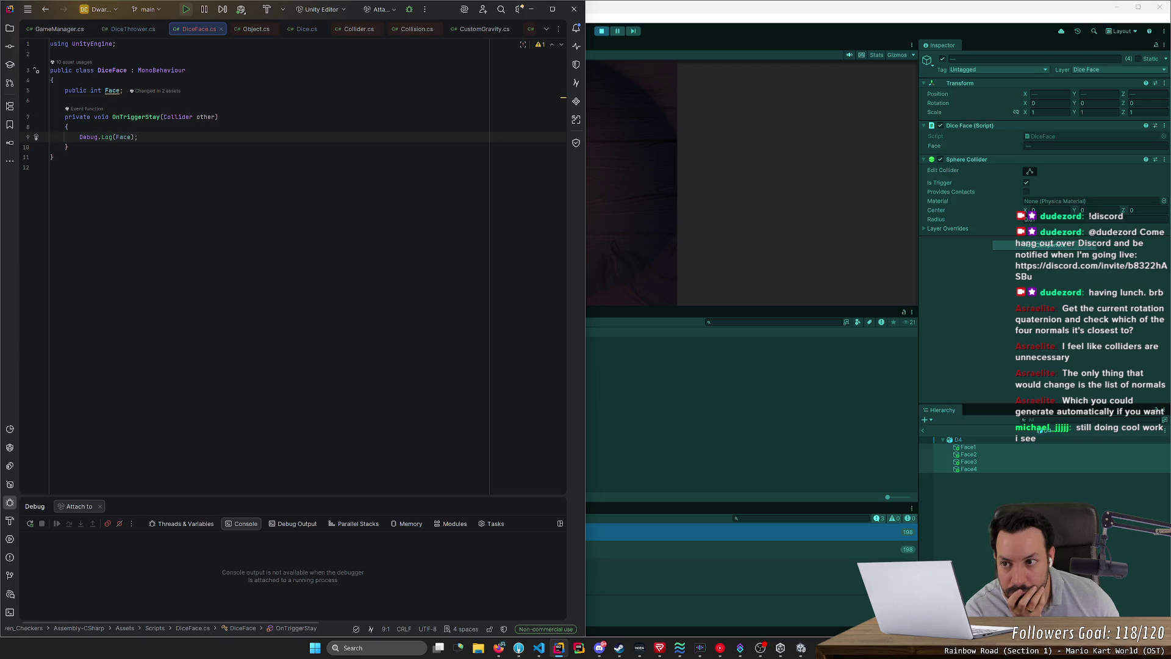
# Step: Break on Debug.Log(Face), attach Rider to the Unity Editor, and inspect the colliding 'other'
pyautogui.click(24, 139)
pyautogui.click(241, 9)
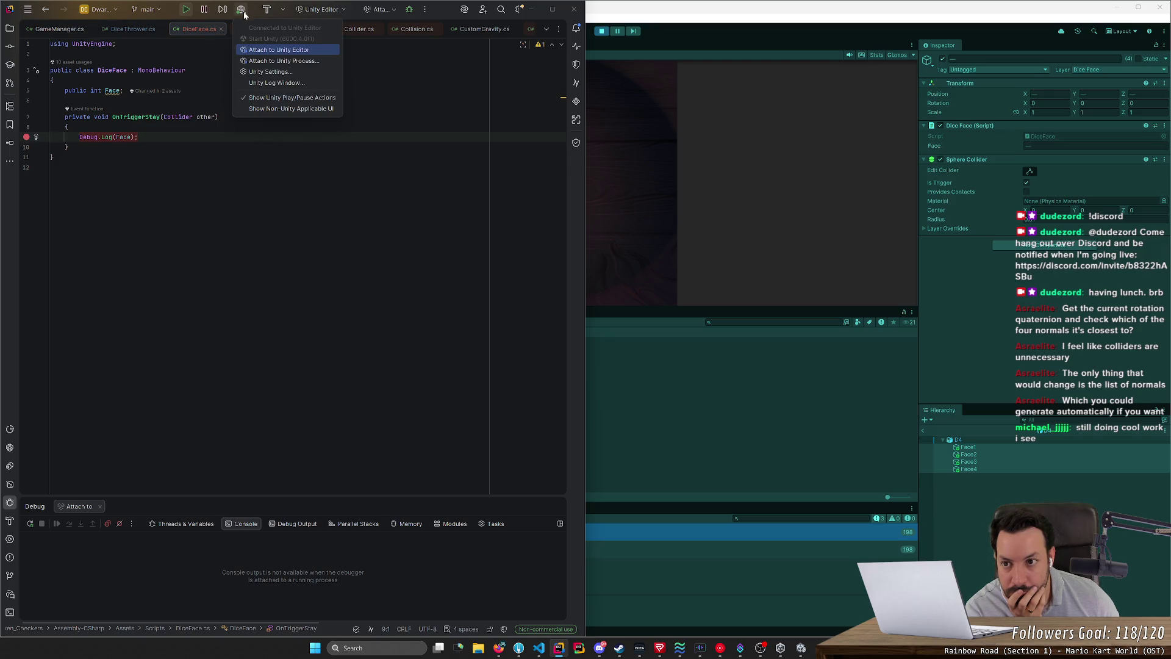
pyautogui.click(253, 49)
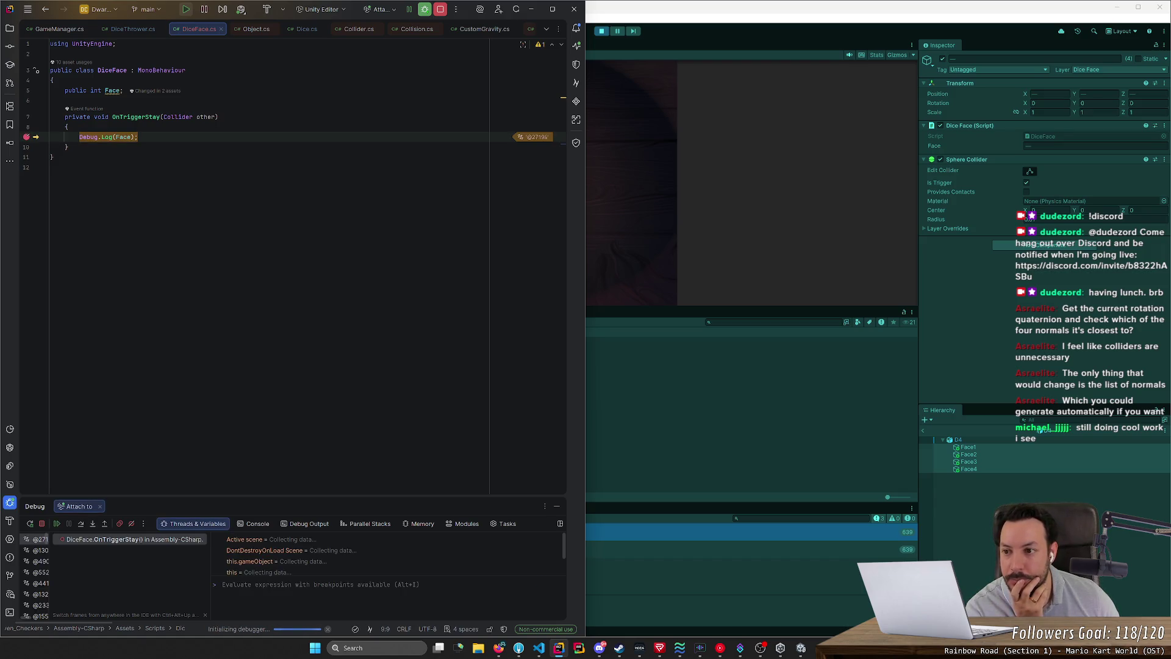
pyautogui.moveTo(205, 117)
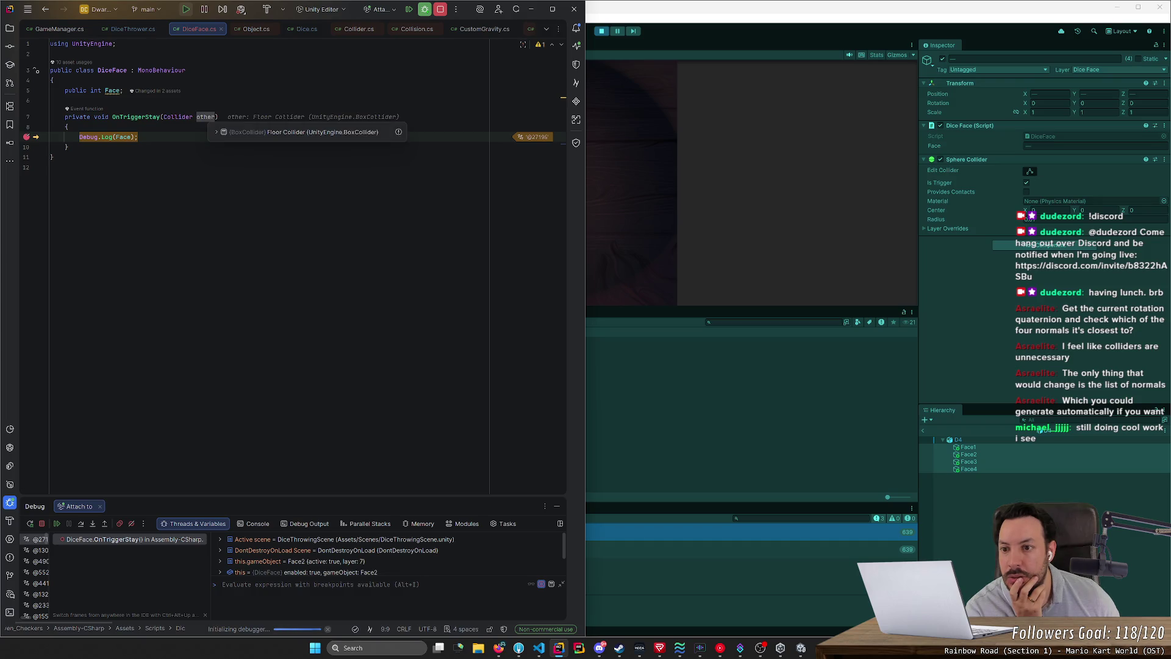
pyautogui.click(214, 132)
pyautogui.click(50, 167)
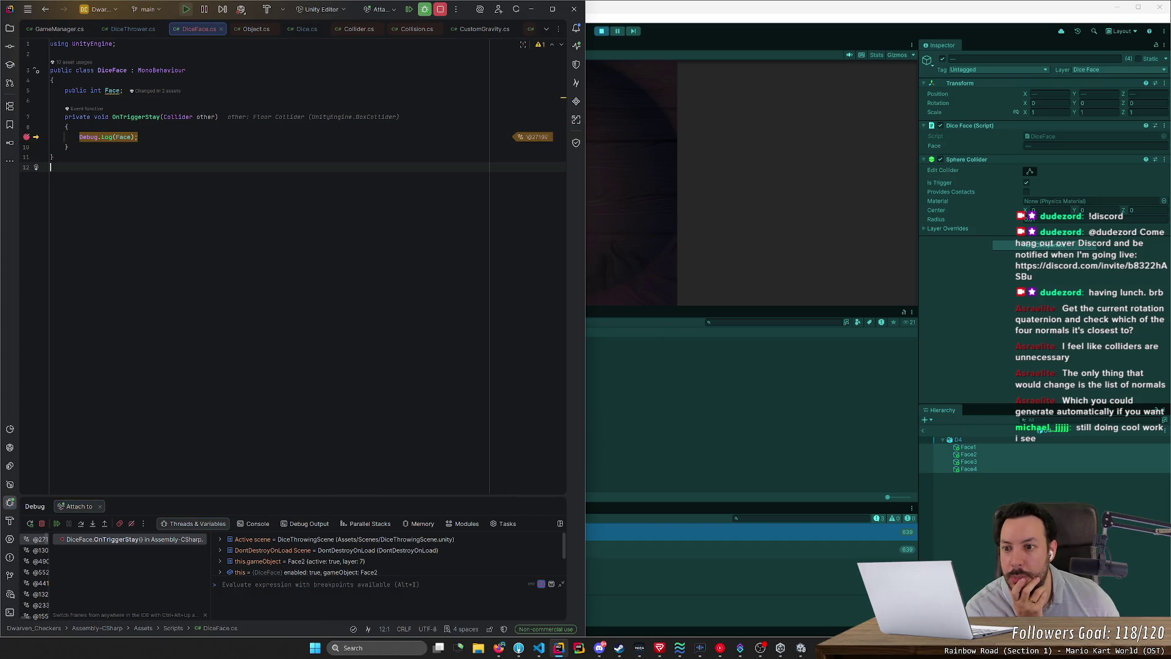
# Step: Resume through several breakpoint hits, revealing floor and dice tray colliders triggering the faces
pyautogui.click(57, 524)
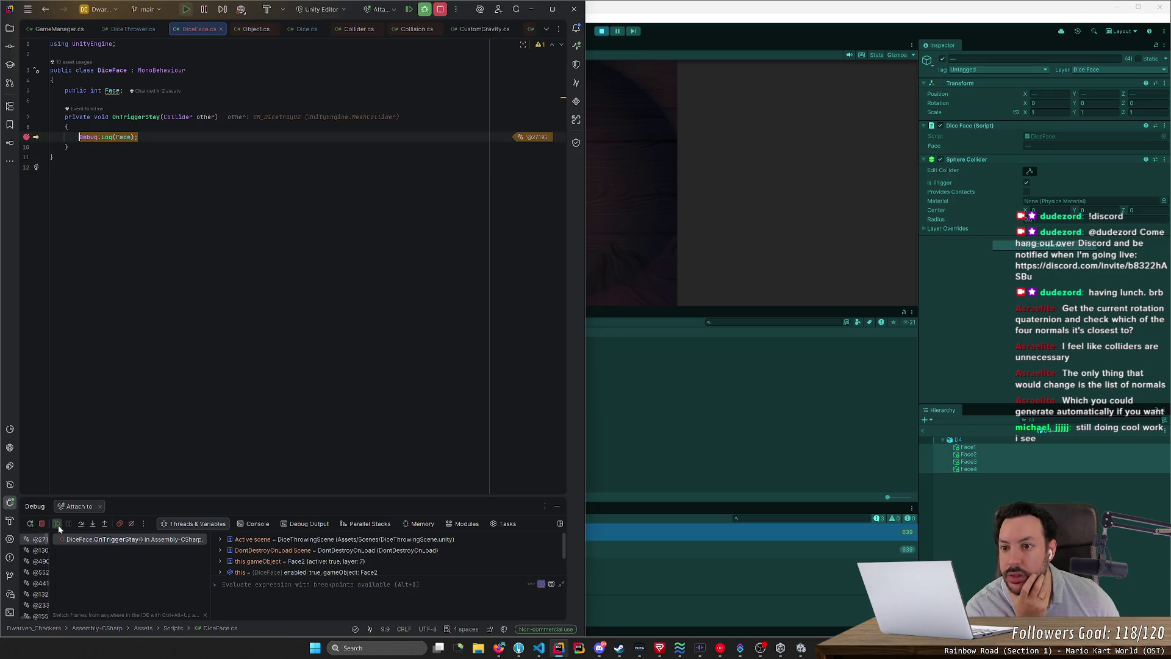
pyautogui.click(57, 524)
pyautogui.click(57, 525)
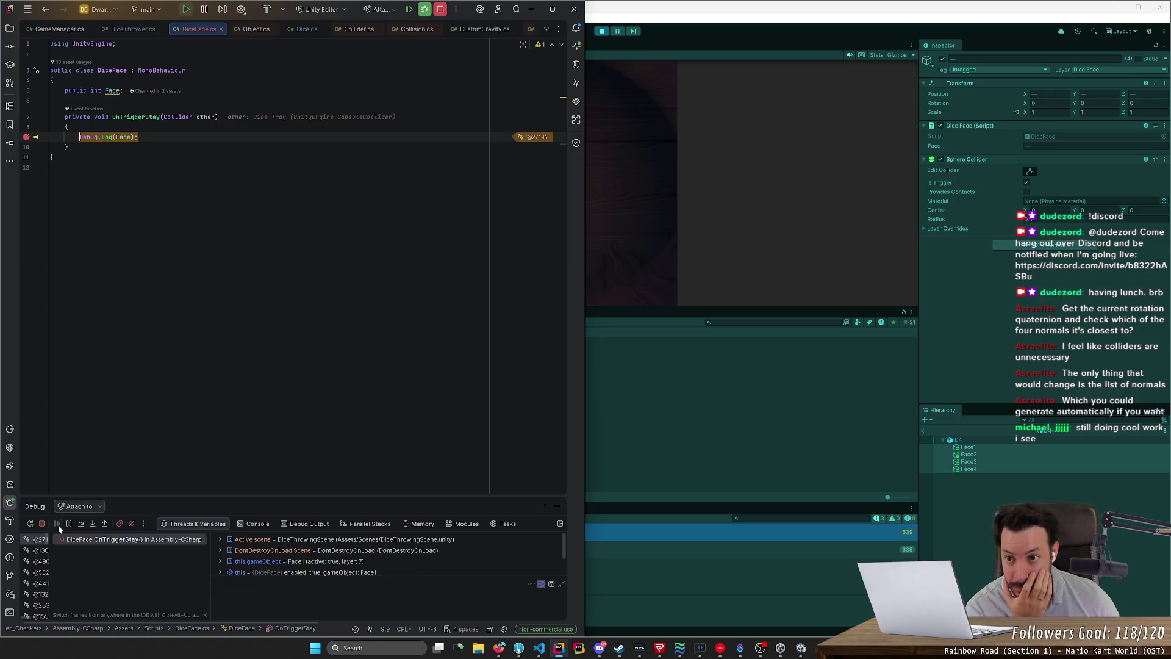
pyautogui.click(57, 525)
pyautogui.click(57, 524)
pyautogui.click(57, 525)
# Step: Remove the Debug.Log breakpoint, resume execution, and return to Unity
pyautogui.click(26, 137)
pyautogui.click(57, 524)
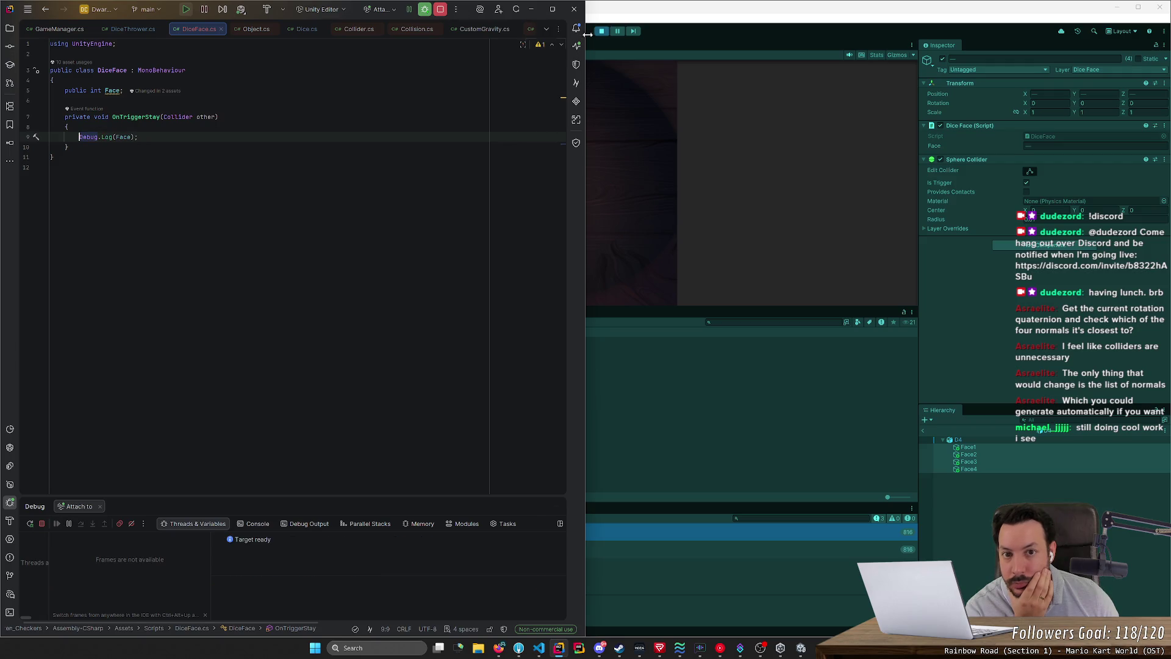
pyautogui.click(615, 36)
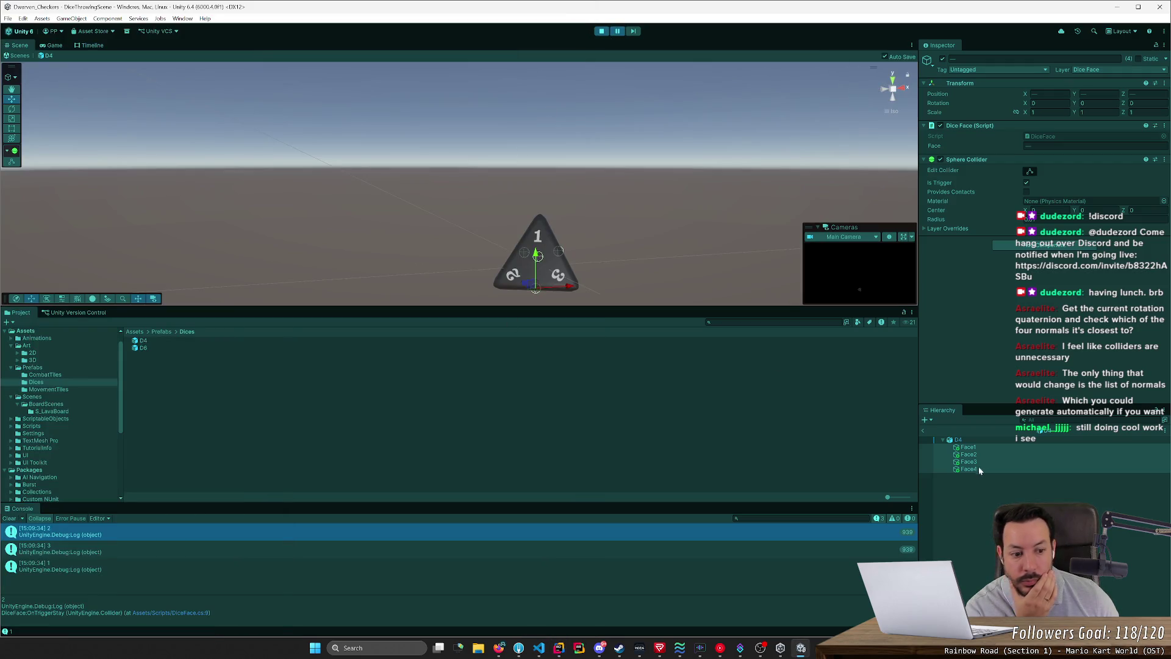
# Step: Exit the D4 prefab, look around the D6 die in the Scene view, and stop Play mode
pyautogui.click(923, 431)
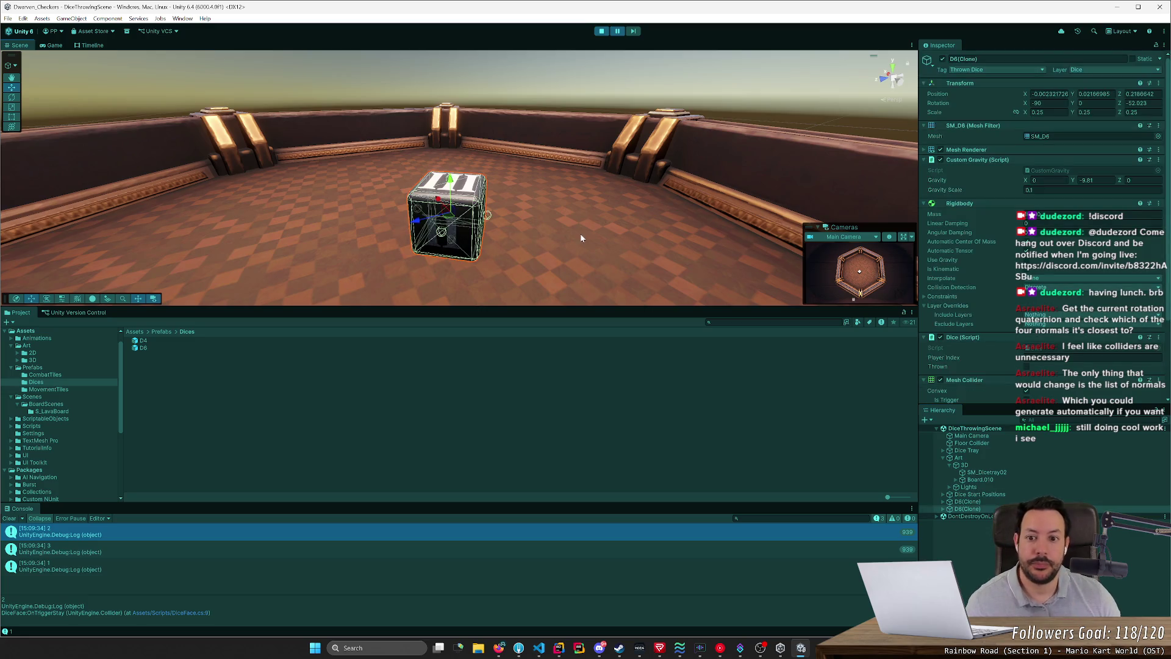
pyautogui.moveTo(602, 222); pyautogui.dragTo(587, 165)
pyautogui.scroll(4, 587, 165)
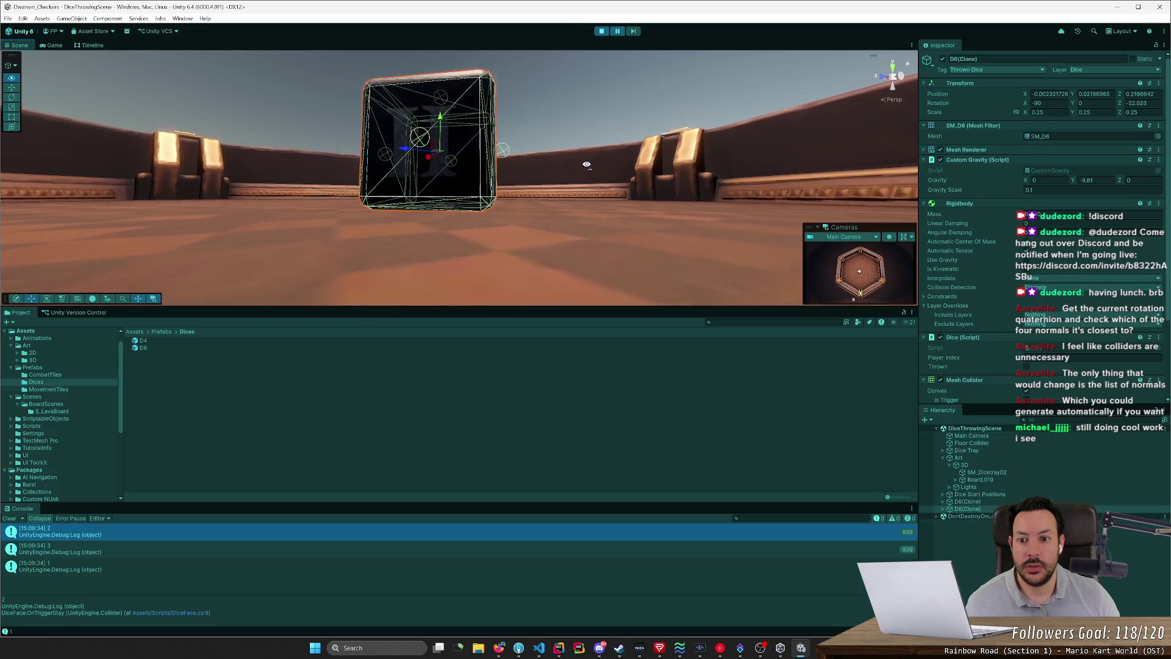
pyautogui.moveTo(183, 122)
pyautogui.mouseDown()
pyautogui.moveTo(305, 195)
pyautogui.moveTo(652, 360)
pyautogui.moveTo(697, 349)
pyautogui.moveTo(642, 75)
pyautogui.mouseUp()
pyautogui.click(602, 31)
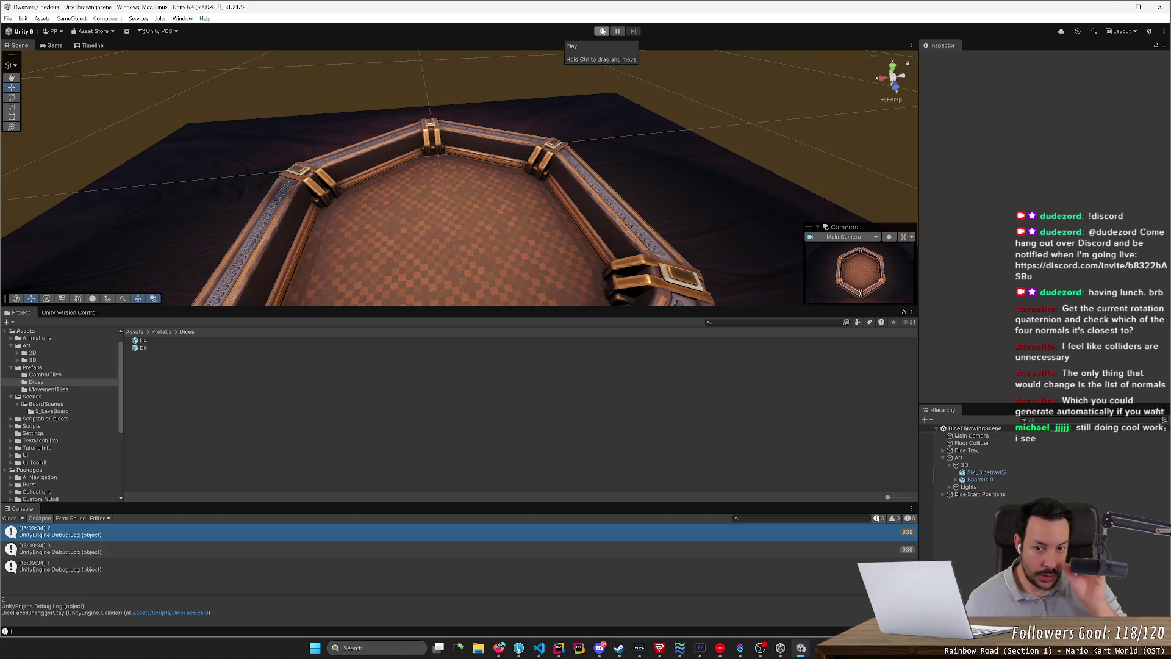
# Step: Inspect SM_Dicetray02's layer and the Board.010 object from different viewing angles
pyautogui.click(518, 257)
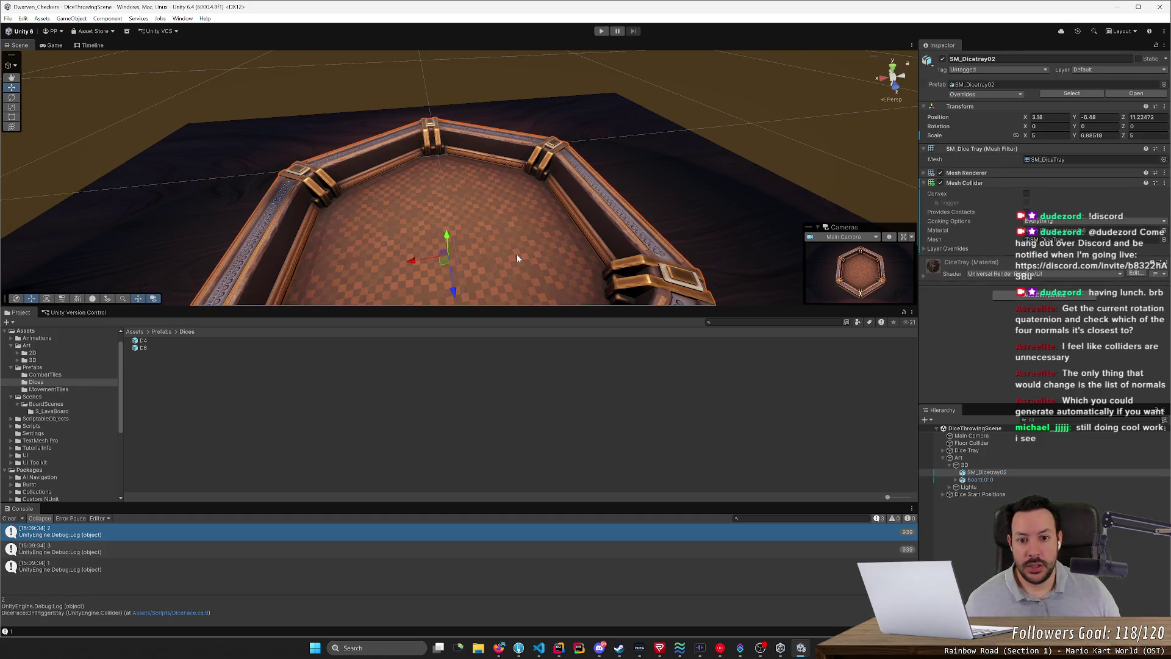
pyautogui.moveTo(778, 208)
pyautogui.mouseDown()
pyautogui.moveTo(701, 230)
pyautogui.moveTo(751, 226)
pyautogui.moveTo(800, 176)
pyautogui.mouseUp()
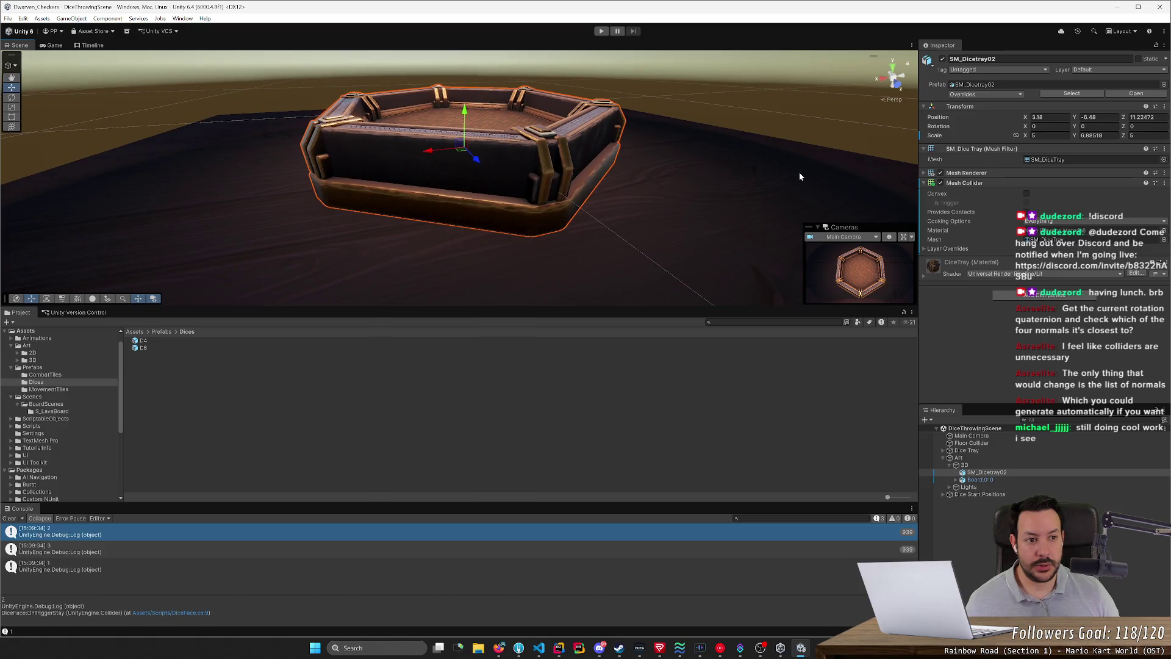
pyautogui.click(1097, 70)
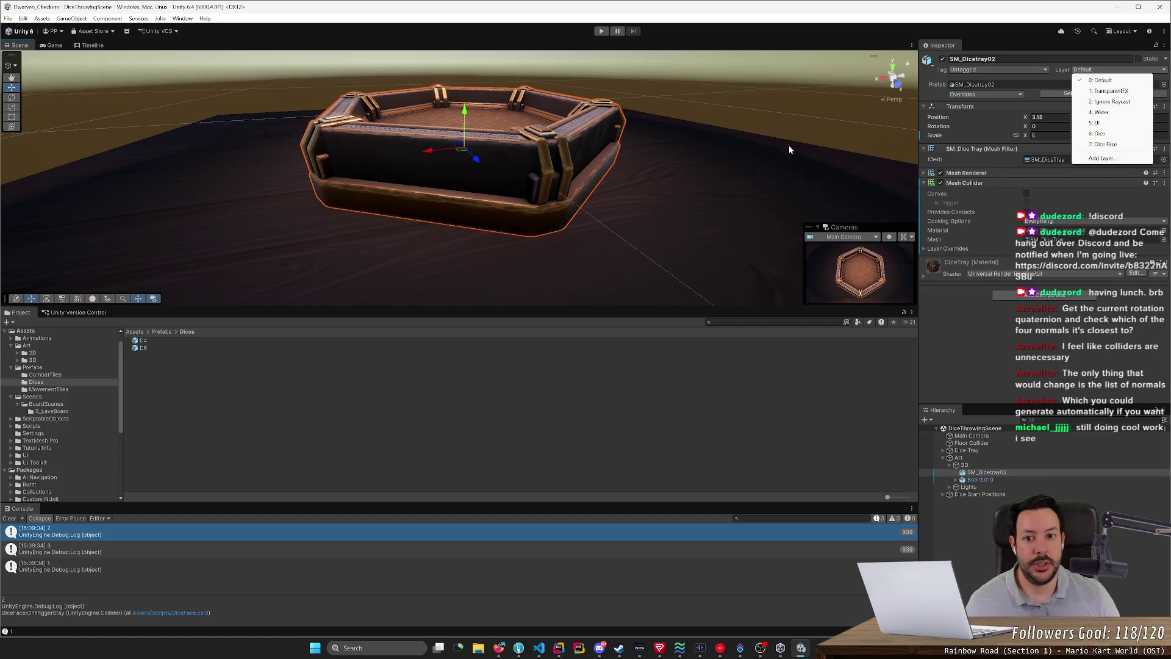
pyautogui.click(751, 243)
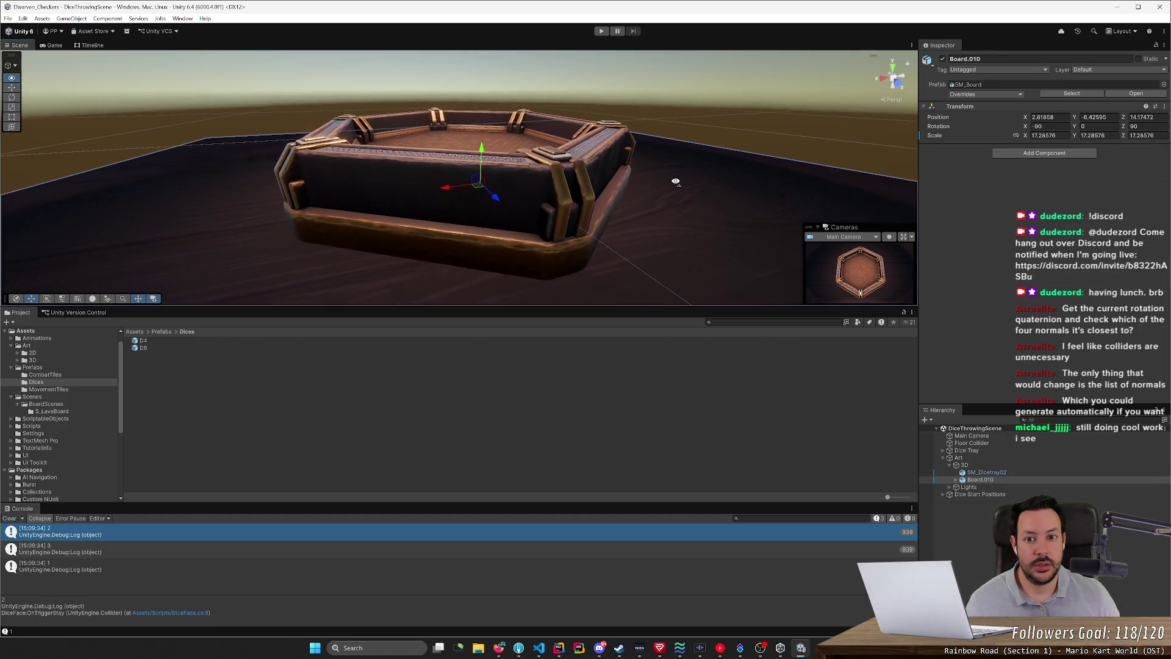
pyautogui.moveTo(681, 164)
pyautogui.mouseDown()
pyautogui.moveTo(732, 244)
pyautogui.moveTo(793, 293)
pyautogui.mouseUp()
pyautogui.click(986, 472)
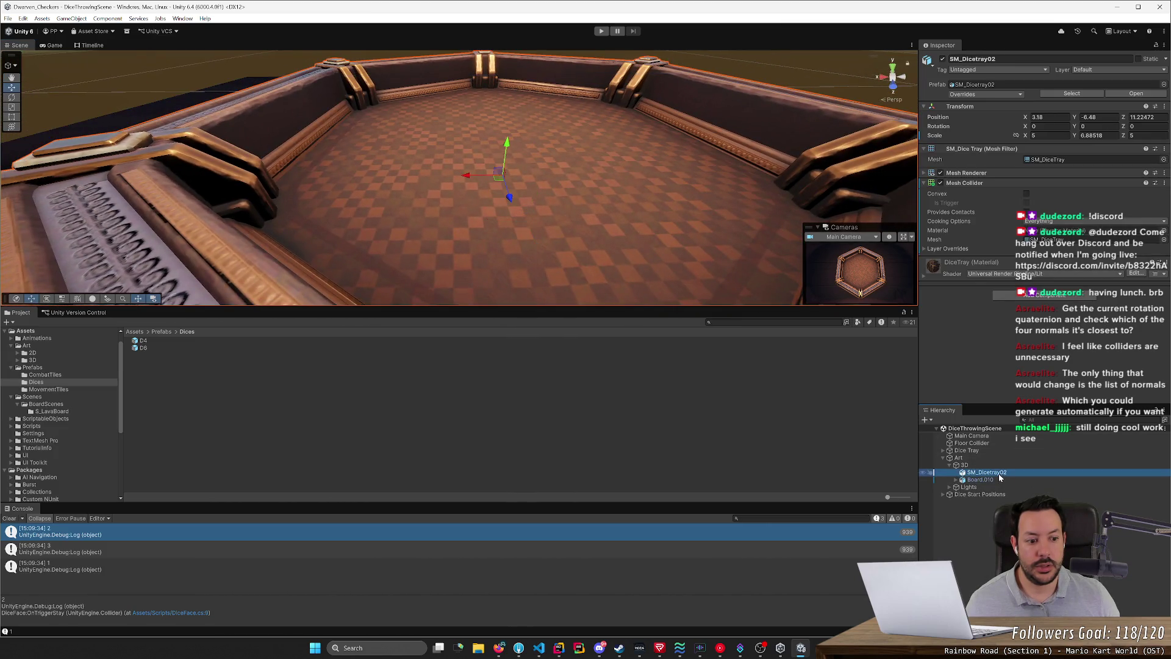
pyautogui.moveTo(586, 201); pyautogui.dragTo(849, 236)
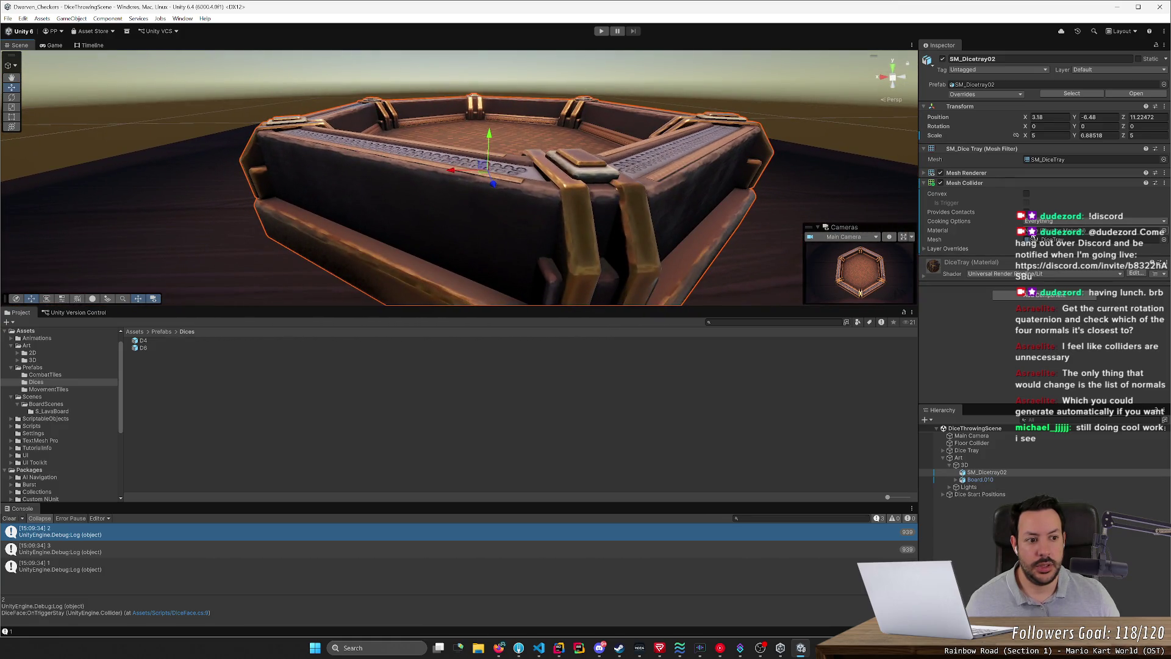
# Step: Briefly toggle Convex, then remove the Mesh Collider from SM_Dicetray02
pyautogui.click(1026, 194)
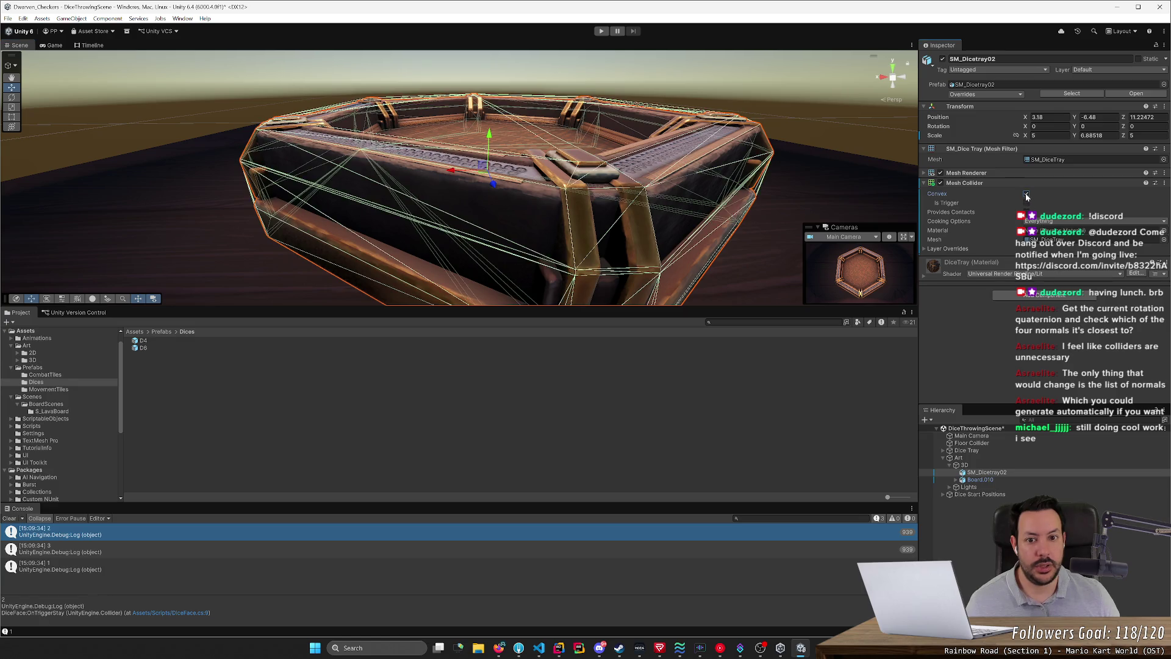
pyautogui.press('f')
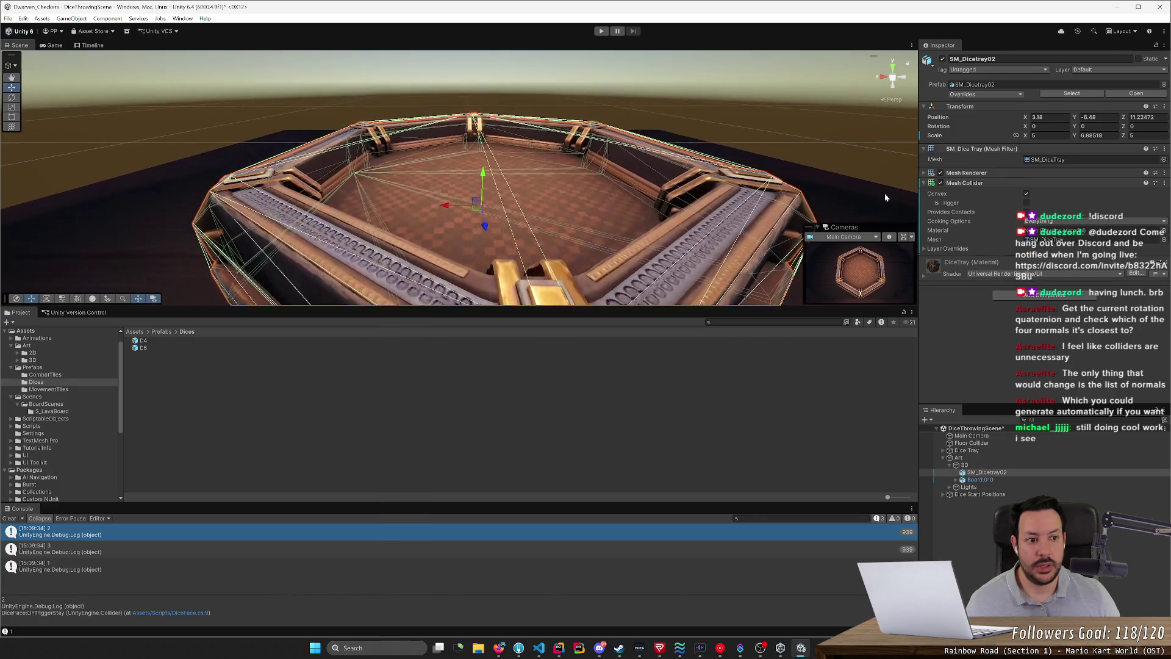
pyautogui.click(1026, 194)
pyautogui.click(1164, 183)
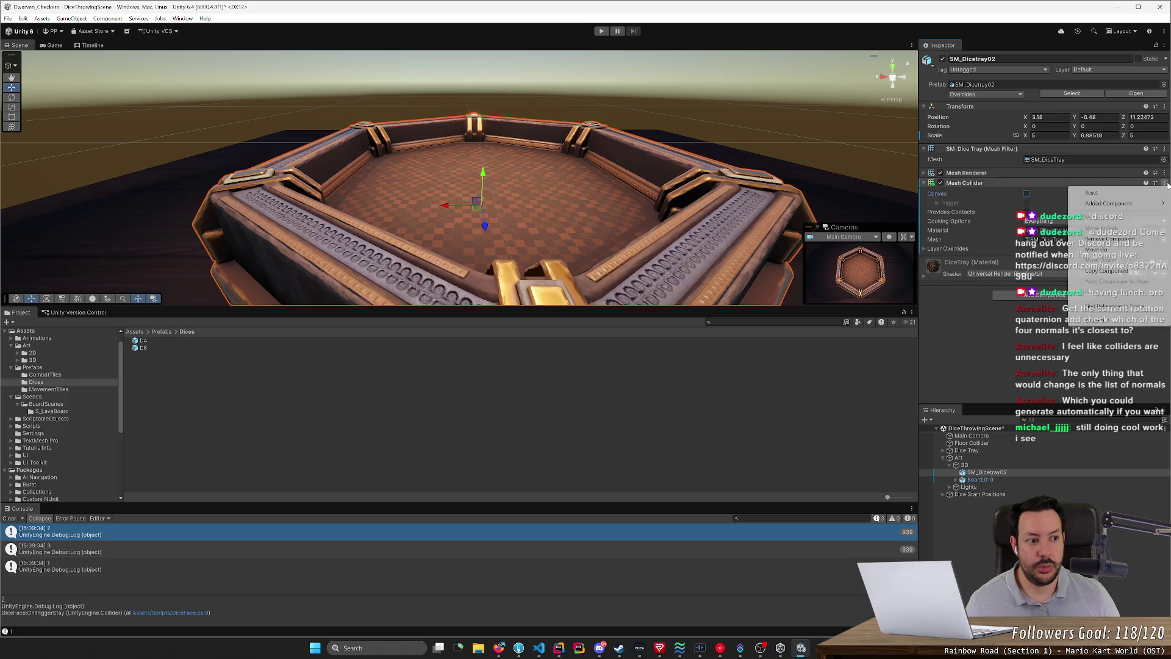
pyautogui.click(1110, 239)
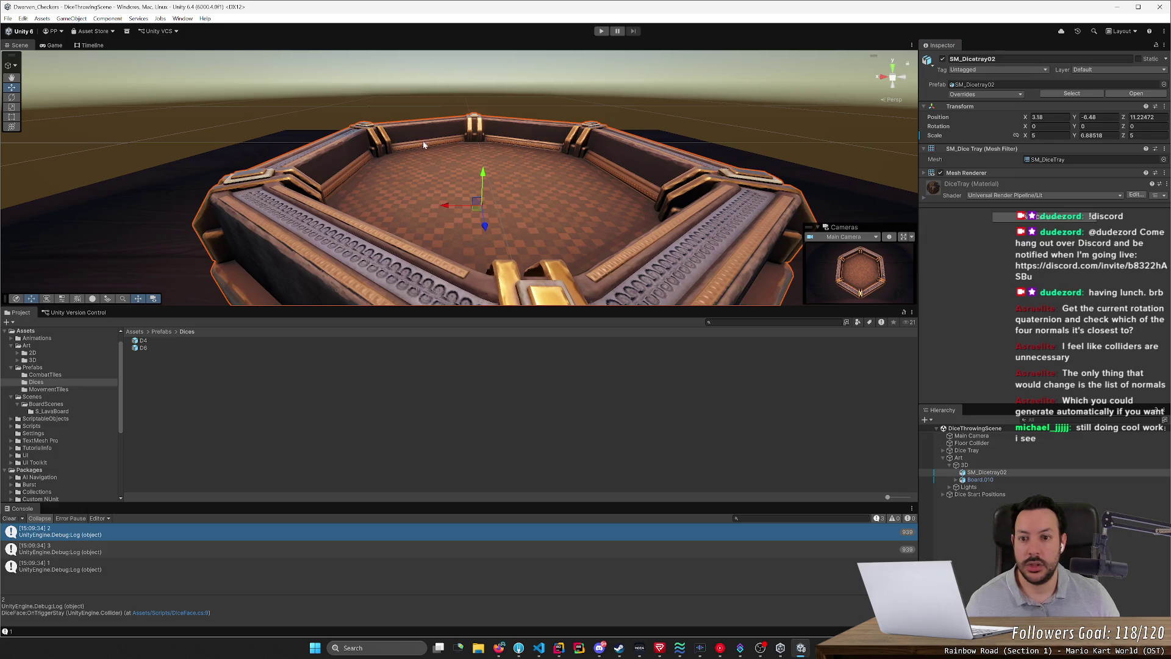
# Step: Select the Dice Tray object under Board.010 and review its Inspector components
pyautogui.click(979, 479)
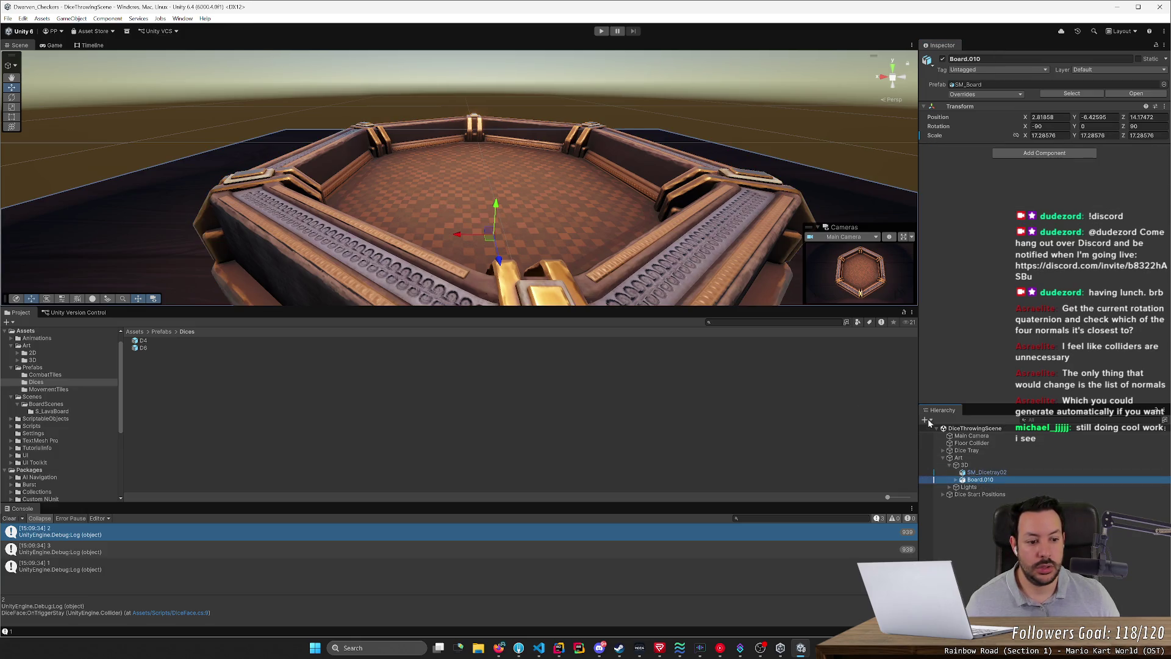
pyautogui.click(942, 450)
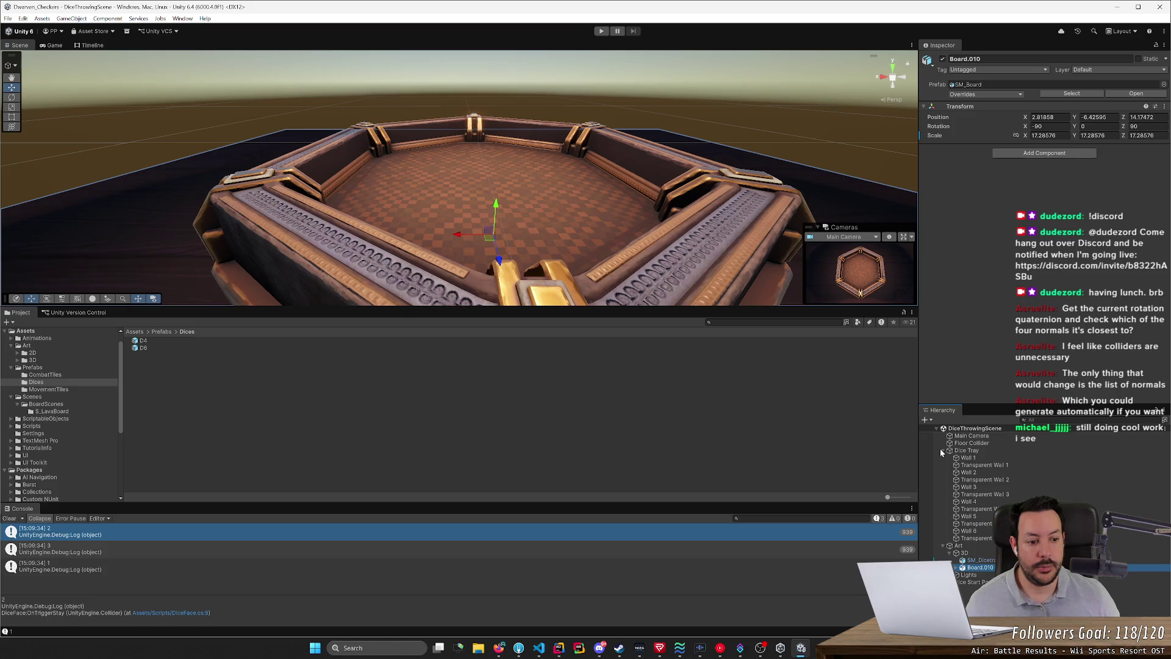
pyautogui.click(967, 452)
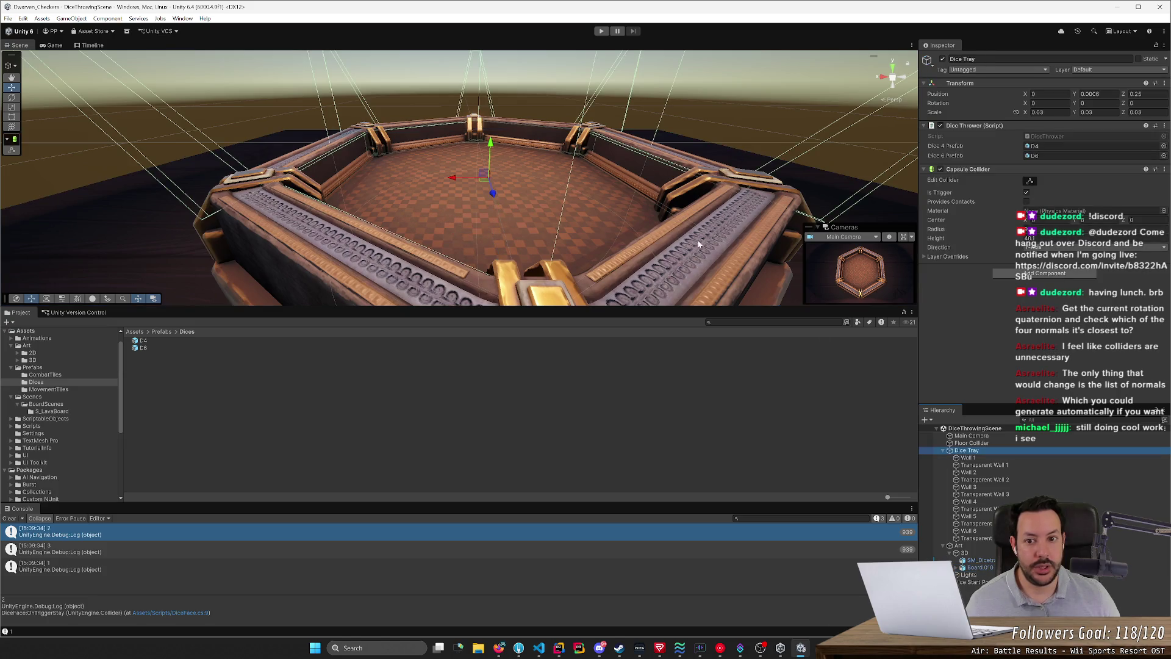
pyautogui.scroll(-10, 699, 244)
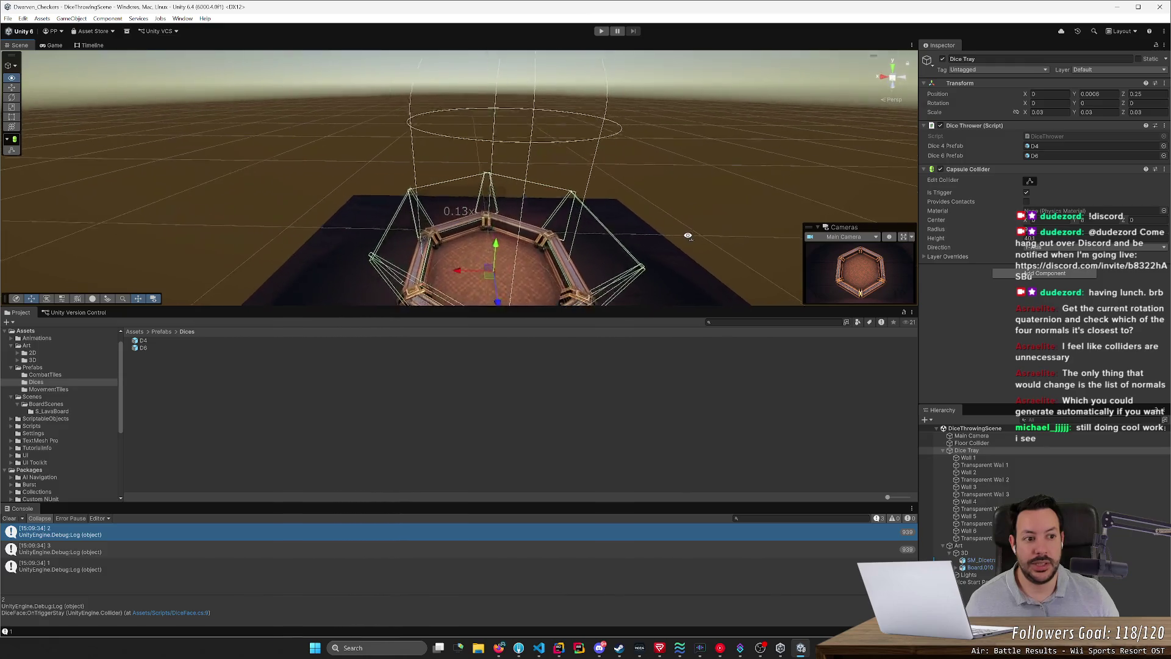
pyautogui.scroll(5, 688, 236)
pyautogui.scroll(-8, 703, 236)
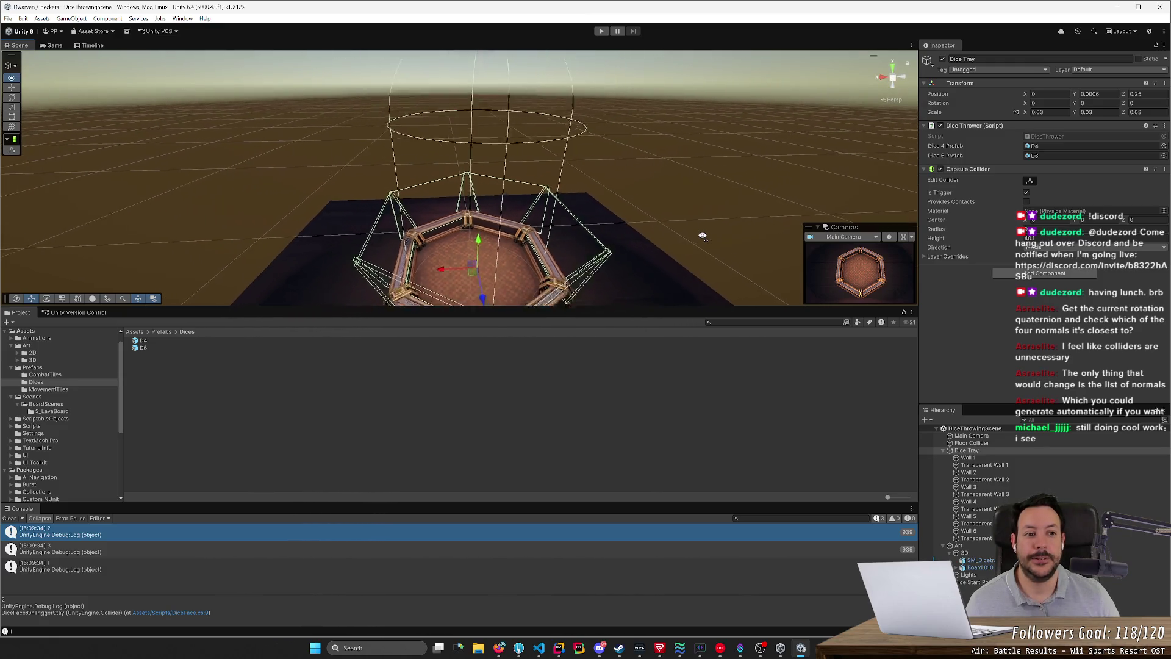
pyautogui.scroll(8, 703, 236)
pyautogui.scroll(-6, 703, 236)
pyautogui.scroll(6, 703, 236)
pyautogui.scroll(-2, 703, 236)
pyautogui.scroll(3, 703, 236)
pyautogui.scroll(-4, 703, 236)
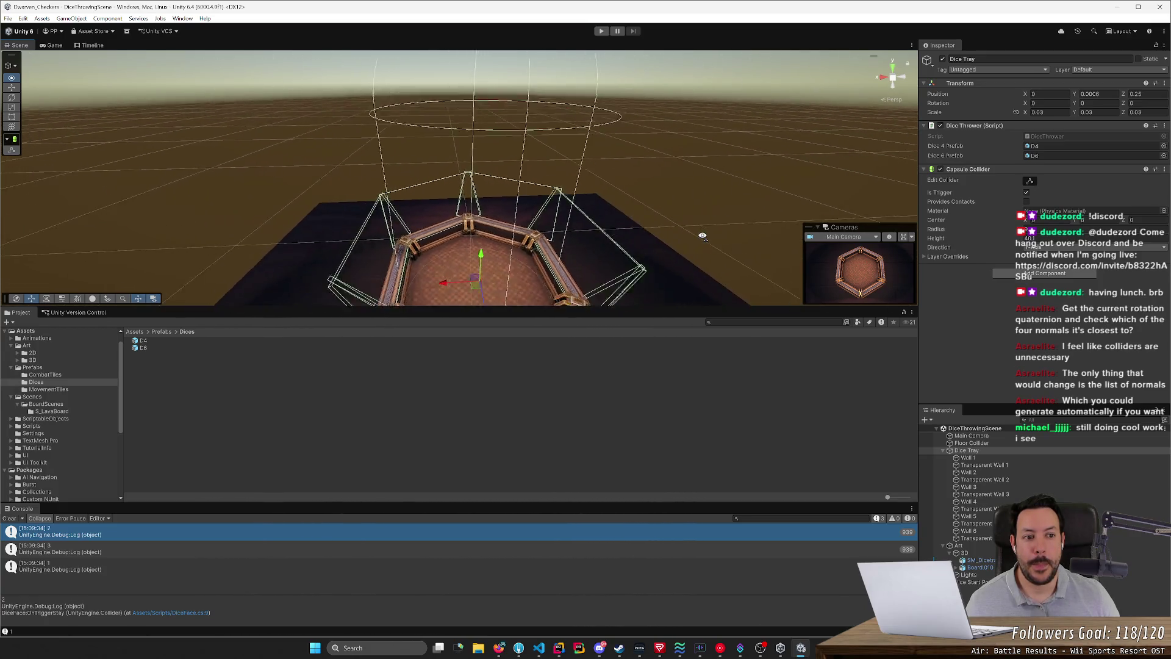
pyautogui.scroll(5, 702, 236)
# Step: Disable the Dice Tray's Capsule Collider and save the scene
pyautogui.click(941, 170)
pyautogui.scroll(-5, 537, 160)
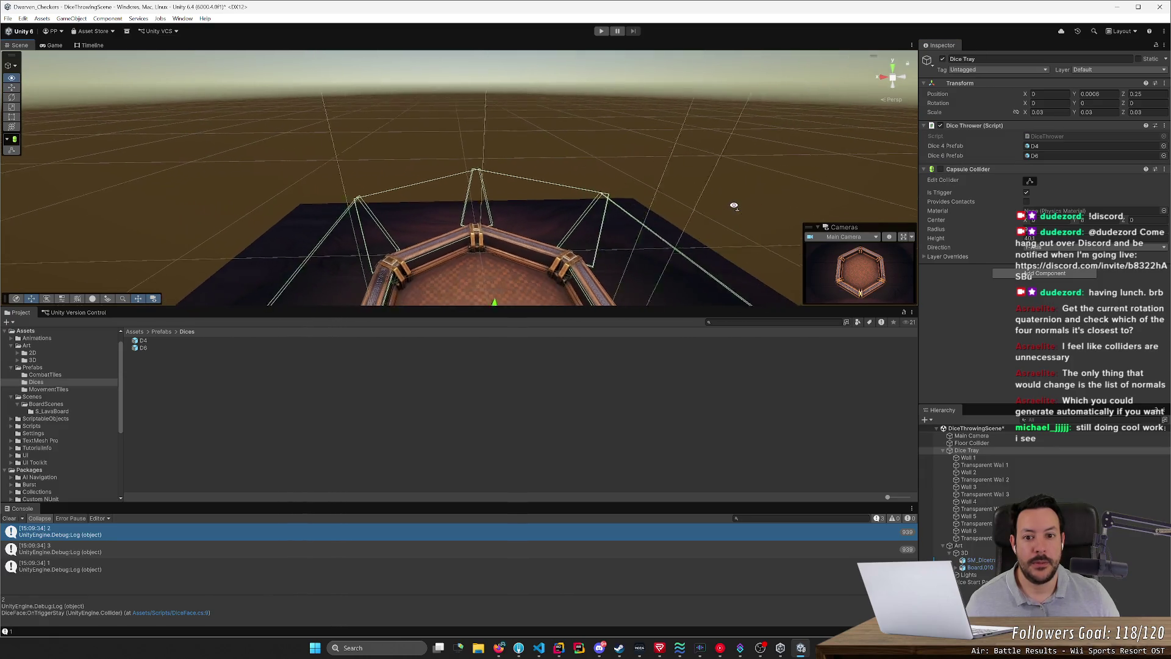
pyautogui.hotkey('ctrl', 's')
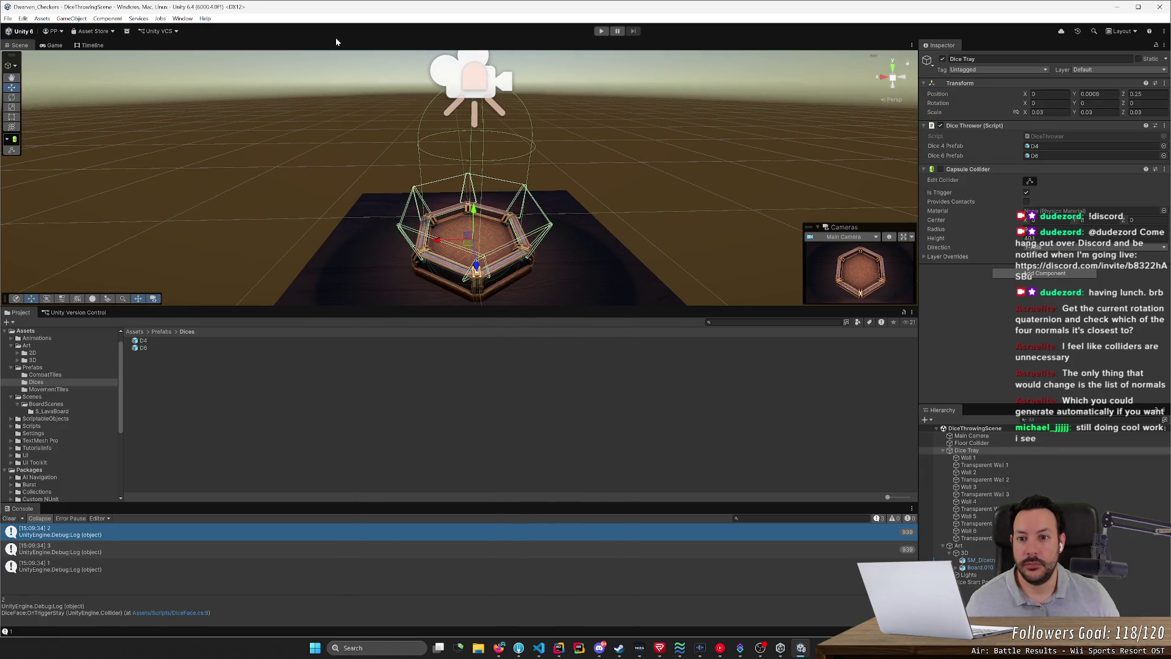
pyautogui.scroll(5, 500, 161)
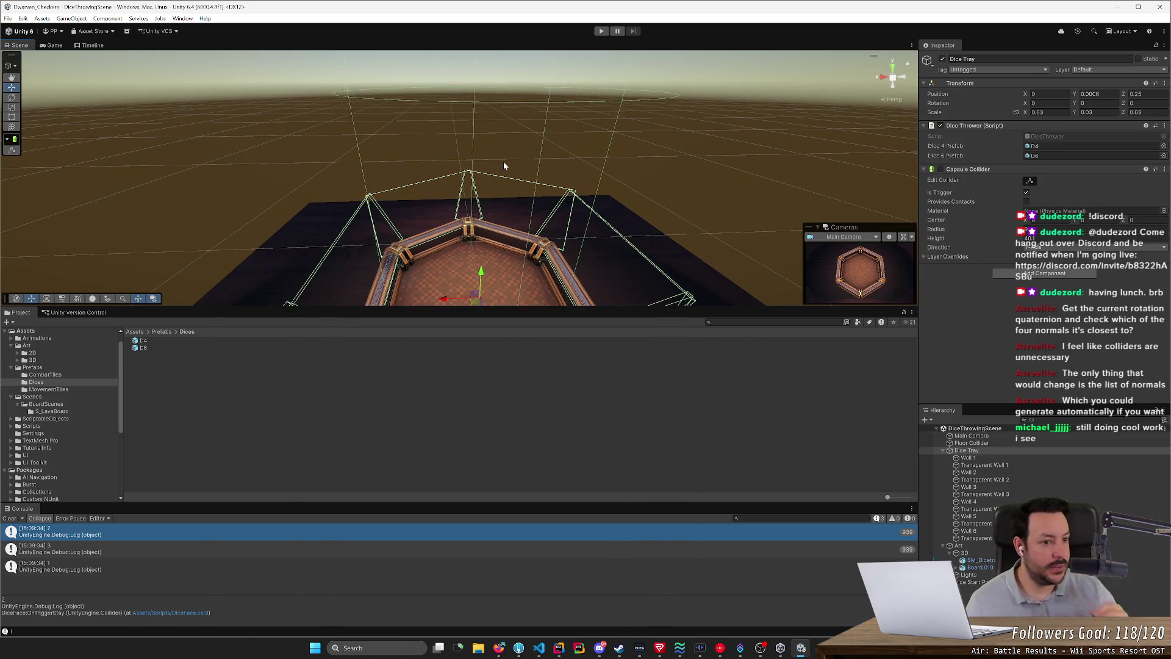
# Step: Search Rider for 'CapsuleColl', then frame the Dice Tray in Unity and start Play mode
pyautogui.hotkey('alt', 'Tab')
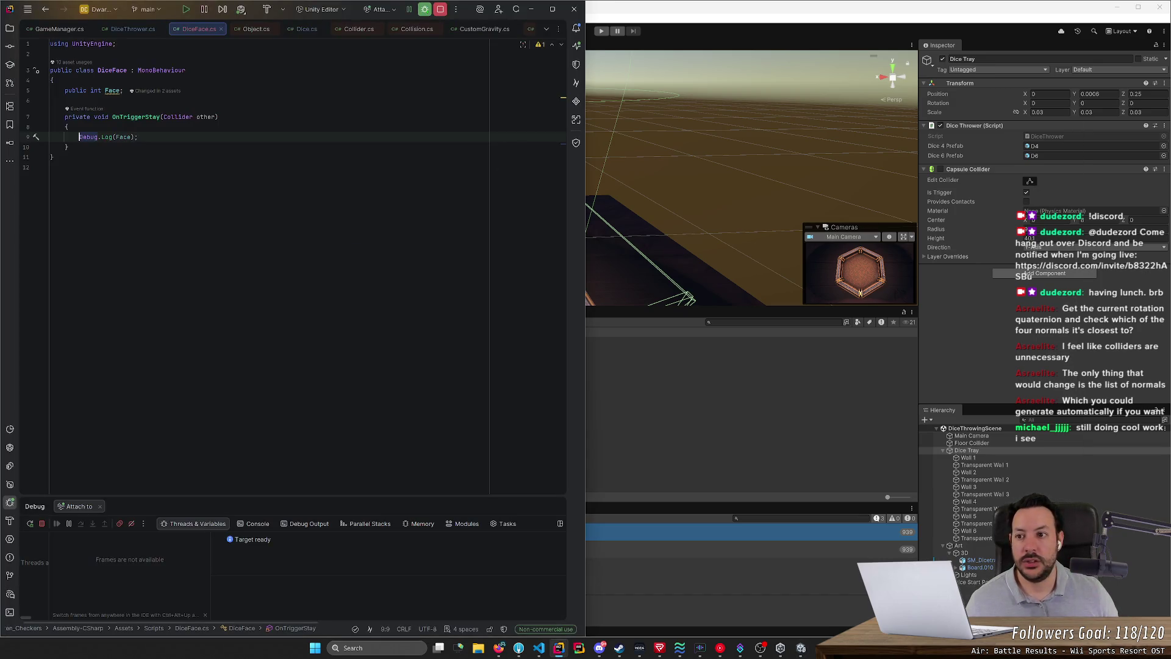
pyautogui.press('shift')
pyautogui.press('shift')
pyautogui.write('CapsuleColl')
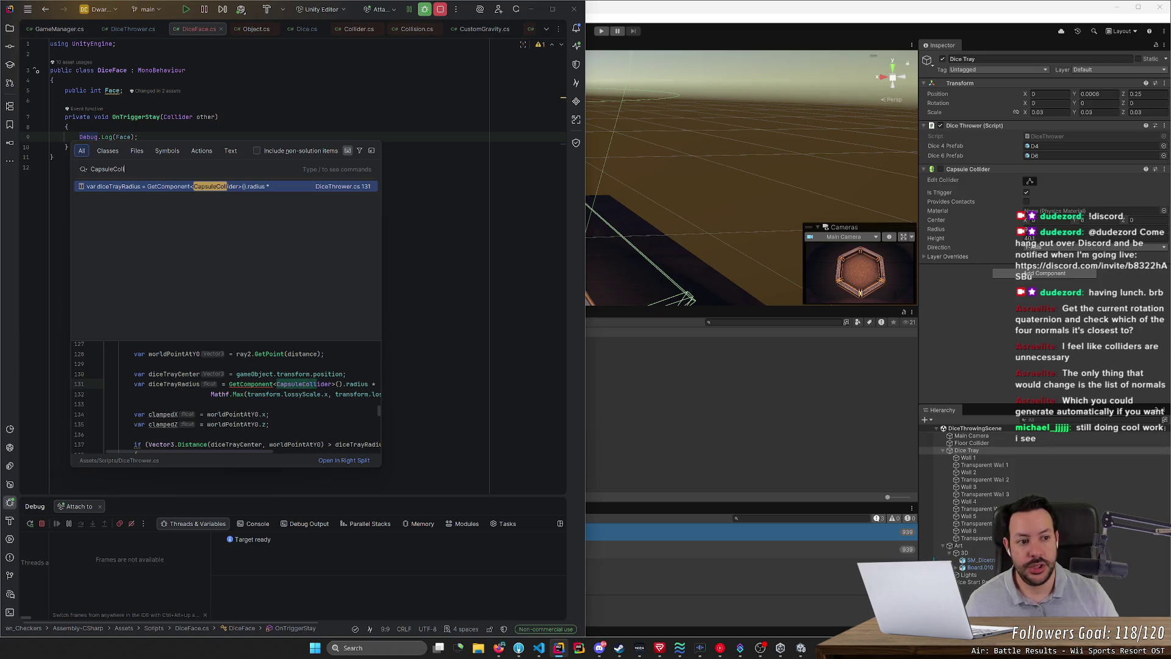
pyautogui.hotkey('alt', 'Tab')
pyautogui.press('f')
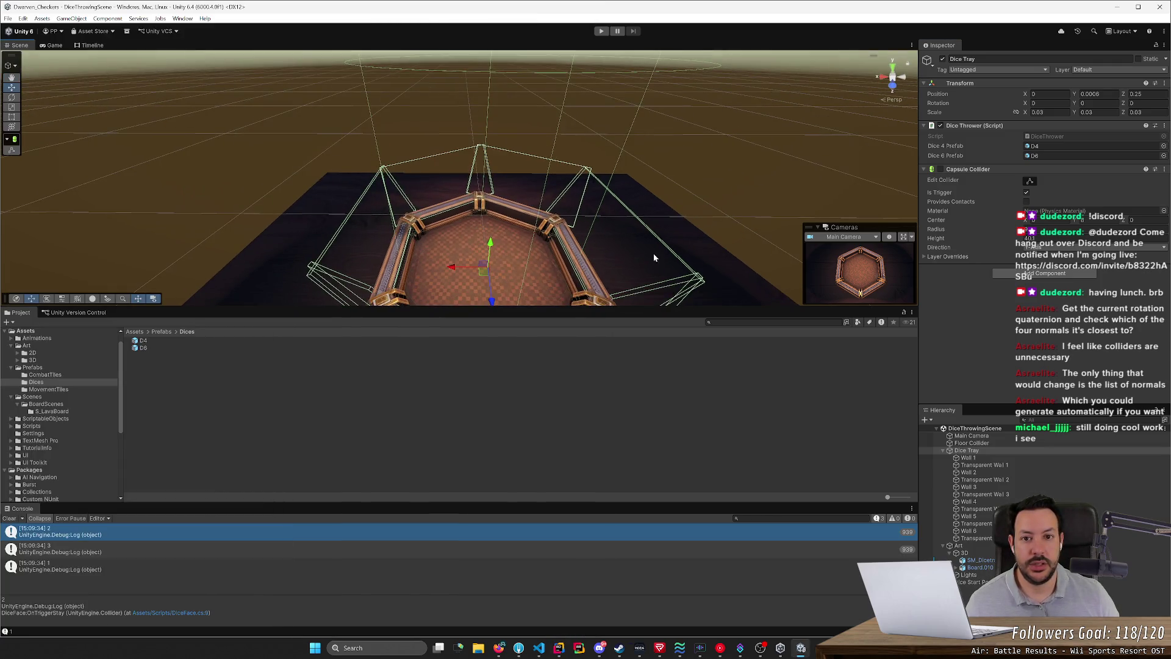
pyautogui.click(602, 32)
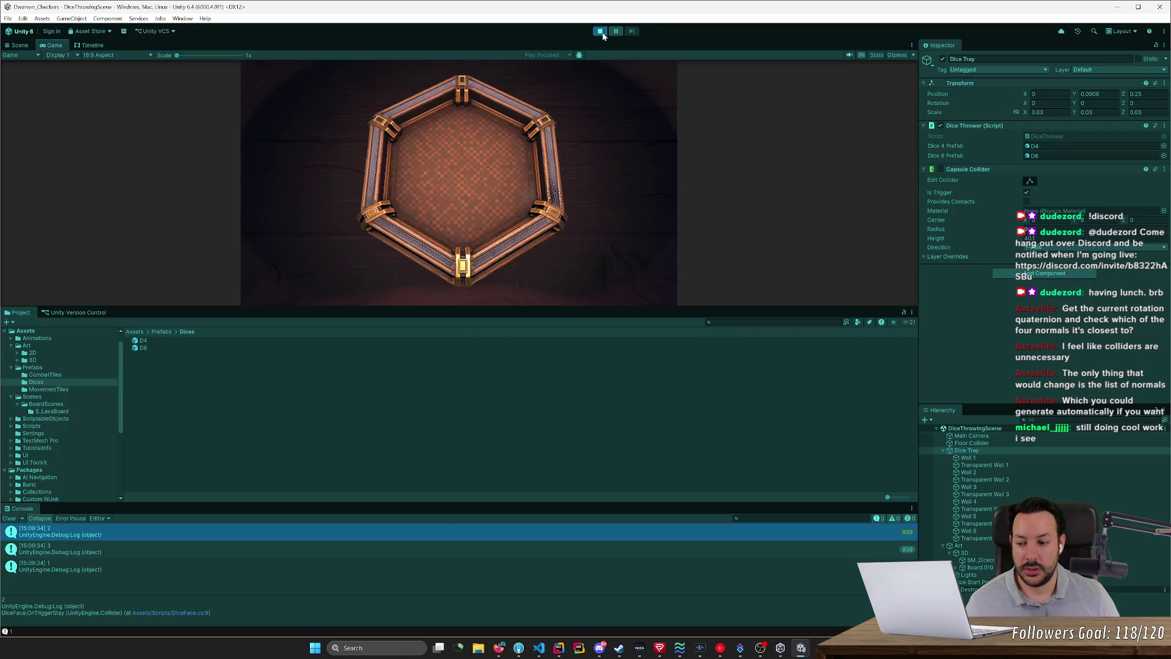
# Step: Throw the die twice in the Game view, clear the Console, and stop Play mode
pyautogui.click(398, 272)
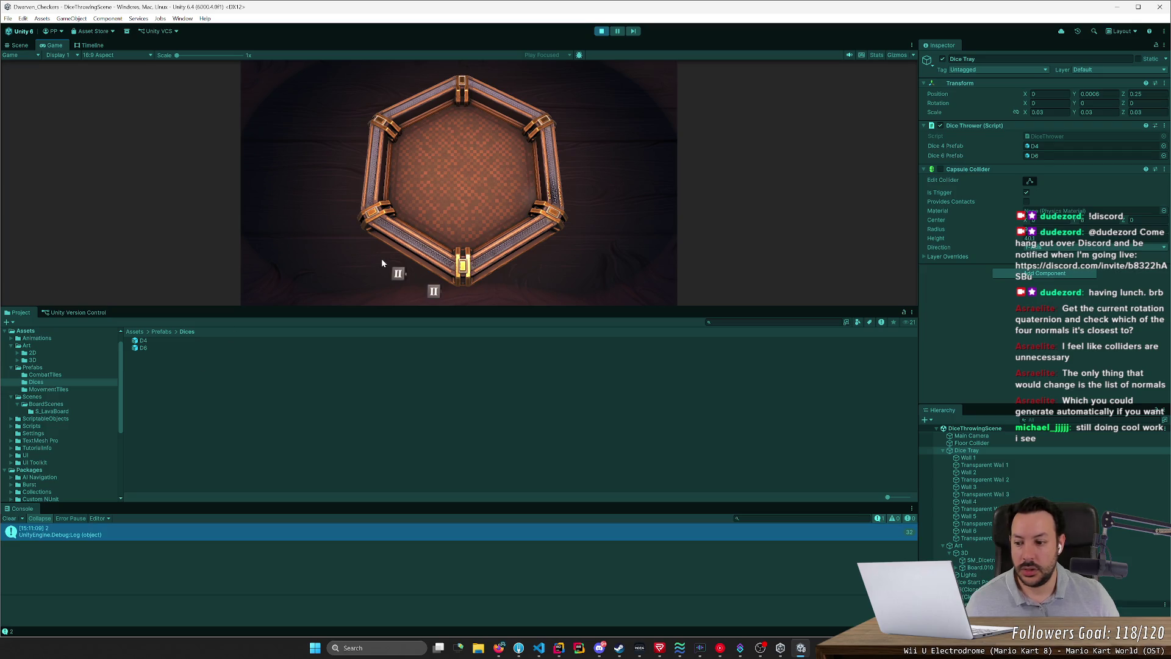
pyautogui.click(242, 267)
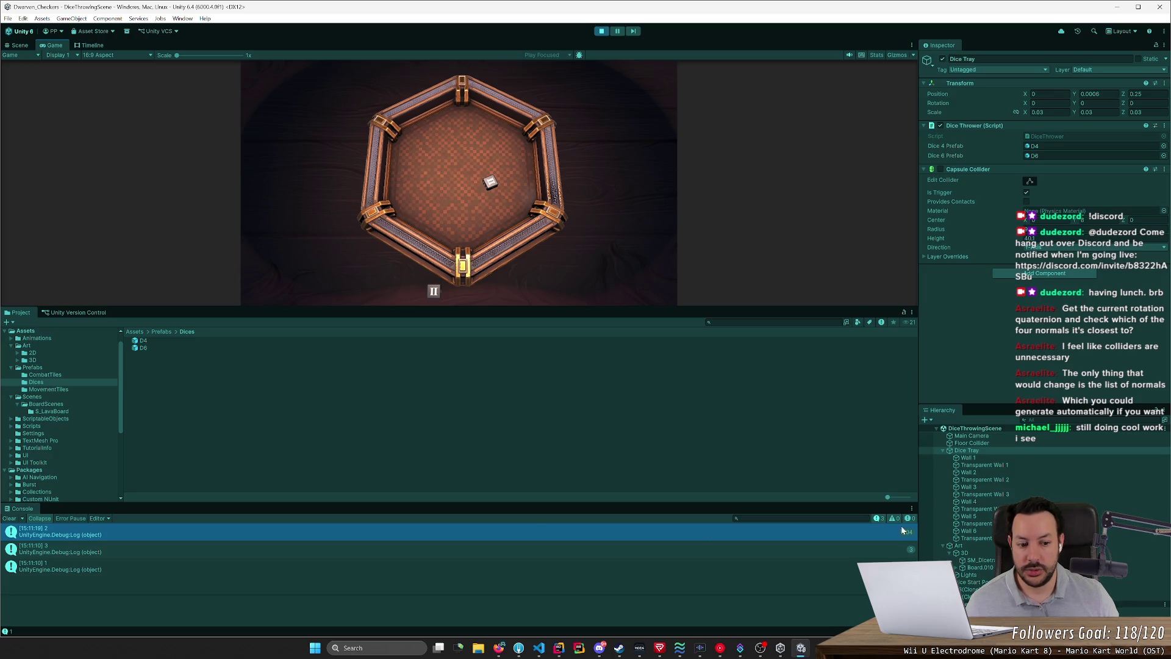
pyautogui.click(10, 519)
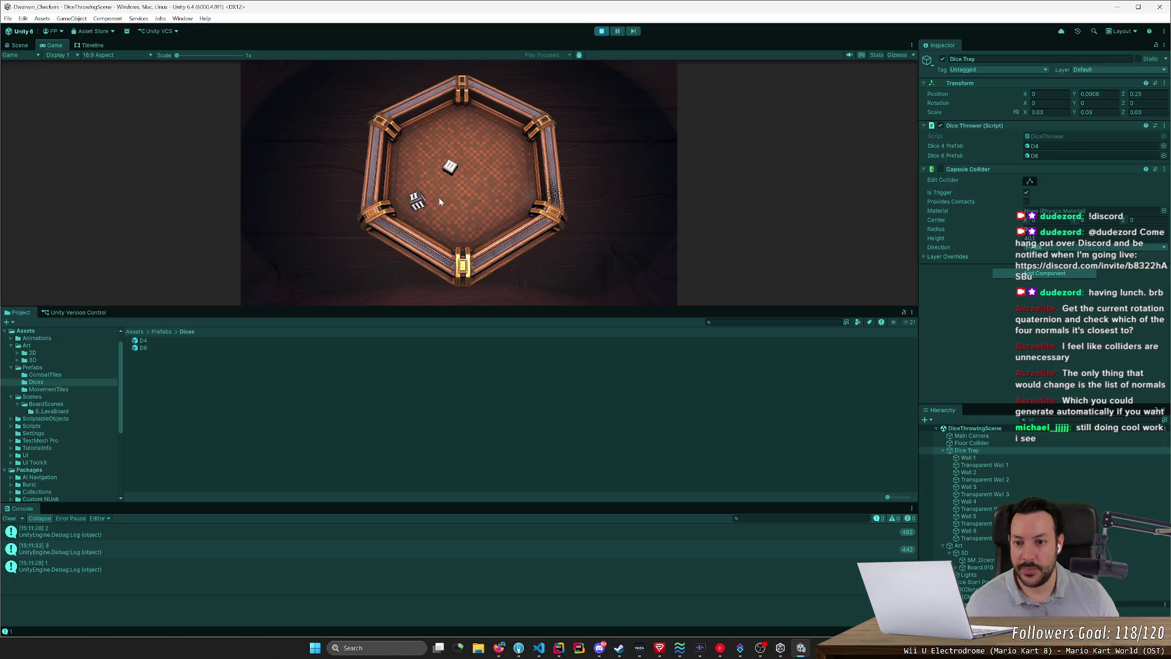
pyautogui.click(601, 32)
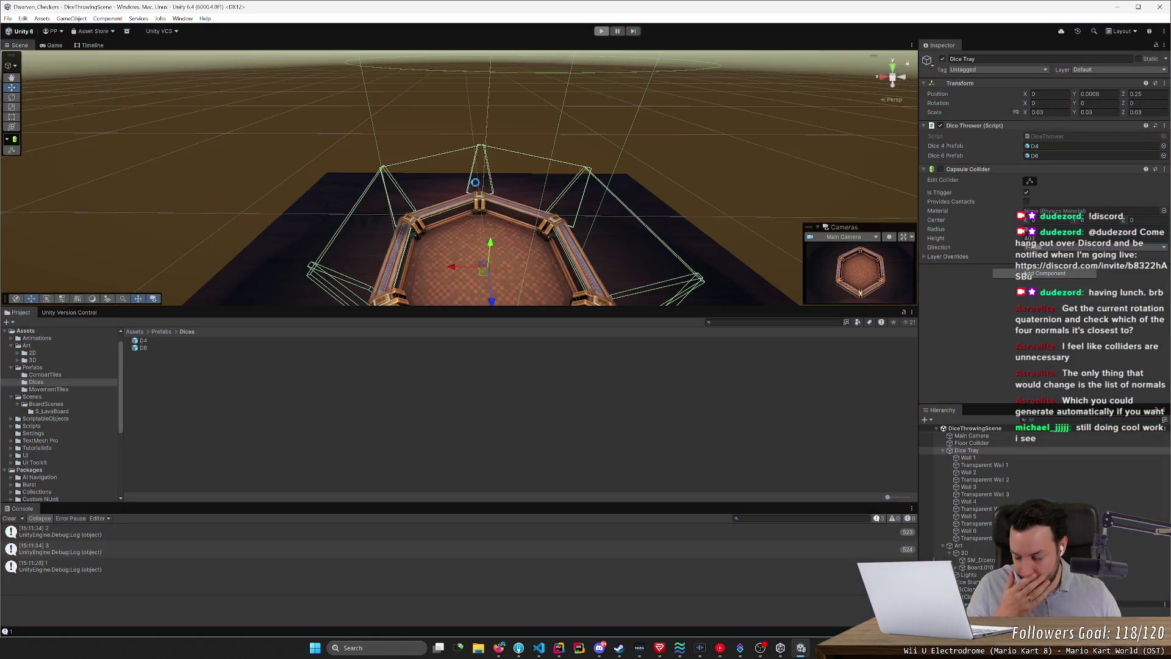
pyautogui.moveTo(579, 250)
pyautogui.keyDown('alt'); pyautogui.mouseDown()
pyautogui.moveTo(635, 225)
pyautogui.moveTo(626, 142)
pyautogui.moveTo(631, 195)
pyautogui.mouseUp(); pyautogui.keyUp('alt')
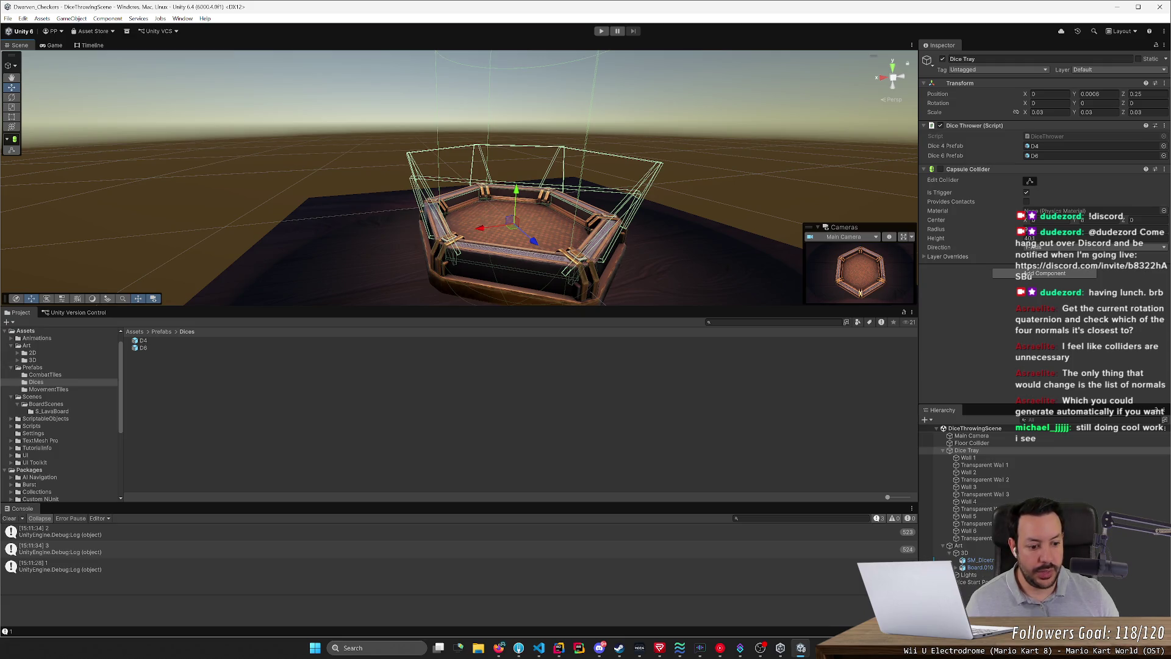
pyautogui.click(971, 443)
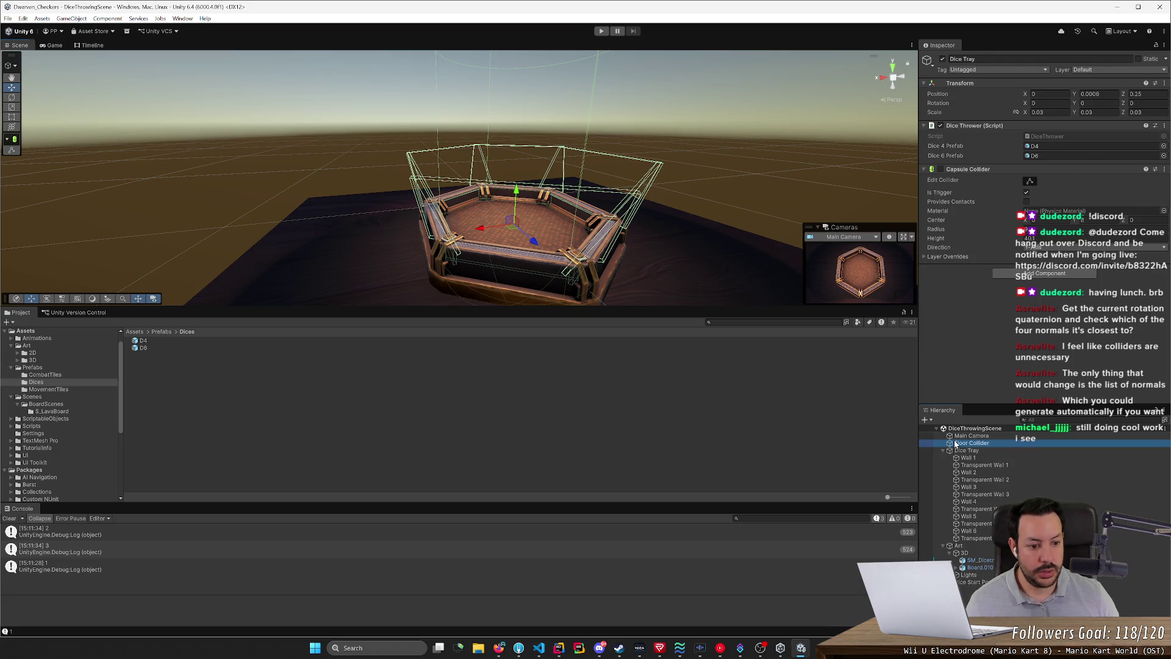
pyautogui.moveTo(616, 263)
pyautogui.keyDown('alt'); pyautogui.mouseDown()
pyautogui.moveTo(606, 288)
pyautogui.moveTo(631, 303)
pyautogui.mouseUp(); pyautogui.keyUp('alt')
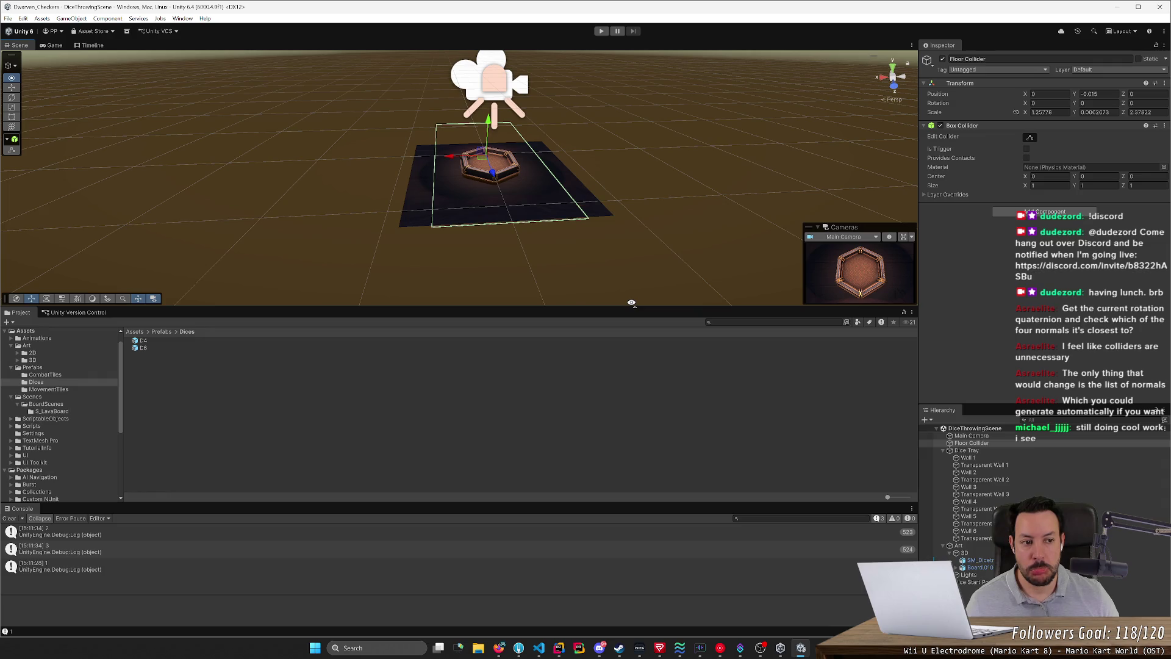
pyautogui.scroll(8, 635, 302)
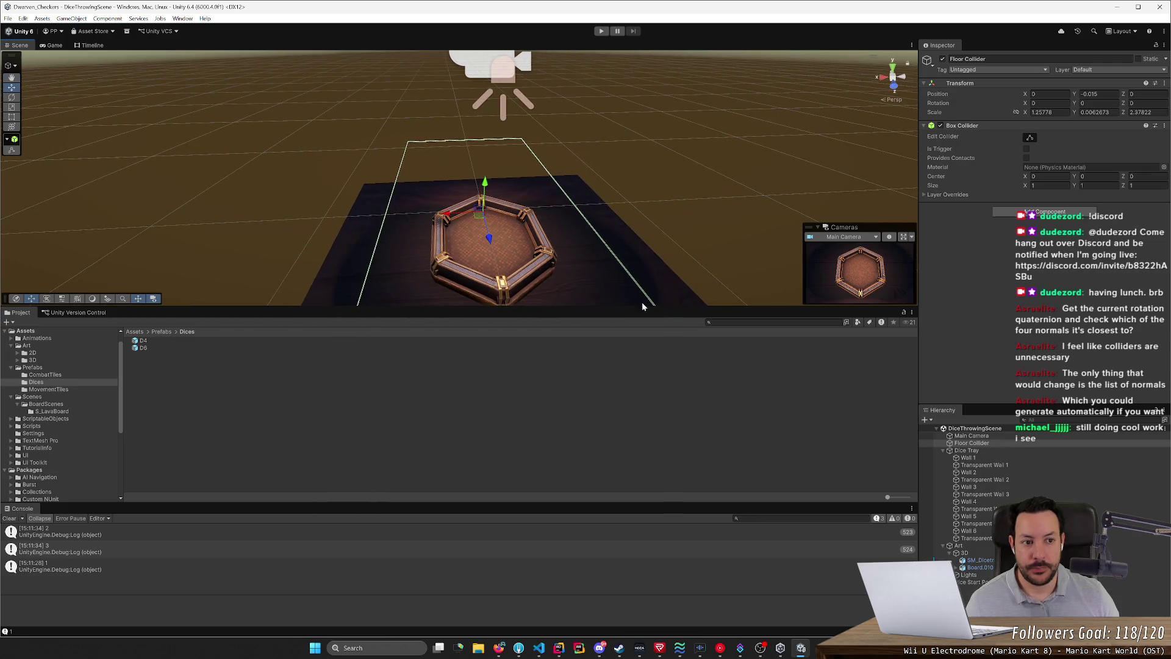
pyautogui.click(988, 452)
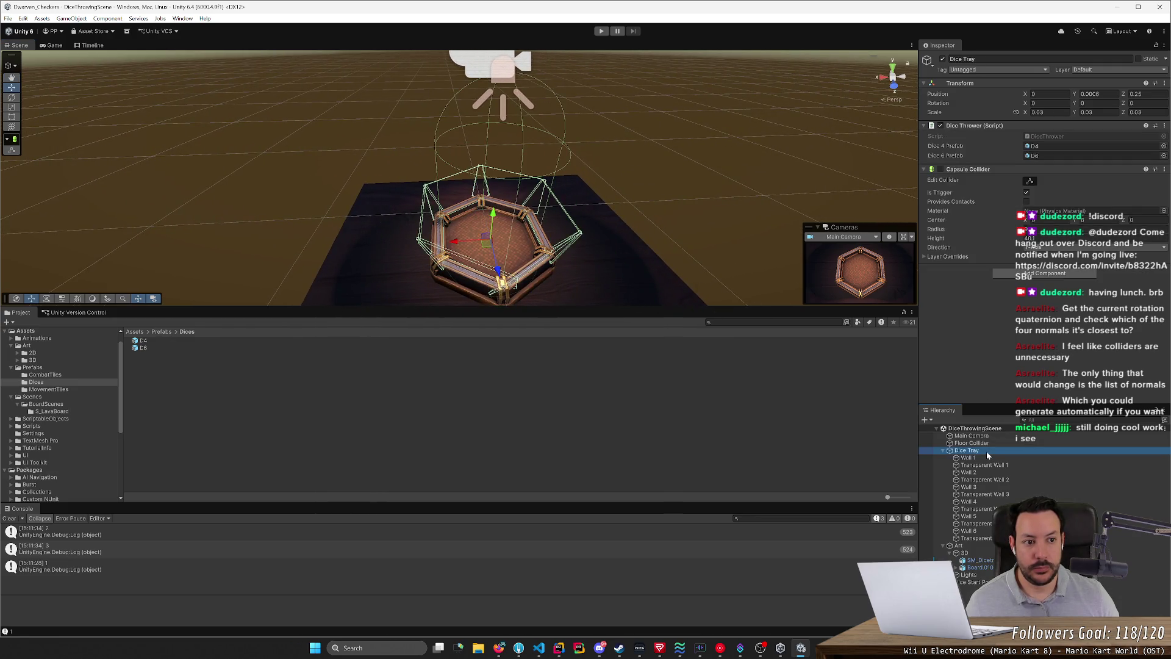
# Step: Add a Box Collider to the Dice Tray after trying 'sphere', 'Circle' and 'Cube' searches
pyautogui.click(1009, 276)
pyautogui.write('sphere')
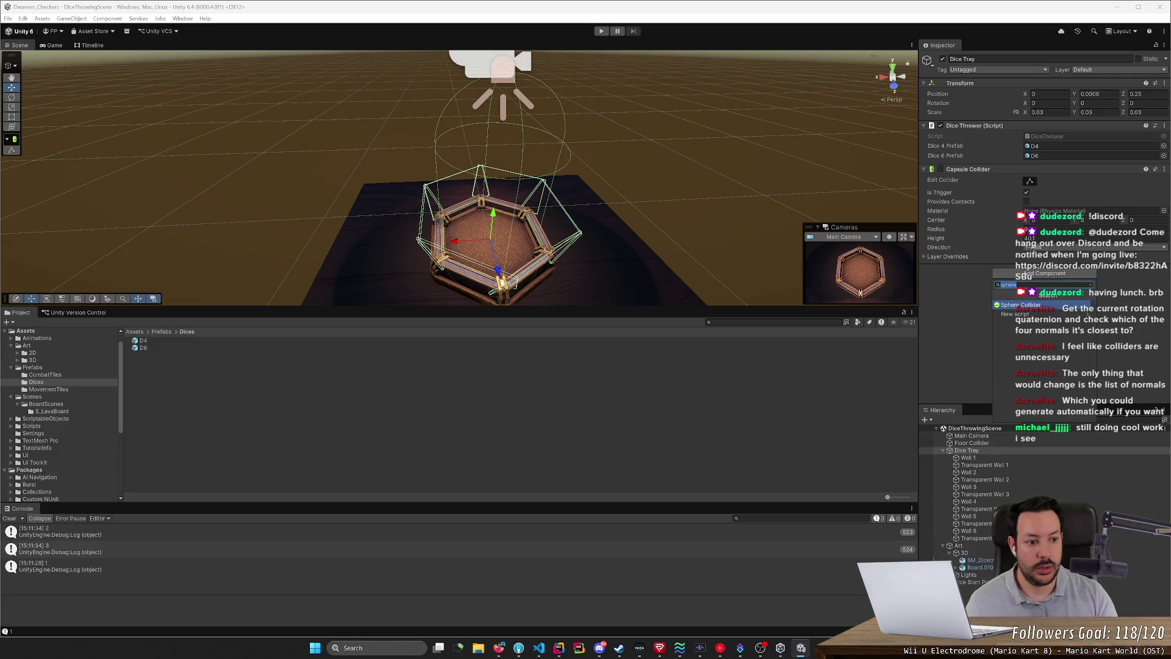
pyautogui.press('BackSpace')
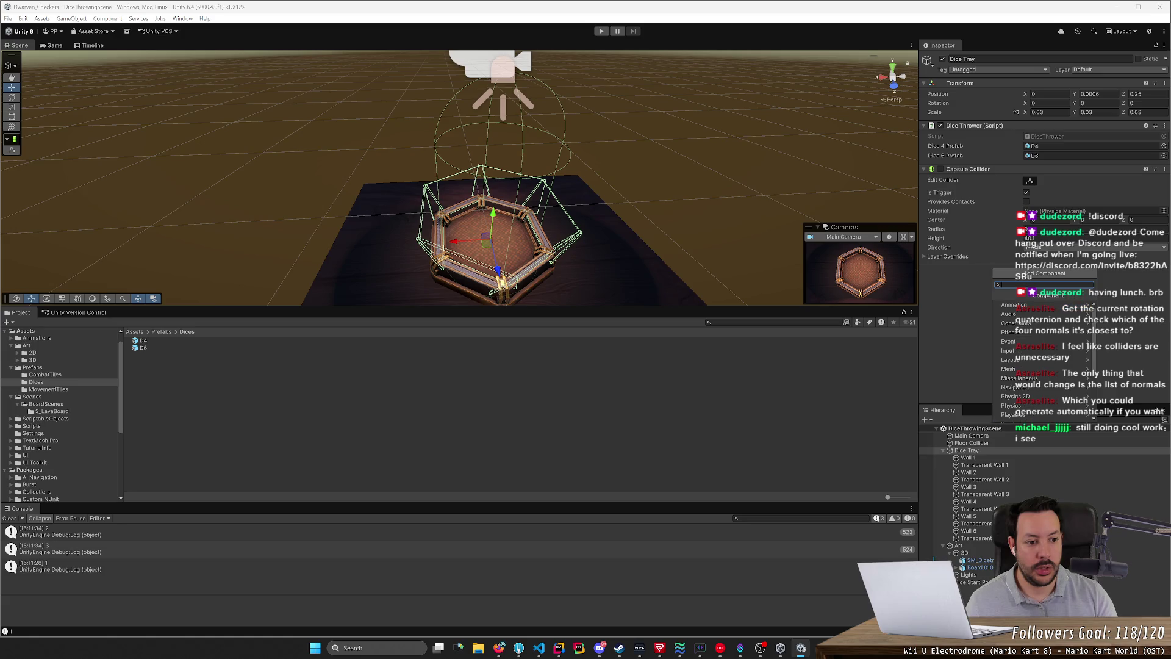
pyautogui.write('Circle')
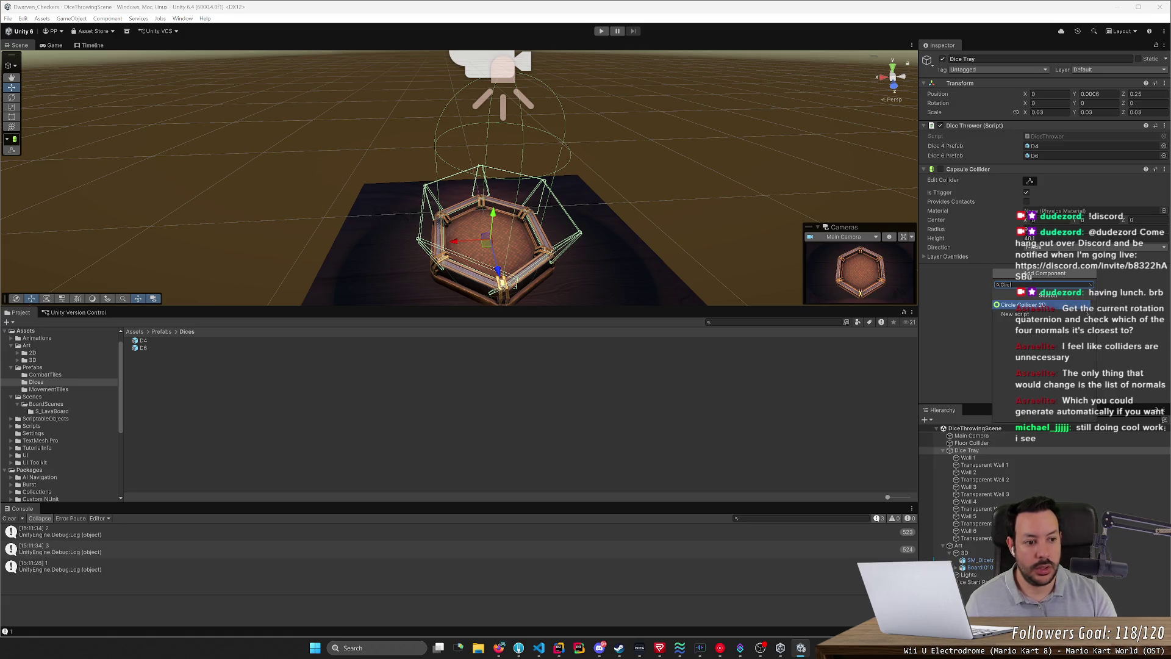
pyautogui.press('BackSpace')
pyautogui.press('BackSpace')
pyautogui.press('BackSpace')
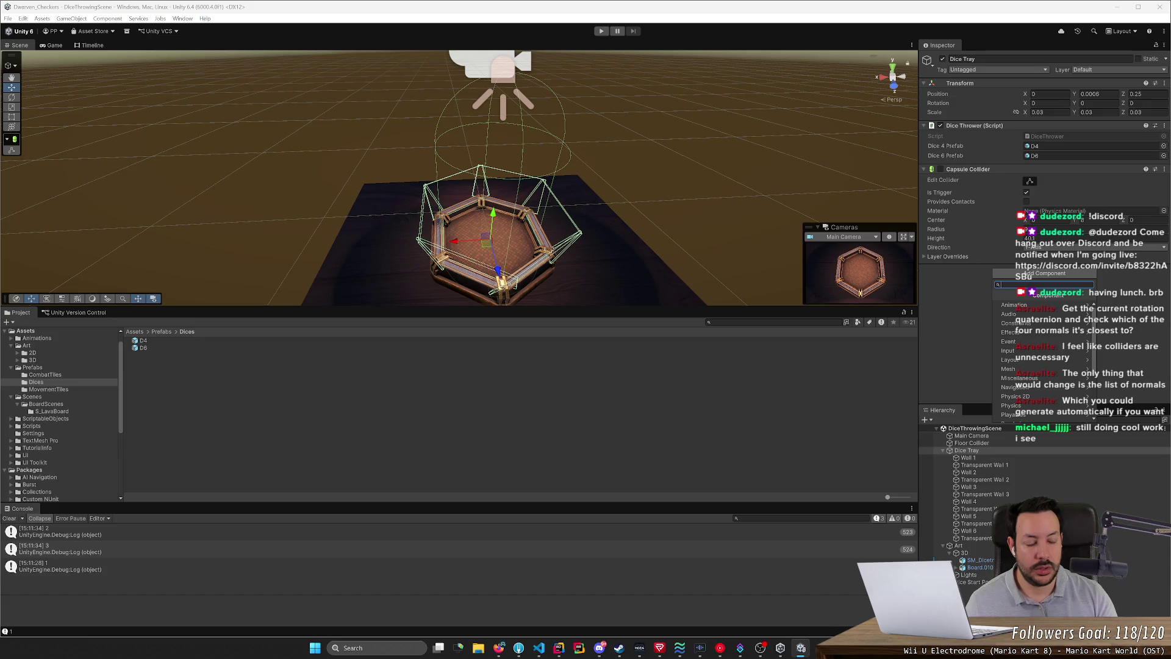
pyautogui.write('Cube')
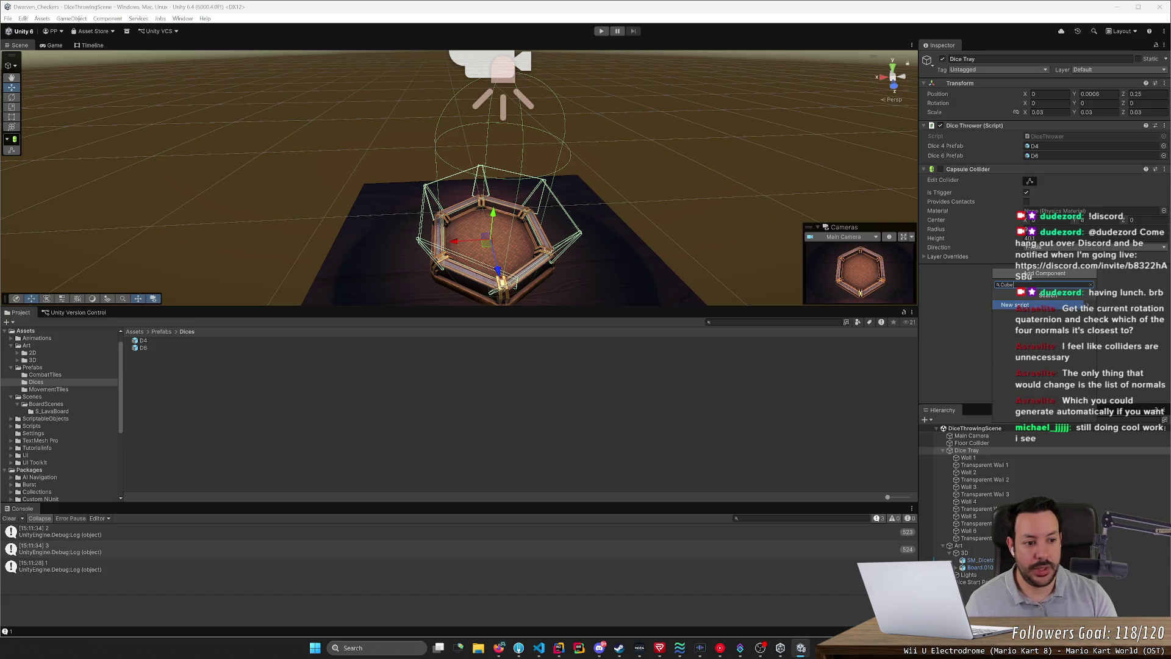
pyautogui.press('BackSpace')
pyautogui.press('BackSpace')
pyautogui.press('BackSpace')
pyautogui.write('Box')
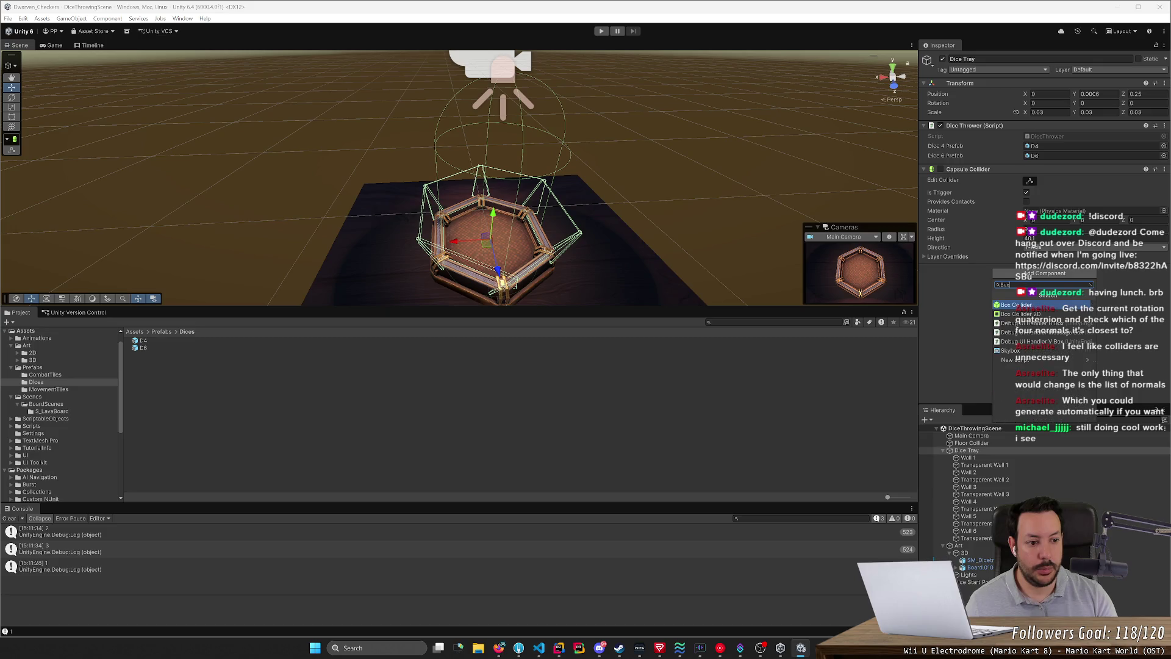
pyautogui.press('Return')
# Step: Frame the Dice Tray and undo an accidental scale change to keep scale at 0.03
pyautogui.press('f')
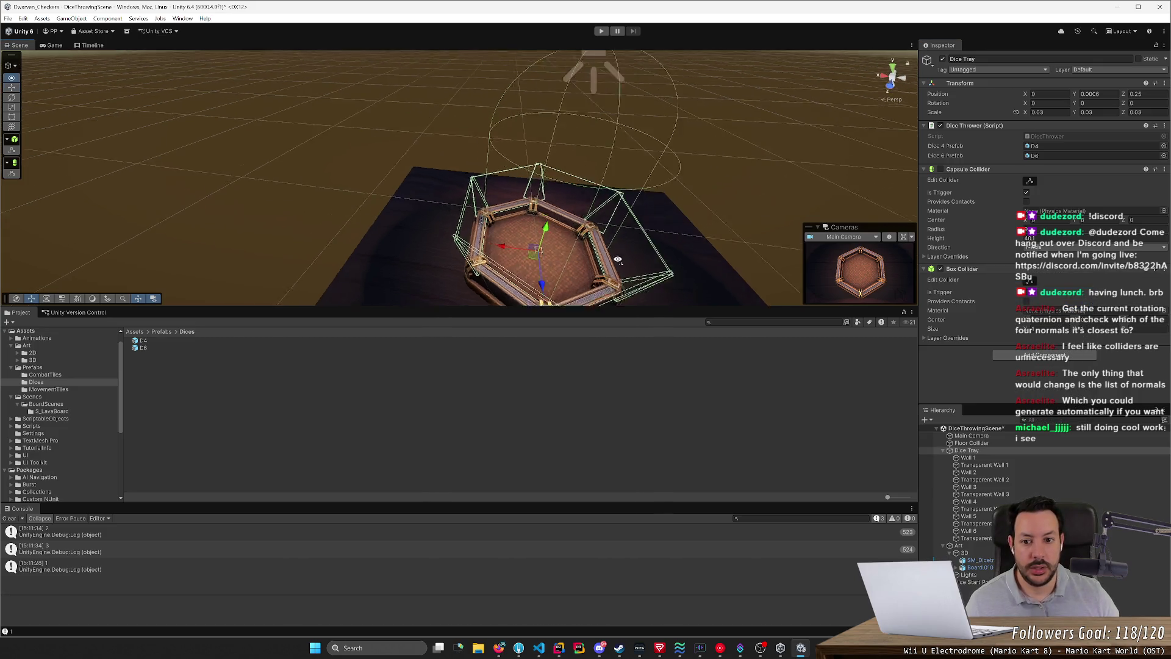
pyautogui.press('e')
pyautogui.press('w')
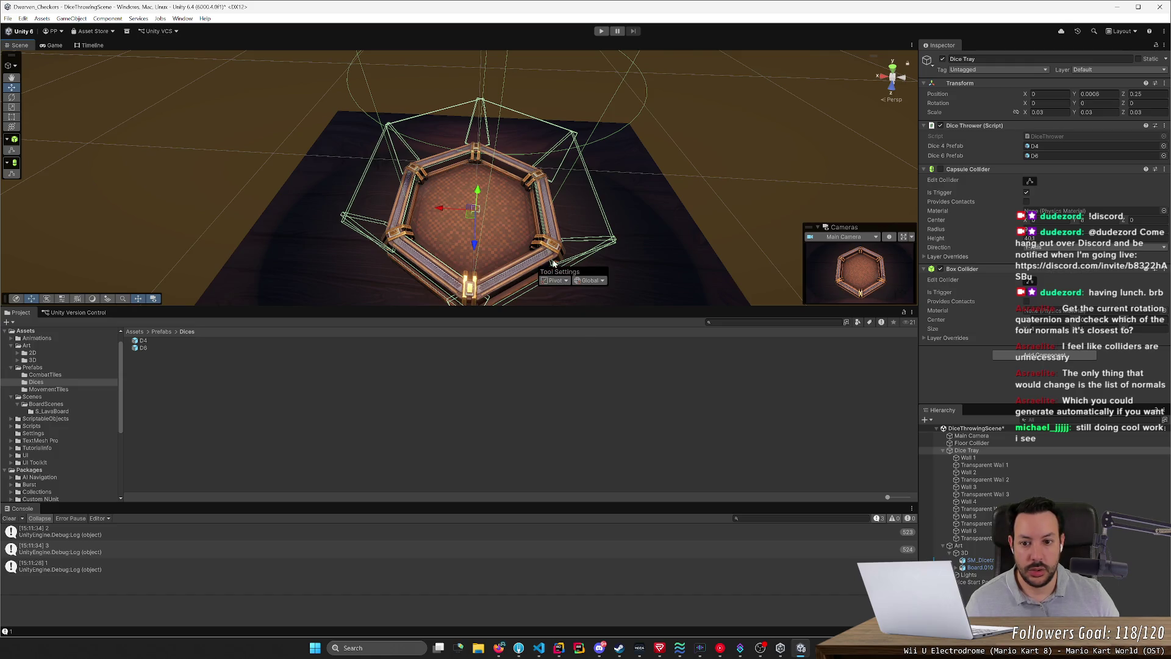
pyautogui.press('r')
pyautogui.moveTo(439, 207); pyautogui.dragTo(390, 210)
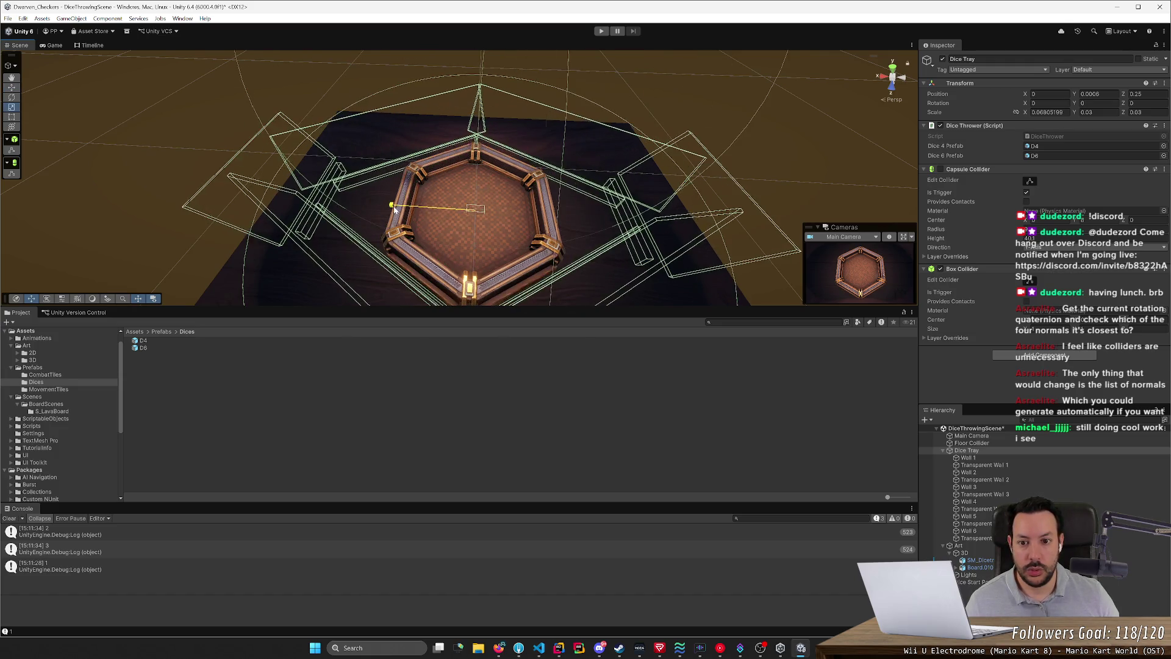
pyautogui.hotkey('ctrl', 'z')
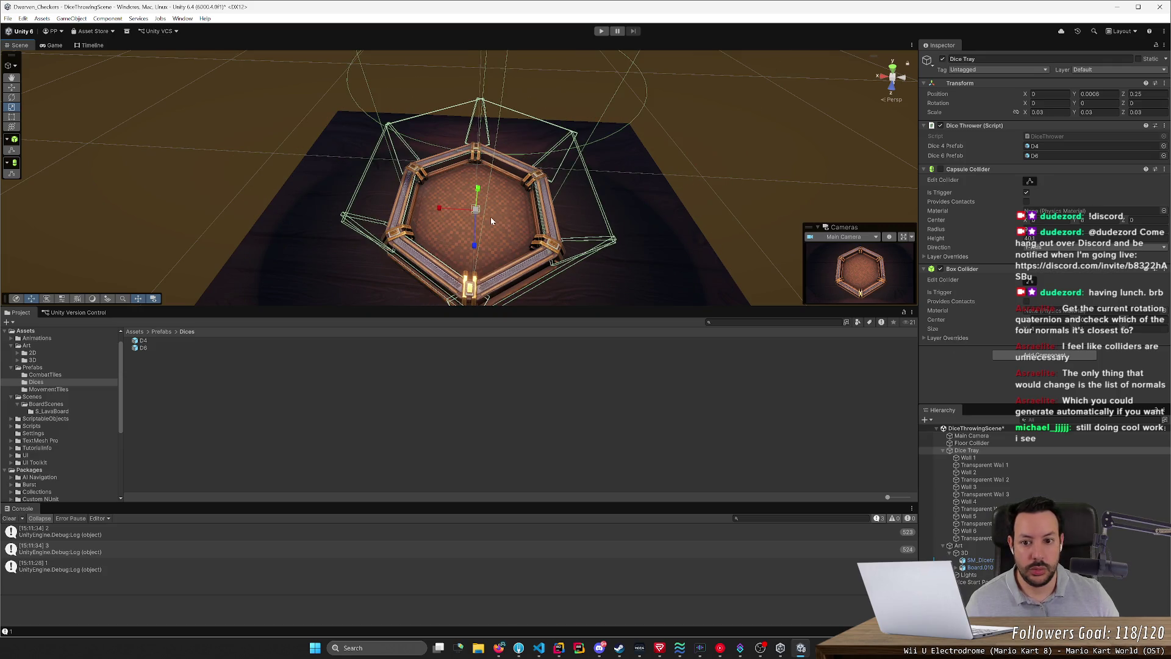
# Step: Adjust the Box Collider's Size values and view the tray from above
pyautogui.moveTo(1025, 332)
pyautogui.mouseDown()
pyautogui.moveTo(1121, 350)
pyautogui.moveTo(81, 301)
pyautogui.mouseUp()
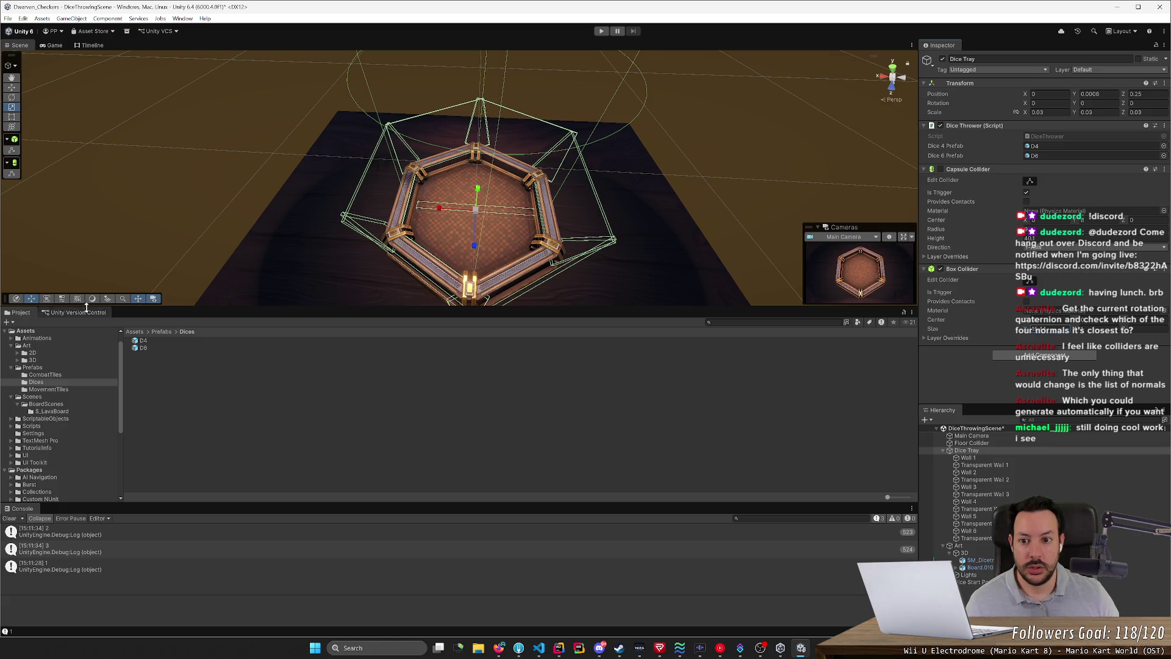
pyautogui.moveTo(1077, 335)
pyautogui.mouseDown()
pyautogui.moveTo(1115, 340)
pyautogui.moveTo(1041, 333)
pyautogui.moveTo(1053, 336)
pyautogui.mouseUp()
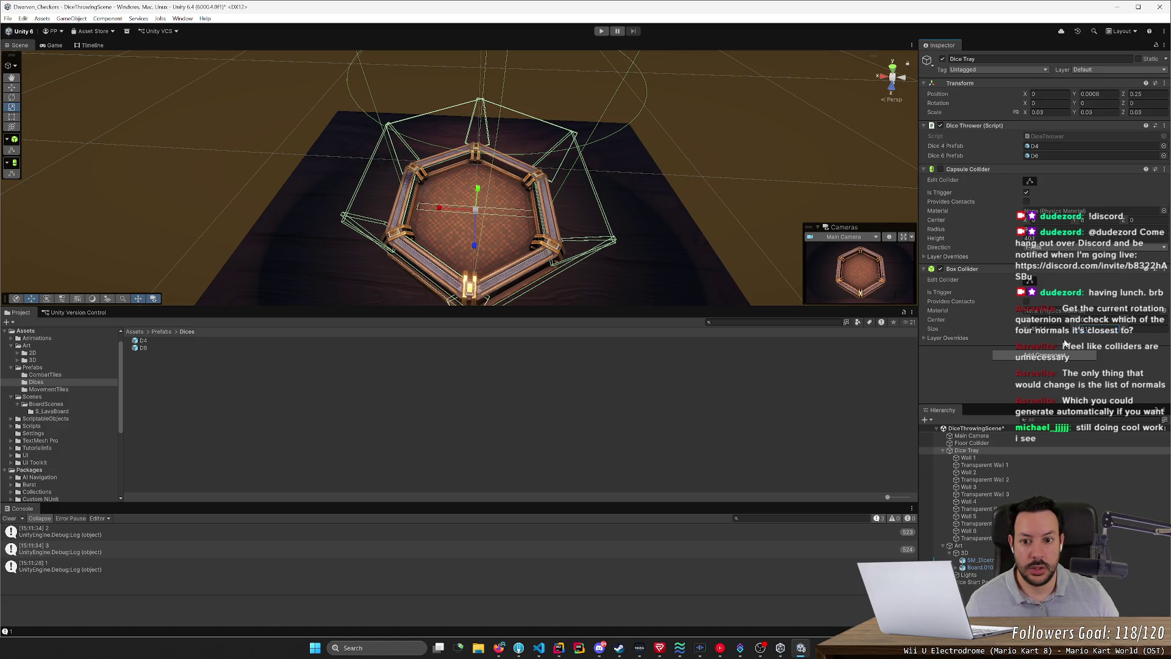
pyautogui.click(1101, 330)
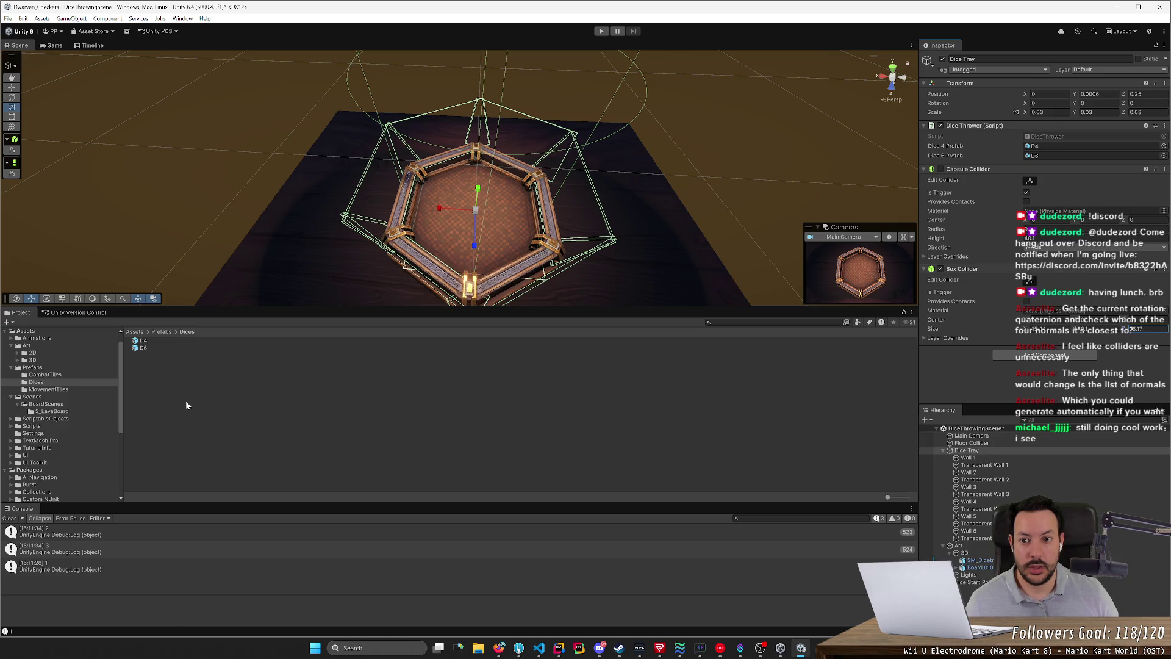
pyautogui.moveTo(330, 274); pyautogui.dragTo(342, 297)
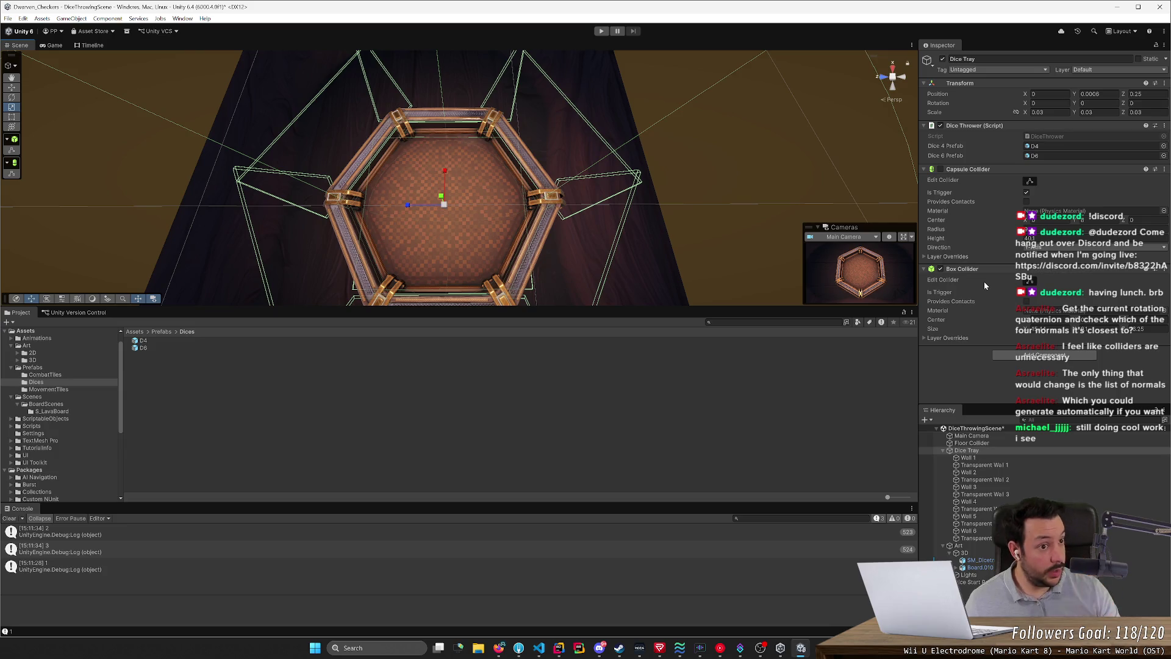
# Step: Create a 'Dice Tray Floor' layer on User Layer 8
pyautogui.click(1098, 70)
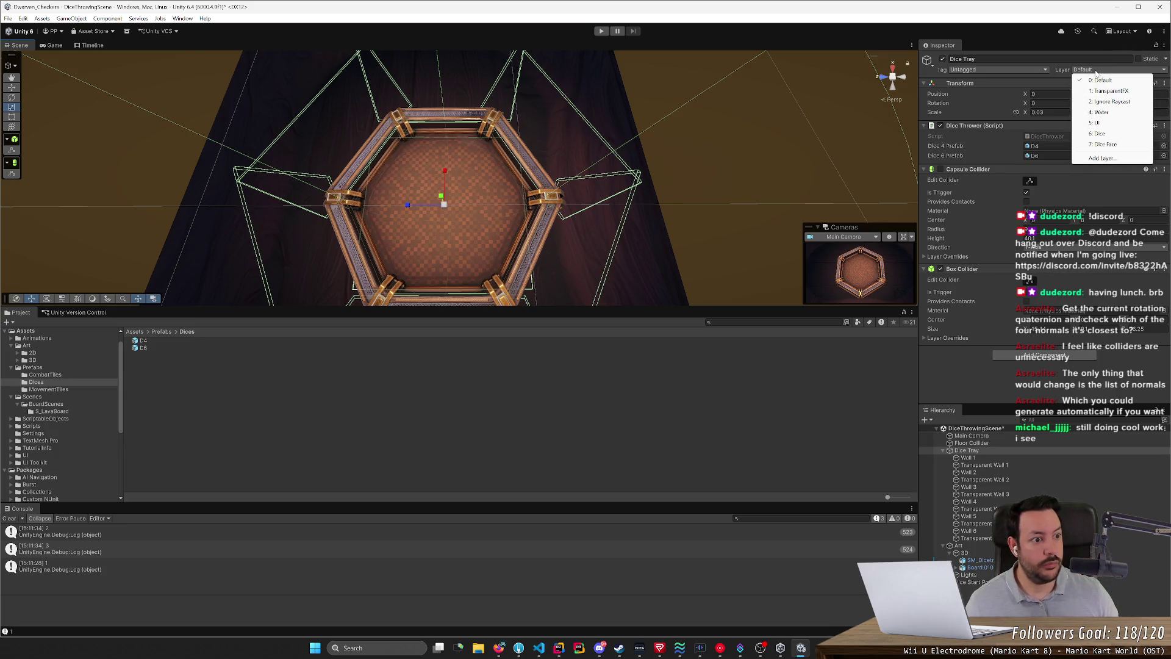
pyautogui.click(1129, 160)
pyautogui.click(1036, 193)
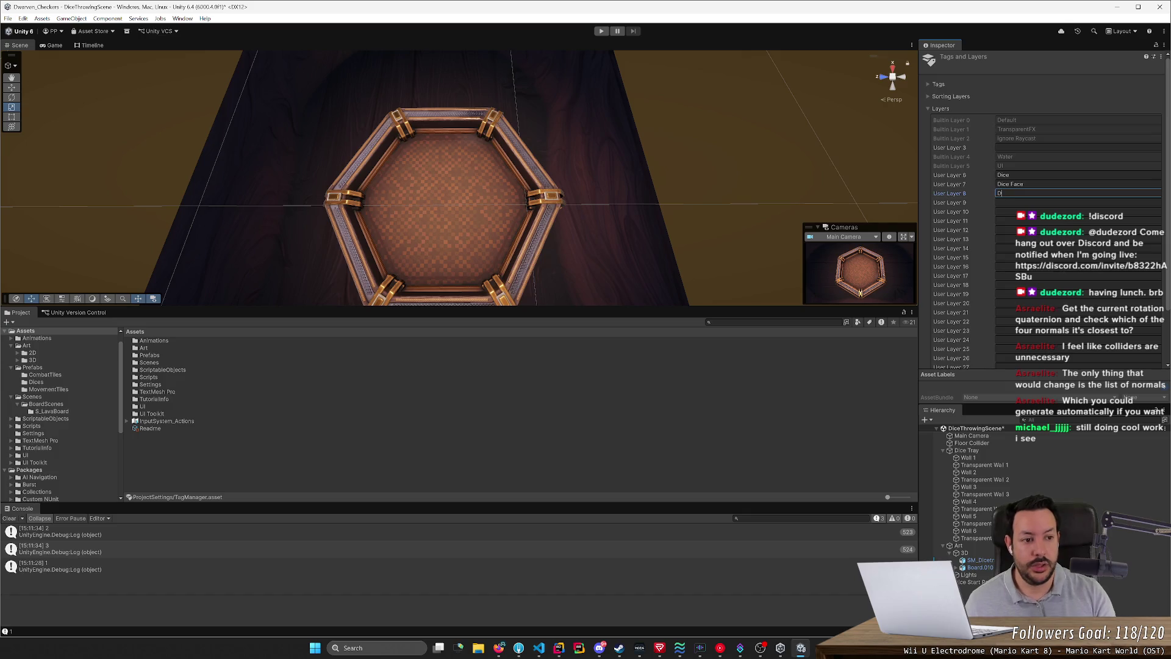
pyautogui.write('ice')
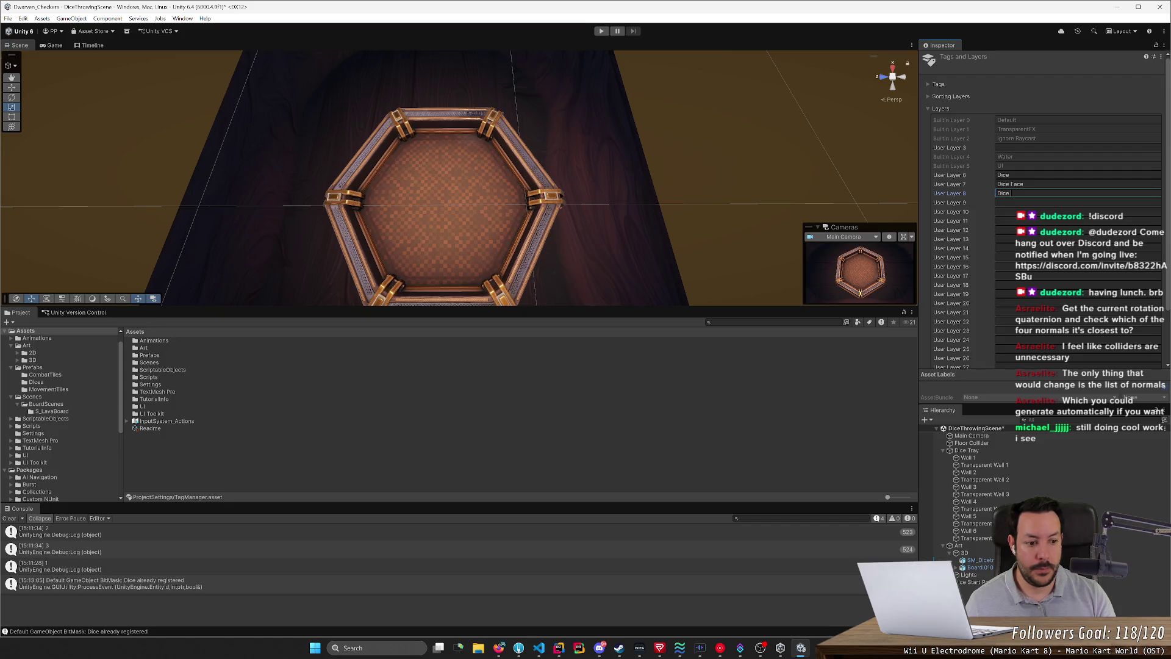
pyautogui.write('Tray Floor')
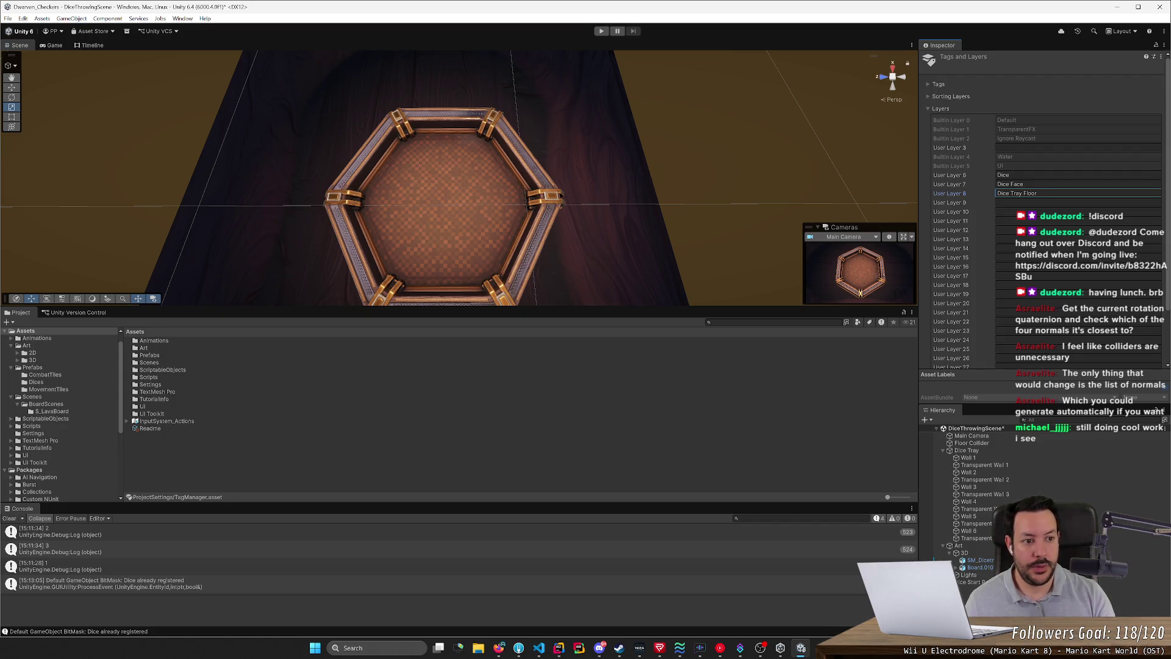
pyautogui.hotkey('ctrl', 'a')
pyautogui.hotkey('alt', 'e')
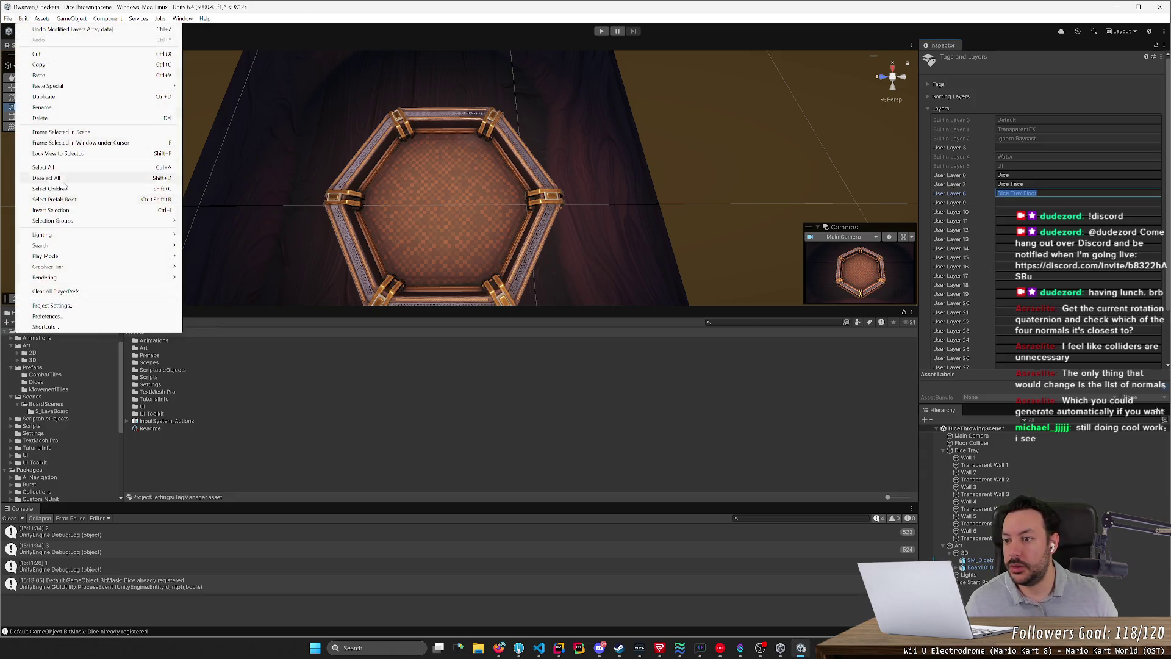
pyautogui.hotkey('ctrl', 'z')
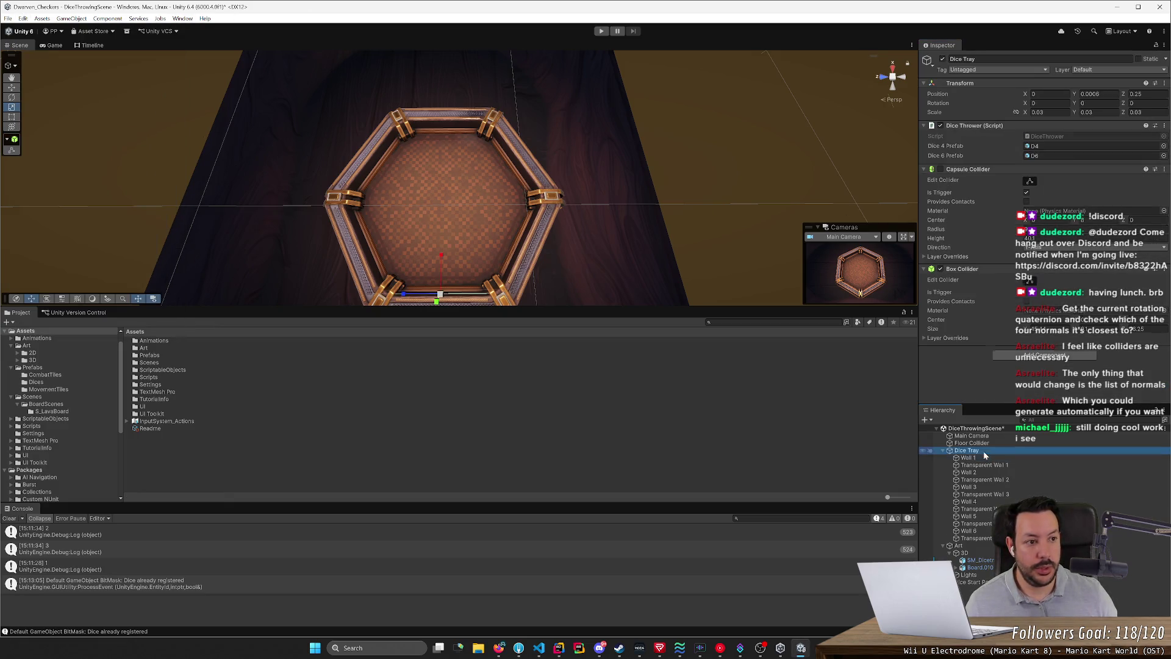
# Step: Put only the Dice Tray object on Dice Tray Floor, then open Project Settings > Physics
pyautogui.click(1114, 69)
pyautogui.click(1113, 155)
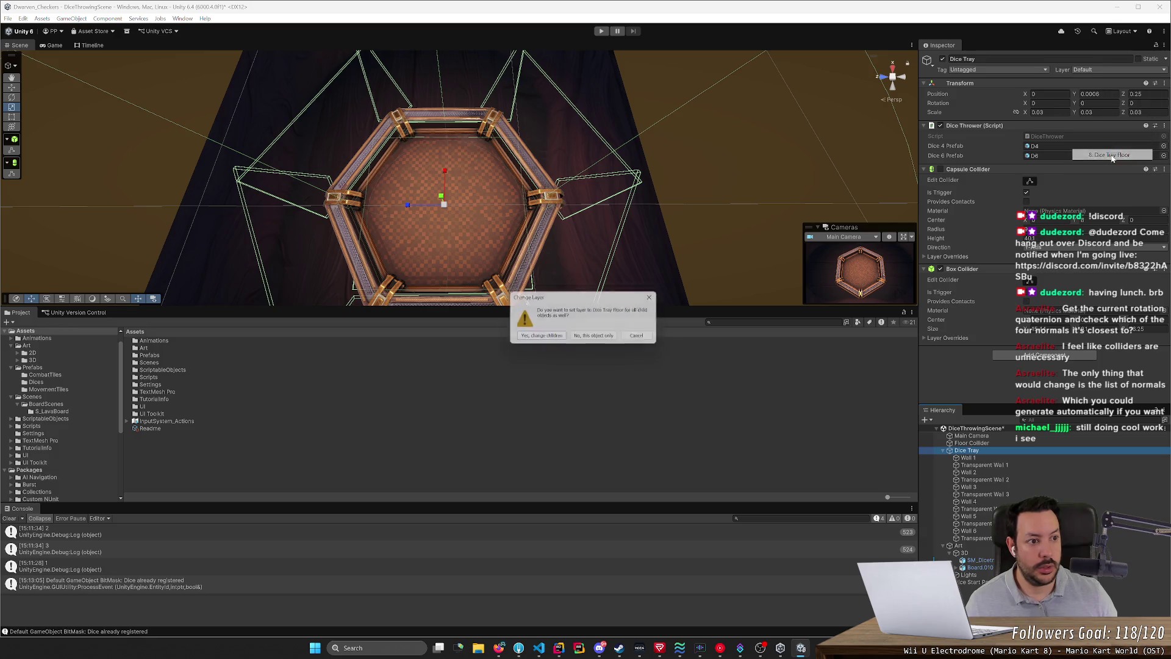
pyautogui.click(601, 339)
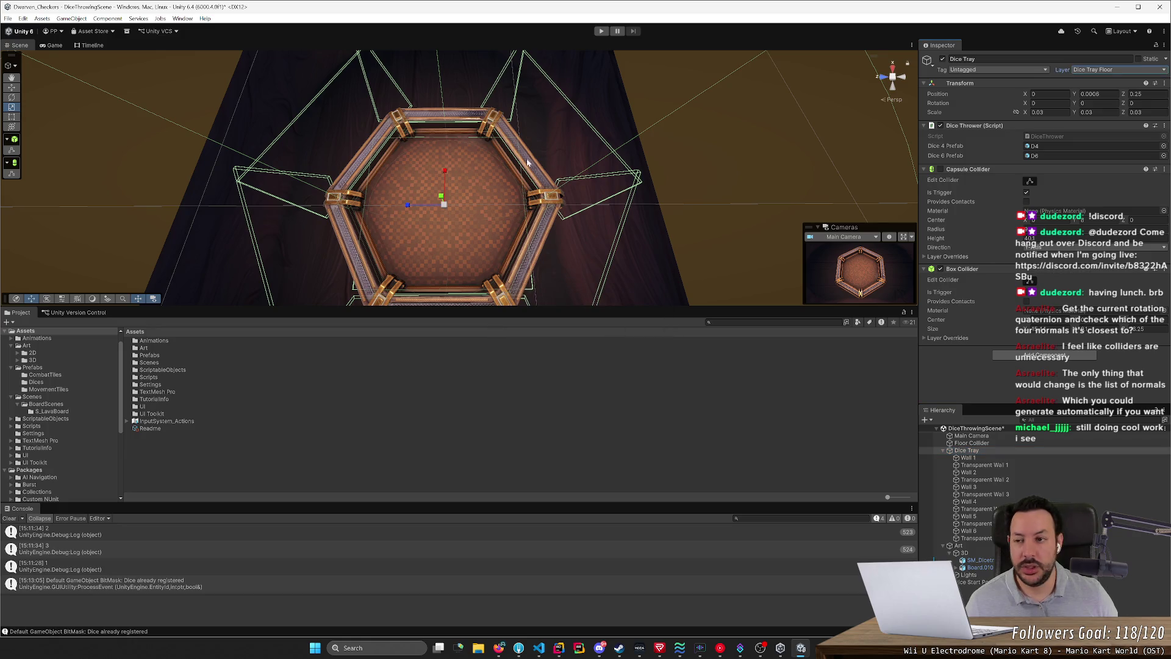
pyautogui.click(24, 18)
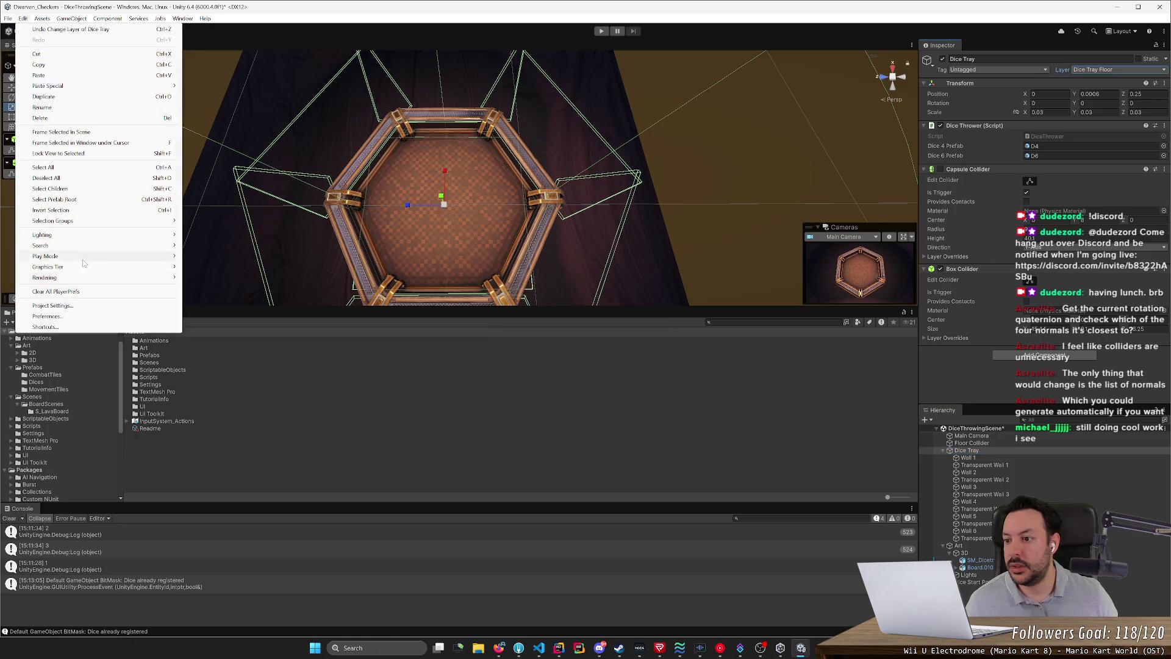
pyautogui.click(95, 307)
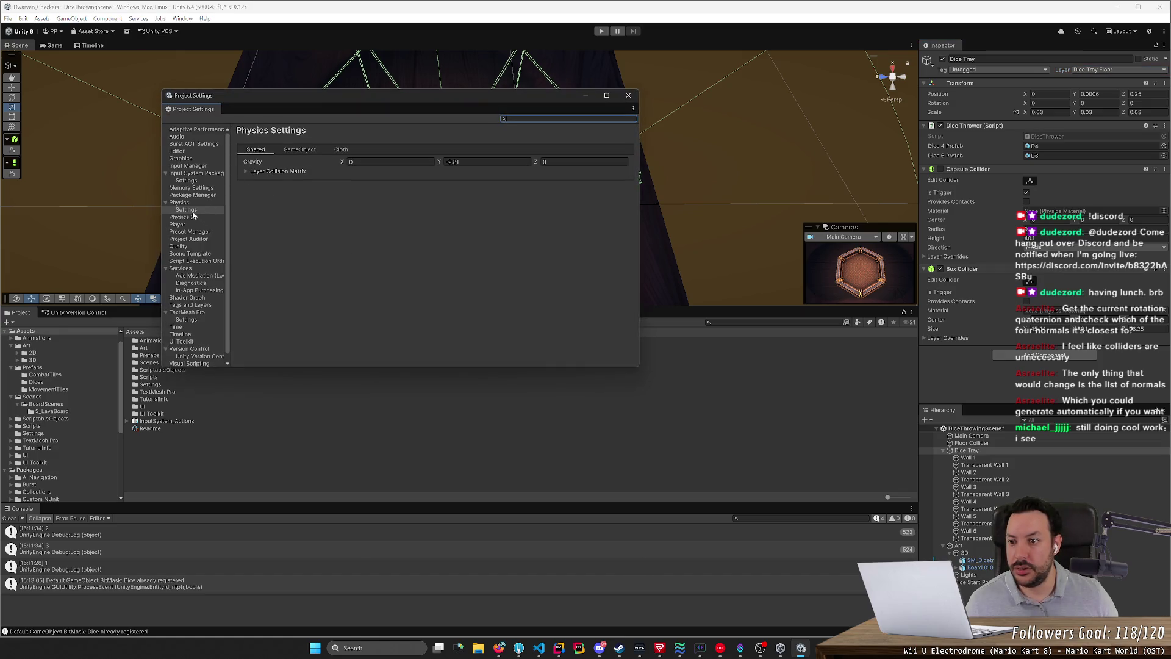
pyautogui.click(179, 202)
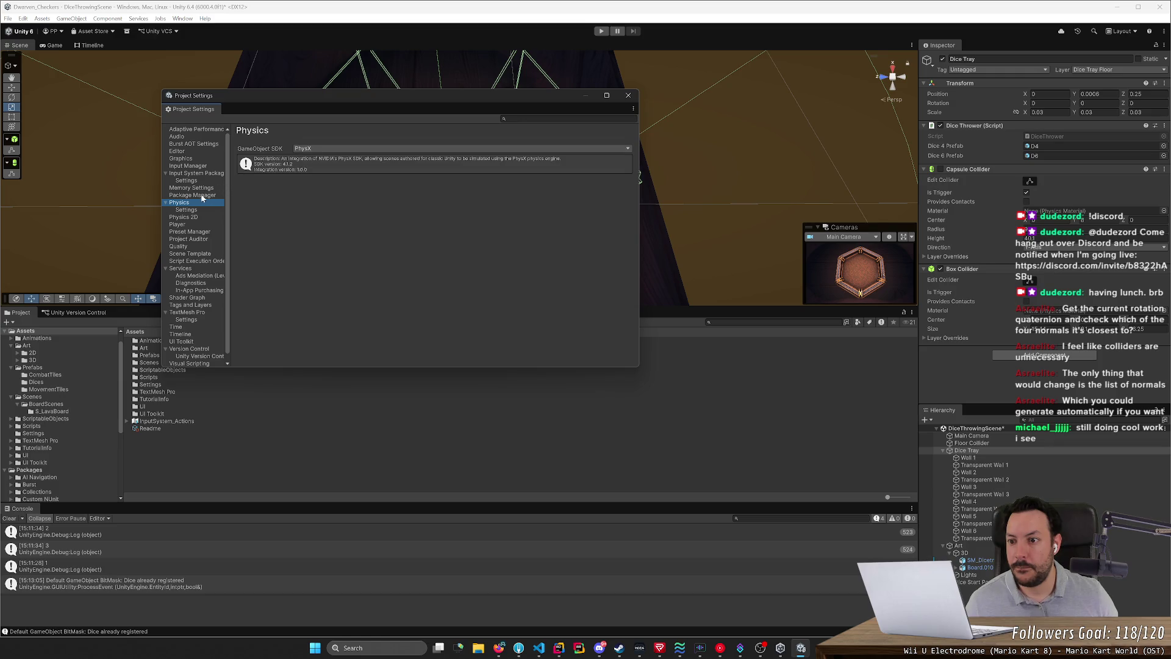
# Step: In Physics settings, uncheck every Dice Tray Floor collision in the Layer Collision Matrix
pyautogui.click(186, 210)
pyautogui.click(246, 171)
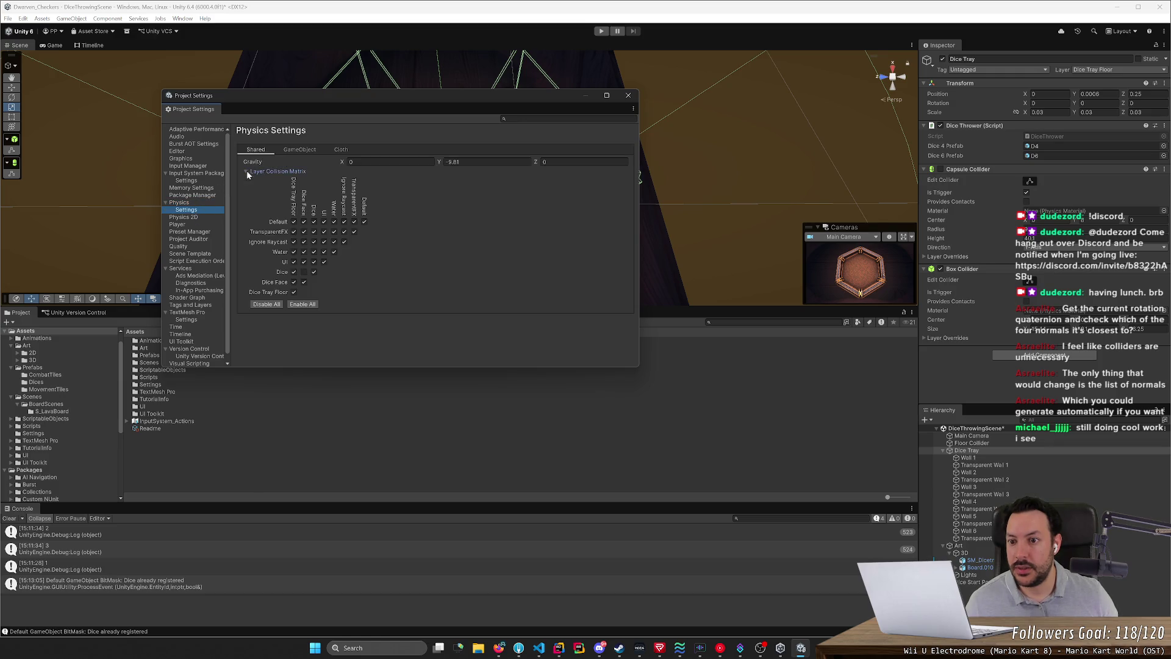
pyautogui.click(293, 292)
pyautogui.click(294, 272)
pyautogui.click(293, 262)
pyautogui.click(293, 252)
pyautogui.click(294, 242)
pyautogui.click(294, 222)
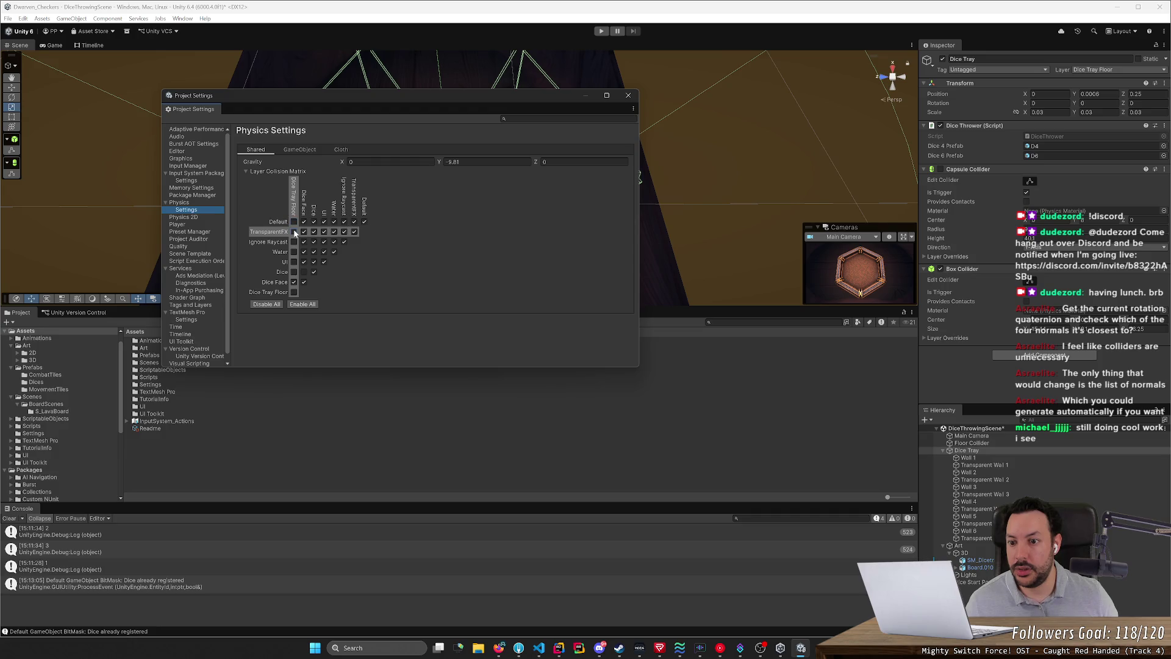
pyautogui.click(294, 232)
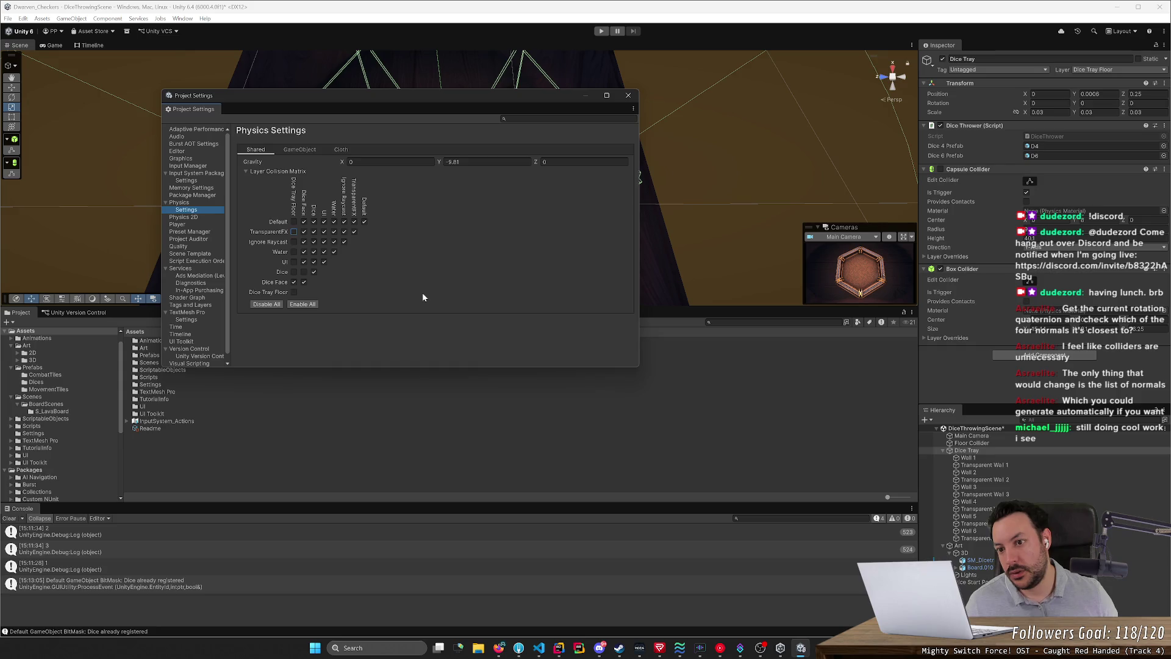
# Step: Re-enable Dice Tray Floor collisions with Dice and Default, close Project Settings and press Play
pyautogui.click(294, 272)
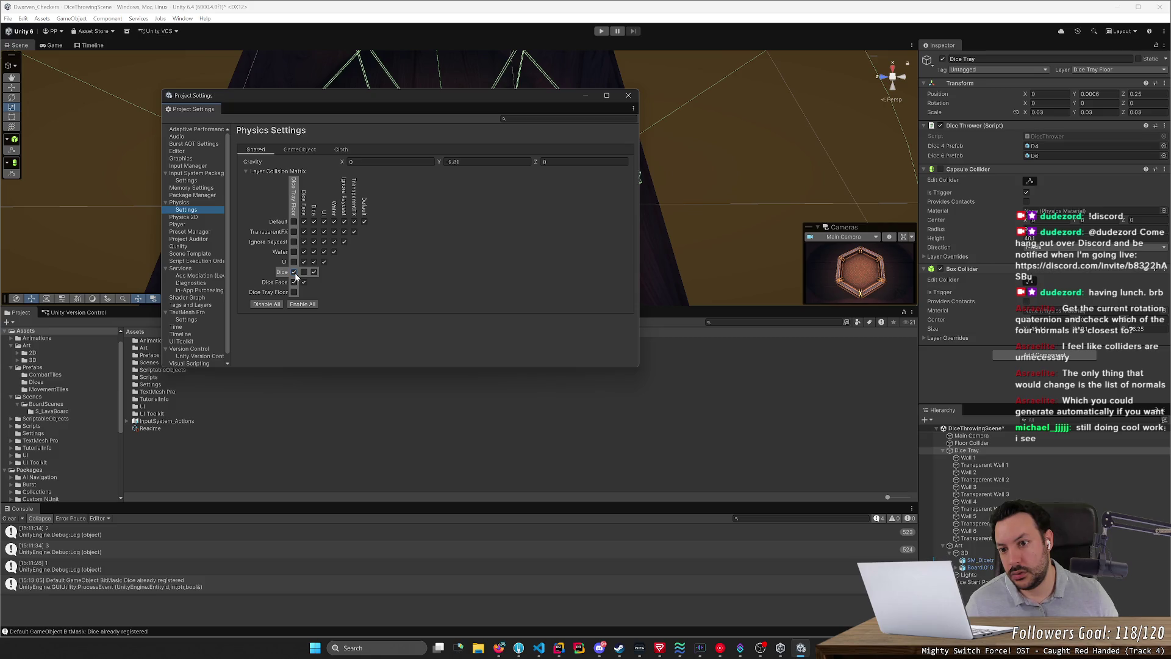
pyautogui.click(293, 222)
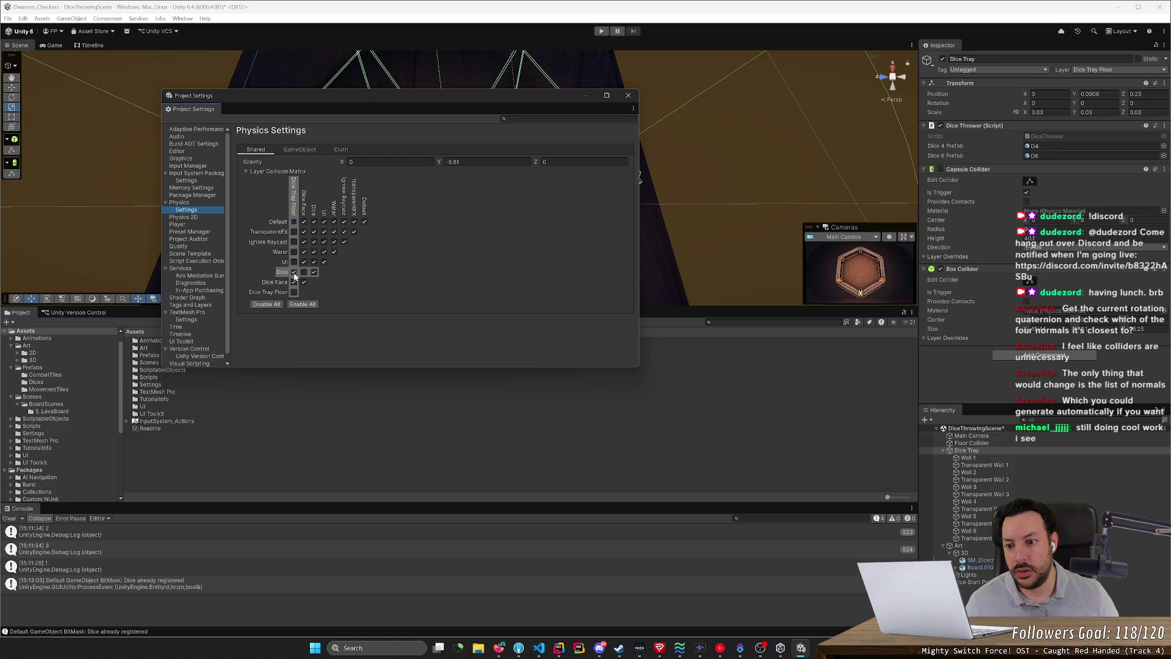
pyautogui.click(629, 96)
pyautogui.click(600, 31)
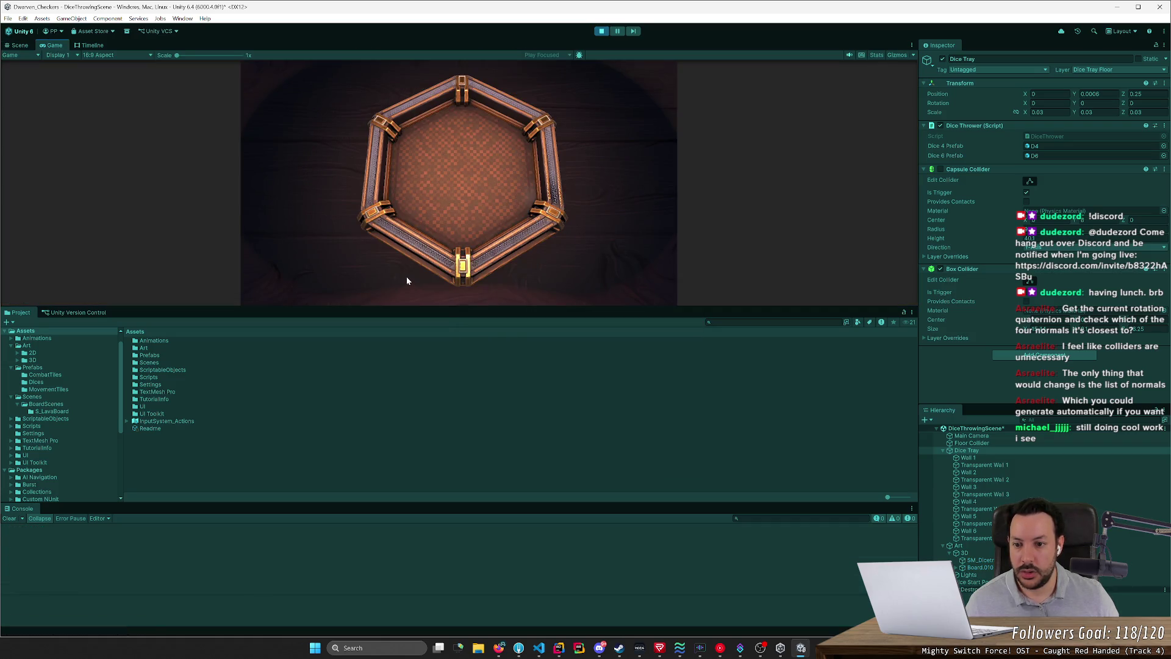
# Step: Throw dice, pause, orbit the Scene view around the resting dice, then stop the game
pyautogui.click(406, 277)
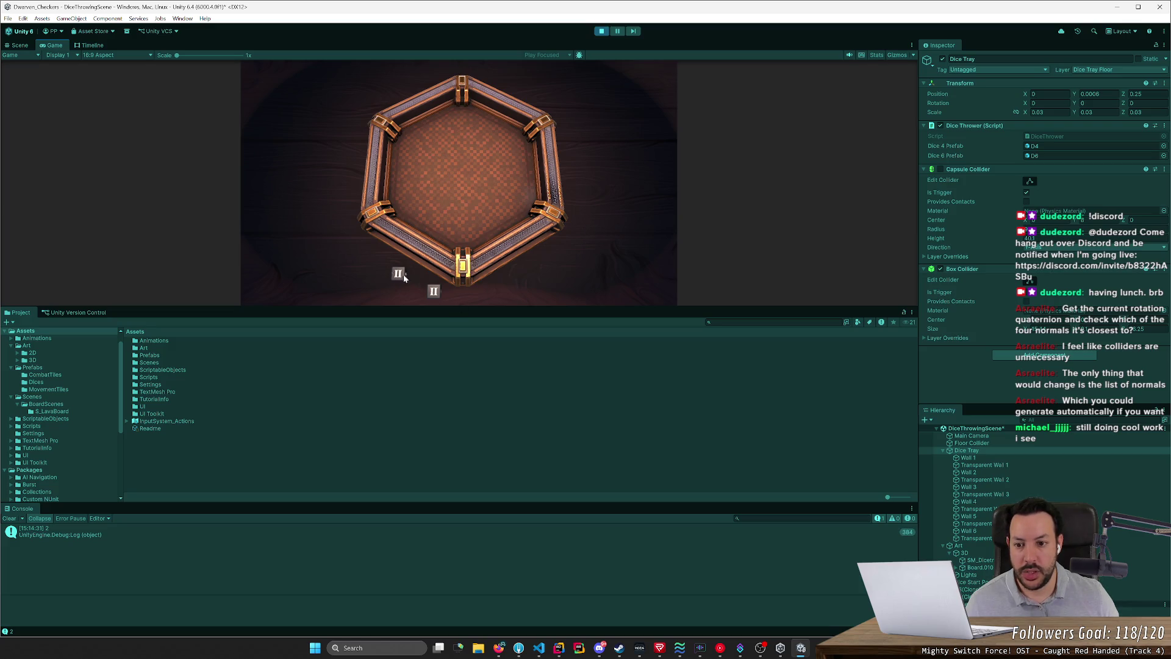
pyautogui.click(618, 31)
pyautogui.moveTo(546, 213)
pyautogui.mouseDown()
pyautogui.moveTo(620, 185)
pyautogui.moveTo(883, 399)
pyautogui.mouseUp()
pyautogui.click(979, 451)
pyautogui.moveTo(728, 298)
pyautogui.mouseDown()
pyautogui.moveTo(537, 197)
pyautogui.moveTo(318, 169)
pyautogui.moveTo(305, 11)
pyautogui.moveTo(354, 14)
pyautogui.mouseUp()
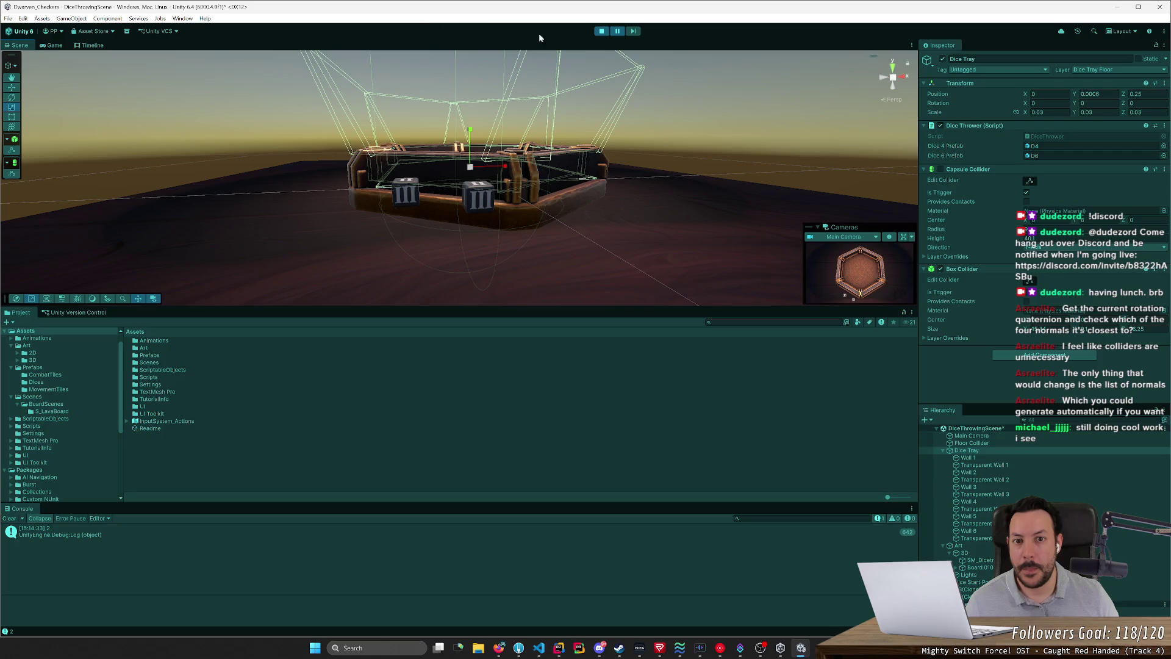
pyautogui.click(599, 31)
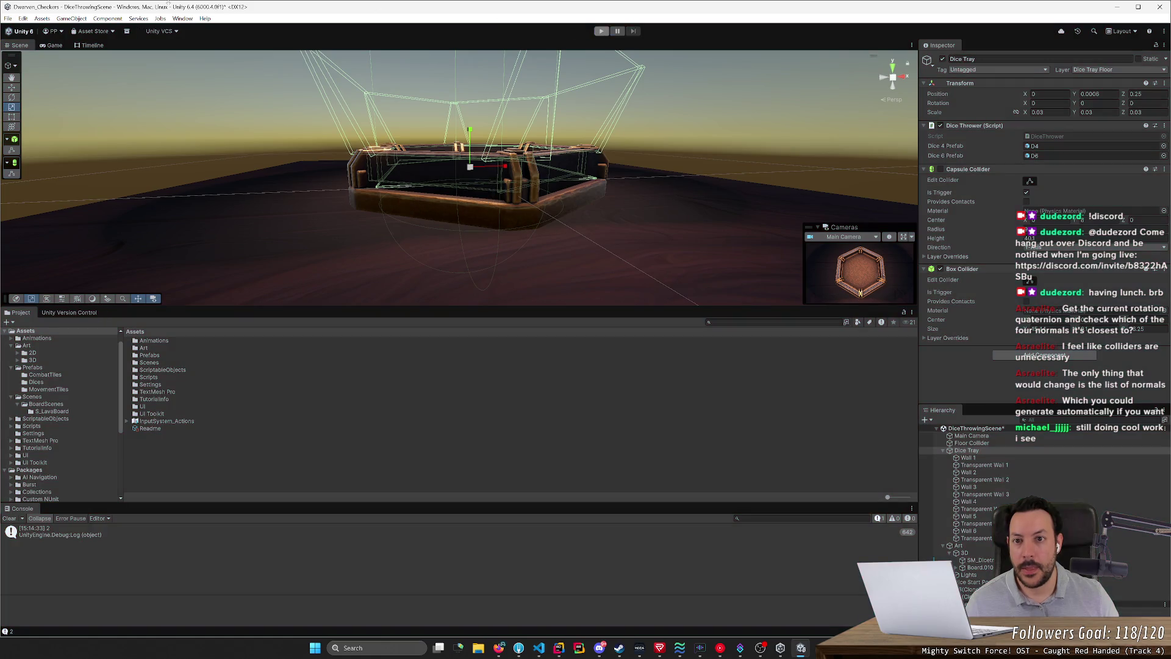
# Step: Reopen Physics settings and recheck all Dice Tray Floor collisions in the Layer Collision Matrix
pyautogui.click(23, 19)
pyautogui.click(54, 305)
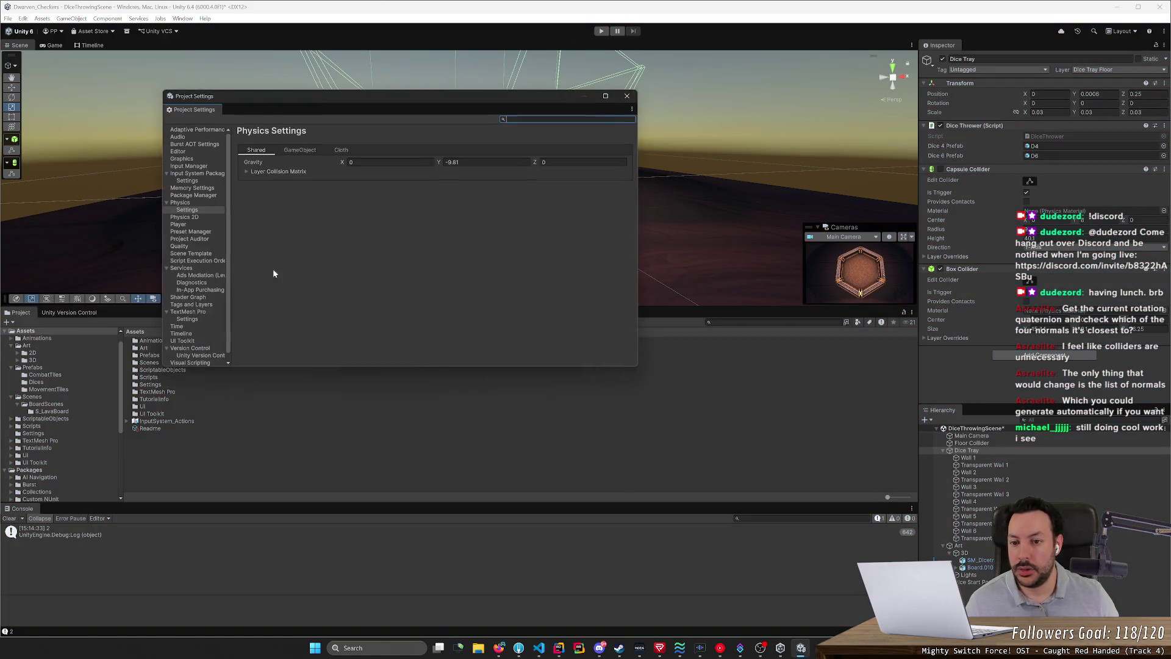
pyautogui.click(299, 150)
pyautogui.click(256, 150)
pyautogui.click(252, 171)
pyautogui.click(294, 262)
pyautogui.click(294, 251)
pyautogui.click(294, 242)
pyautogui.click(294, 232)
pyautogui.click(294, 222)
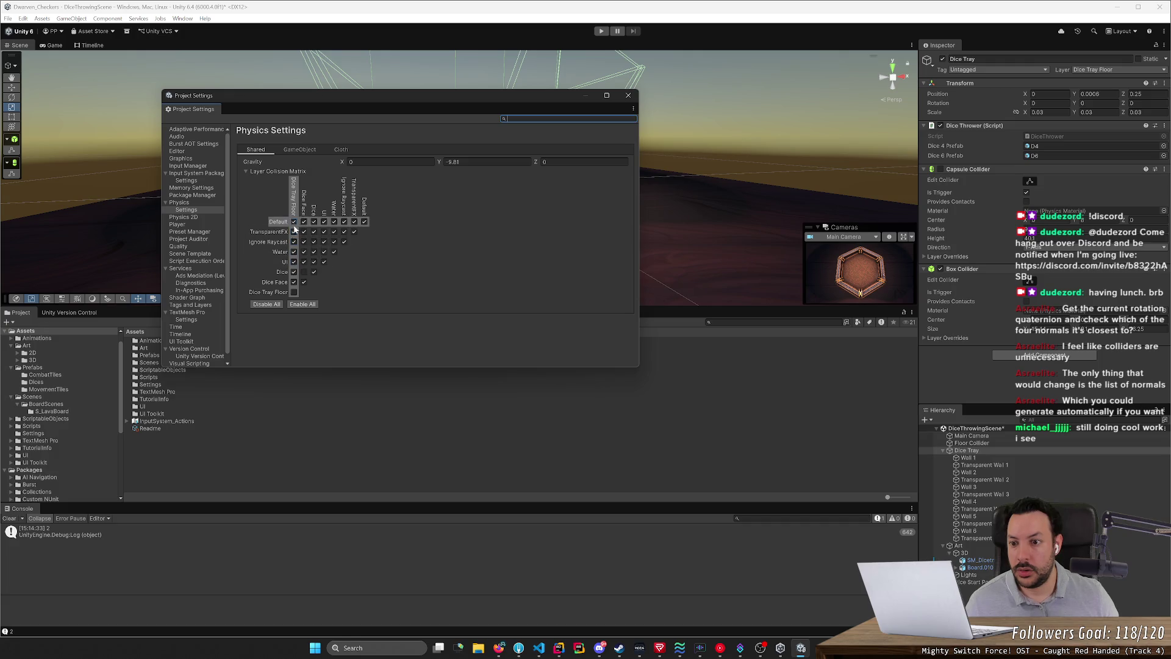
pyautogui.click(294, 292)
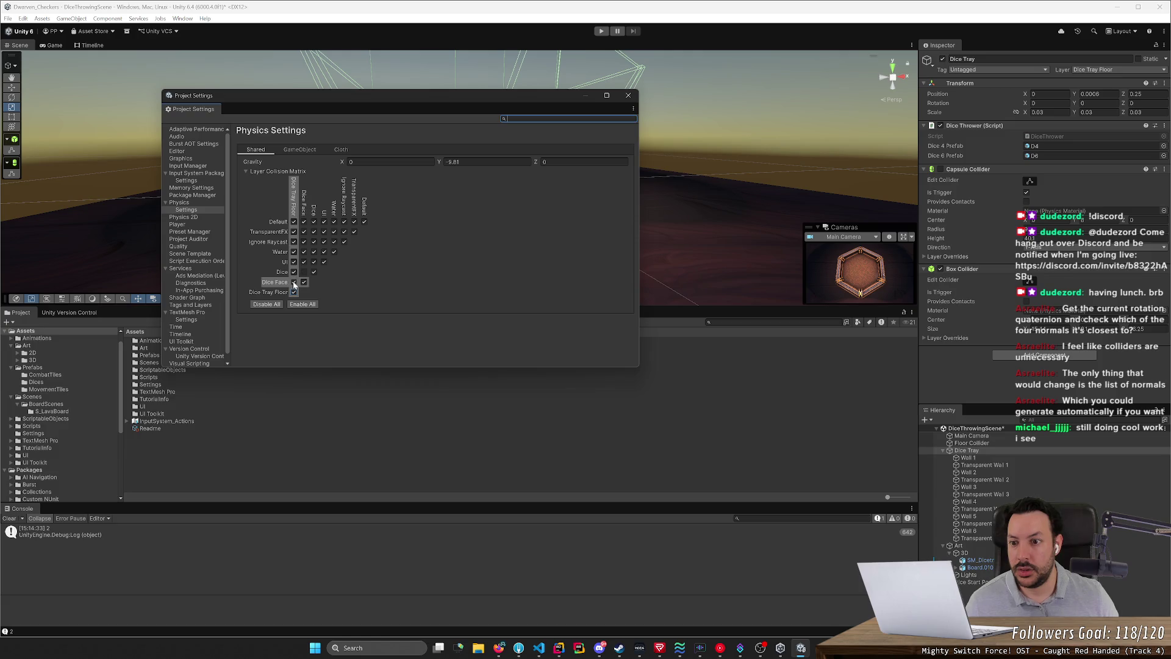
# Step: Uncheck Dice Tray Floor against Default, TransparentFX, Ignore Raycast, Water, UI and itself, then press Play
pyautogui.click(293, 262)
pyautogui.click(293, 251)
pyautogui.click(293, 241)
pyautogui.click(293, 231)
pyautogui.click(294, 221)
pyautogui.click(293, 293)
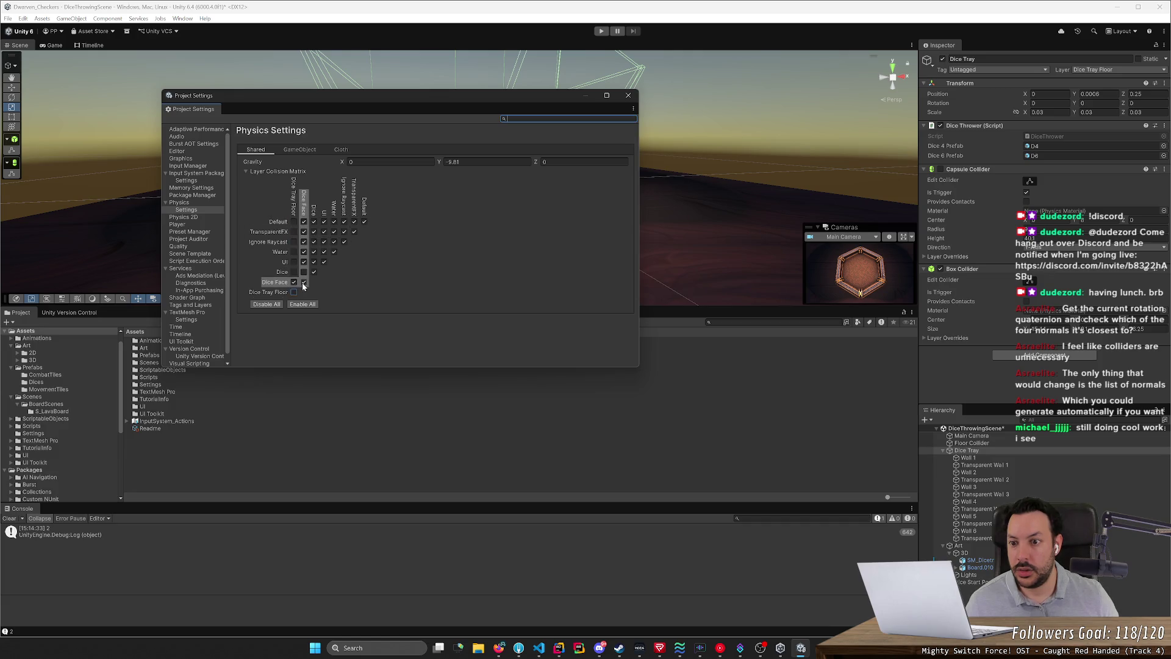
pyautogui.click(602, 31)
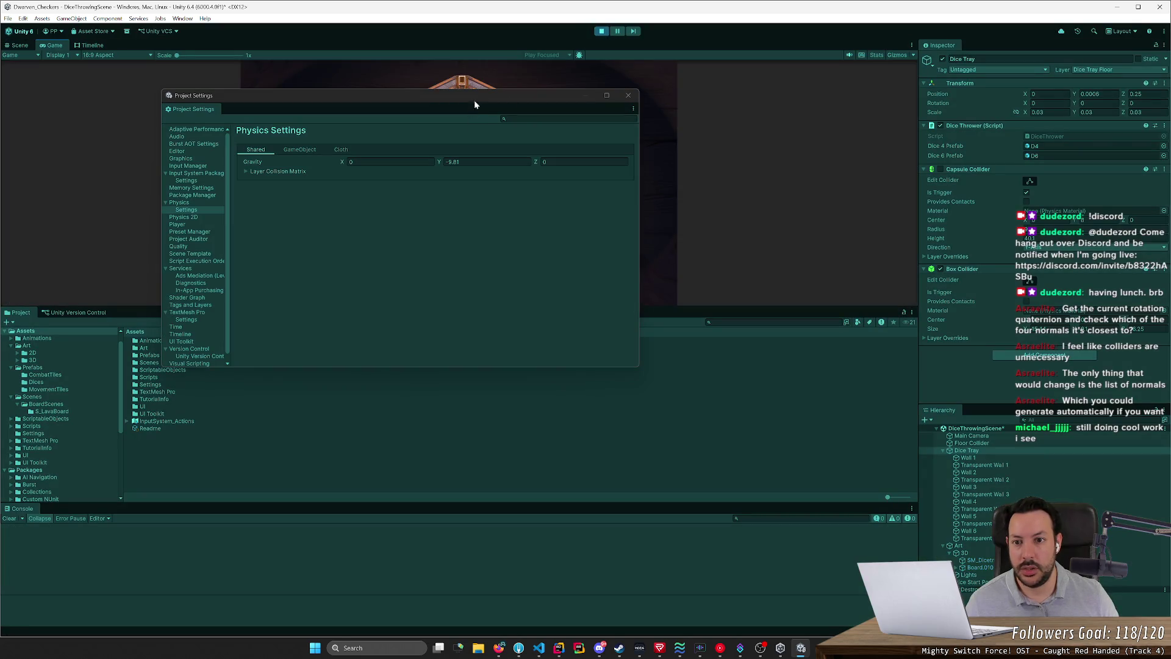
# Step: Stop the game, uncheck Dice Face × Default in the collision matrix, replay and close Project Settings
pyautogui.moveTo(590, 99)
pyautogui.mouseDown()
pyautogui.moveTo(548, 100)
pyautogui.moveTo(535, 394)
pyautogui.mouseUp()
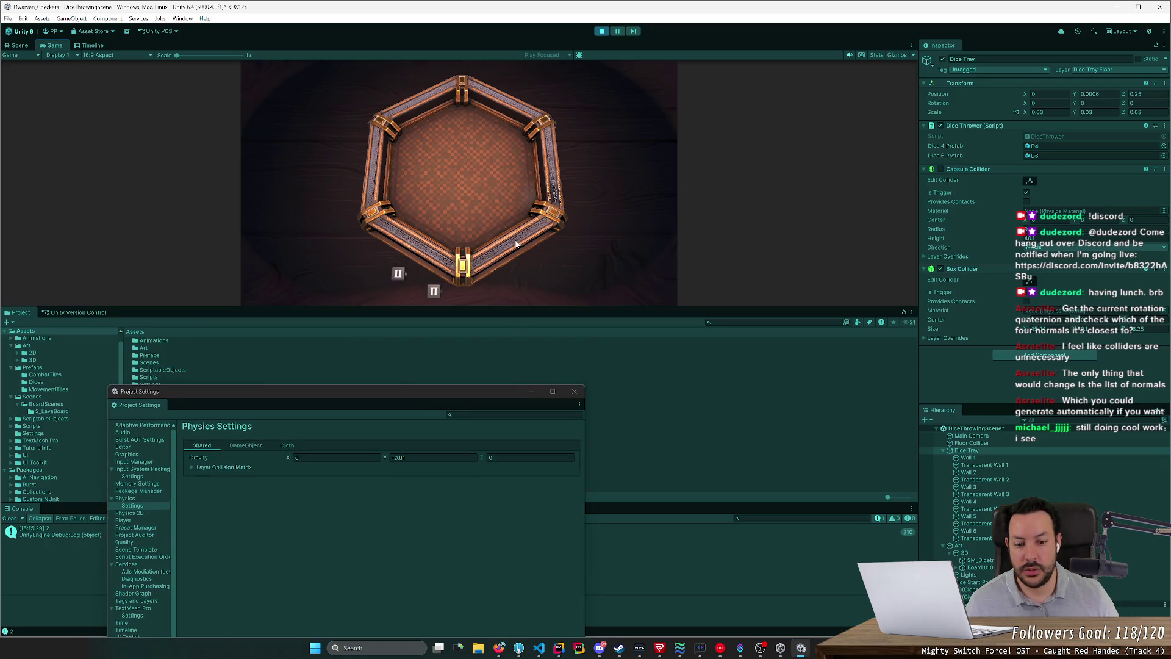
pyautogui.click(193, 467)
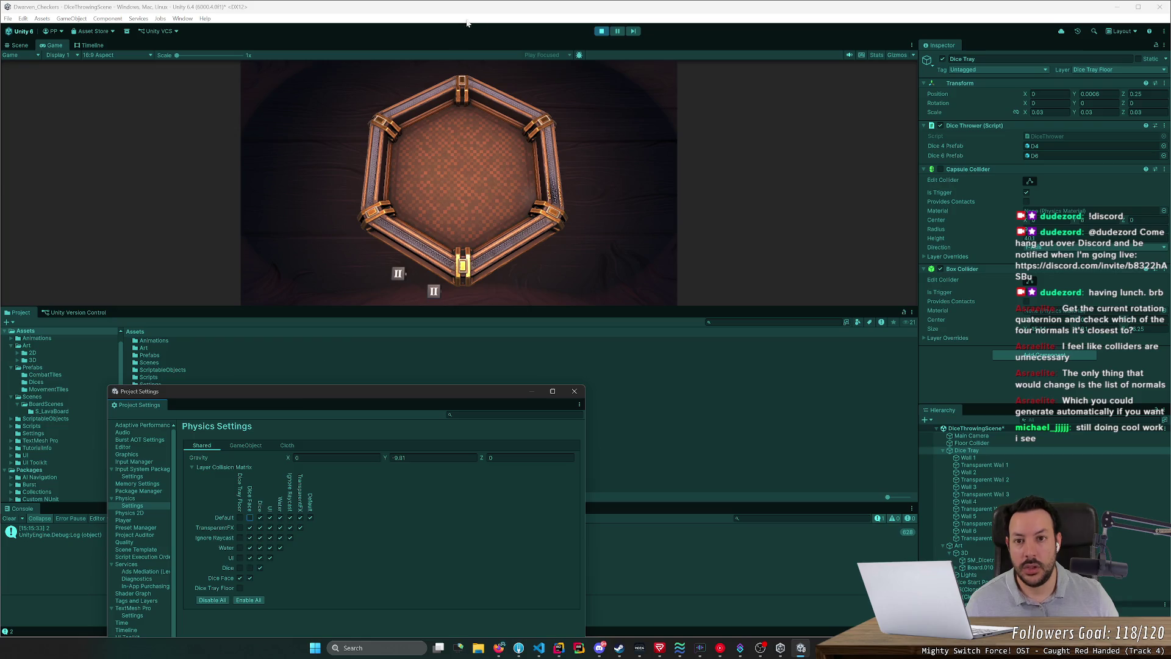
pyautogui.hotkey('ctrl', 'p')
pyautogui.click(250, 518)
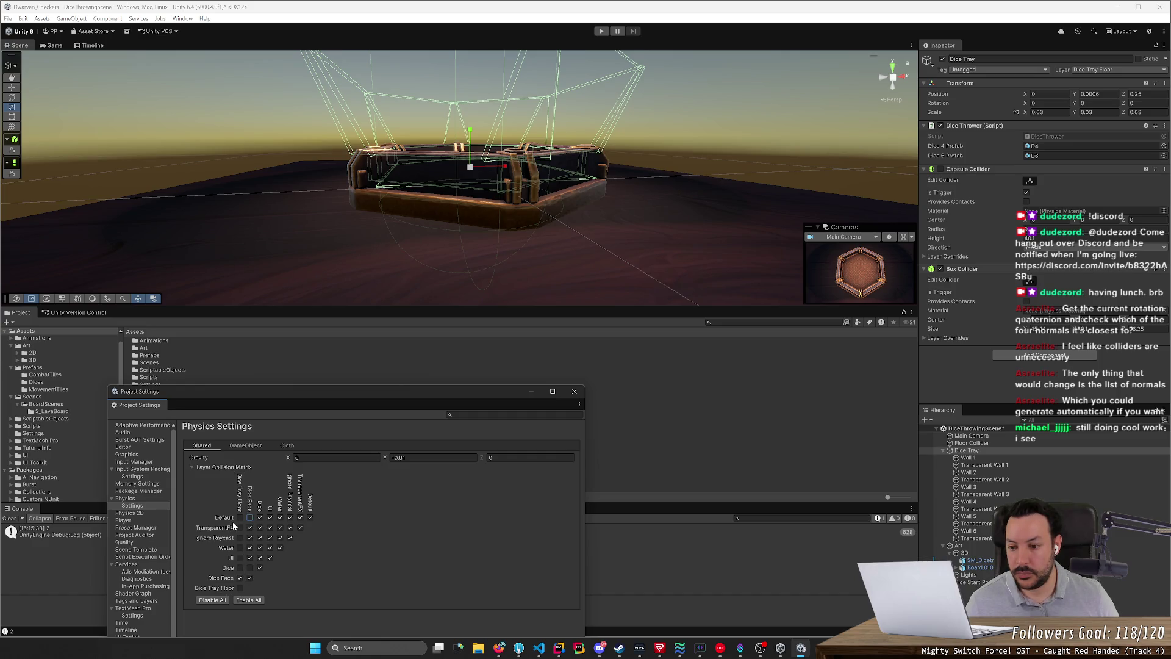
pyautogui.click(601, 31)
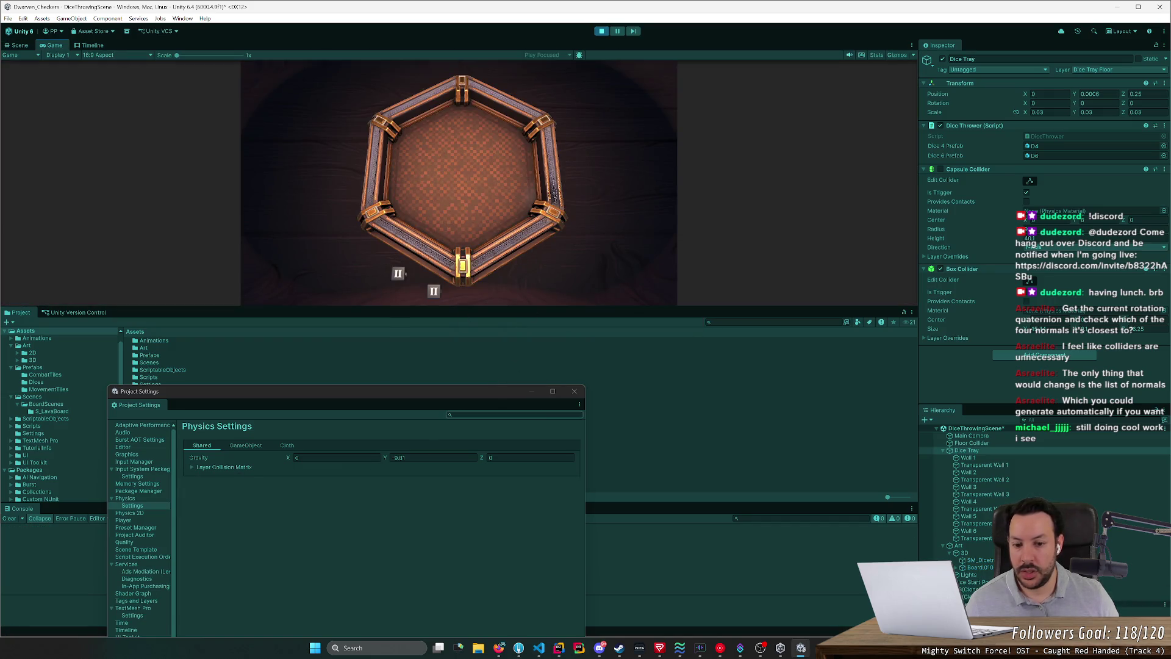
pyautogui.click(574, 393)
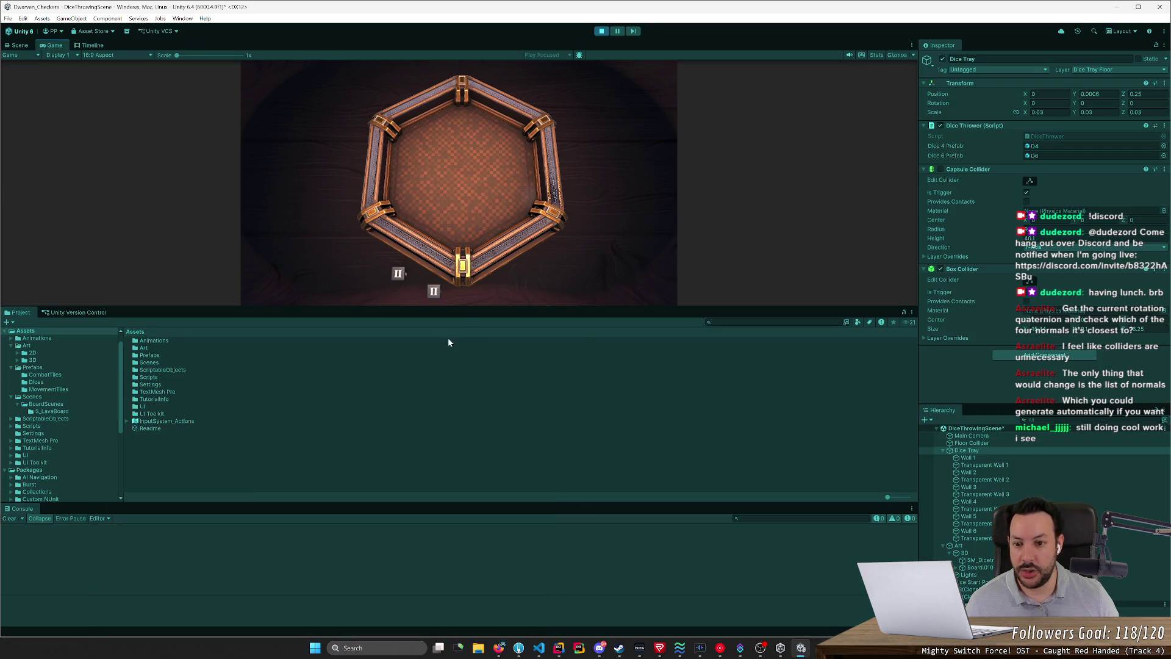
# Step: Throw and reroll the die three times, logging faces 2, 3 and 1 in the Console
pyautogui.click(393, 192)
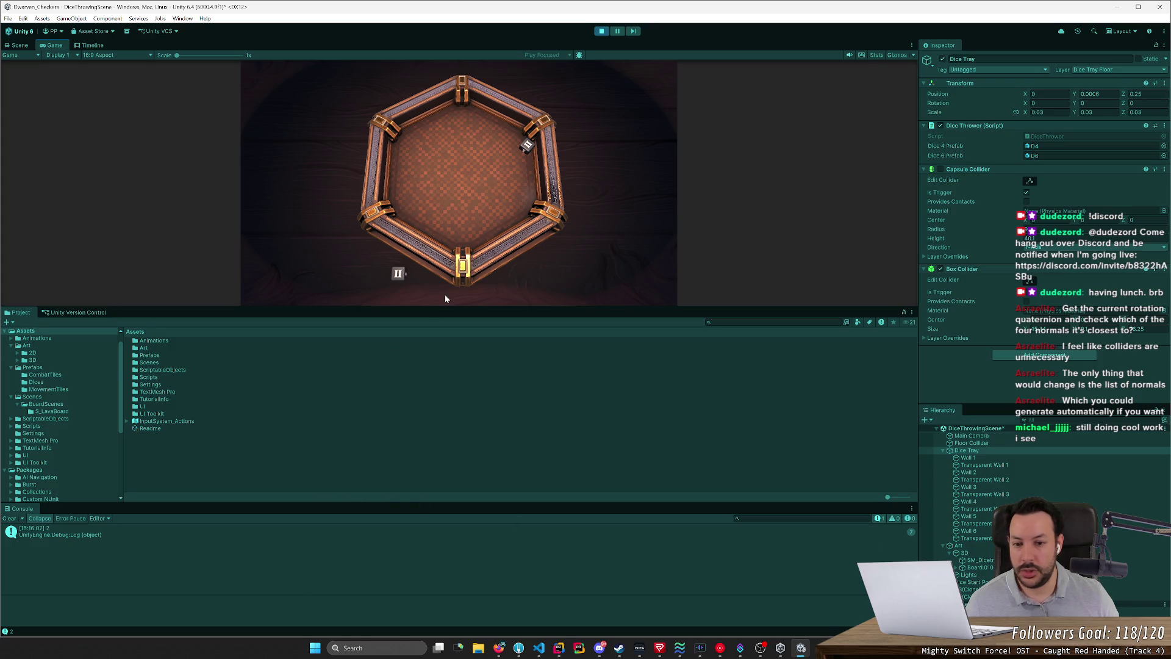
pyautogui.click(395, 287)
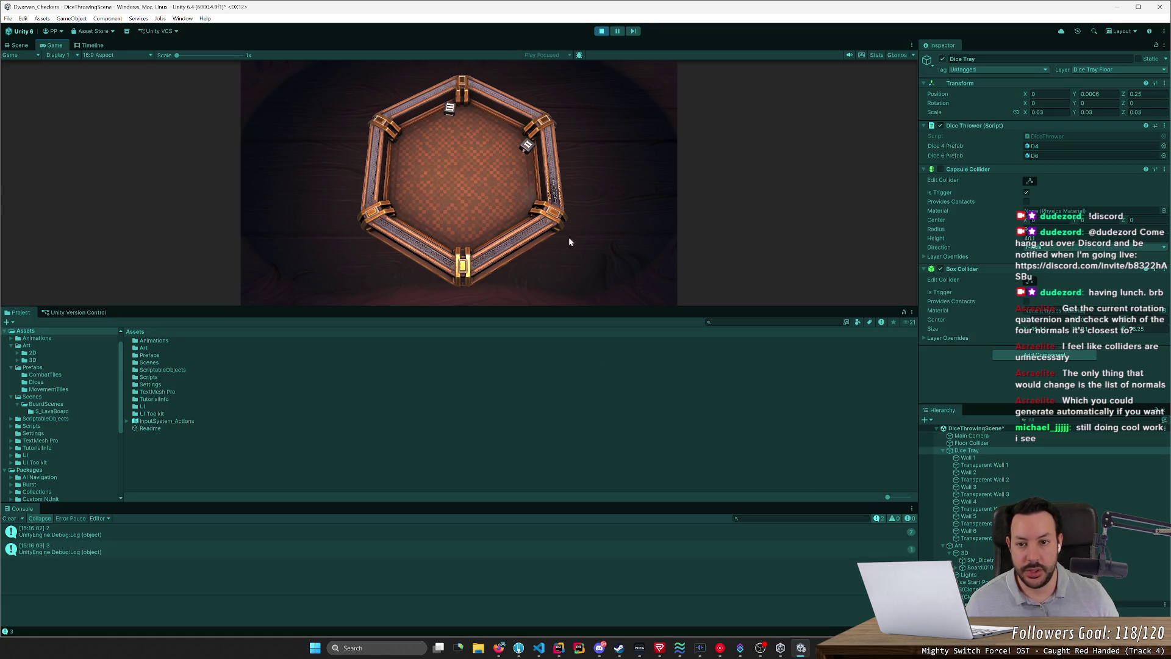
pyautogui.click(398, 204)
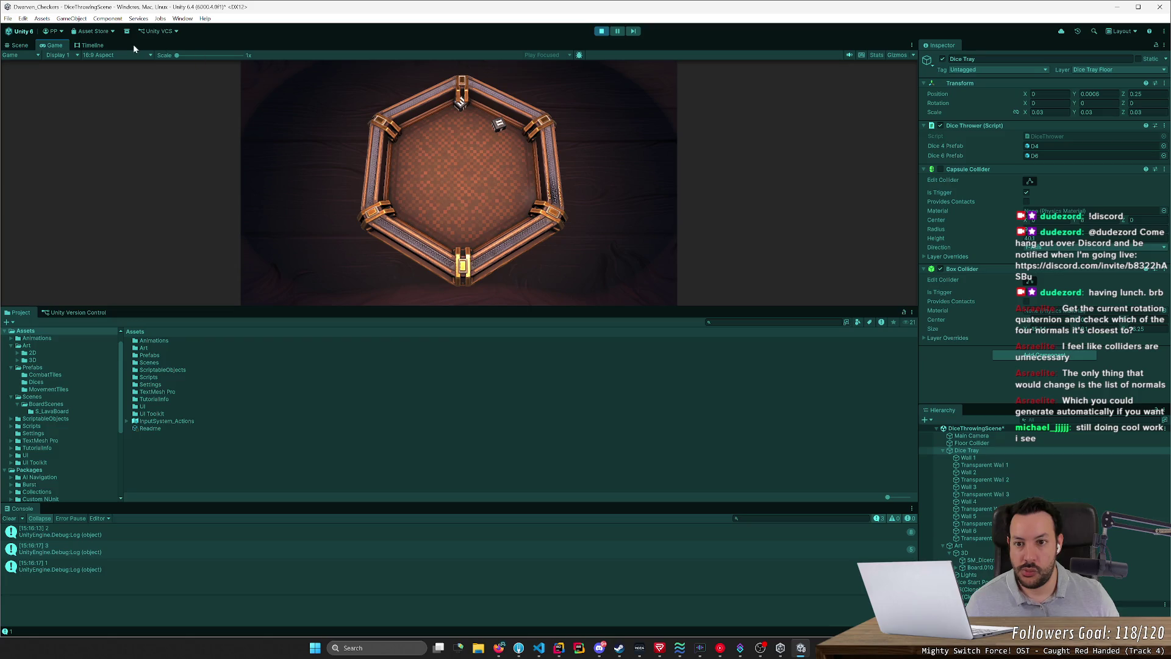
pyautogui.click(42, 18)
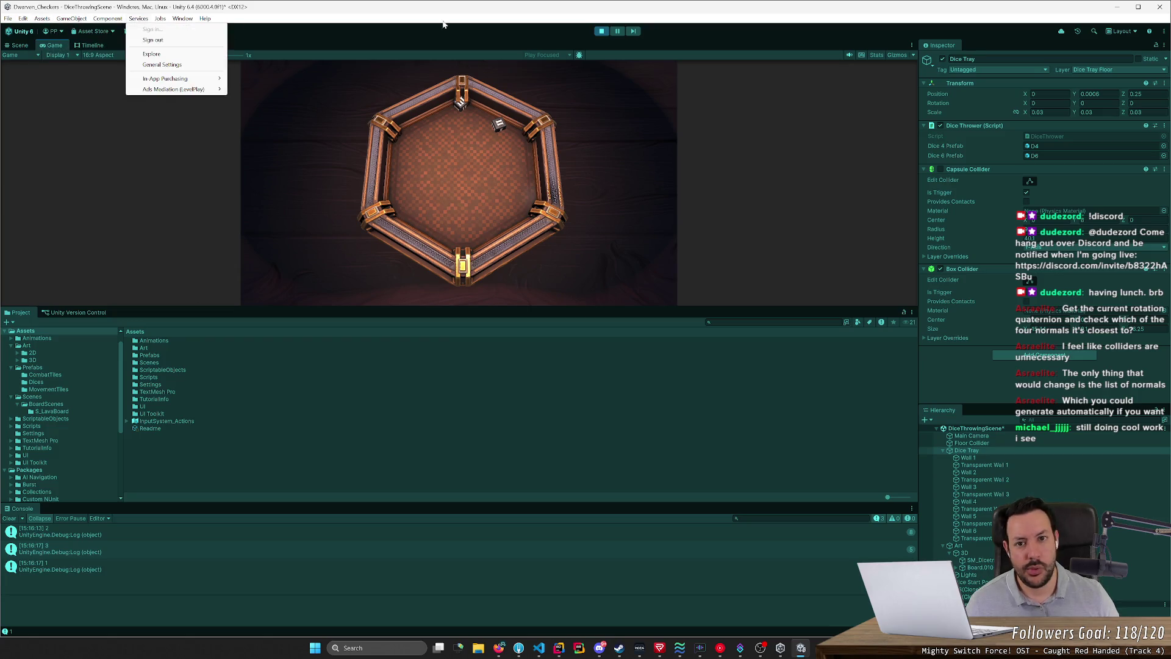
# Step: Stop the game, re-enable Default × Dice Tray Floor in the Layer Collision Matrix, and press Play
pyautogui.click(602, 31)
pyautogui.click(24, 18)
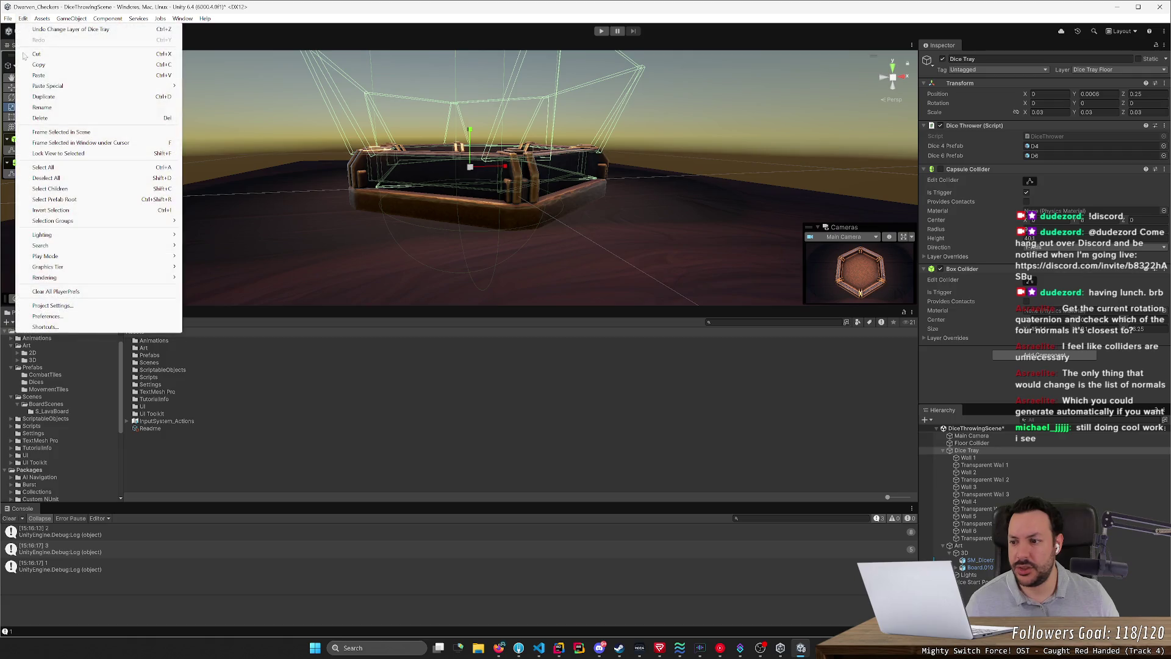
pyautogui.click(69, 327)
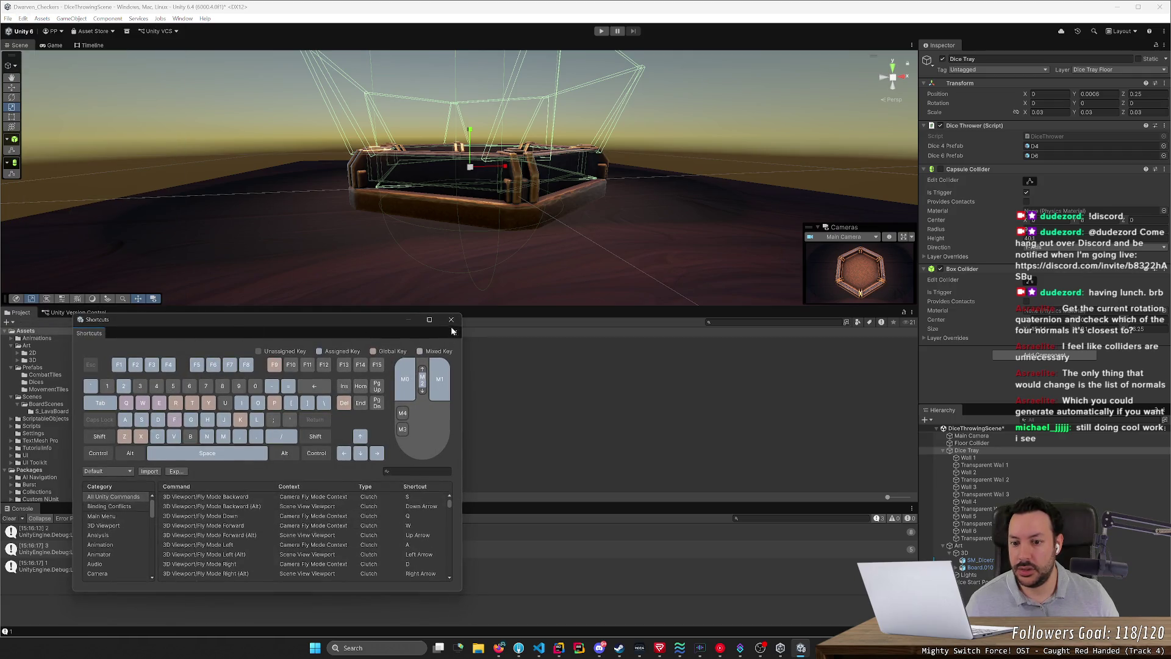
pyautogui.click(451, 319)
pyautogui.click(23, 18)
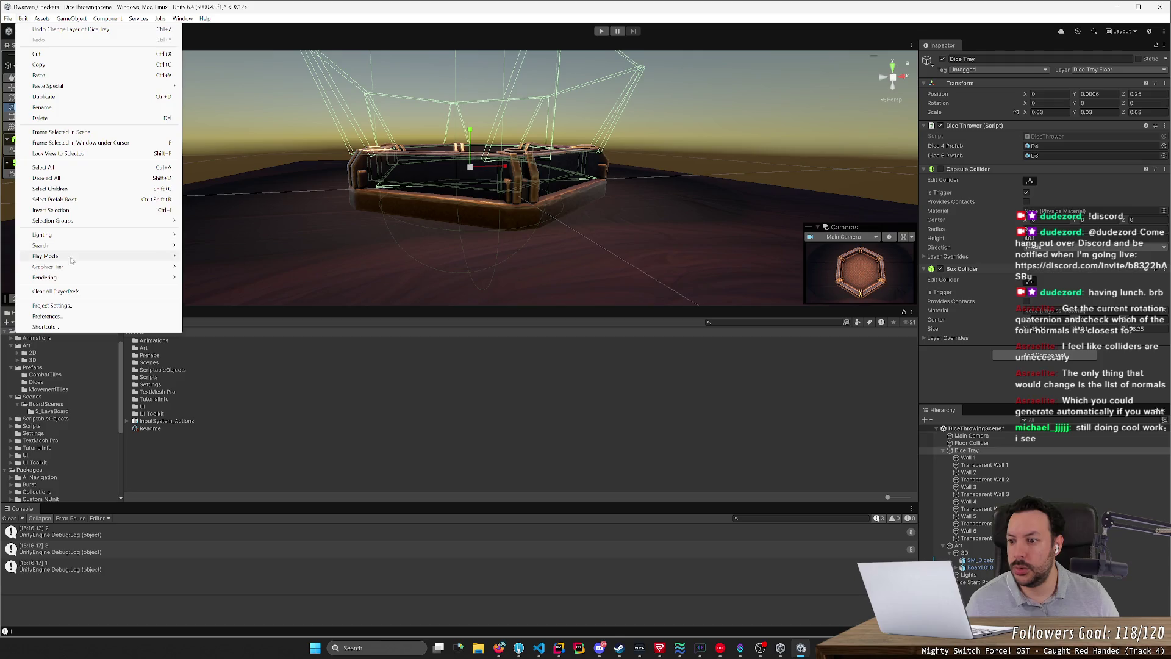
pyautogui.click(52, 306)
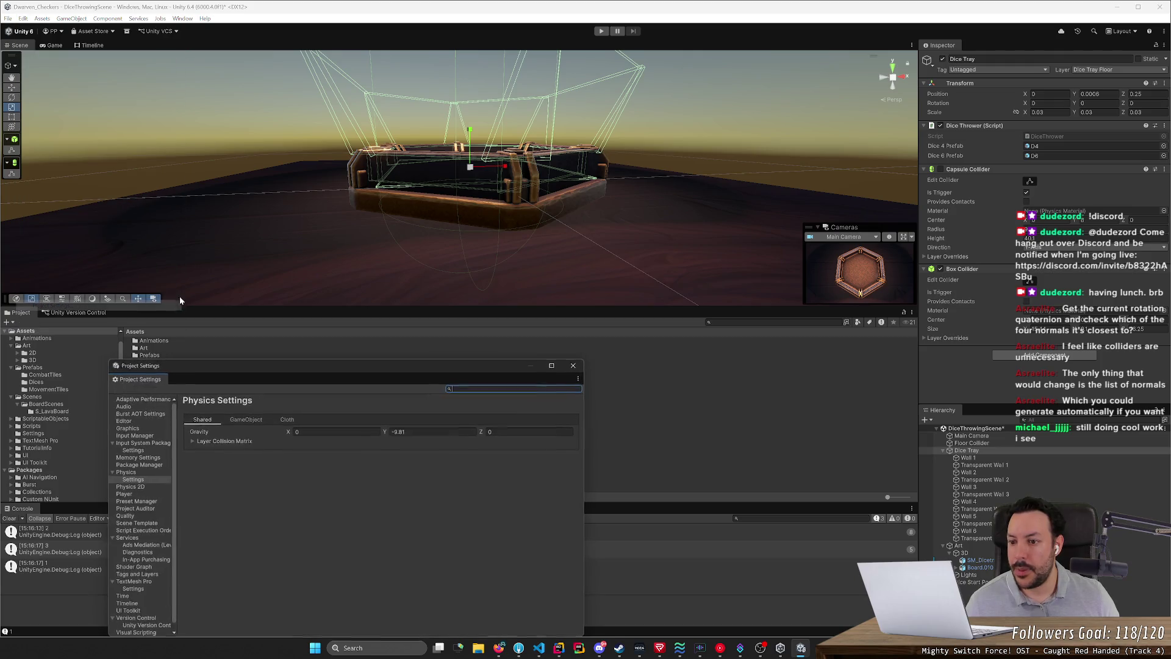
pyautogui.click(190, 440)
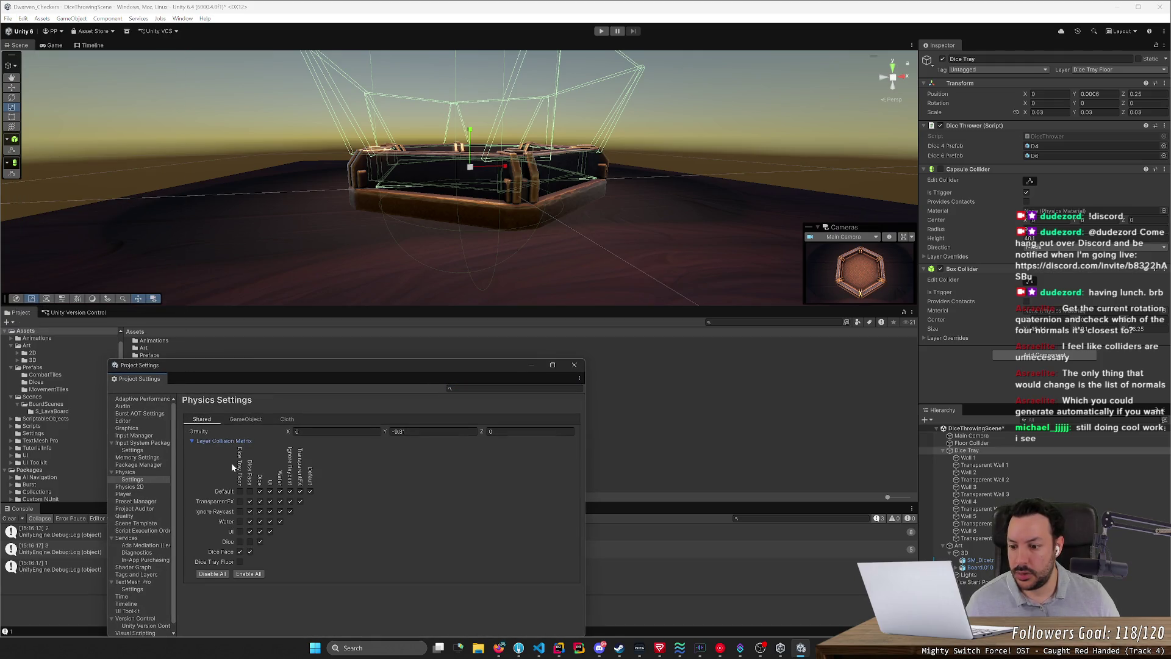
pyautogui.click(240, 491)
pyautogui.click(601, 31)
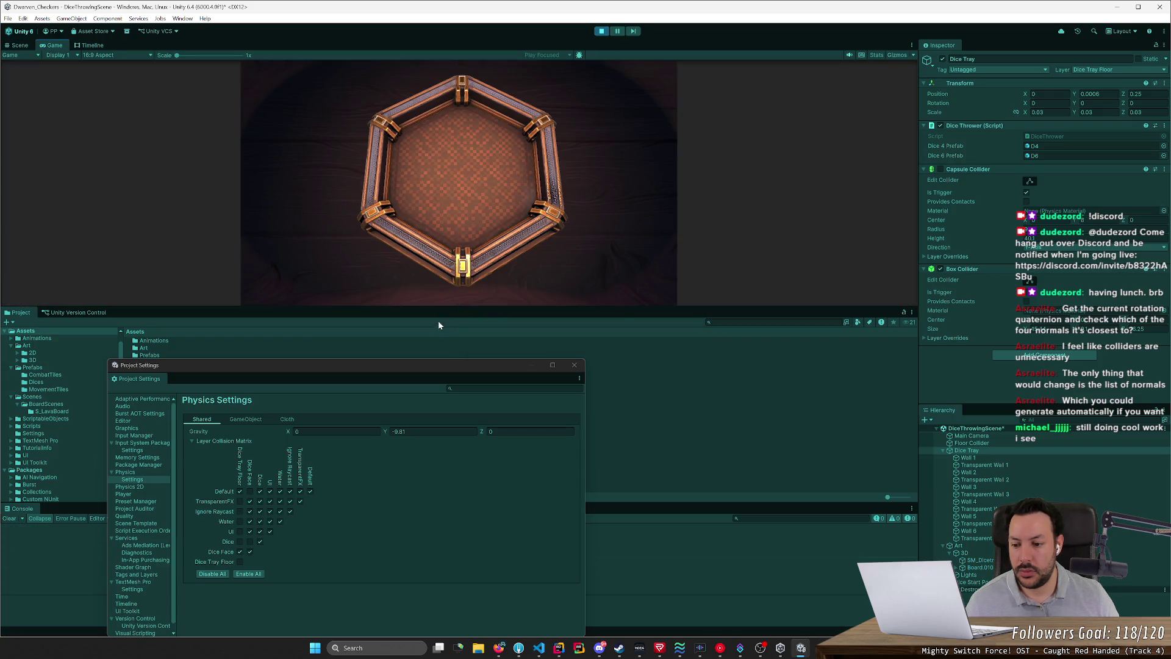
# Step: Enable Dice × Dice Tray Floor collisions and briefly check DiceFace.cs in Rider
pyautogui.click(240, 542)
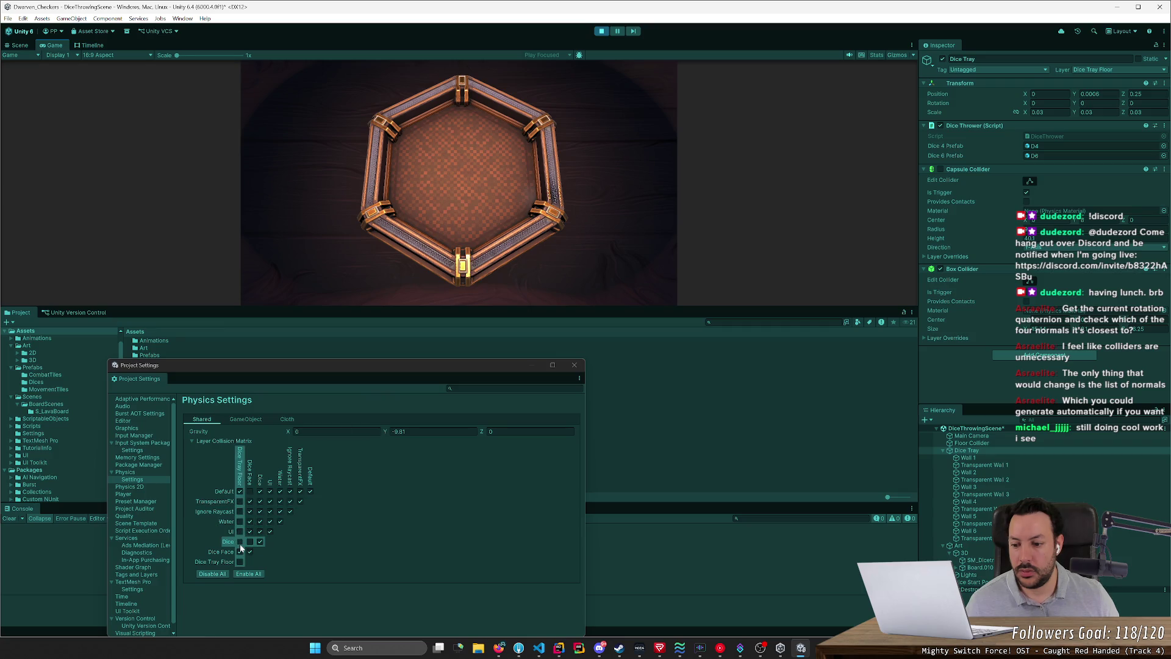
pyautogui.moveTo(348, 360); pyautogui.dragTo(308, 452)
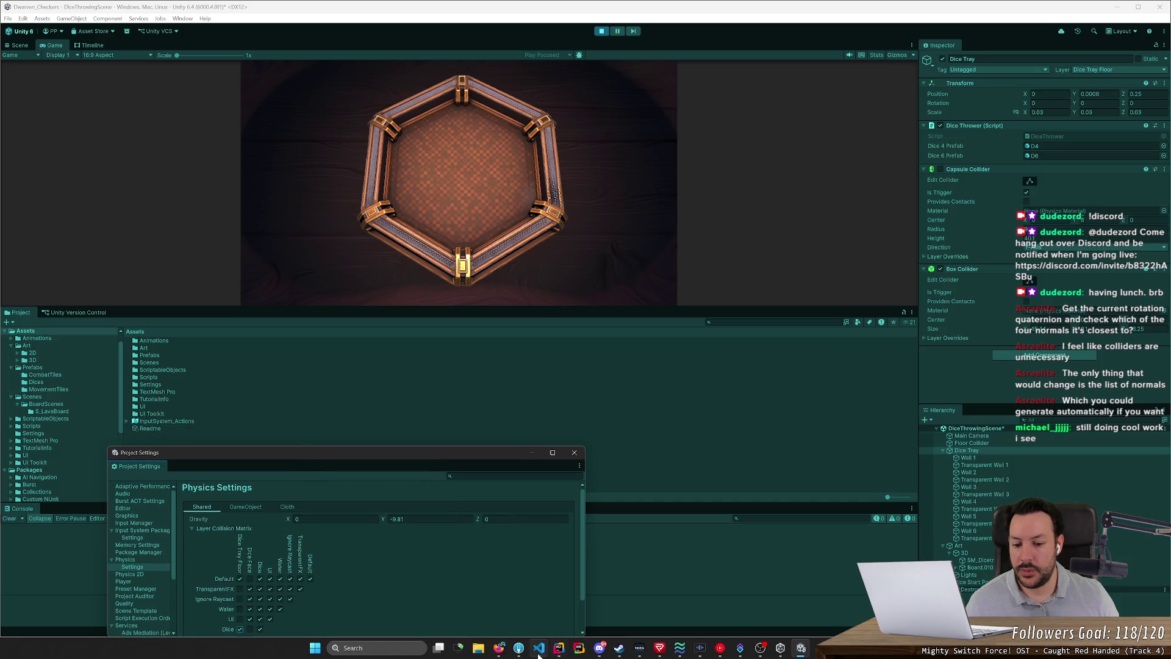
pyautogui.click(559, 650)
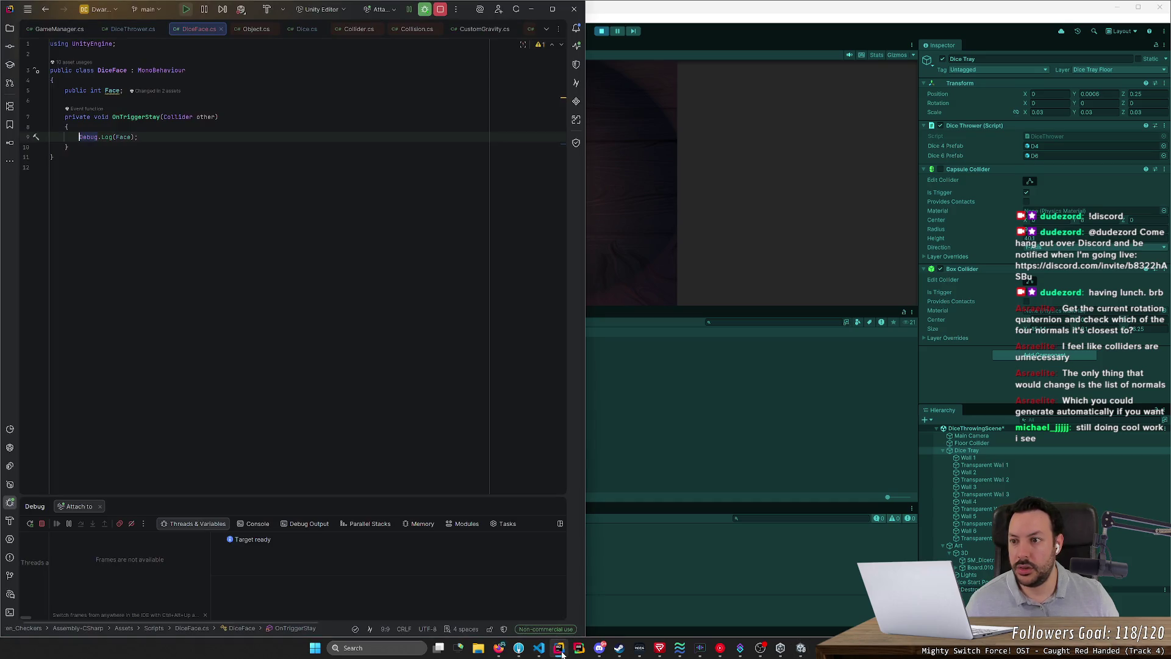
pyautogui.click(560, 650)
# Step: Throw and reroll dice several times in the Game view, clearing the Console between rolls
pyautogui.click(353, 251)
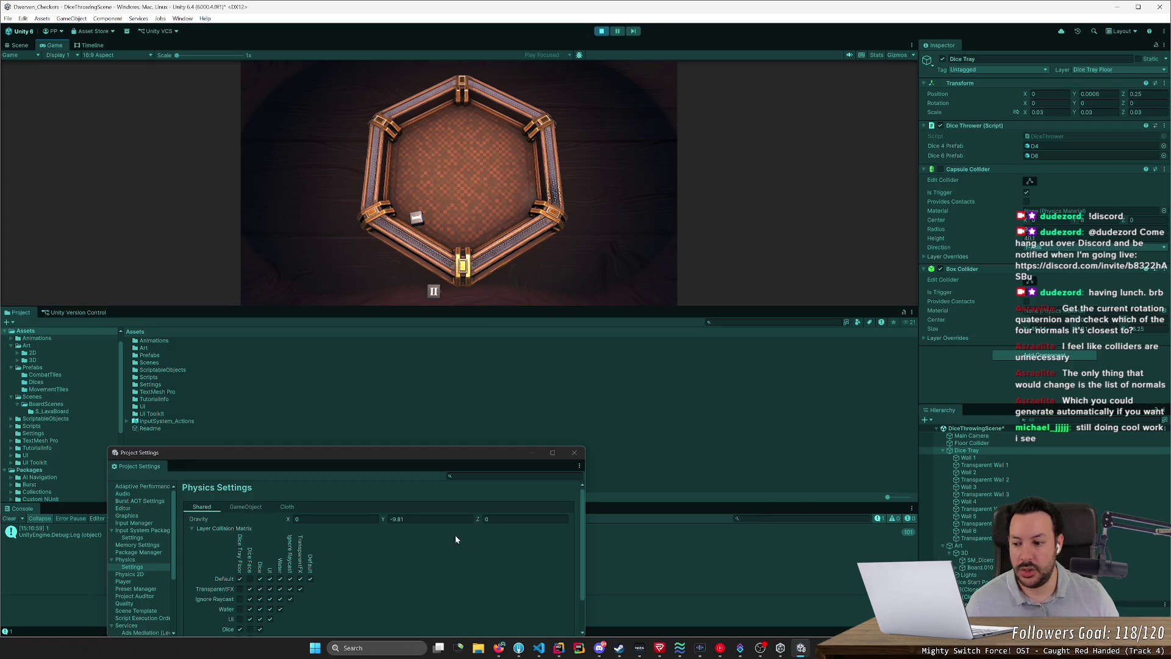
pyautogui.click(458, 220)
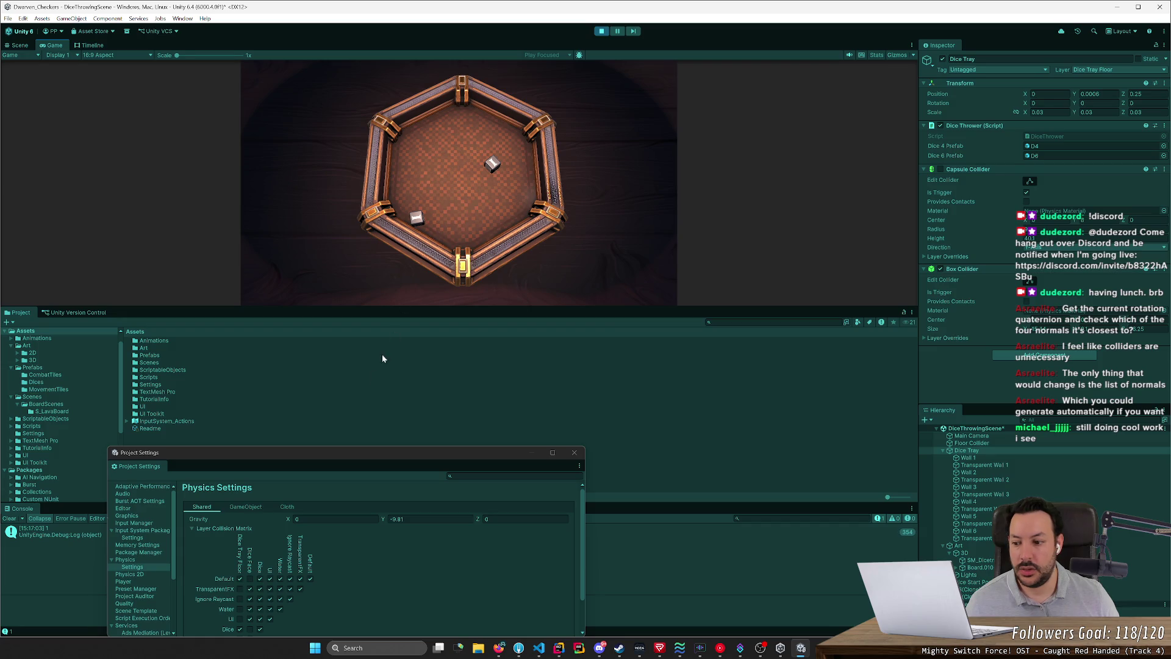
pyautogui.click(498, 172)
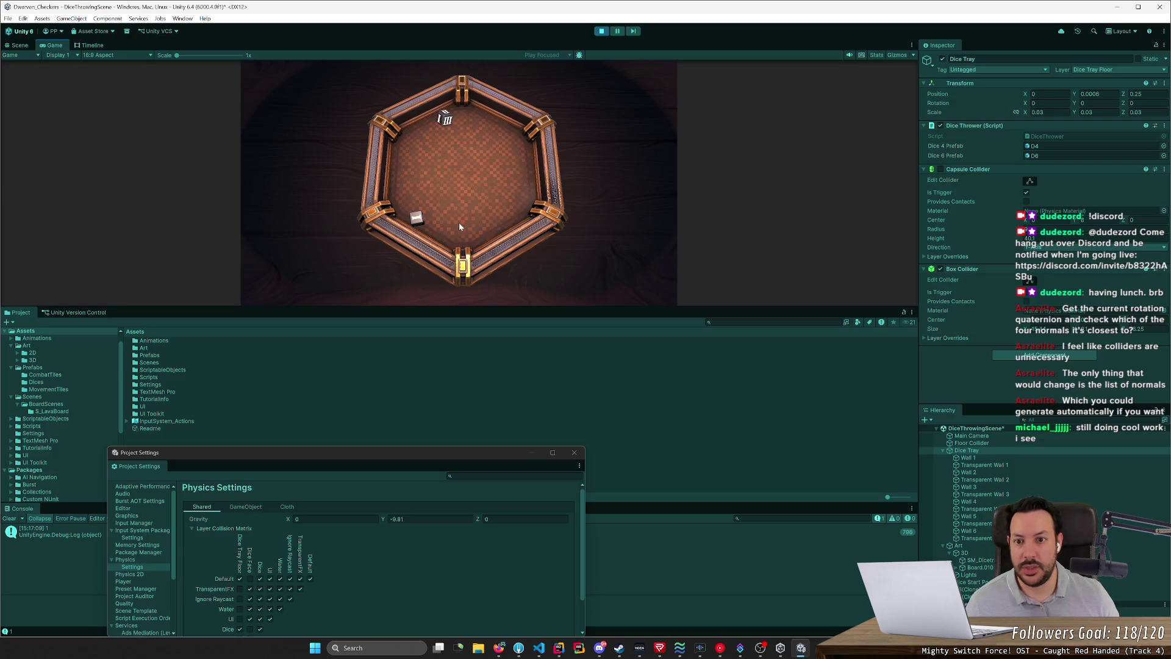
pyautogui.click(416, 221)
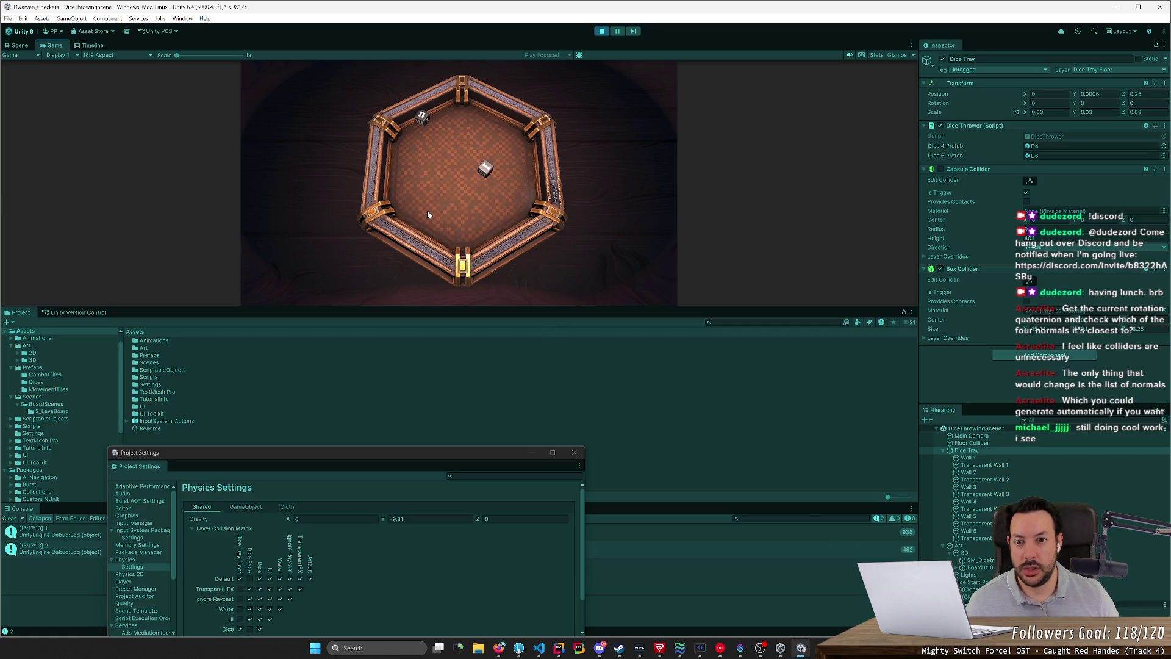
pyautogui.click(11, 518)
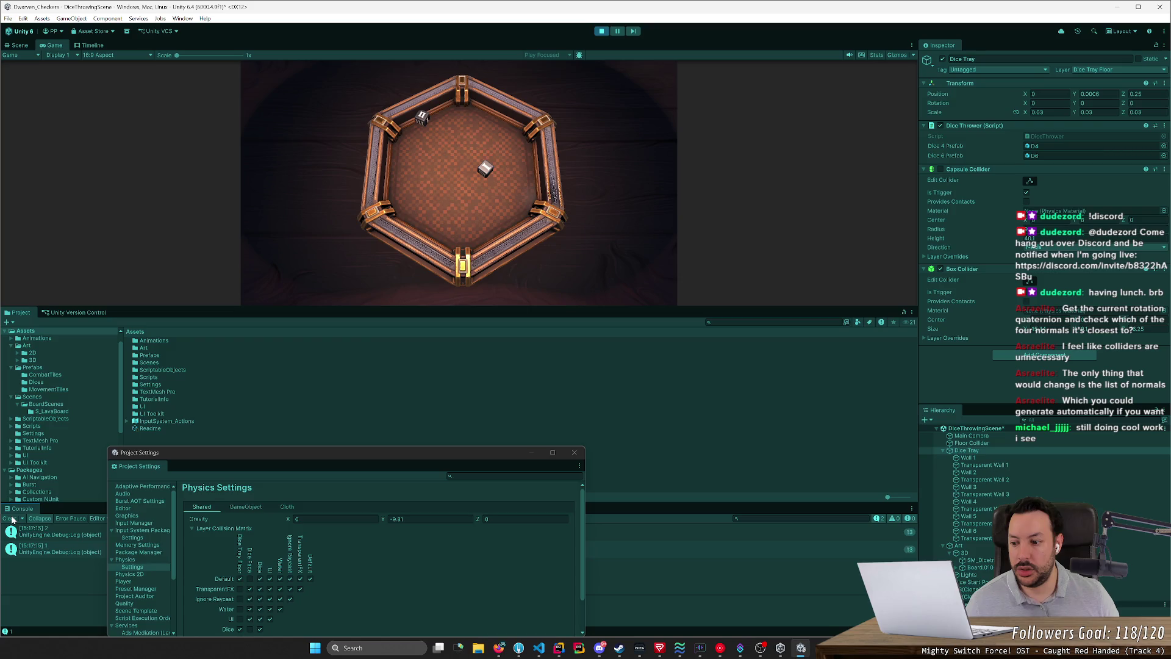
pyautogui.click(468, 183)
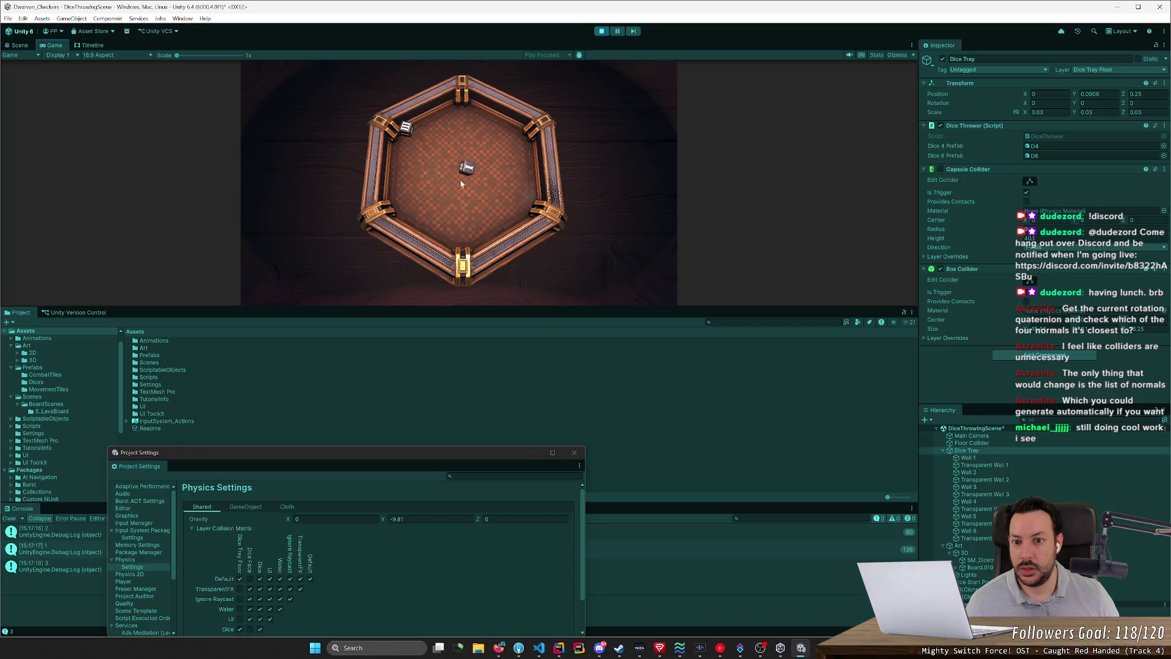
pyautogui.click(11, 519)
# Step: Close Project Settings, stop the game, orbit into the tray, and return to DiceFace.cs
pyautogui.click(574, 452)
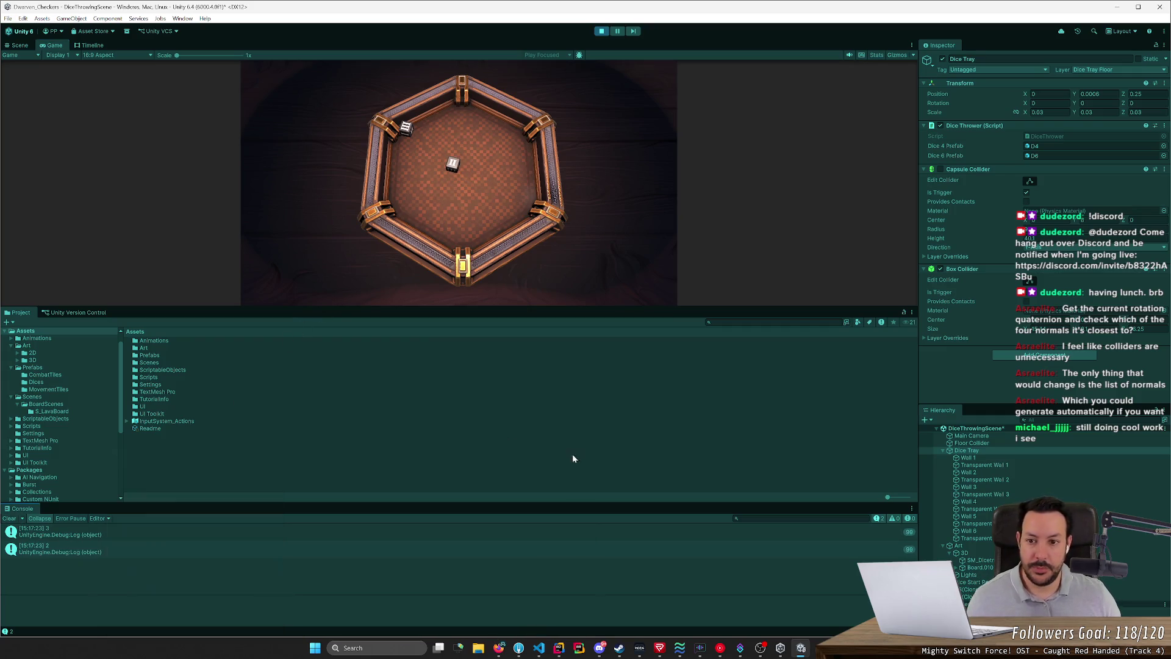
pyautogui.click(599, 31)
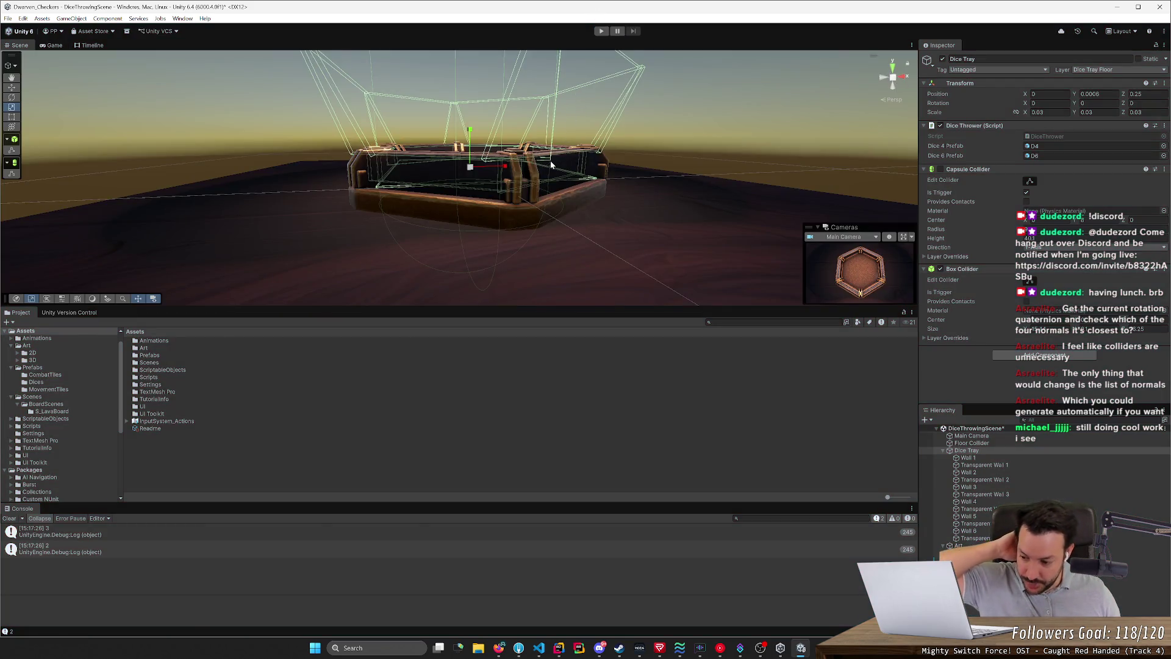
pyautogui.moveTo(599, 164); pyautogui.dragTo(630, 279)
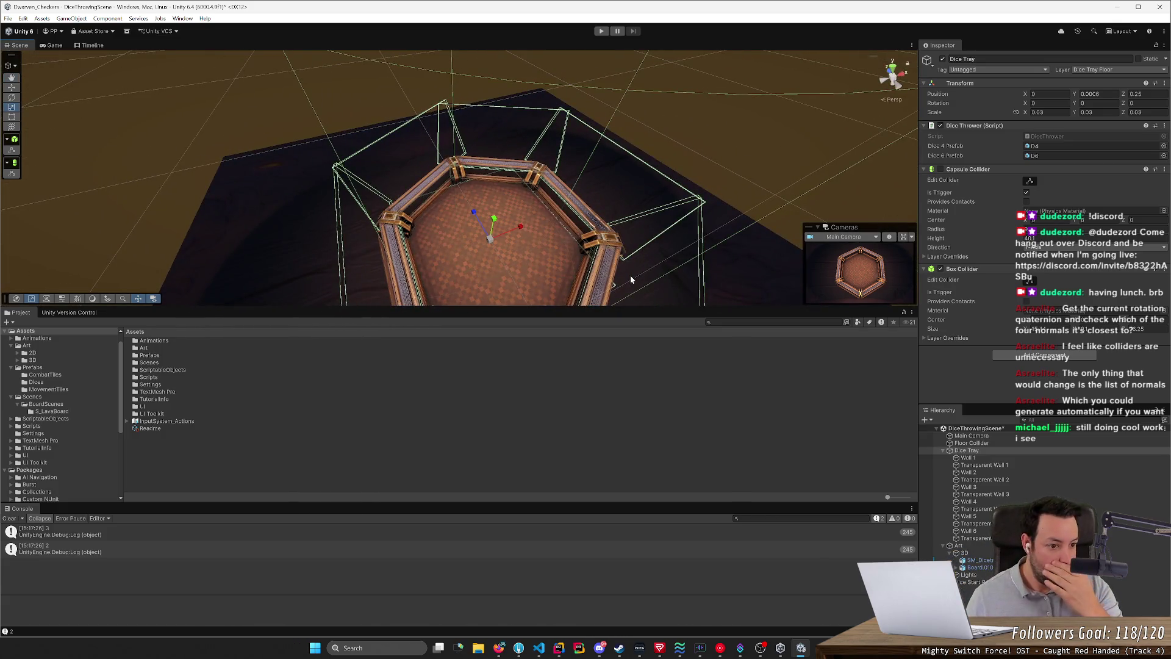
pyautogui.hotkey('alt', 'Tab')
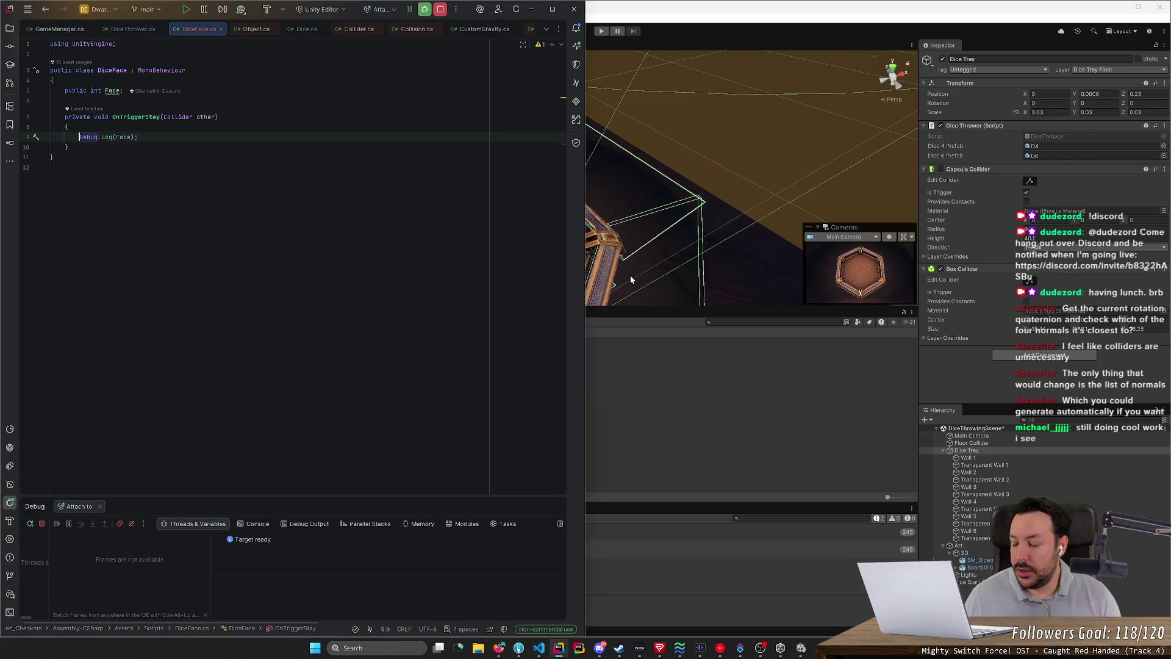
# Step: Add a blank line at the top of OnTriggerStay, discarding an unwanted GetComponent autocomplete
pyautogui.click(68, 127)
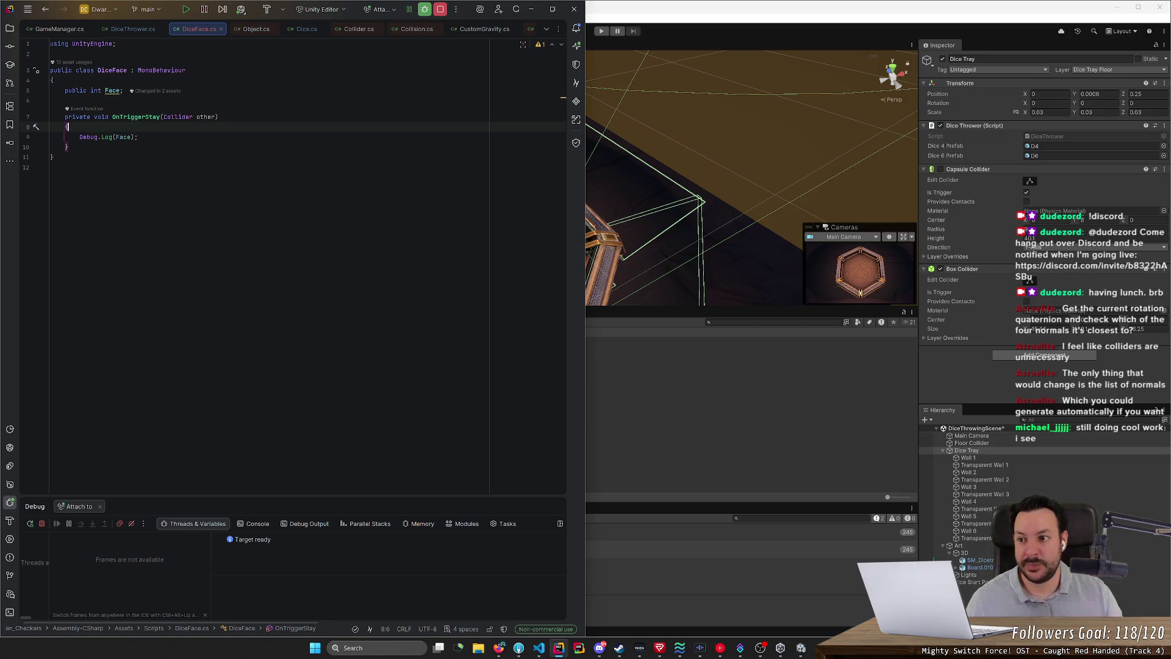
pyautogui.press('Return')
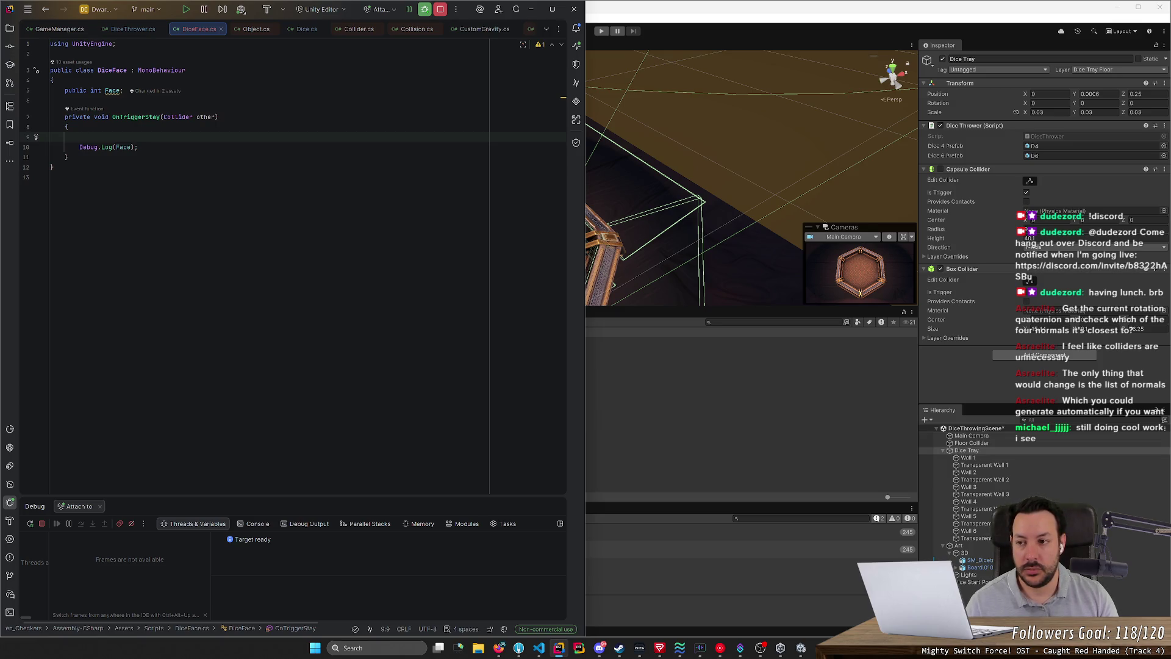
pyautogui.write('GetCo')
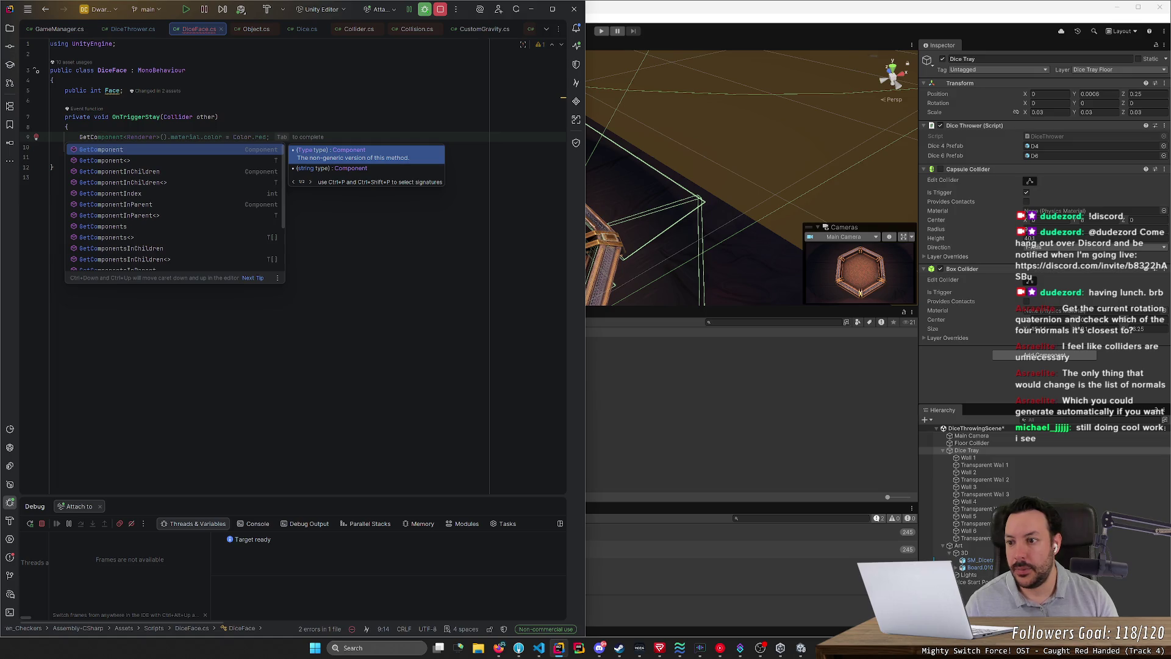
pyautogui.press('Down')
pyautogui.press('Down')
pyautogui.press('Down')
pyautogui.press('Tab')
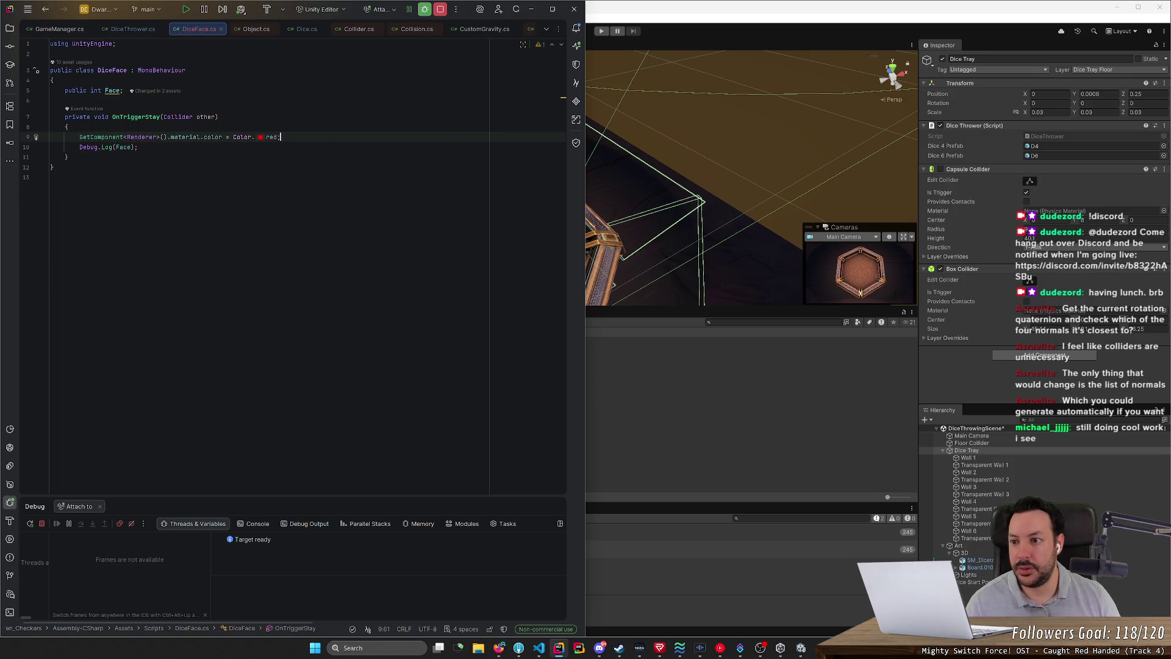
pyautogui.hotkey('shift', 'Home')
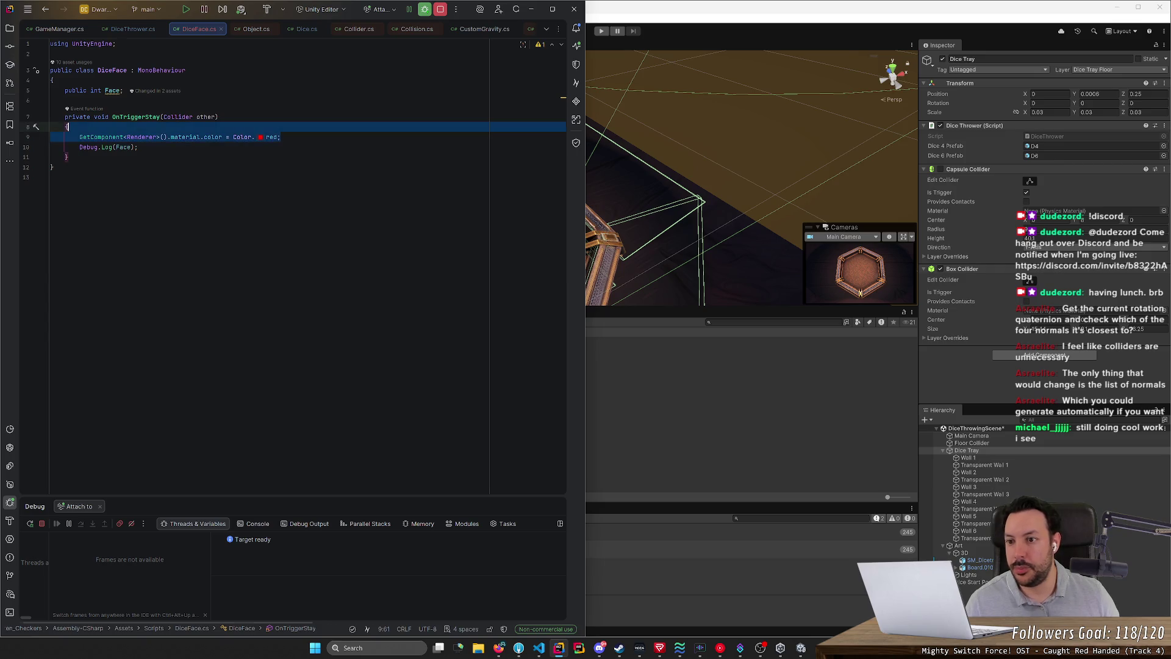
# Step: Type GetComponentInParent<Rigidbody>() on the new line using autocomplete
pyautogui.write('GetCompo')
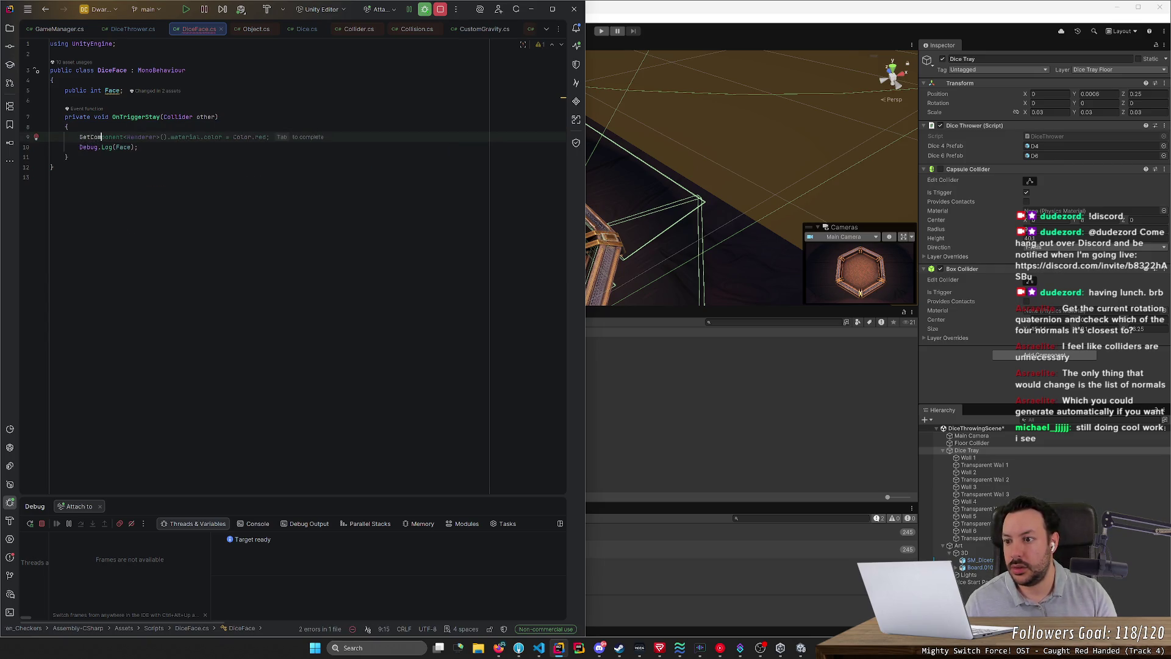
pyautogui.press('Down')
pyautogui.press('Down')
pyautogui.press('Down')
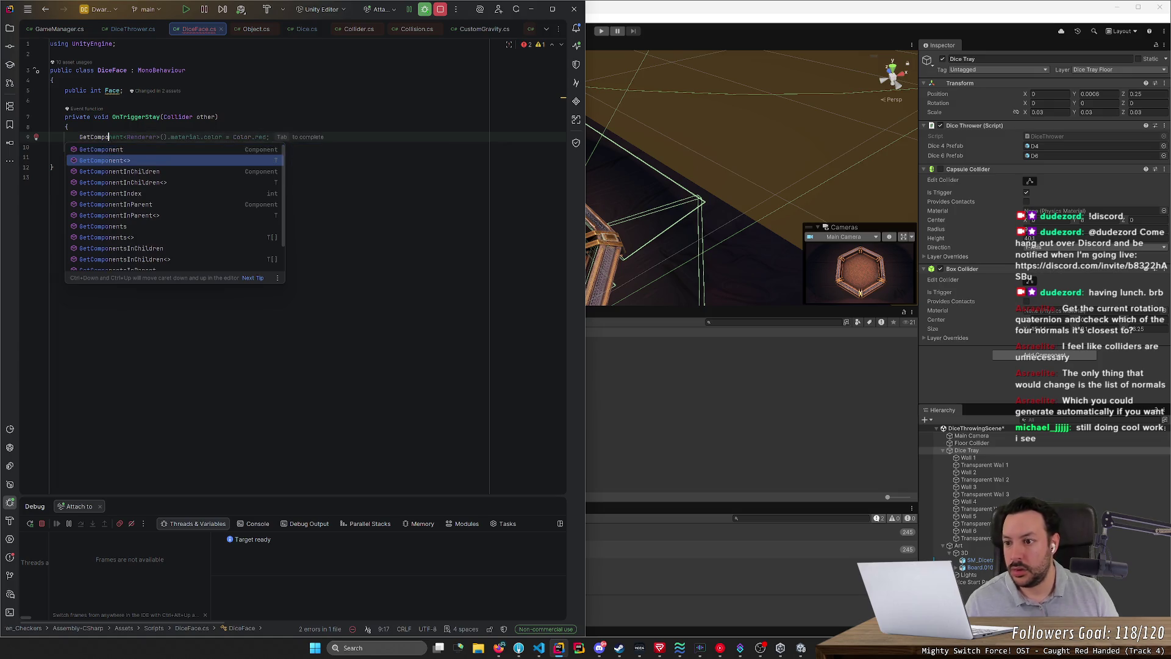
pyautogui.press('Up')
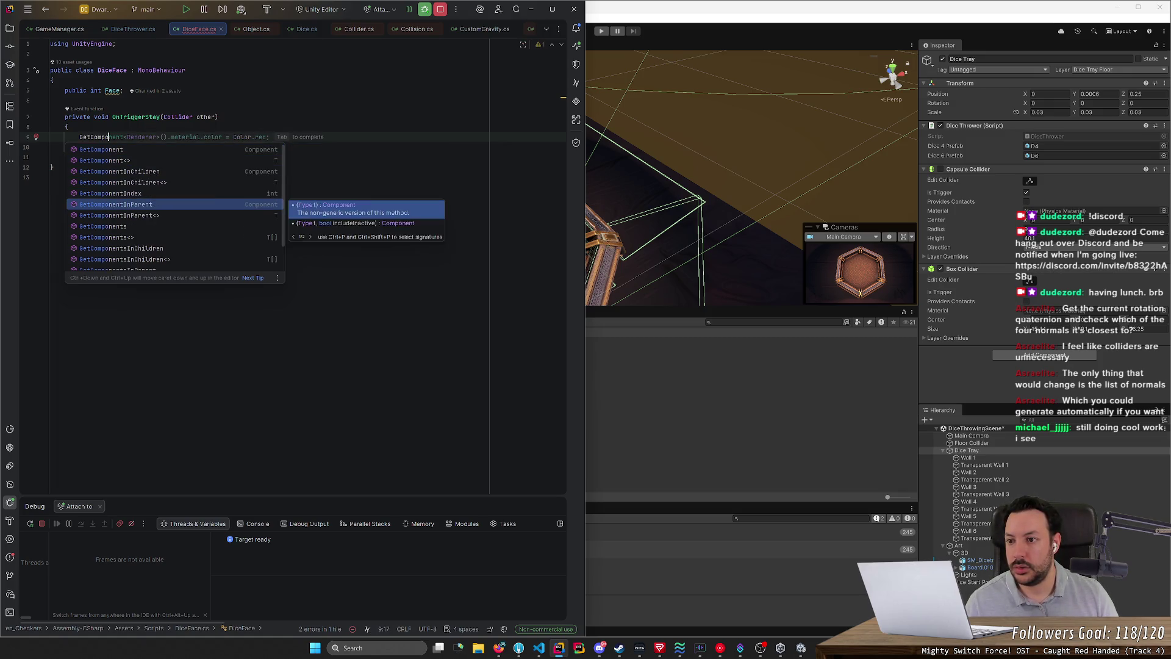
pyautogui.press('Return')
pyautogui.press('Left')
pyautogui.write('<Rigi')
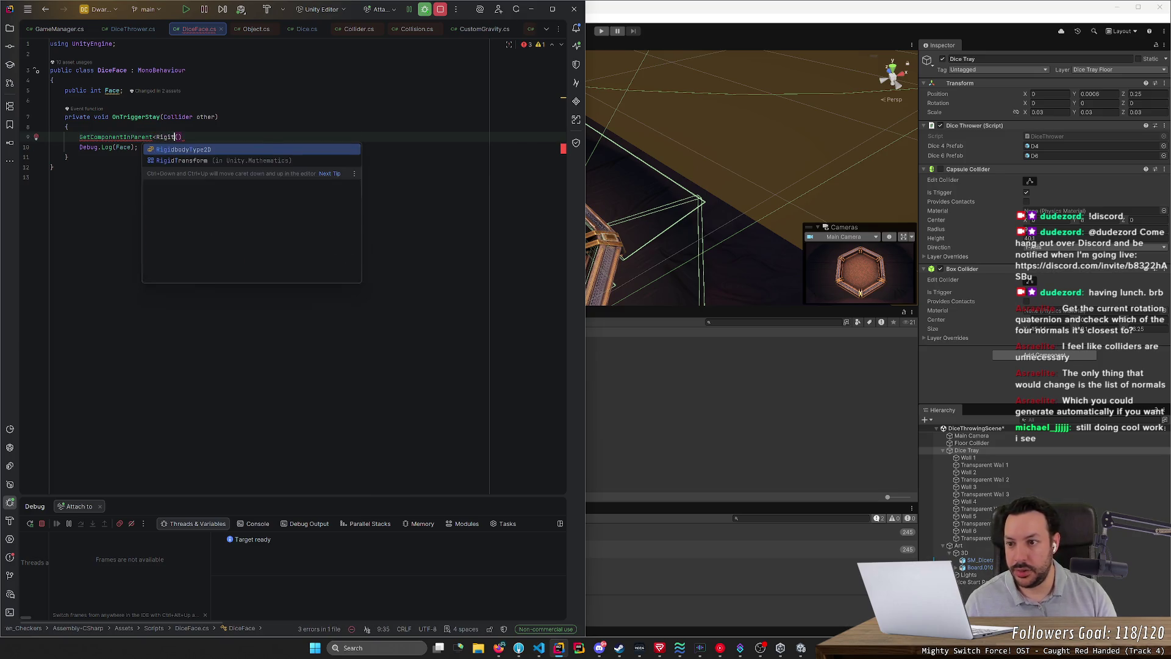
pyautogui.press('Return')
pyautogui.write('>')
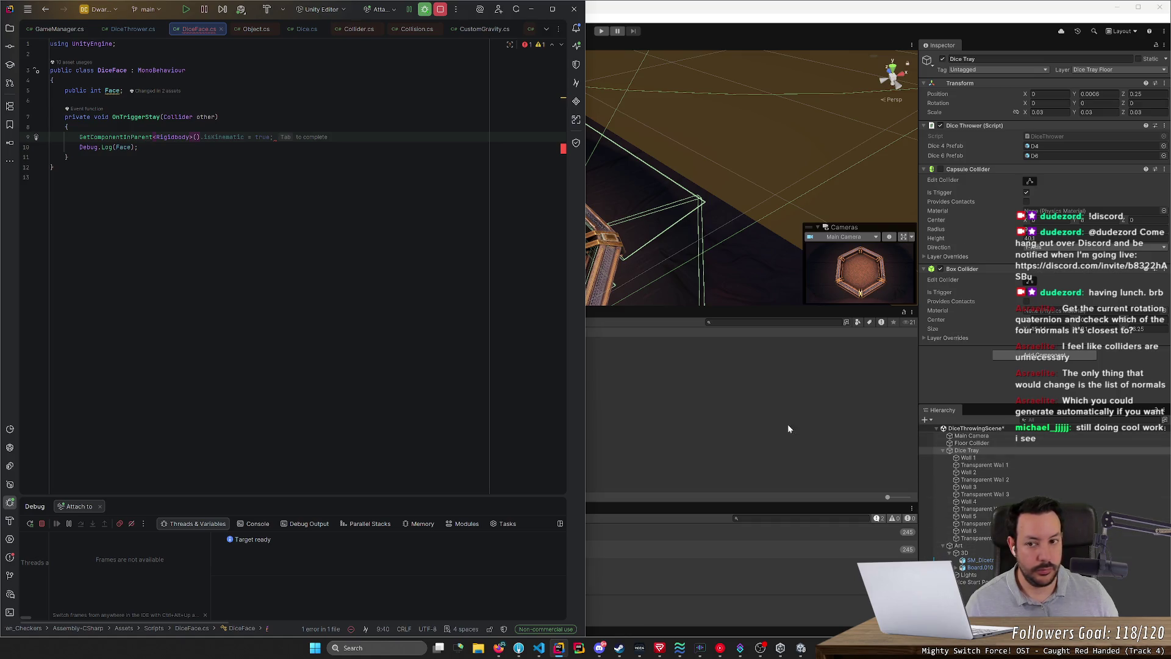
pyautogui.click(69, 127)
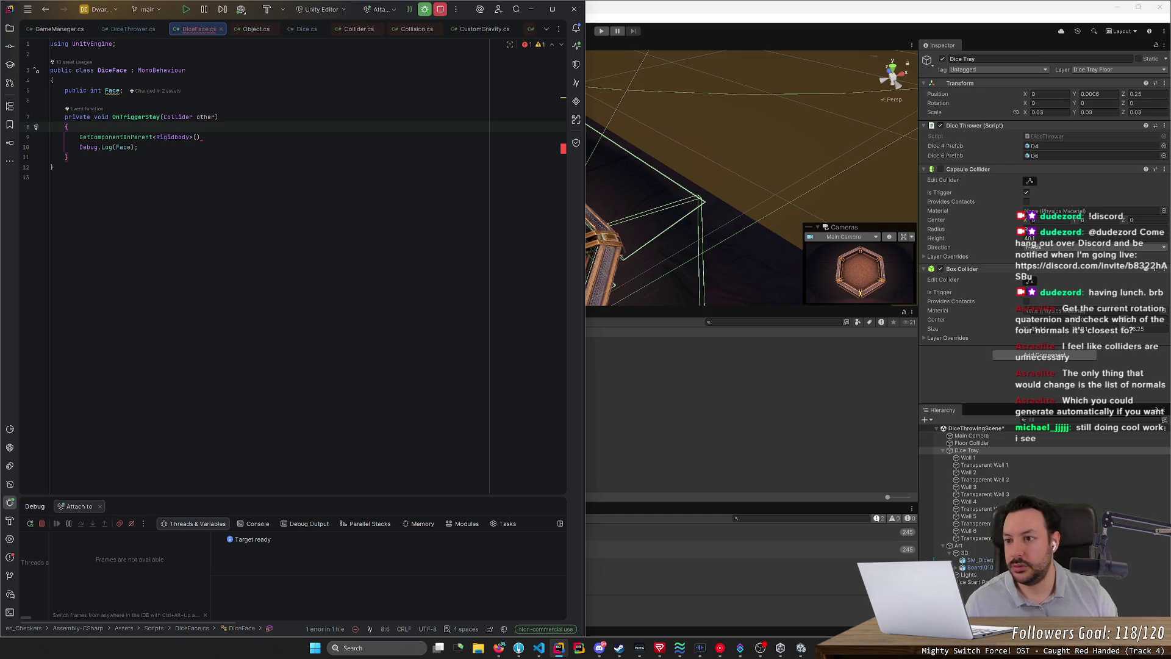
pyautogui.click(123, 90)
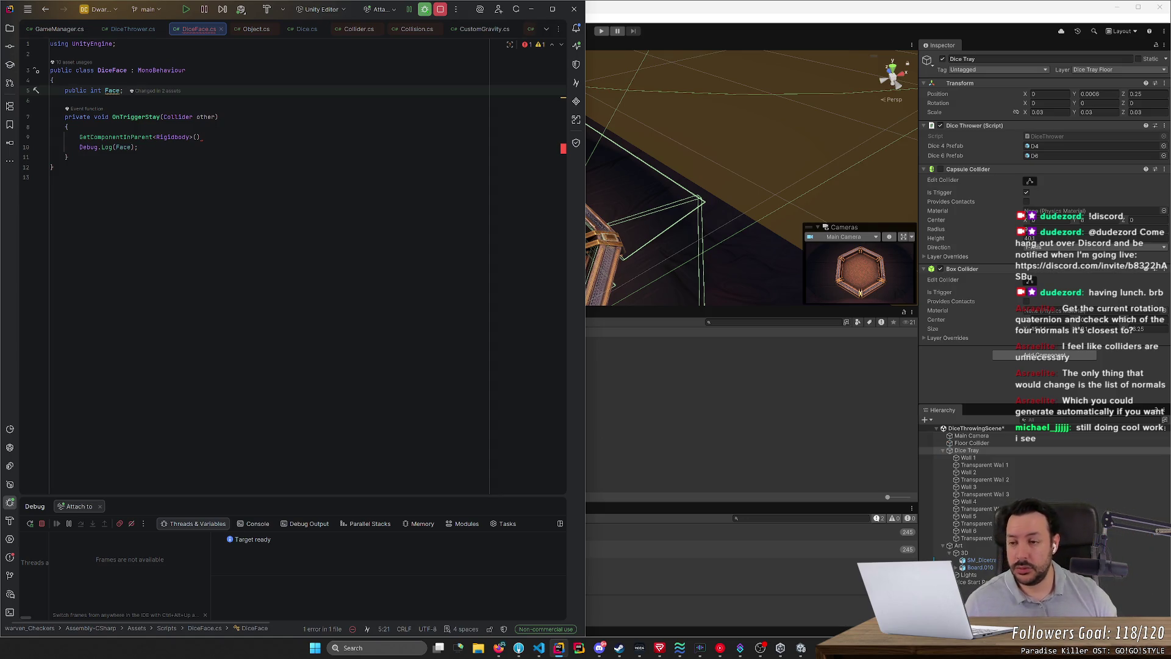
# Step: Append .IsSleeping() to the GetComponentInParent<Rigidbody>() call
pyautogui.click(202, 137)
pyautogui.write('.')
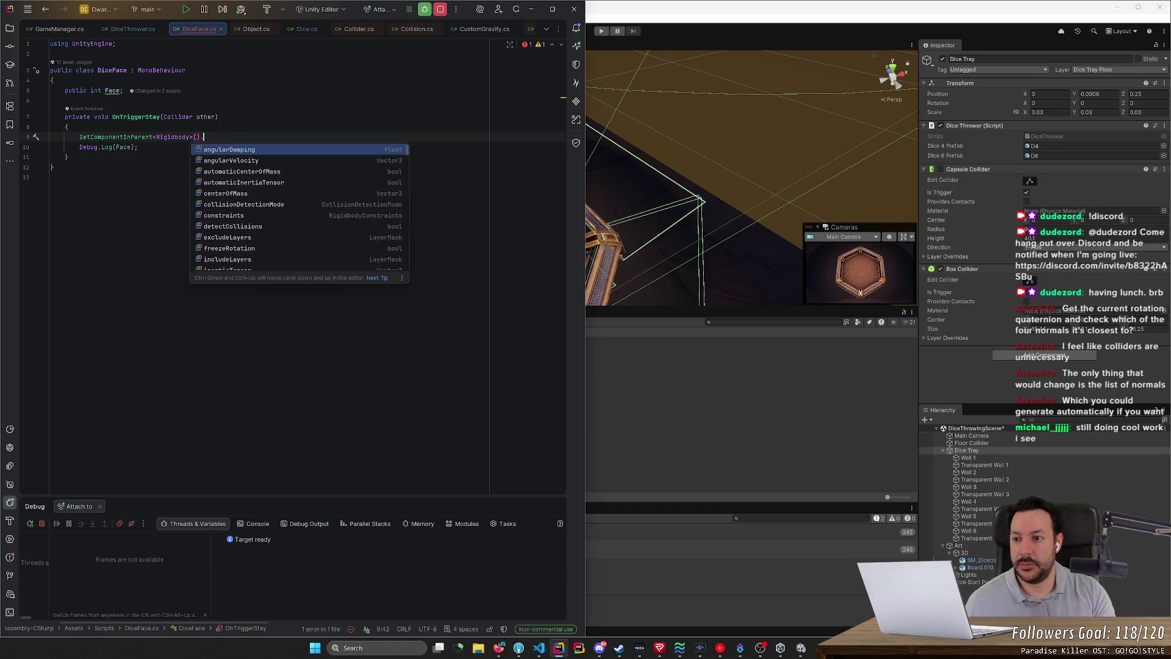
pyautogui.write('l')
pyautogui.press('Down')
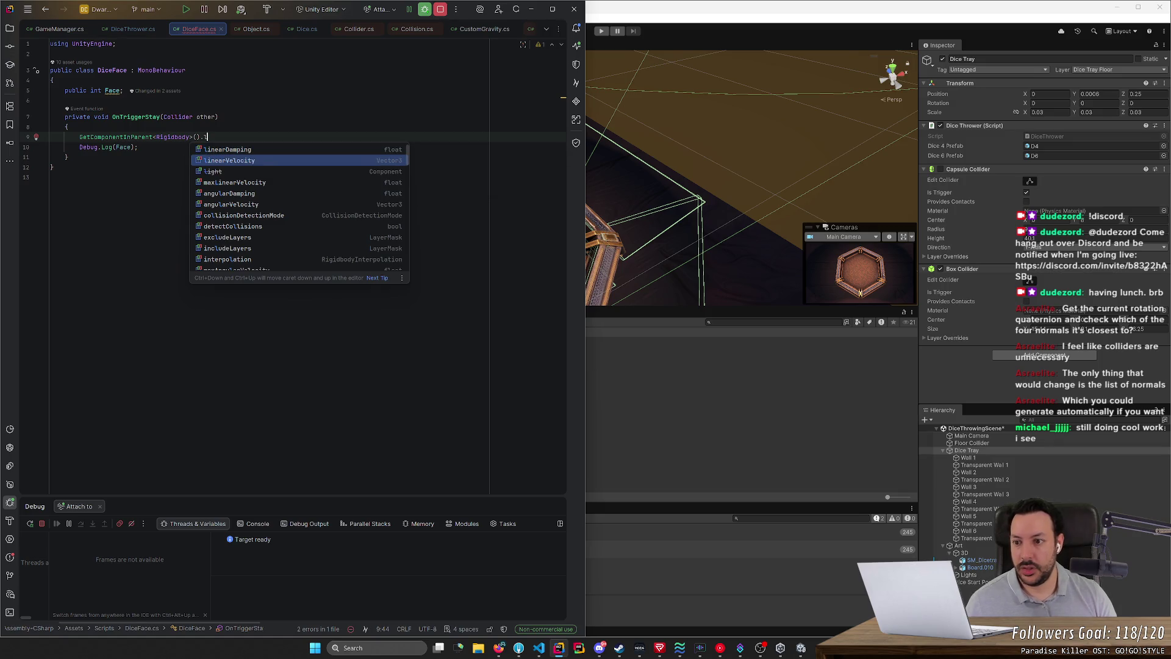
pyautogui.press('BackSpace')
pyautogui.write('is')
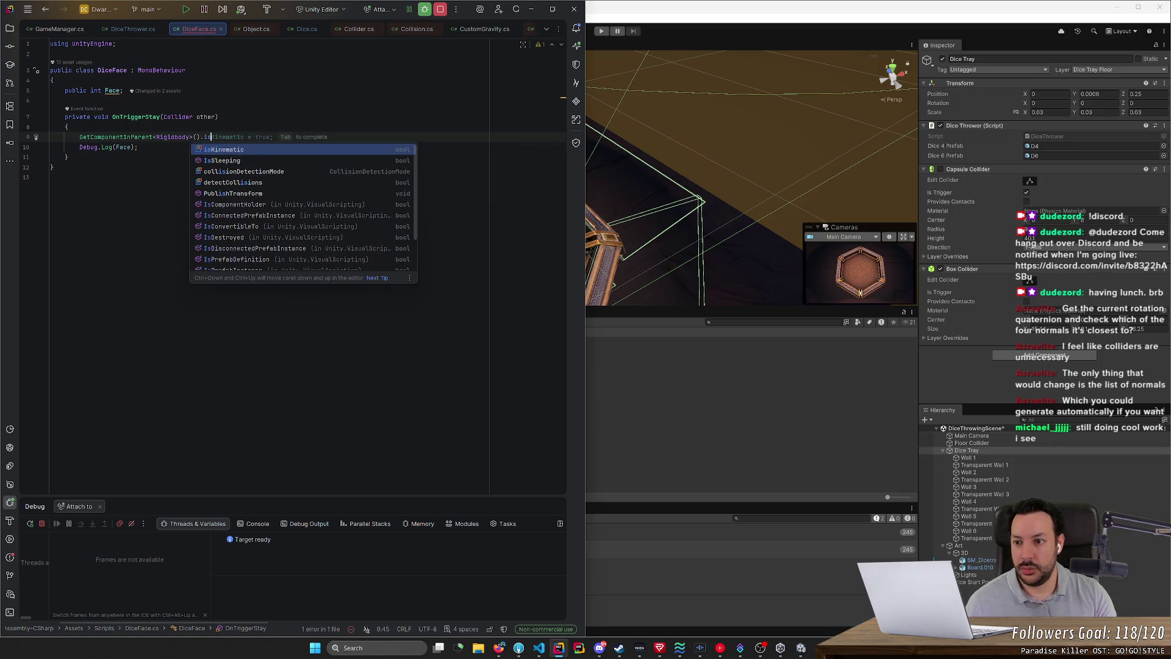
pyautogui.press('Down')
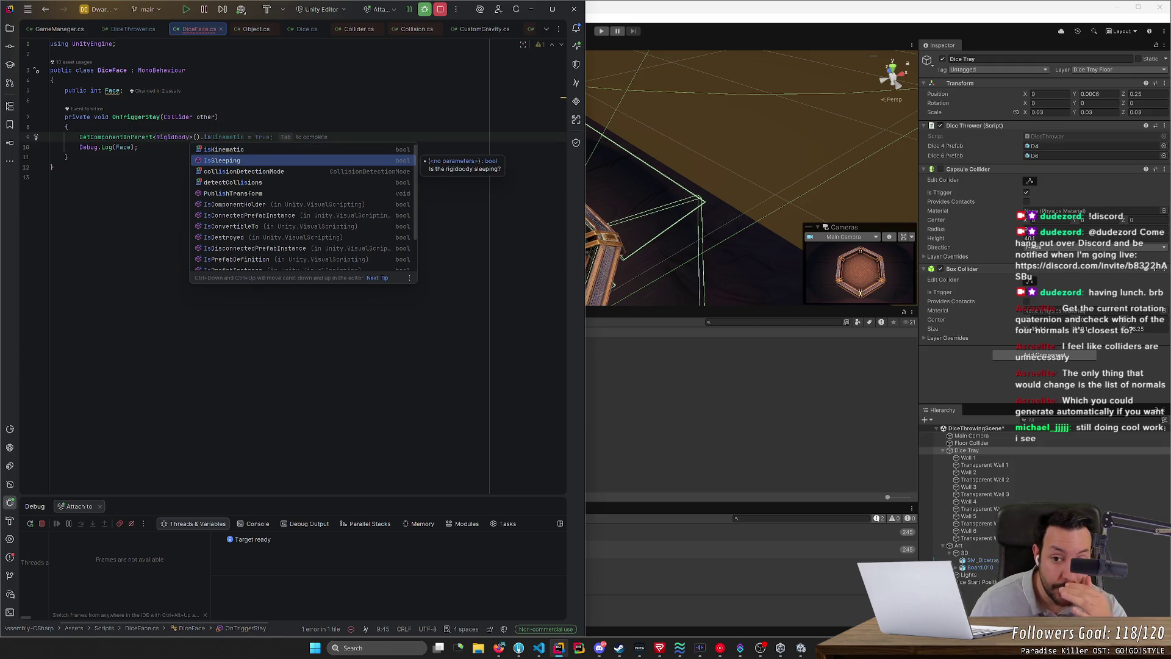
pyautogui.press('Tab')
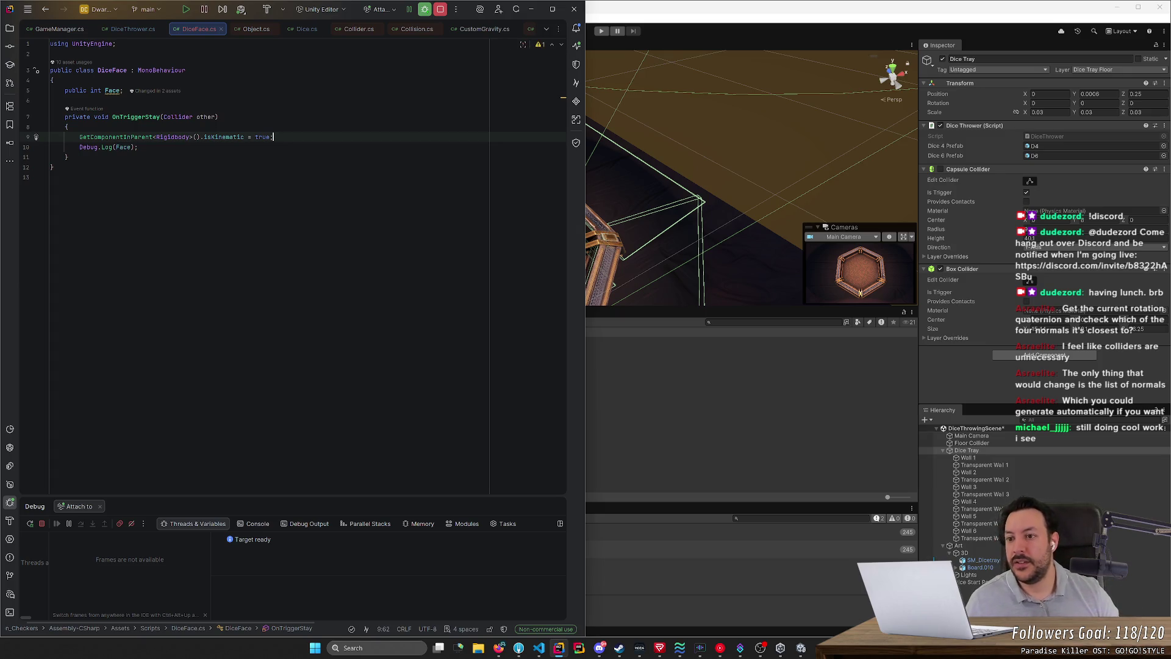
pyautogui.doubleClick(225, 136)
pyautogui.write('IsS')
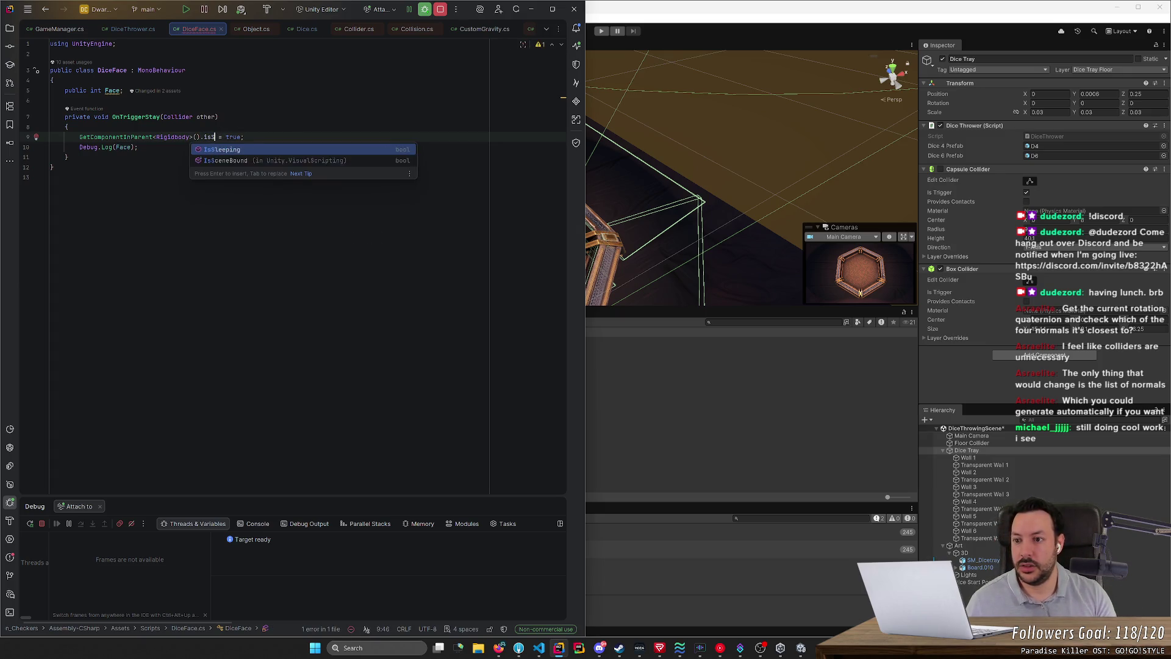
pyautogui.press('Tab')
# Step: Move the Rigidbody IsSleeping expression into a new if ( ) { block, removing the old line
pyautogui.hotkey('shift', 'Left')
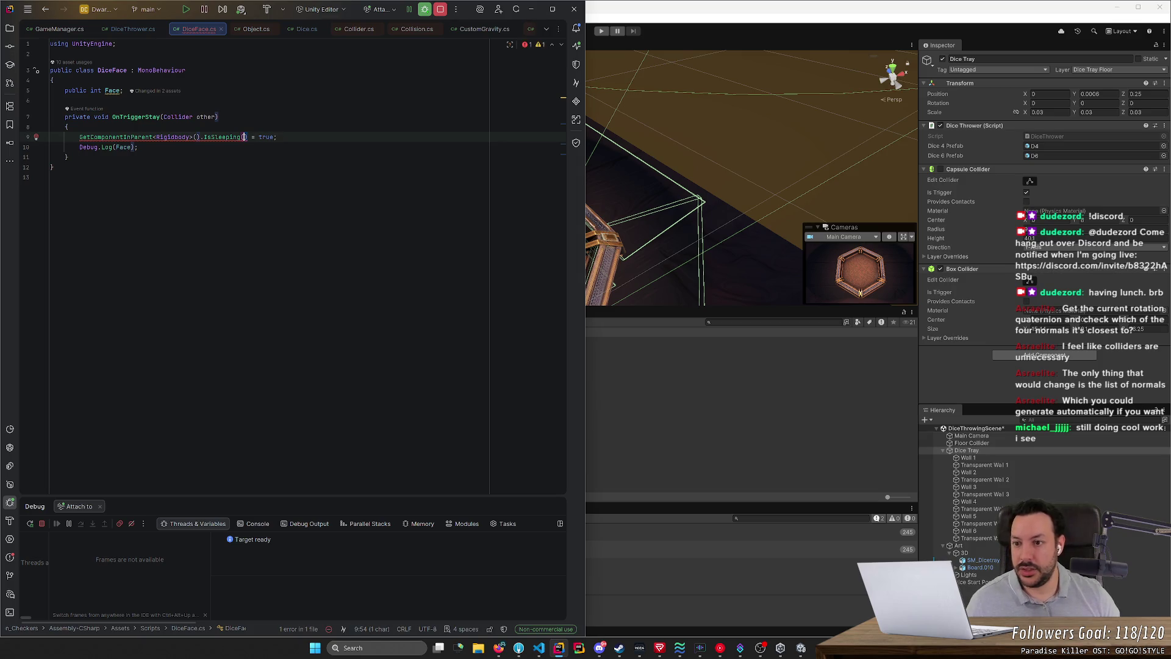
pyautogui.hotkey('ctrl', 'shift', 'Left')
pyautogui.hotkey('ctrl', 'shift', 'Left')
pyautogui.hotkey('ctrl', 'shift', 'Left')
pyautogui.hotkey('ctrl', 'c')
pyautogui.hotkey('shift', 'Down')
pyautogui.hotkey('shift', 'End')
pyautogui.press('BackSpace')
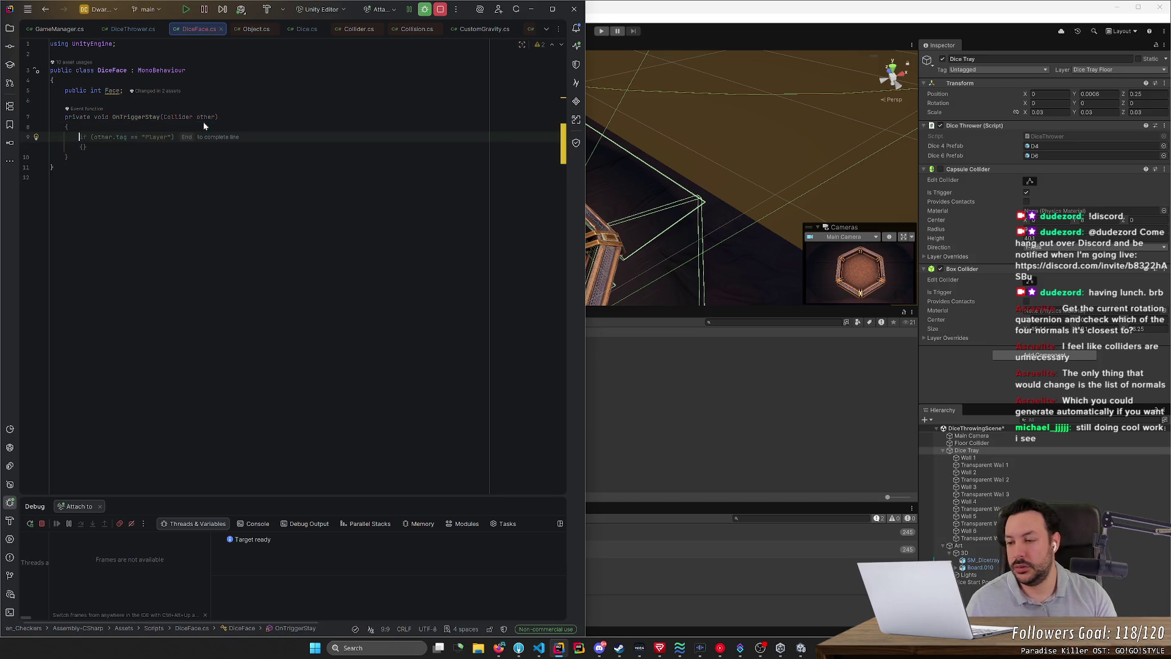
pyautogui.write('if (')
pyautogui.hotkey('ctrl', 'v')
pyautogui.press('End')
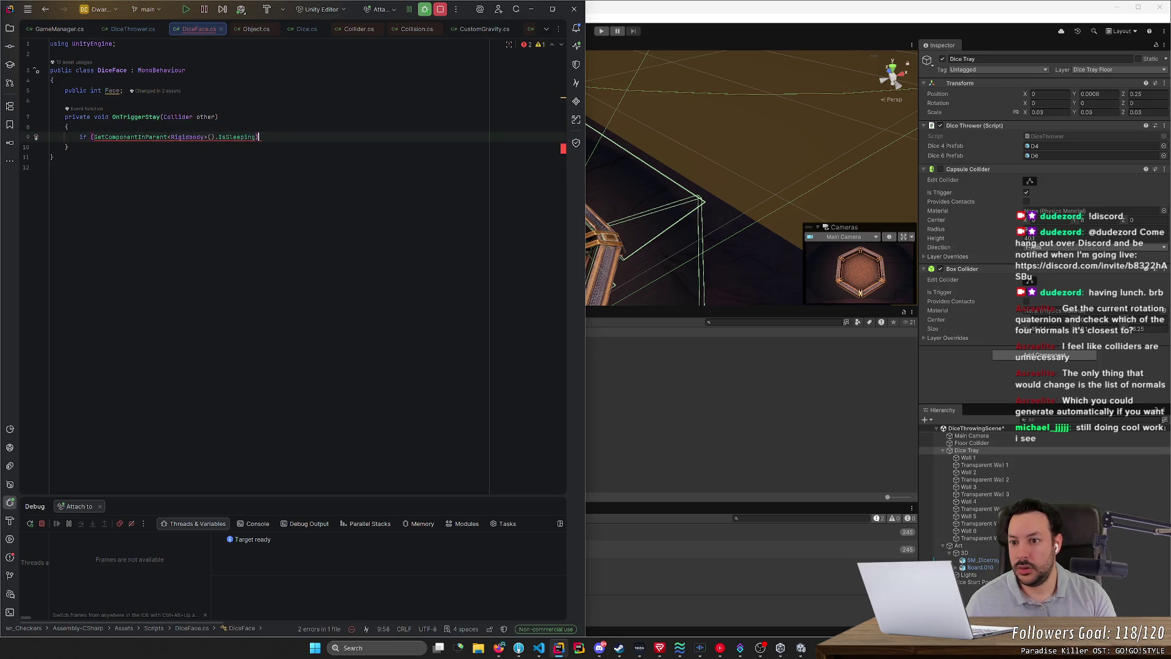
pyautogui.write('{')
pyautogui.press('Return')
# Step: Write Debug.Log(Face) inside the if block, add the missing parenthesis, and switch to Unity
pyautogui.write('DebugH')
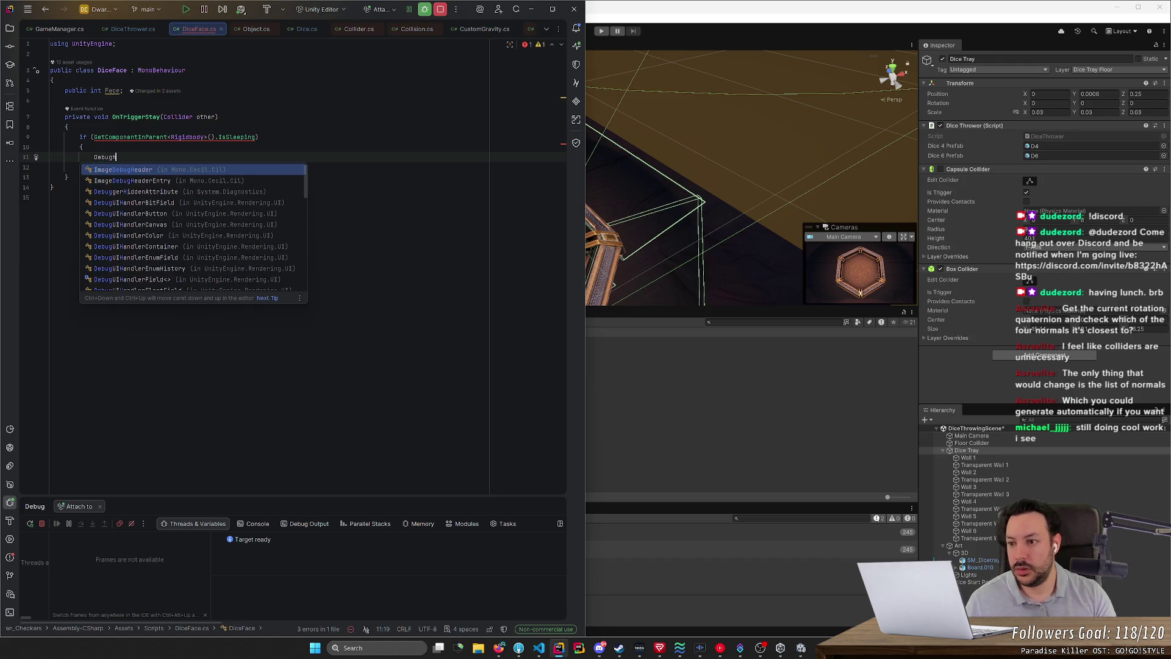
pyautogui.press('Return')
pyautogui.hotkey('ctrl', 'BackSpace')
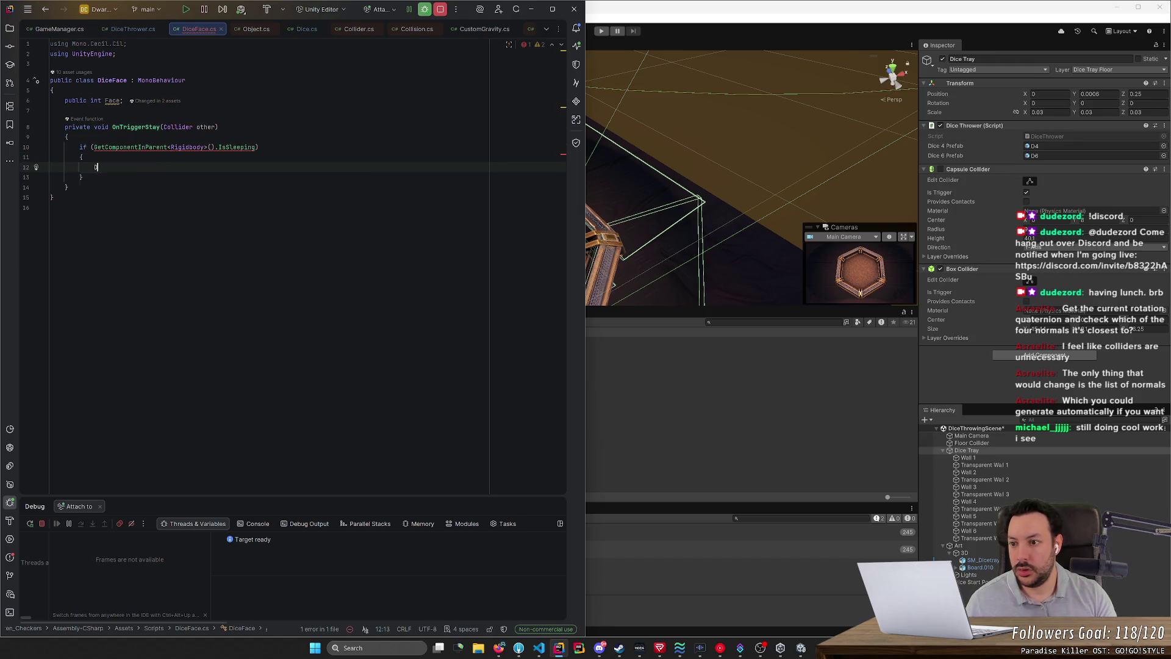
pyautogui.write('Debug.Lo')
pyautogui.press('Return')
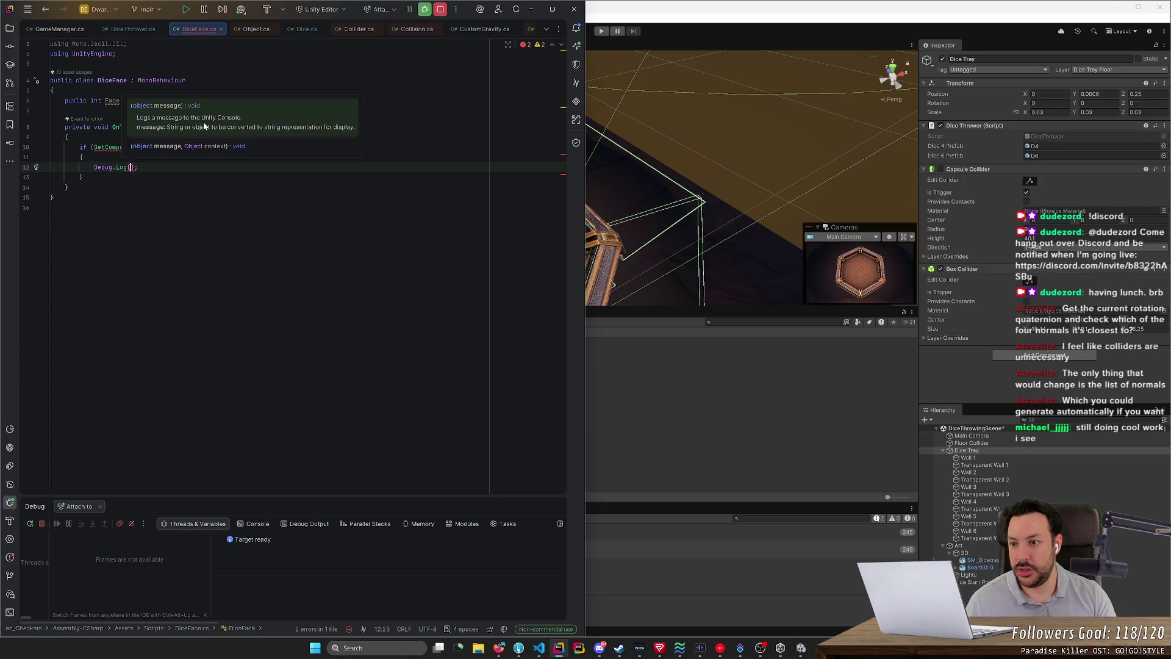
pyautogui.write('Face')
pyautogui.press('End')
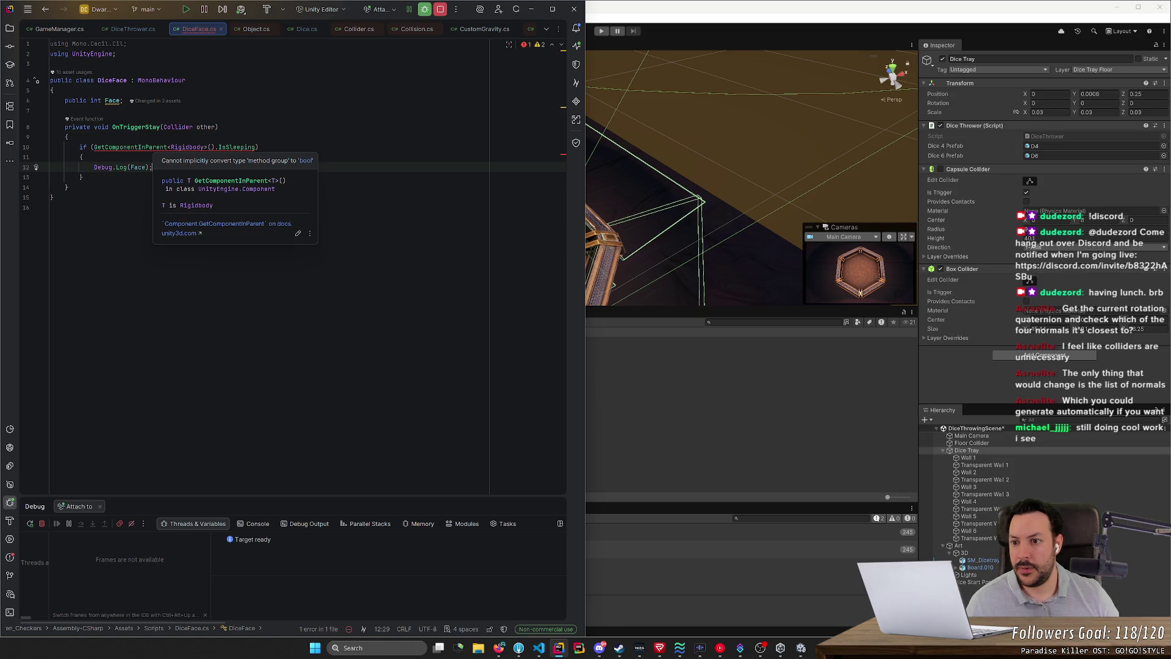
pyautogui.press('Escape')
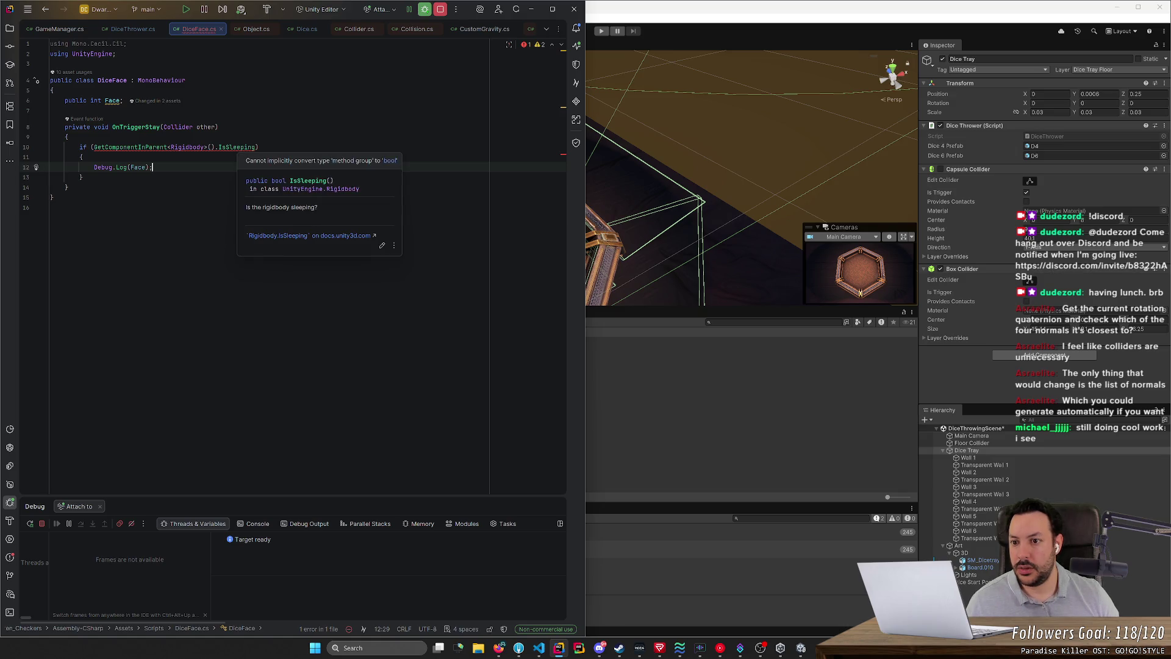
pyautogui.click(258, 147)
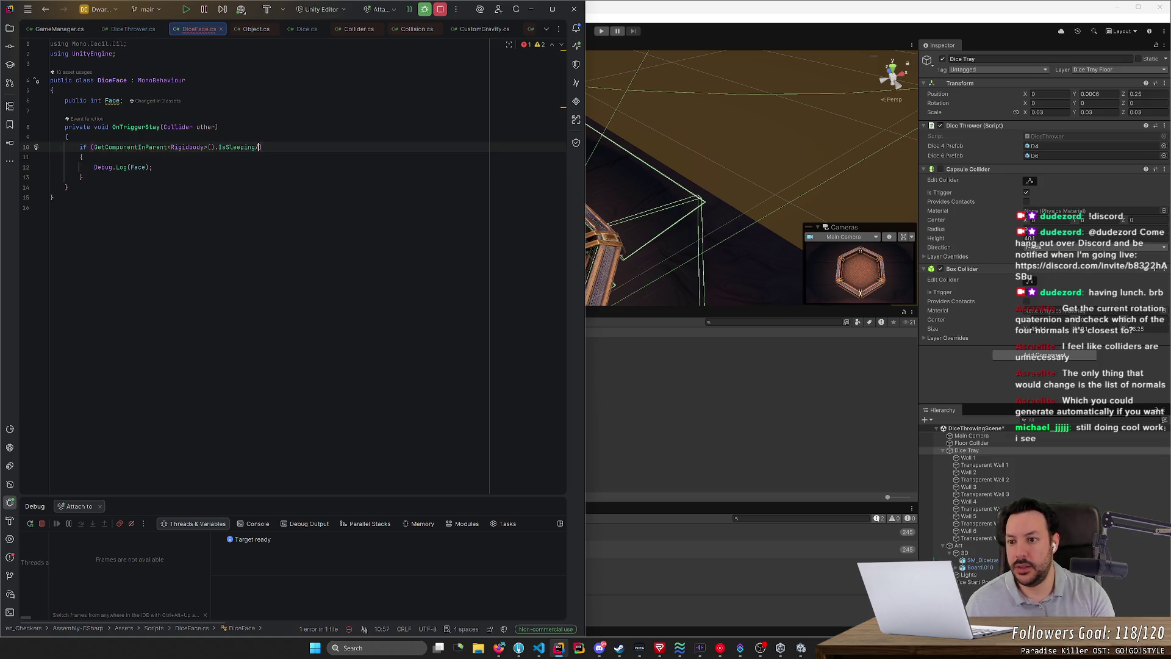
pyautogui.write('(')
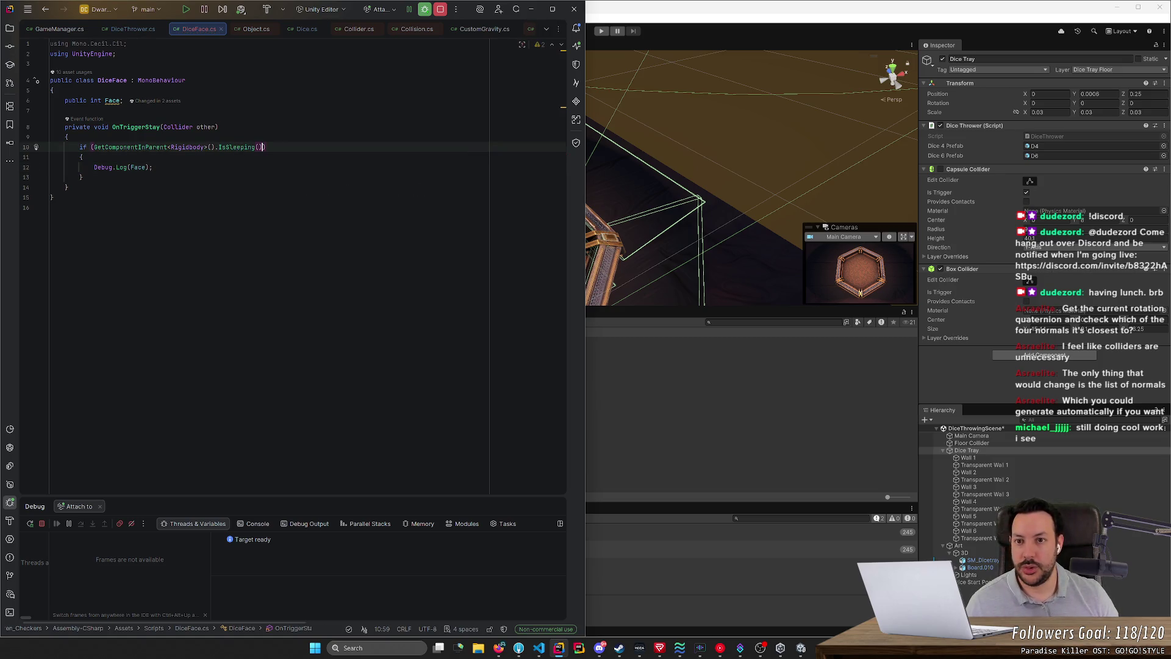
pyautogui.click(621, 20)
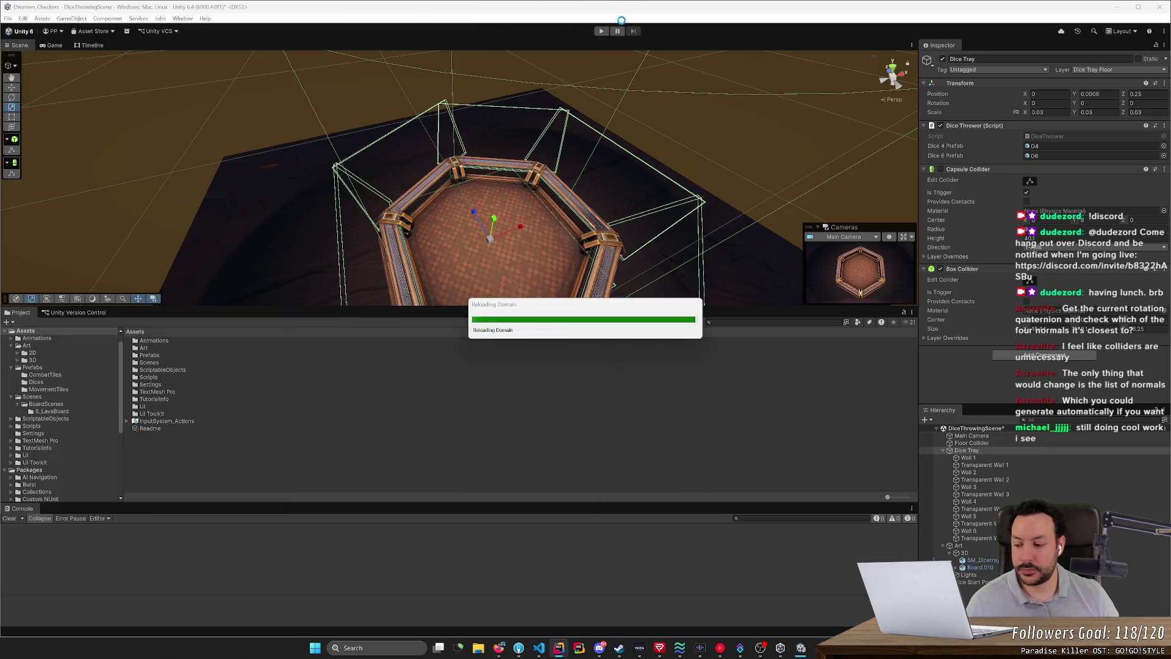
# Step: After recompiling, play, throw a die and drag it across the tray, stop, then return to Rider
pyautogui.click(602, 31)
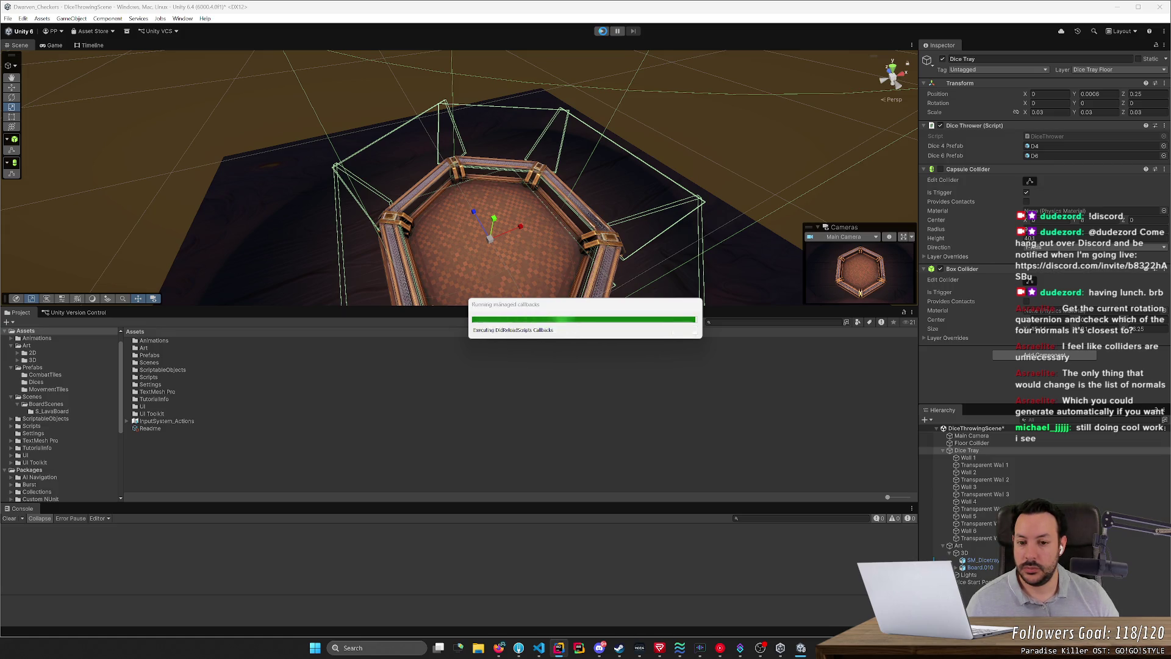
pyautogui.click(603, 35)
pyautogui.click(603, 32)
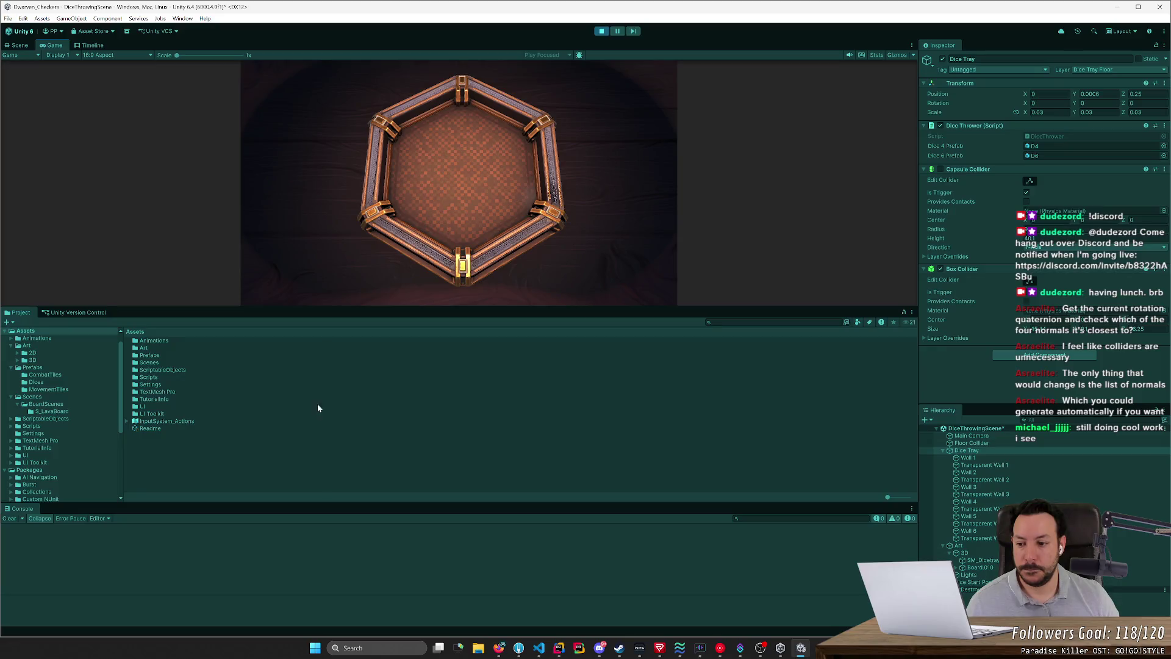
pyautogui.click(358, 241)
pyautogui.moveTo(374, 288)
pyautogui.mouseDown()
pyautogui.moveTo(360, 247)
pyautogui.moveTo(505, 214)
pyautogui.moveTo(441, 163)
pyautogui.mouseUp()
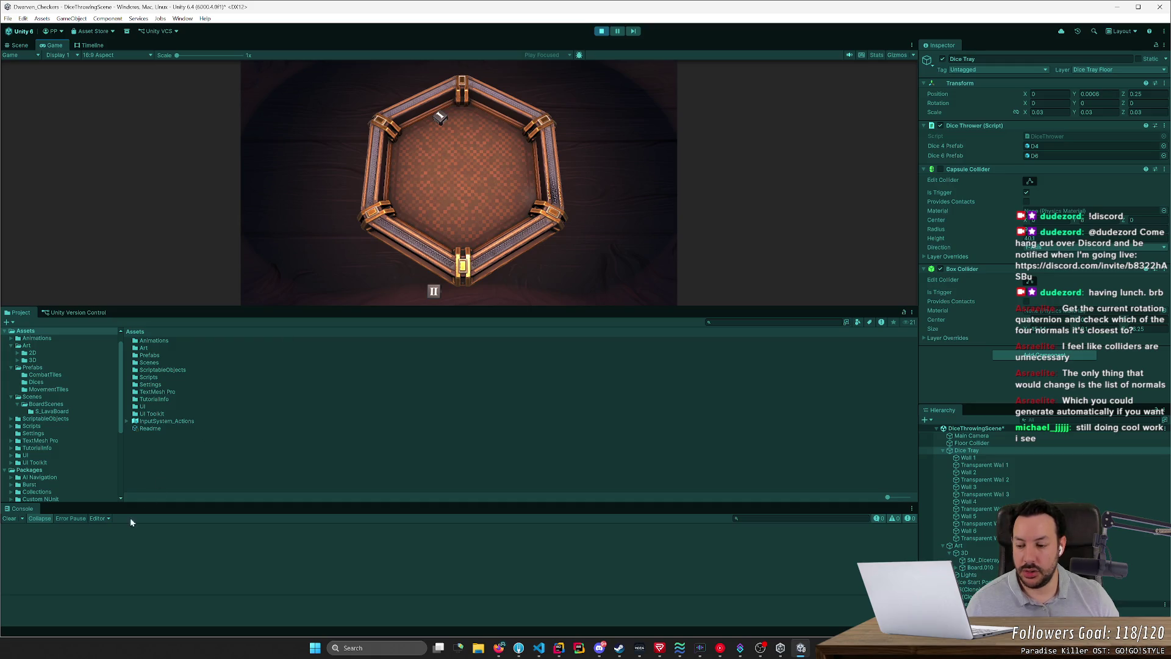
pyautogui.click(602, 31)
pyautogui.hotkey('alt', 'Tab')
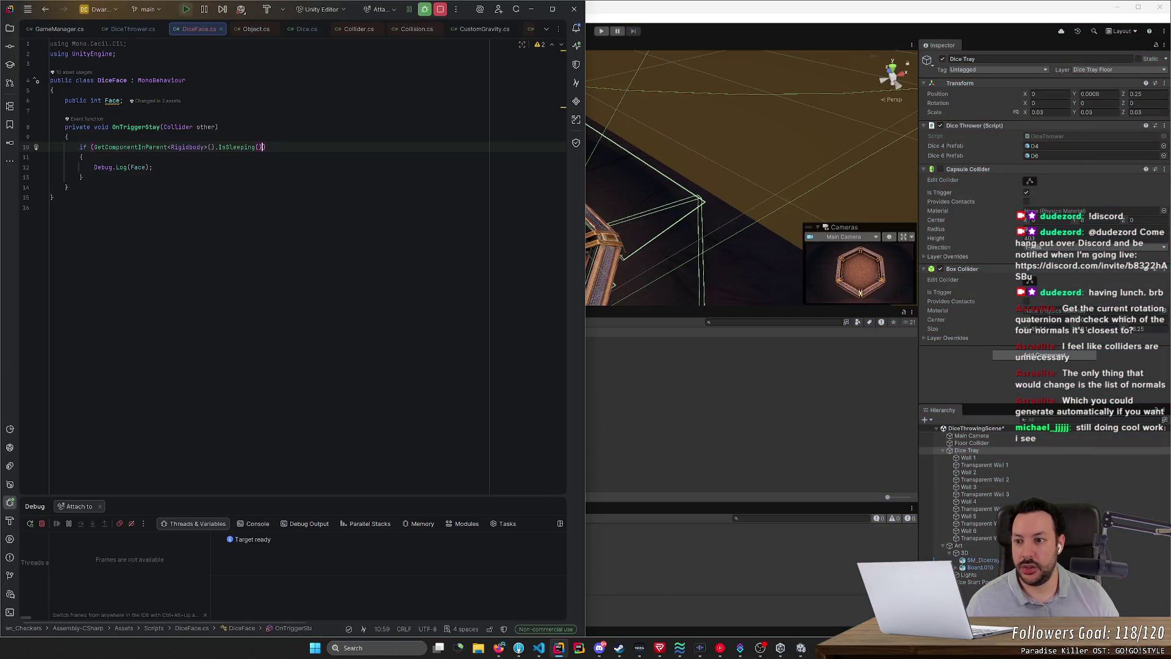
# Step: Replace the IsSleeping() call with linearVelocity.magnitude < 0.1f &&
pyautogui.doubleClick(240, 147)
pyautogui.write('isl')
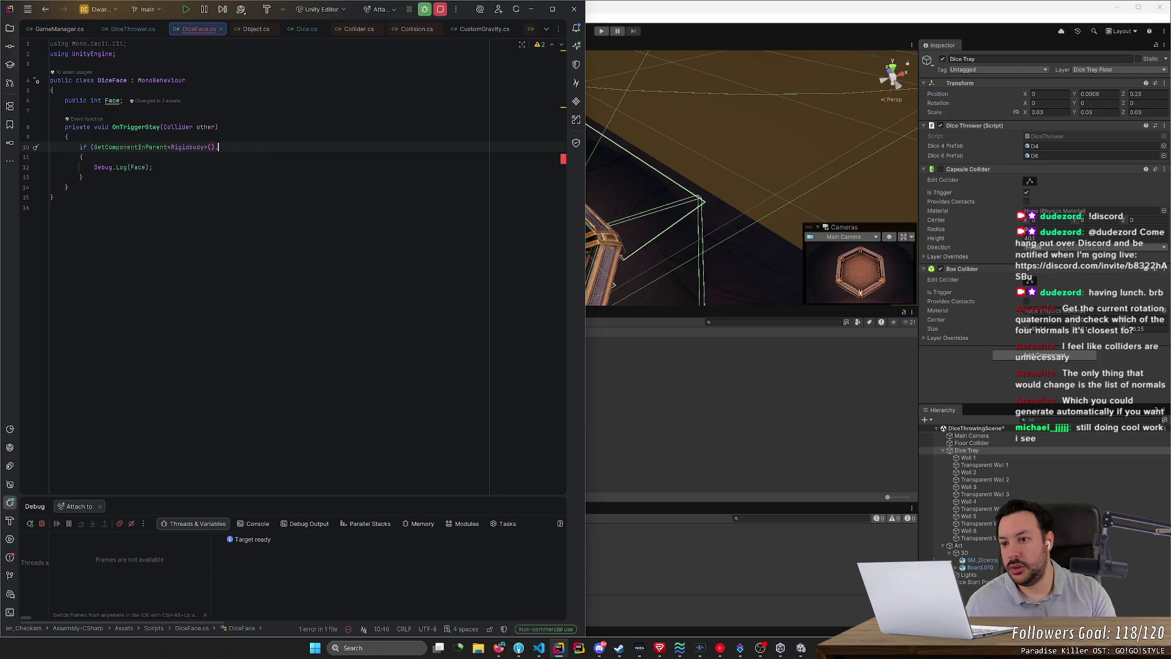
pyautogui.press('BackSpace')
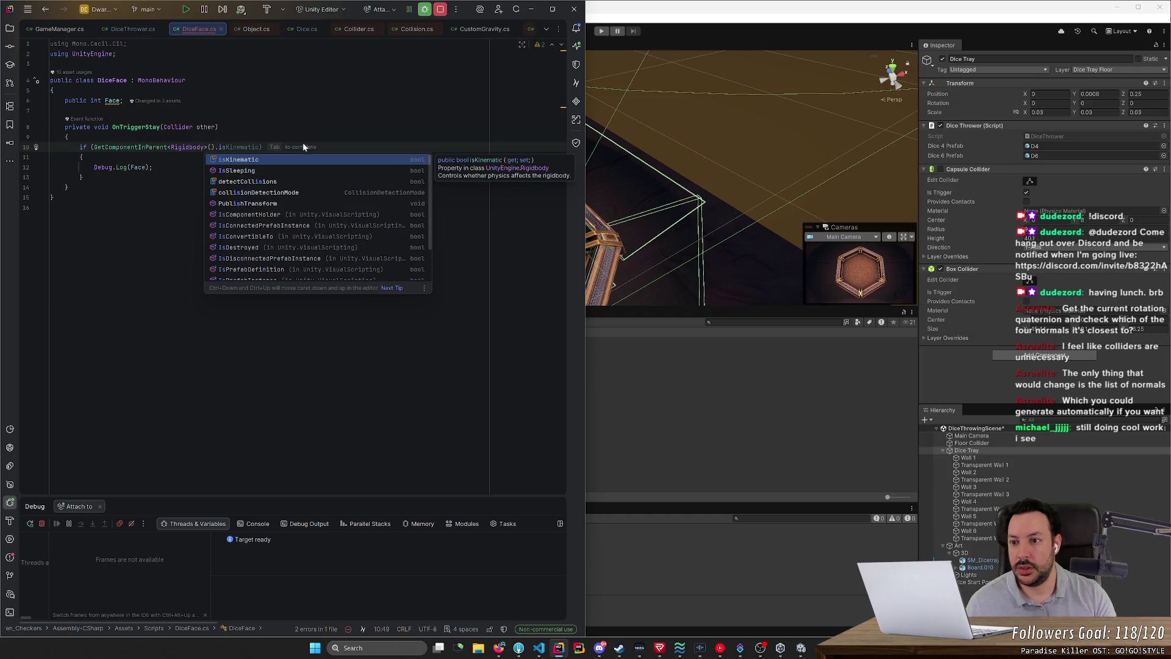
pyautogui.press('BackSpace')
pyautogui.press('BackSpace')
pyautogui.write('lin')
pyautogui.press('Return')
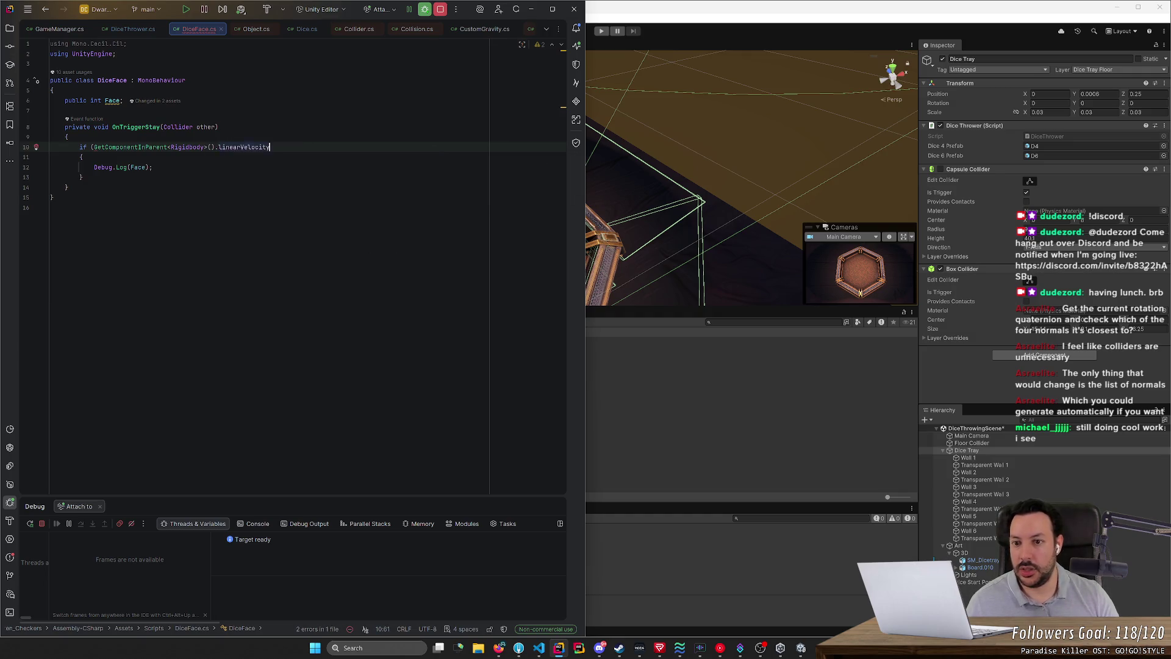
pyautogui.write('.ma')
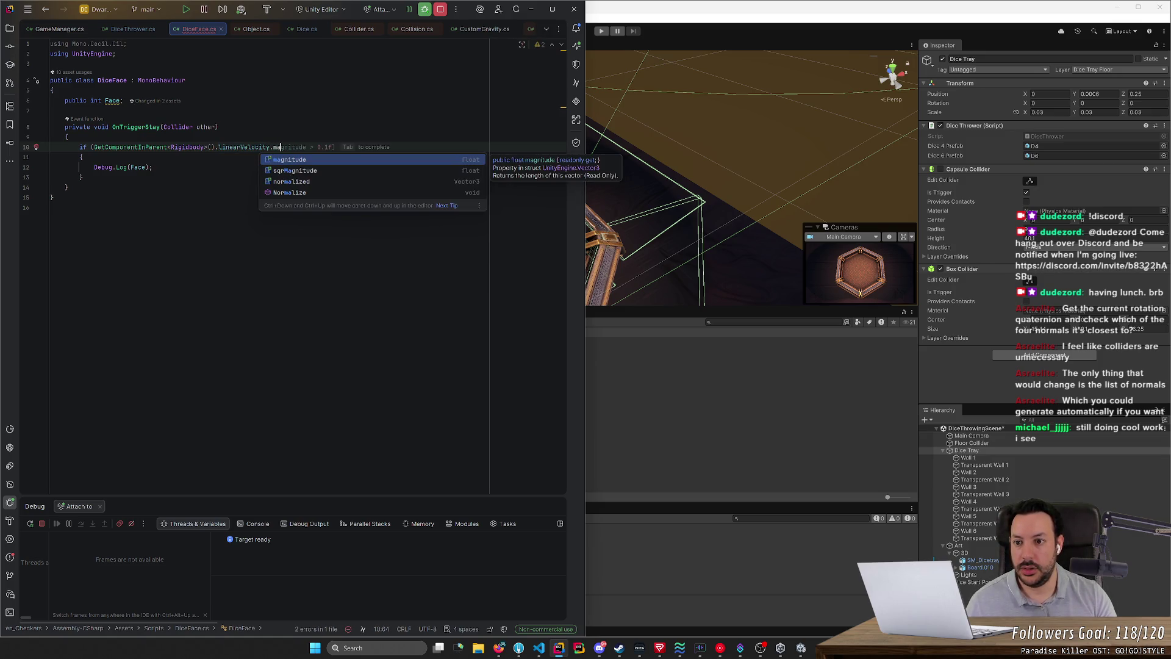
pyautogui.press('Return')
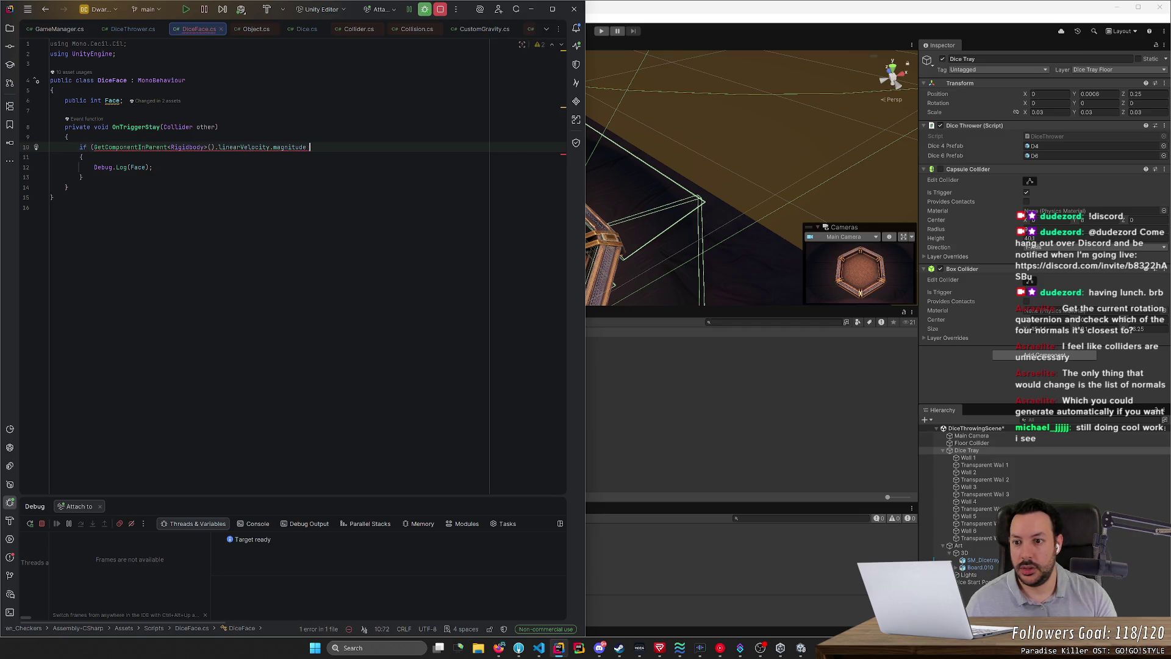
pyautogui.write('< 0.1')
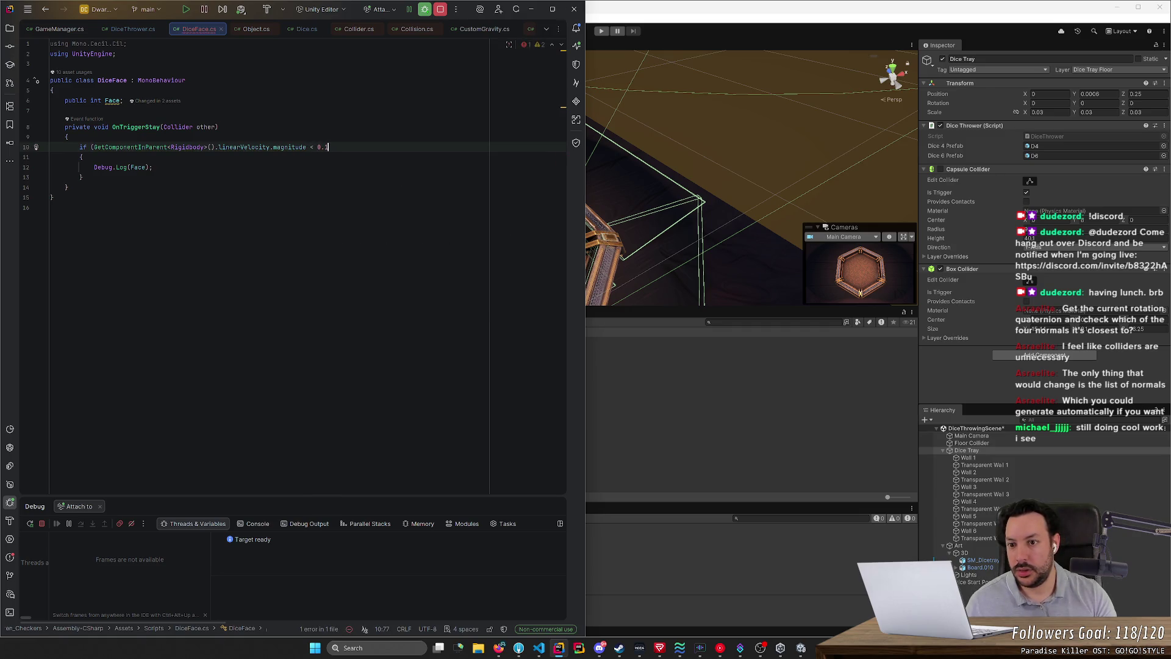
pyautogui.write('f &&')
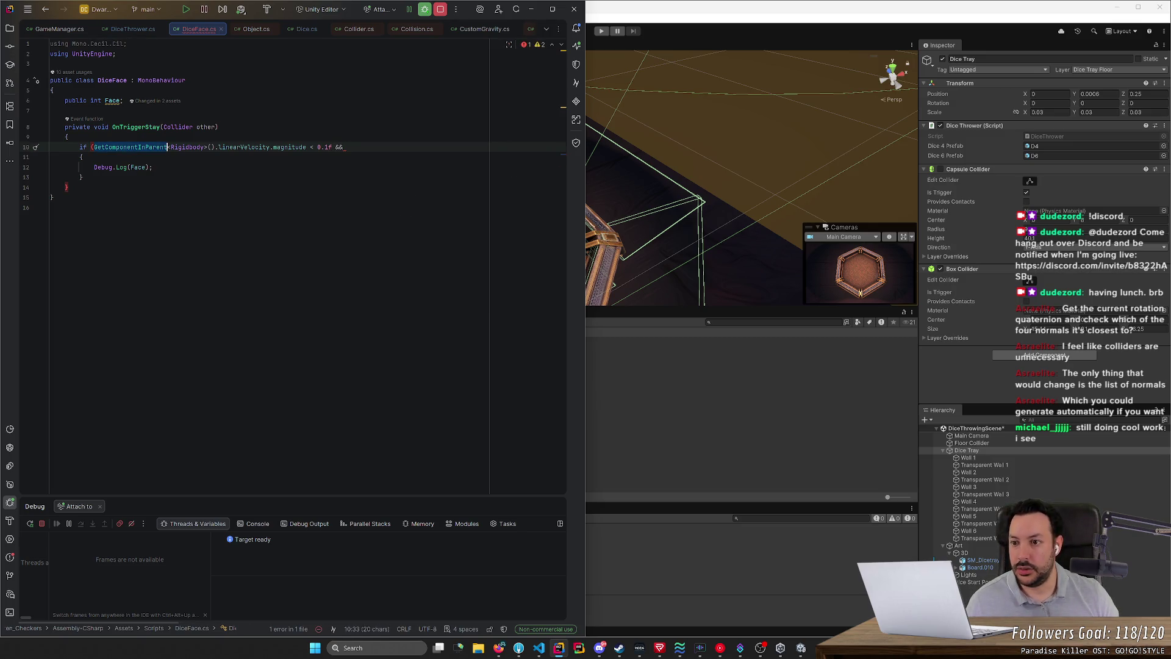
# Step: Add var parentRigidBody = GetComponentInParent<Rigidbody>(); at the top of OnTriggerStay
pyautogui.click(68, 137)
pyautogui.press('Return')
pyautogui.write('var parentRigidBody = GetComponentInParent<Rigidbody>().l')
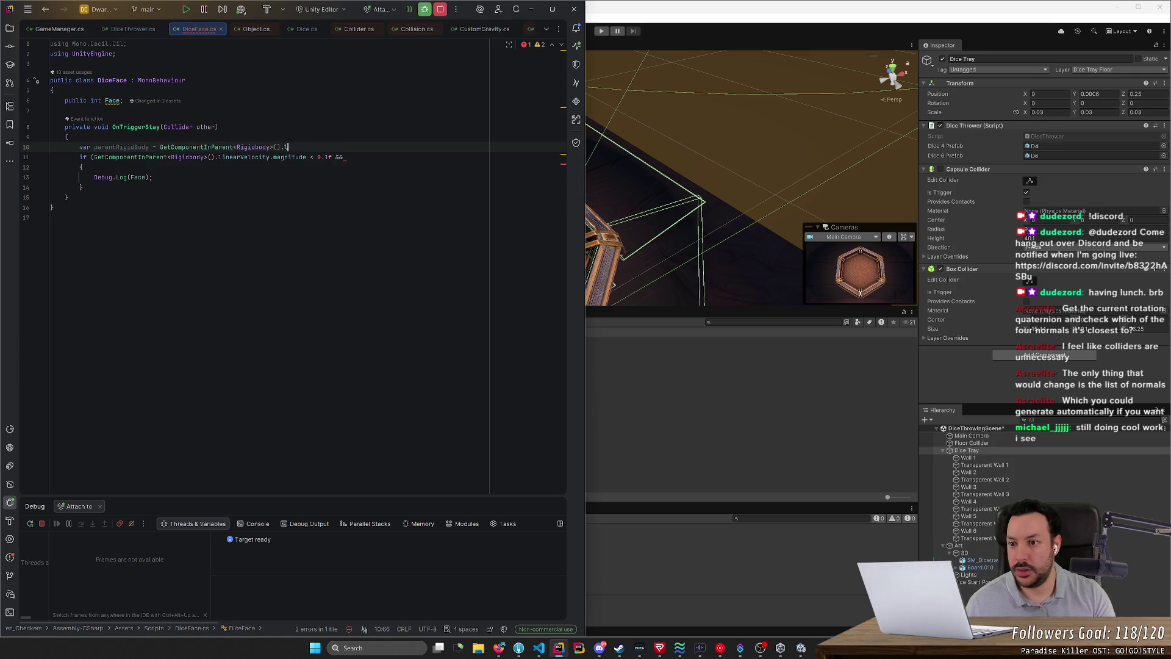
pyautogui.press('BackSpace')
pyautogui.press('BackSpace')
pyautogui.write(';')
pyautogui.press('Return')
# Step: Use parentRigidBody in the condition, add angularVelocity.magnitude, and recompile in Unity's play mode
pyautogui.doubleClick(121, 147)
pyautogui.hotkey('ctrl', 'c')
pyautogui.moveTo(94, 167); pyautogui.dragTo(213, 167)
pyautogui.hotkey('ctrl', 'v')
pyautogui.click(278, 167)
pyautogui.write('parentRigidBody.an')
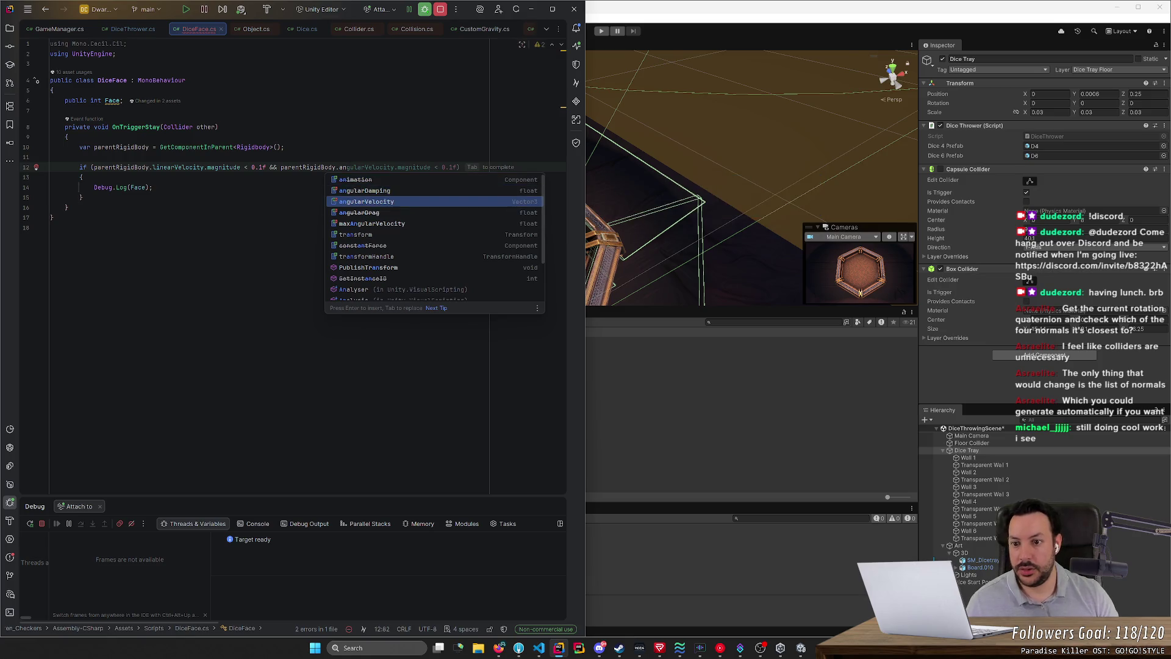
pyautogui.press('Tab')
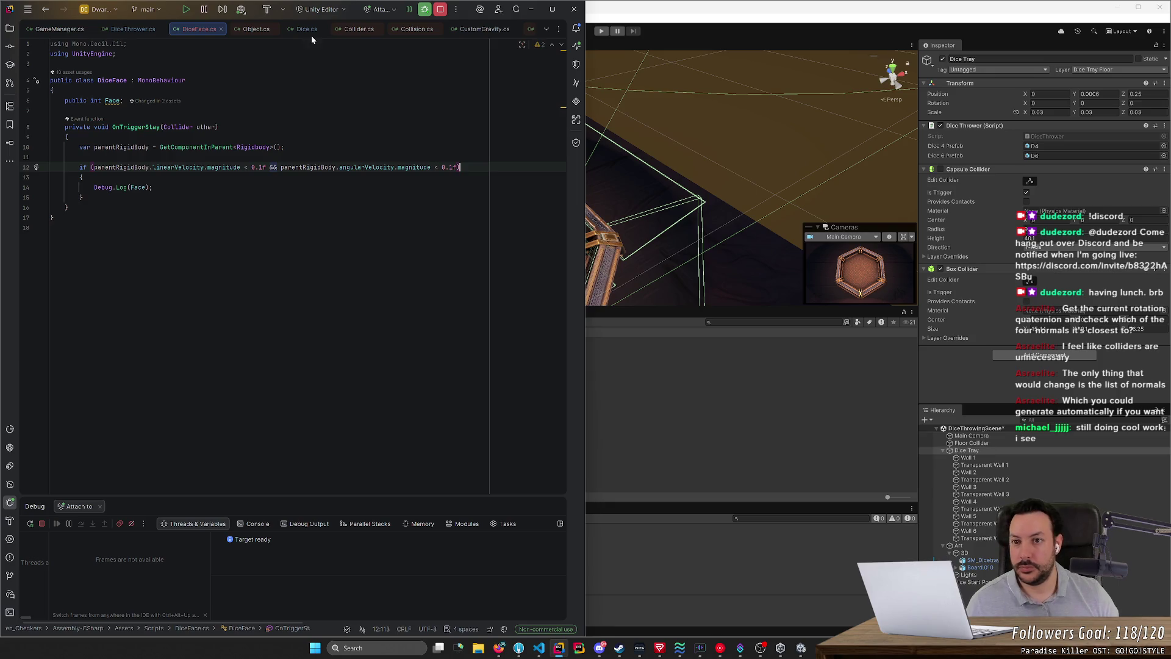
pyautogui.click(706, 24)
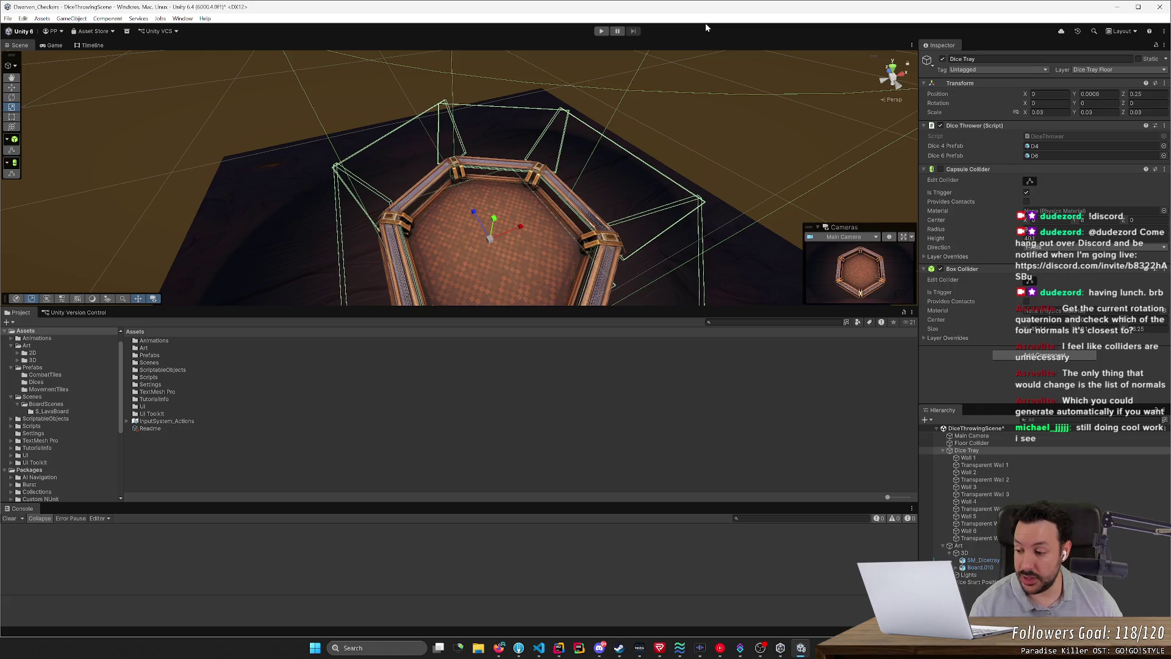
pyautogui.click(601, 31)
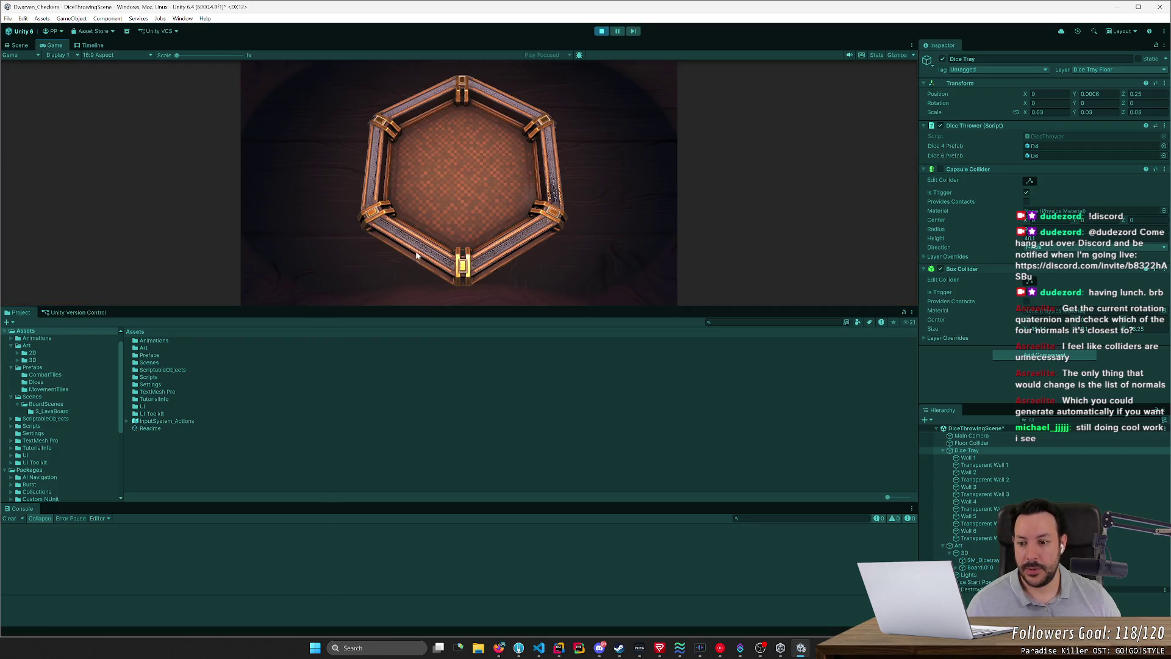
# Step: Throw a die into the tray, then set a breakpoint on DiceFace's velocity-check line
pyautogui.click(386, 256)
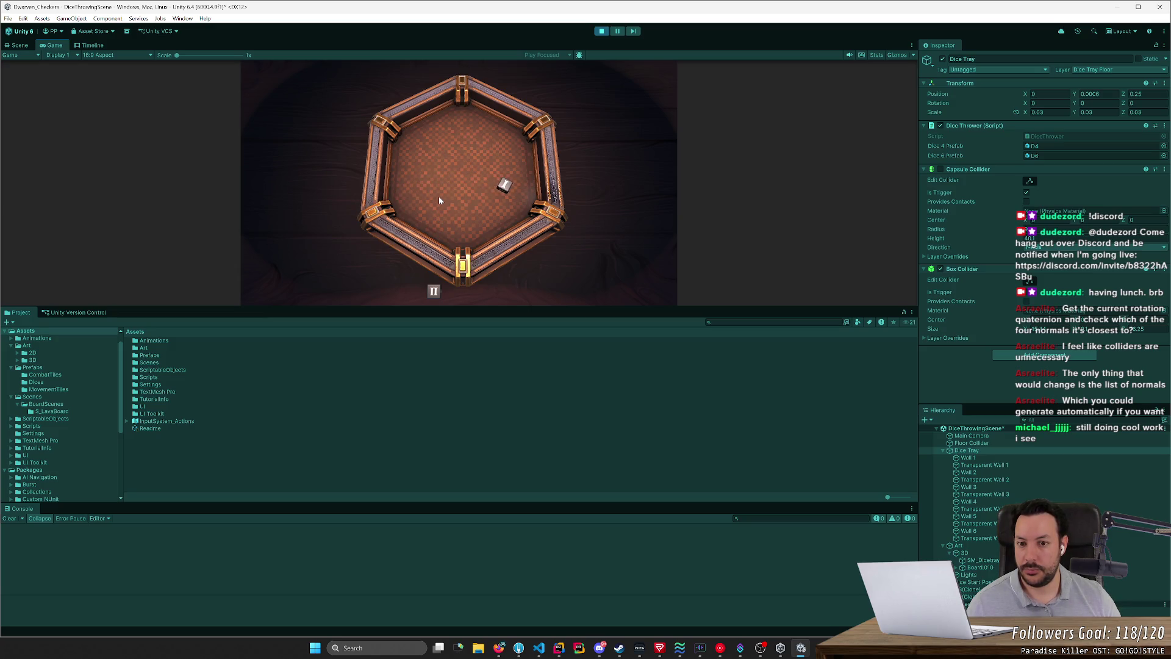
pyautogui.hotkey('alt', 'Tab')
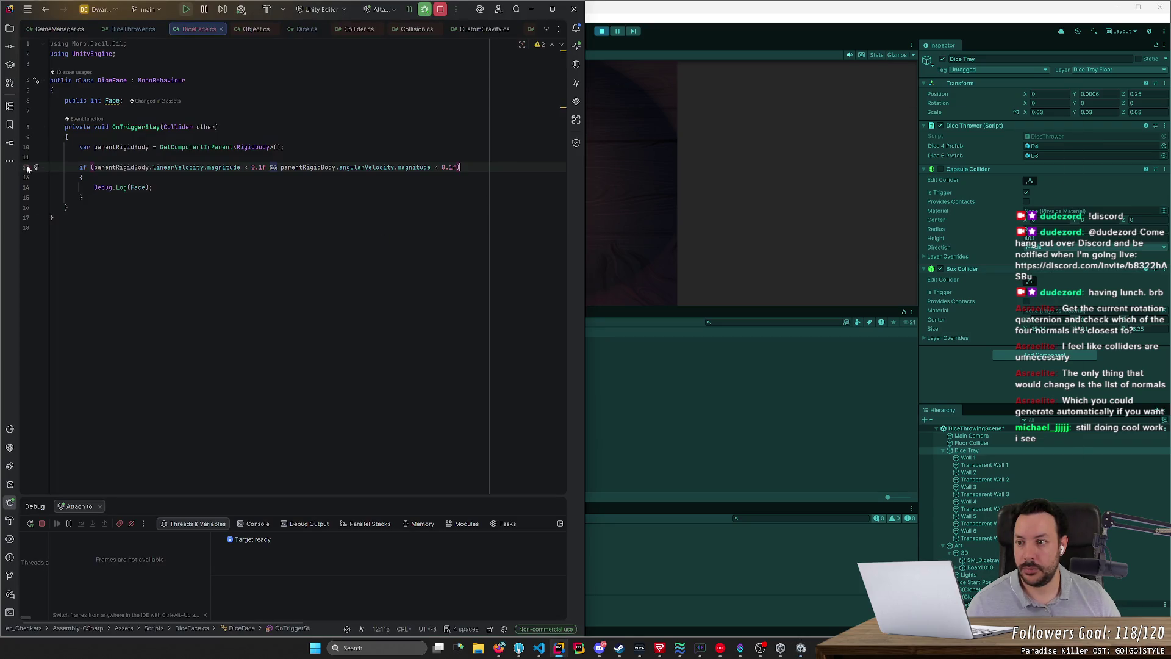
pyautogui.click(27, 167)
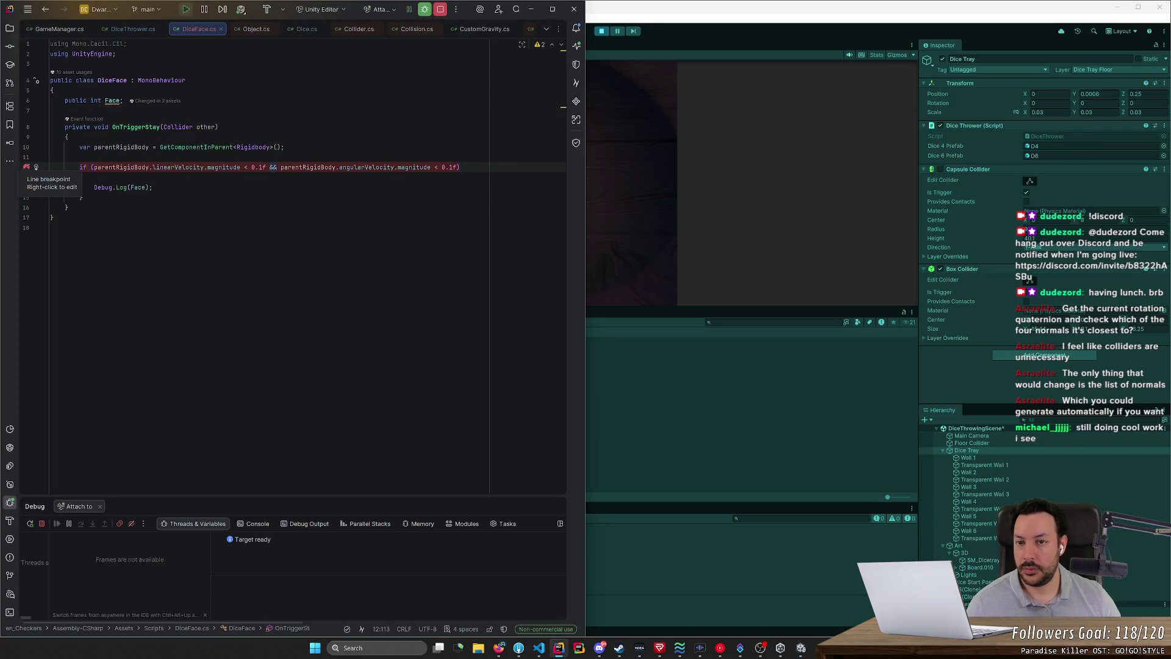
# Step: Move the breakpoint from the velocity check to the parentRigidBody line, then play the game again
pyautogui.hotkey('alt', 'Tab')
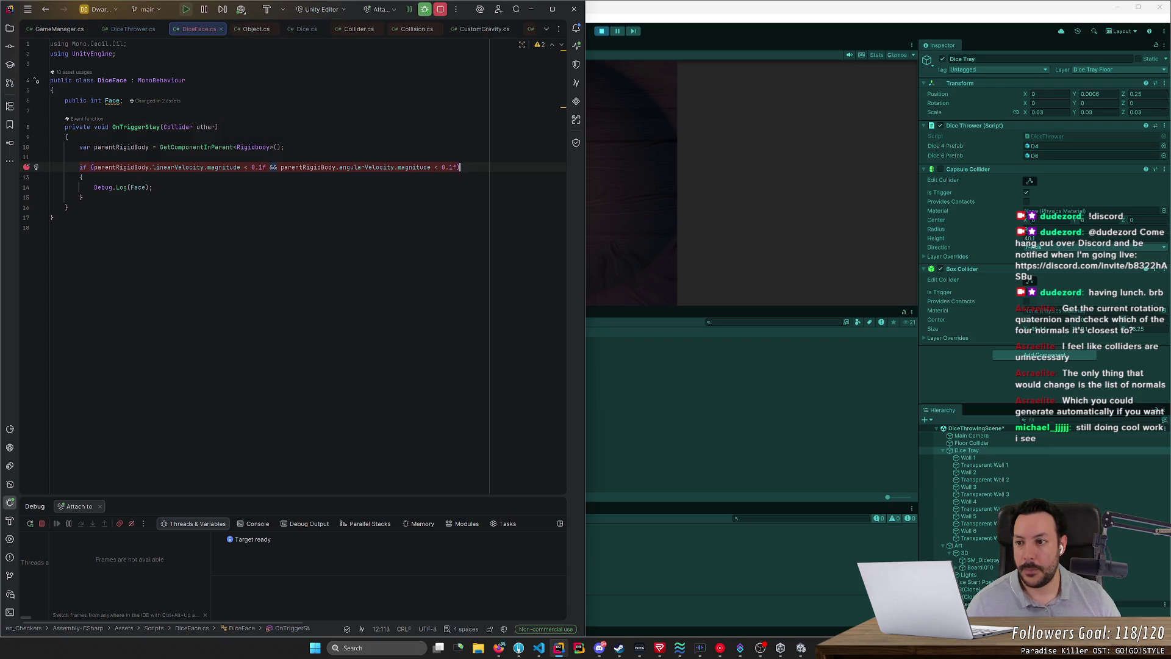
pyautogui.click(50, 157)
pyautogui.click(27, 147)
pyautogui.click(26, 166)
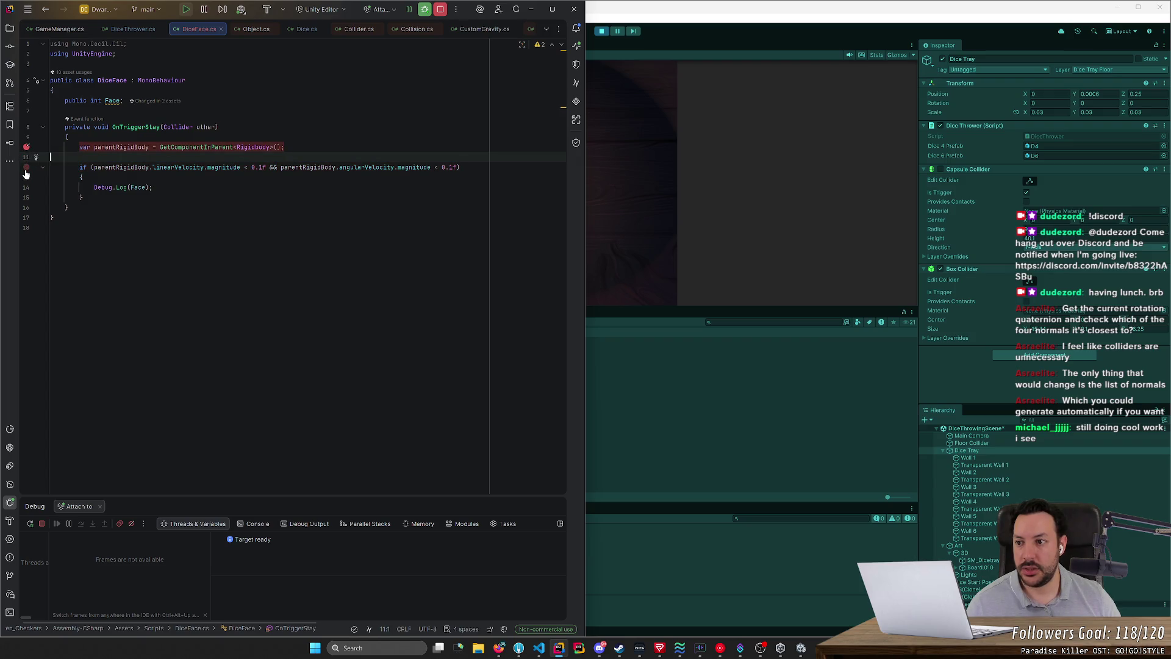
pyautogui.click(613, 385)
pyautogui.click(433, 292)
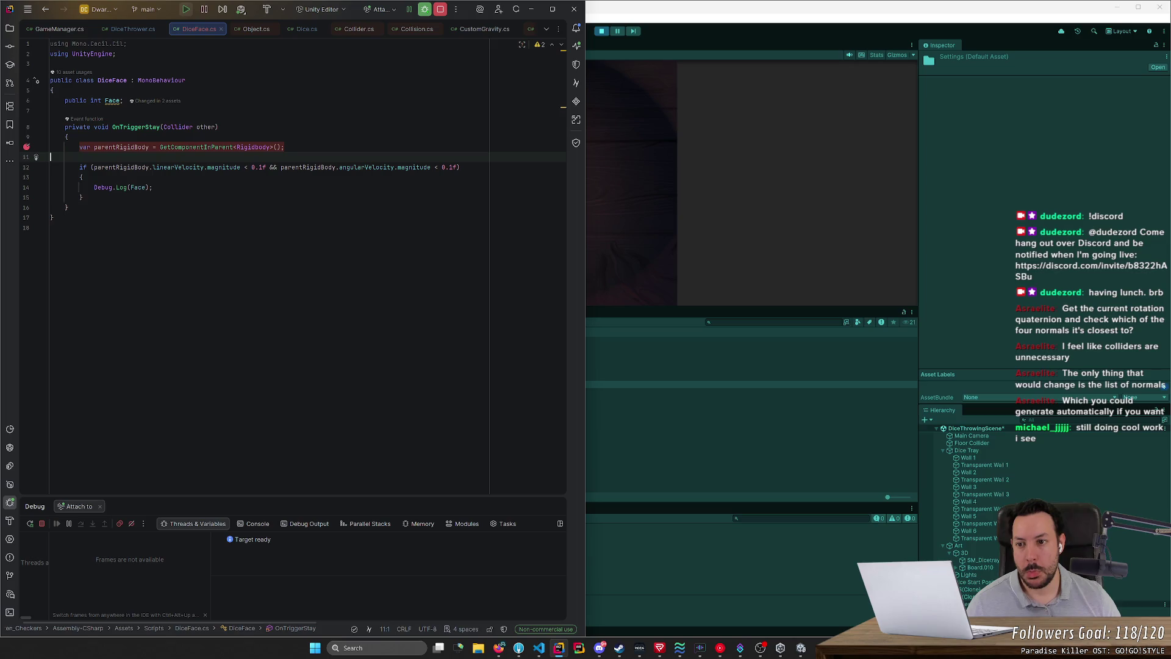
pyautogui.click(153, 187)
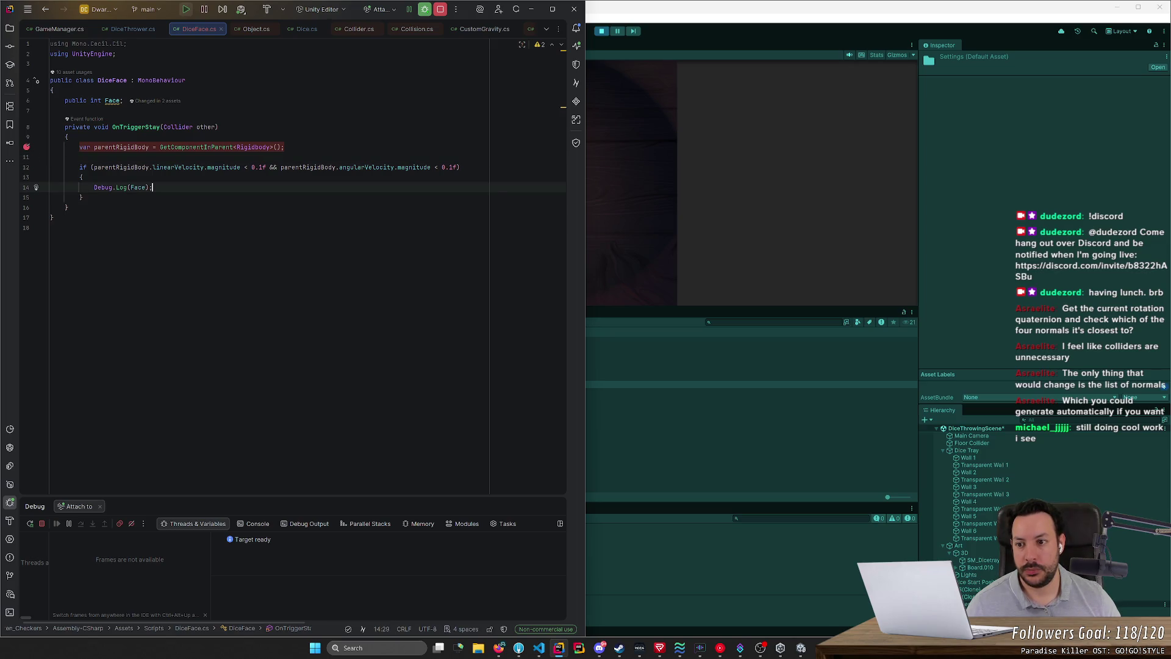
pyautogui.click(615, 38)
pyautogui.press('Up')
pyautogui.press('Up')
pyautogui.click(601, 31)
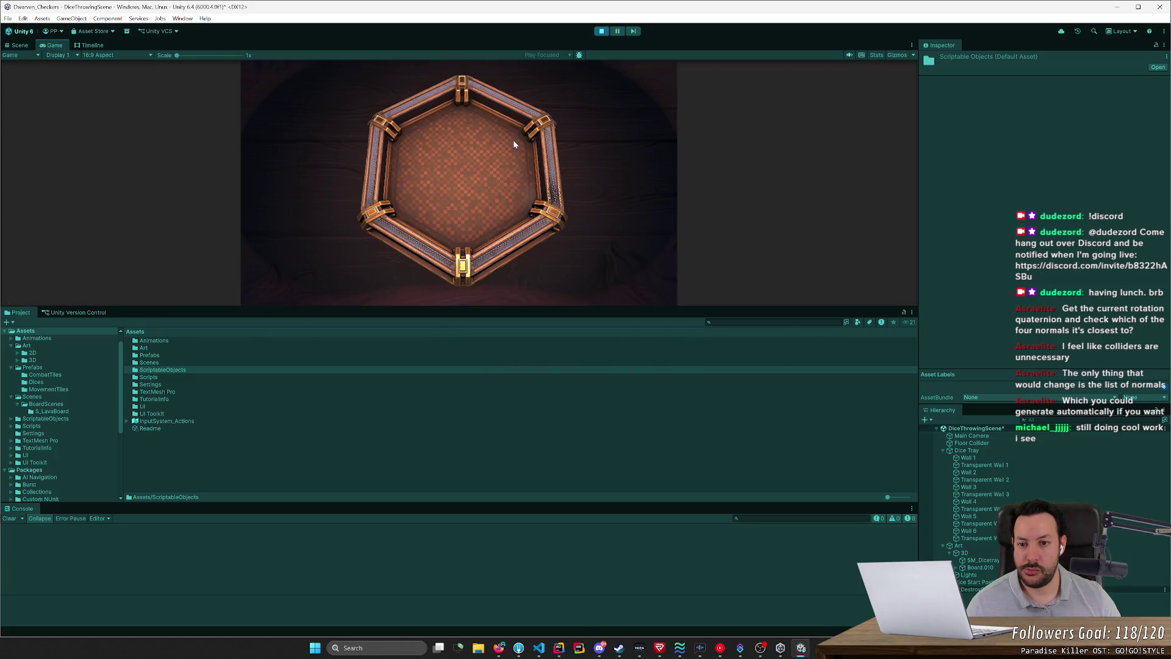
# Step: Work through the breakpoint hits, toggling the line 10 breakpoint and dragging the die toward the tray centre
pyautogui.hotkey('alt', 'Tab')
pyautogui.hotkey('alt', 'Tab')
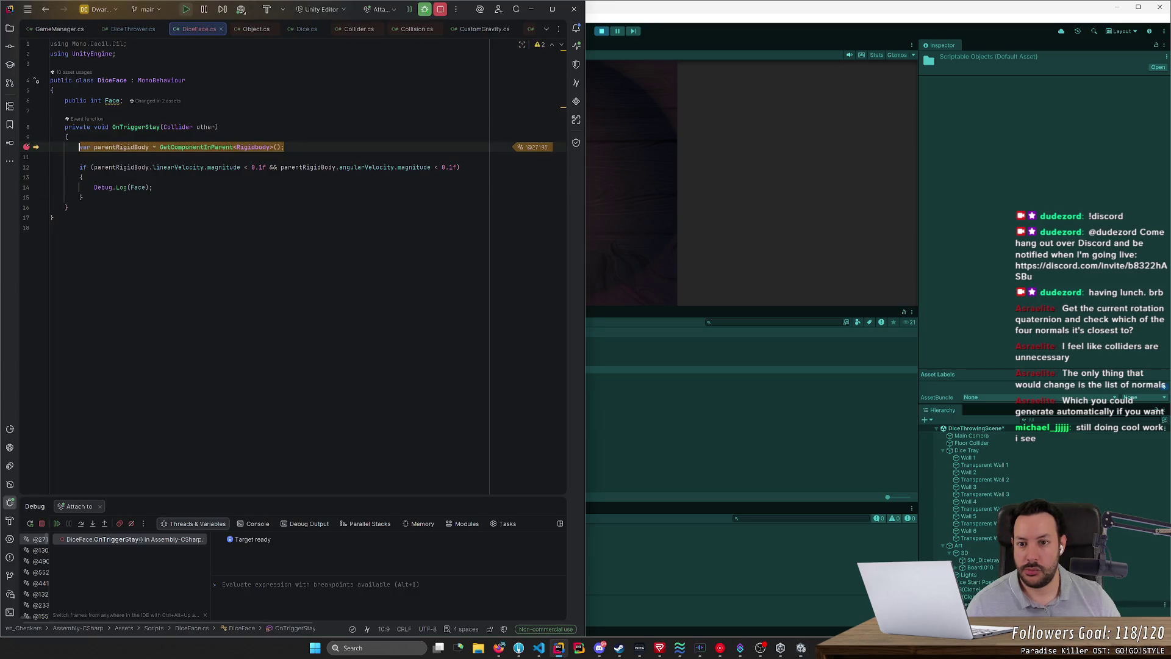
pyautogui.click(56, 524)
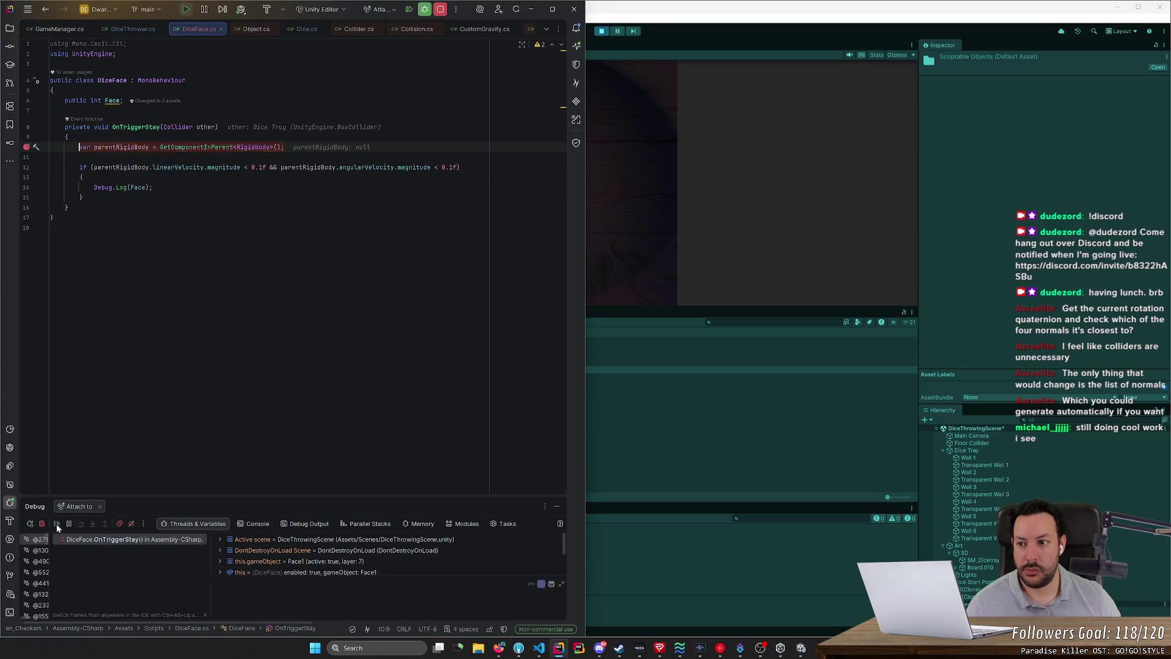
pyautogui.click(27, 147)
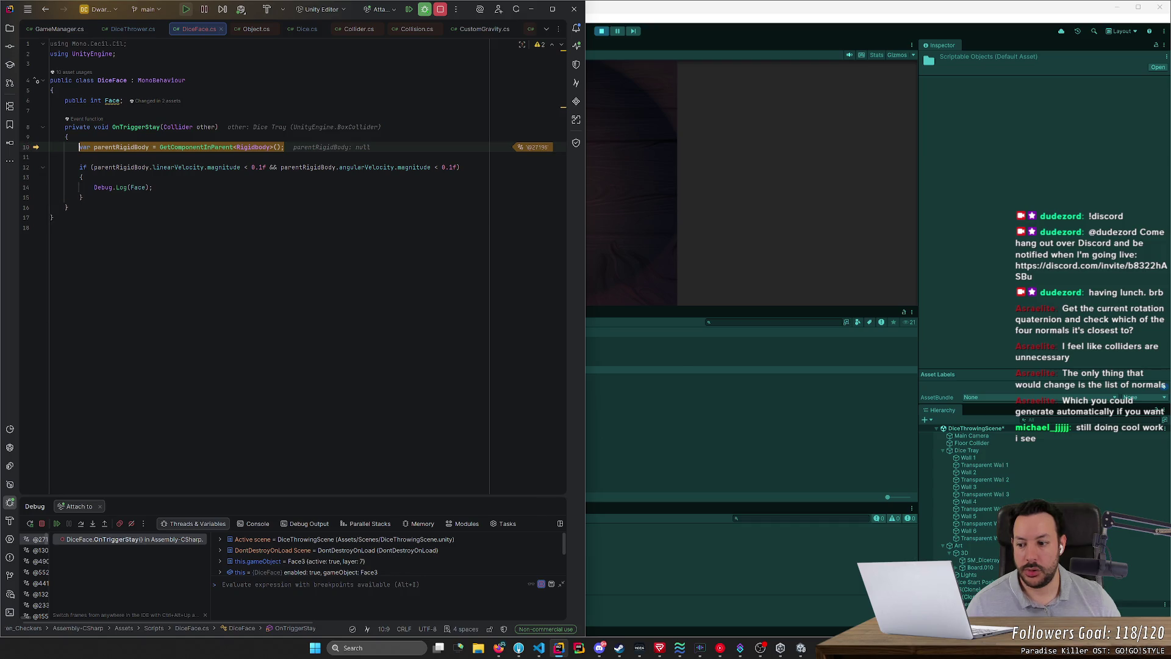
pyautogui.click(57, 523)
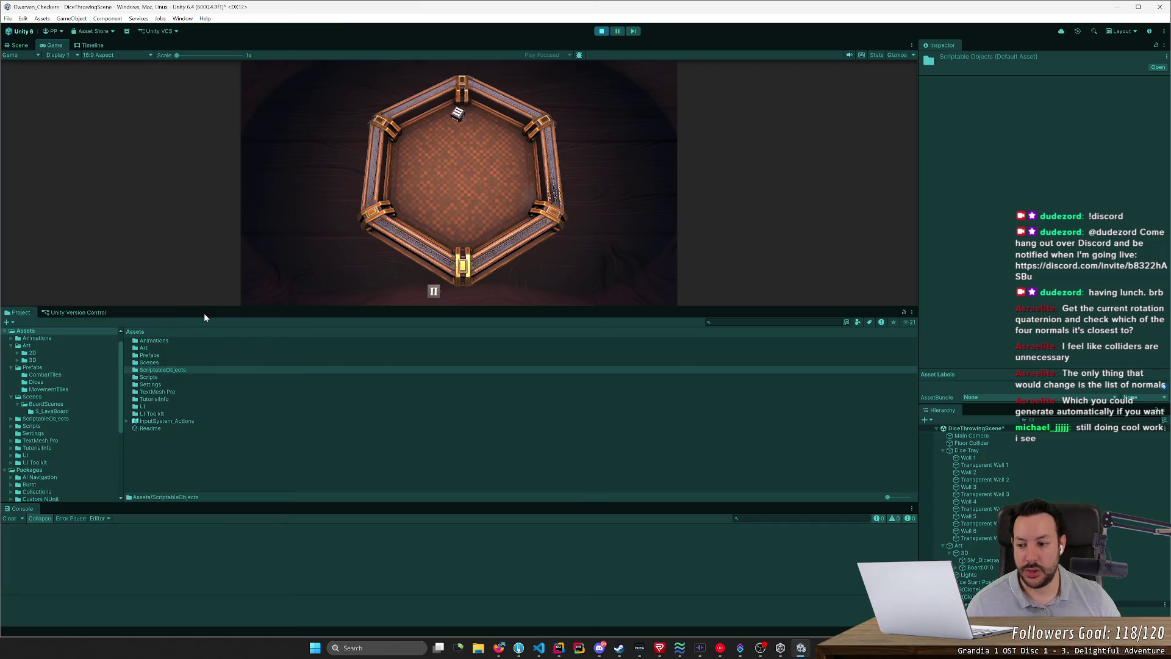
pyautogui.hotkey('alt', 'Tab')
pyautogui.click(27, 147)
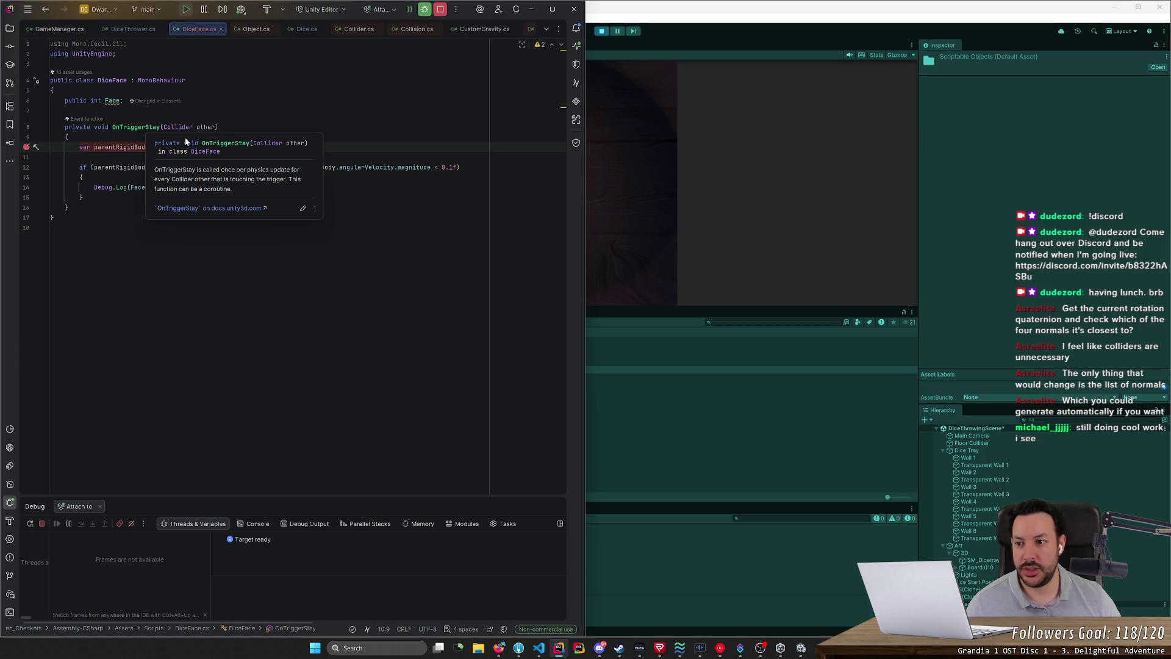
pyautogui.hotkey('alt', 'Tab')
pyautogui.moveTo(451, 119); pyautogui.dragTo(446, 161)
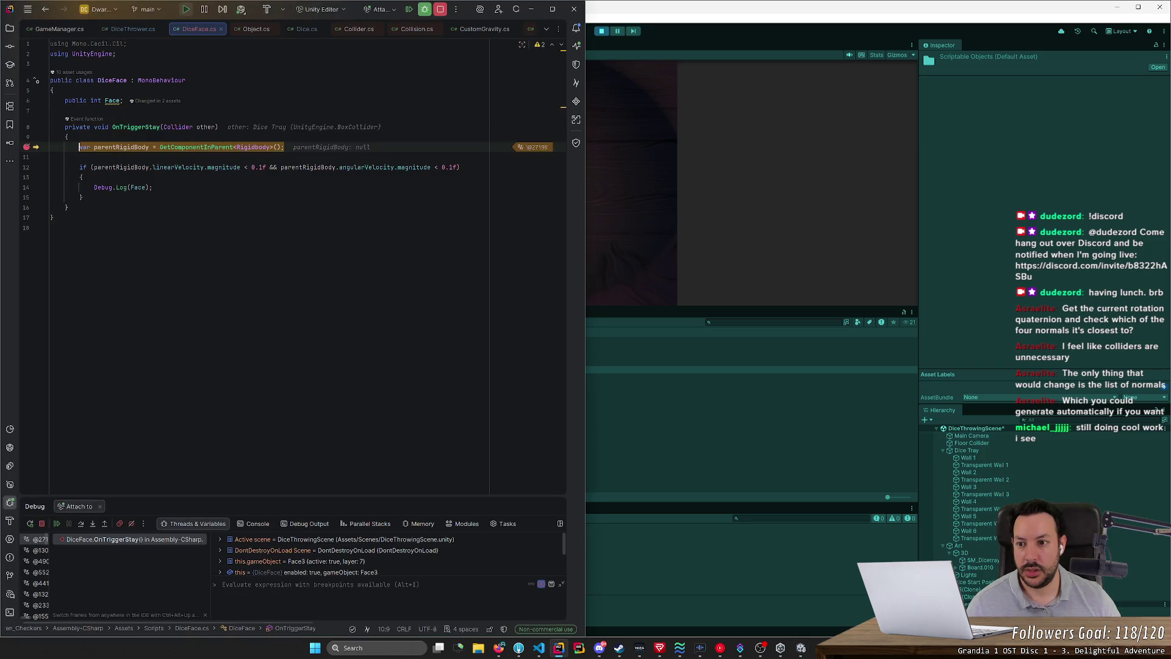
pyautogui.click(56, 523)
pyautogui.click(55, 524)
# Step: Move Rider aside, resume execution, inspect the tray in the Scene view, and stop the game
pyautogui.moveTo(177, 17)
pyautogui.mouseDown()
pyautogui.moveTo(116, 30)
pyautogui.moveTo(12, 112)
pyautogui.moveTo(514, 227)
pyautogui.moveTo(690, 93)
pyautogui.mouseUp()
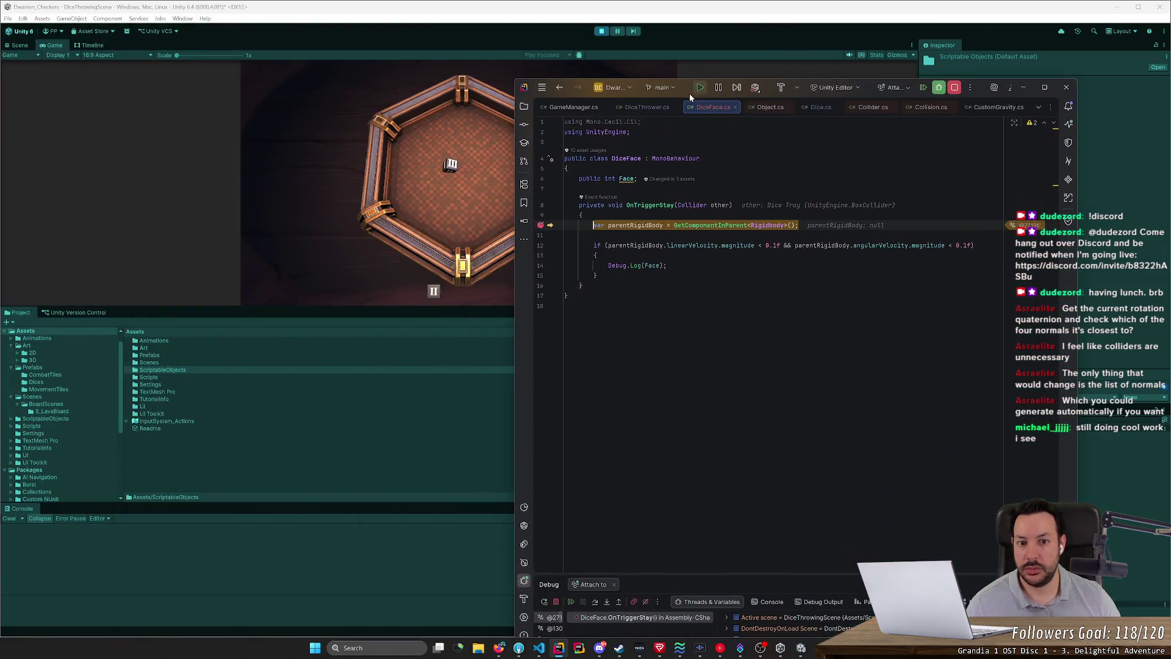
pyautogui.click(571, 602)
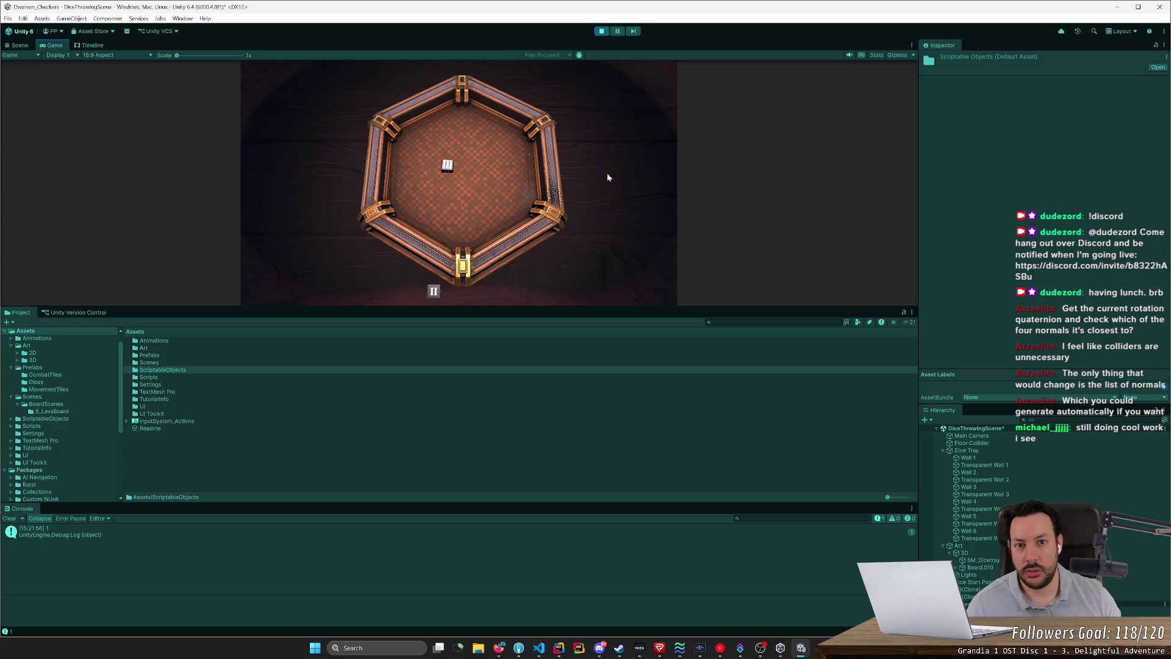
pyautogui.hotkey('ctrl', '1')
pyautogui.moveTo(544, 110)
pyautogui.mouseDown()
pyautogui.moveTo(491, 192)
pyautogui.moveTo(473, 148)
pyautogui.mouseUp()
pyautogui.click(602, 32)
# Step: Tick Dice vs Dice Tray Floor in the Physics Layer Collision Matrix, then play the scene
pyautogui.click(22, 18)
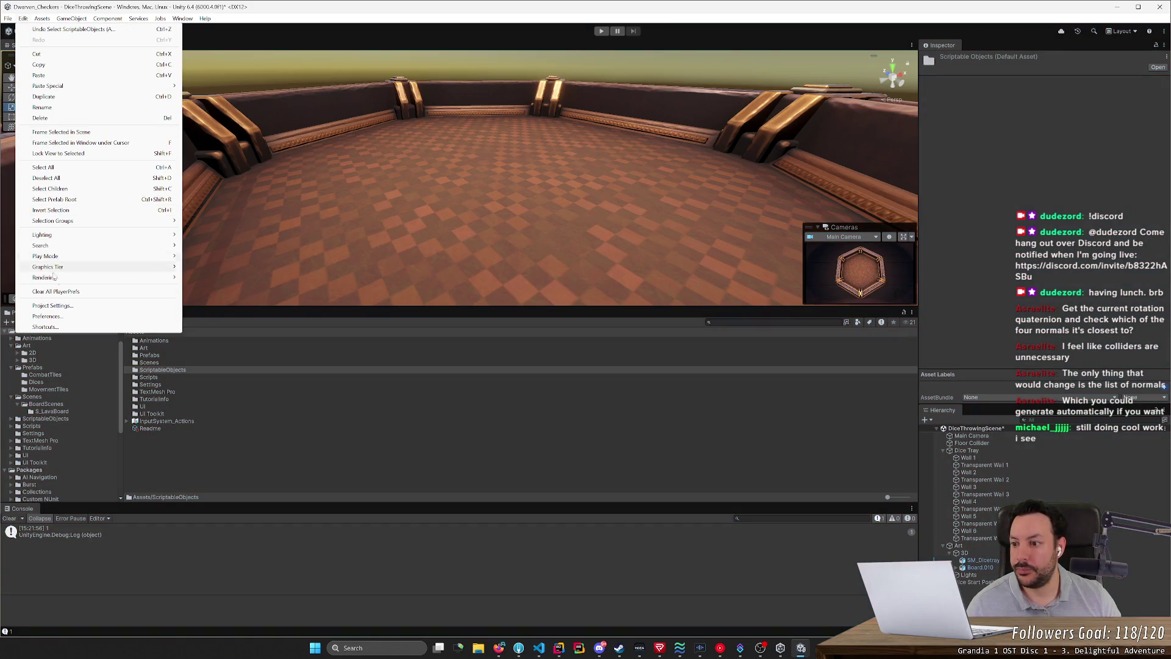
pyautogui.click(46, 316)
pyautogui.press('Escape')
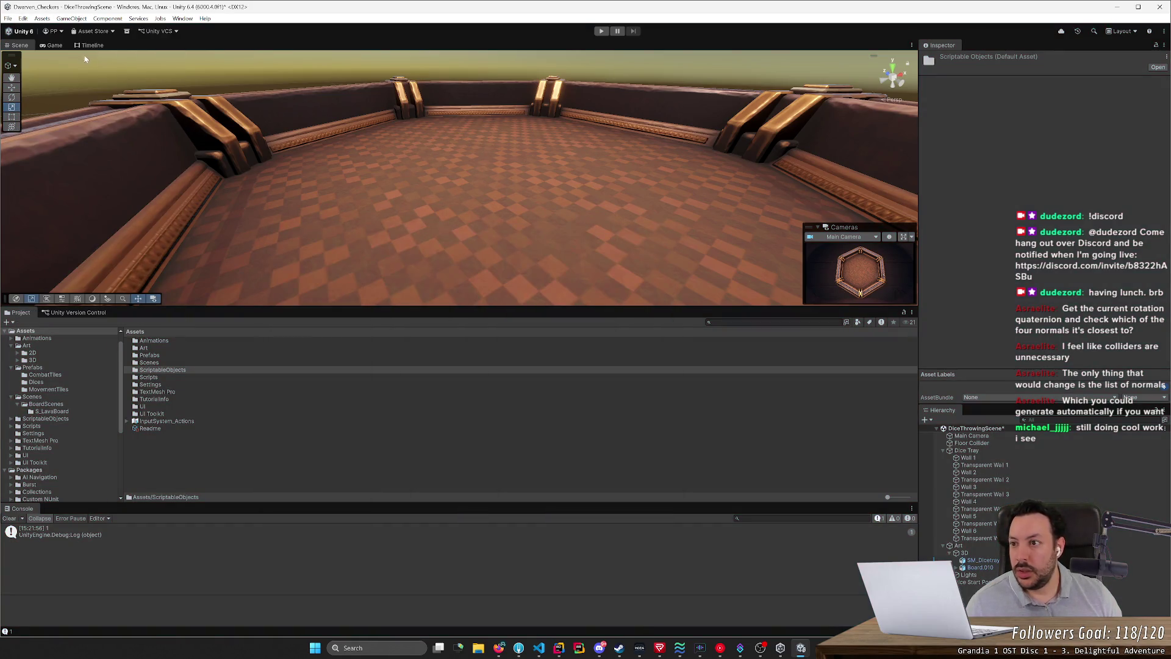
pyautogui.click(22, 18)
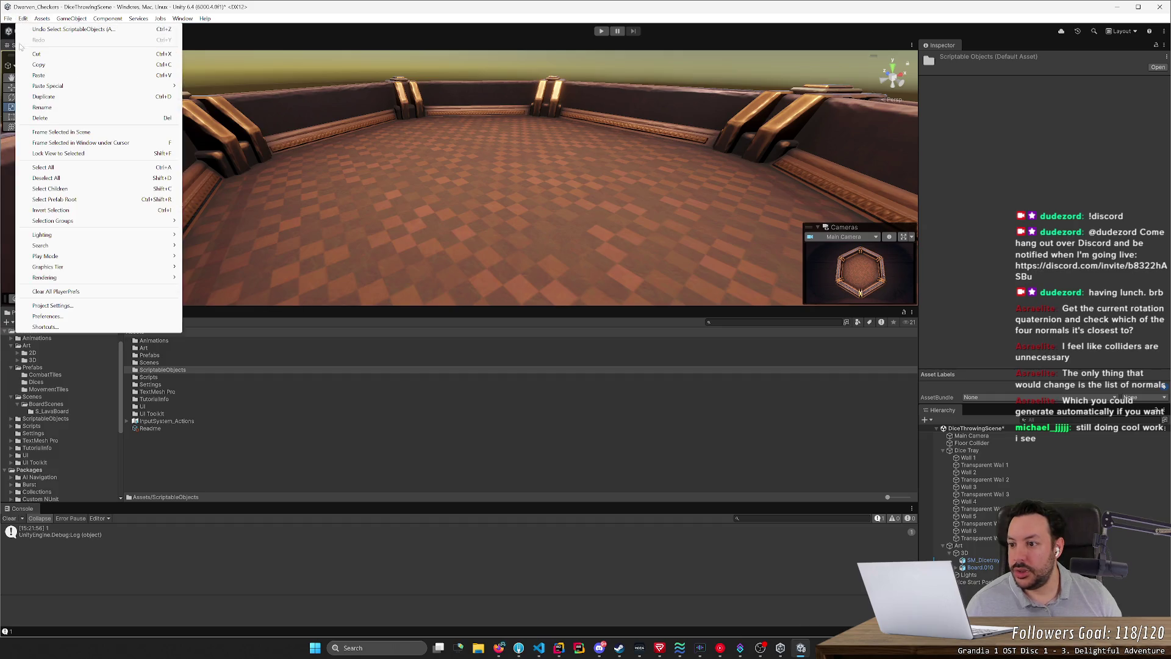
pyautogui.click(52, 305)
pyautogui.moveTo(273, 447); pyautogui.dragTo(287, 203)
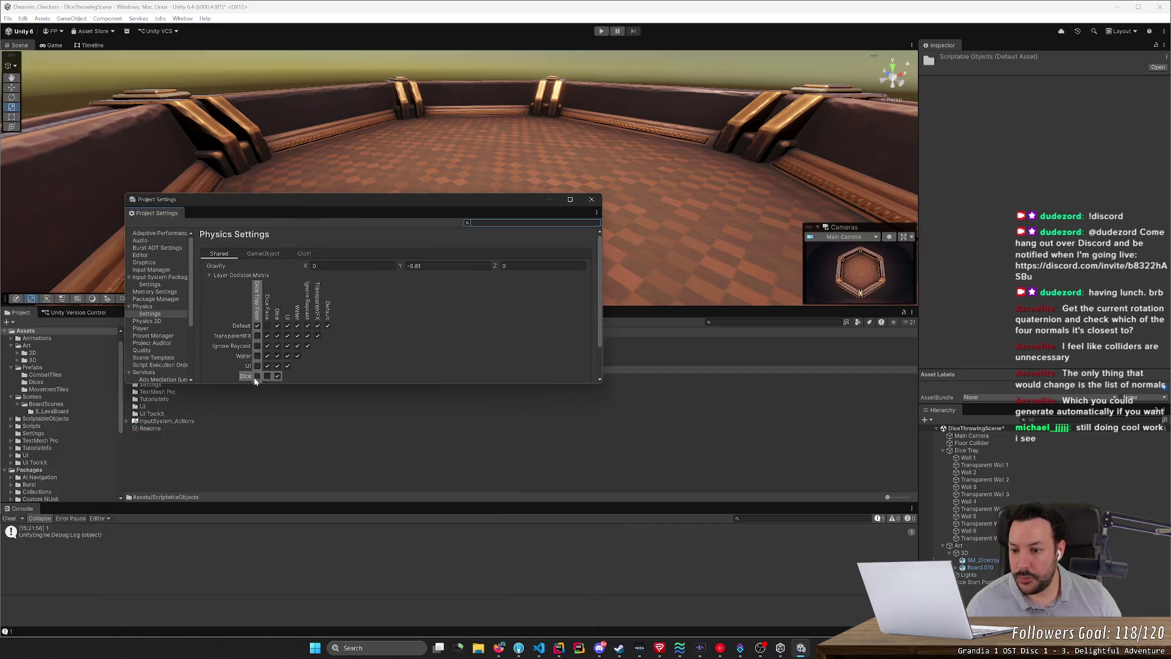
pyautogui.click(258, 376)
pyautogui.click(602, 31)
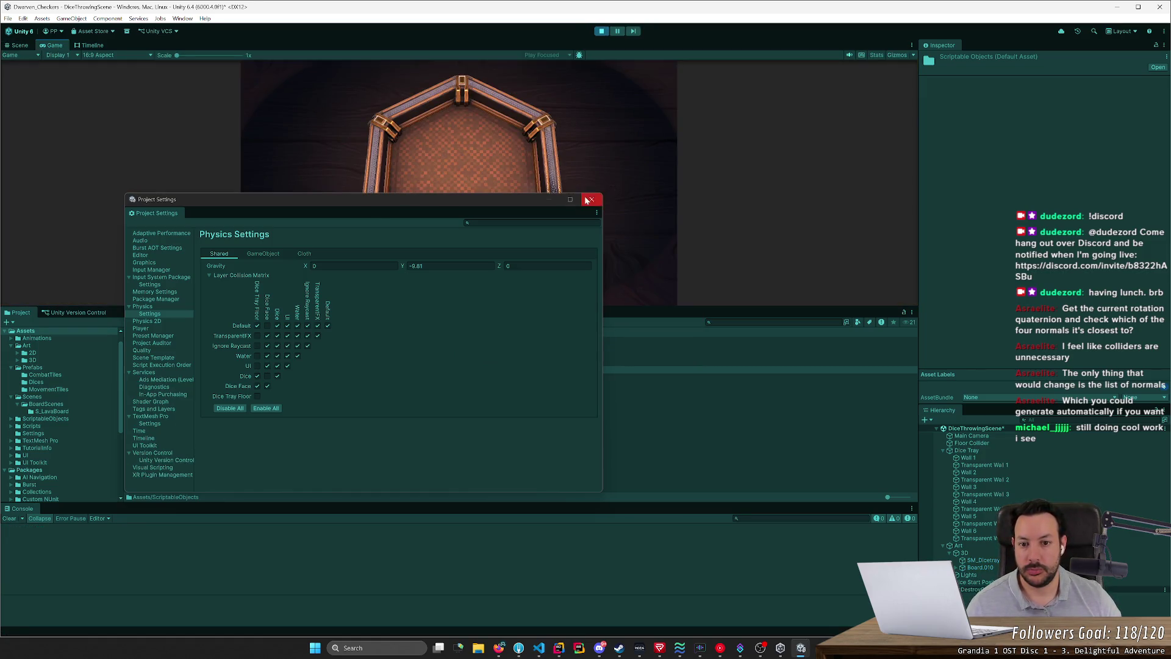
pyautogui.click(589, 200)
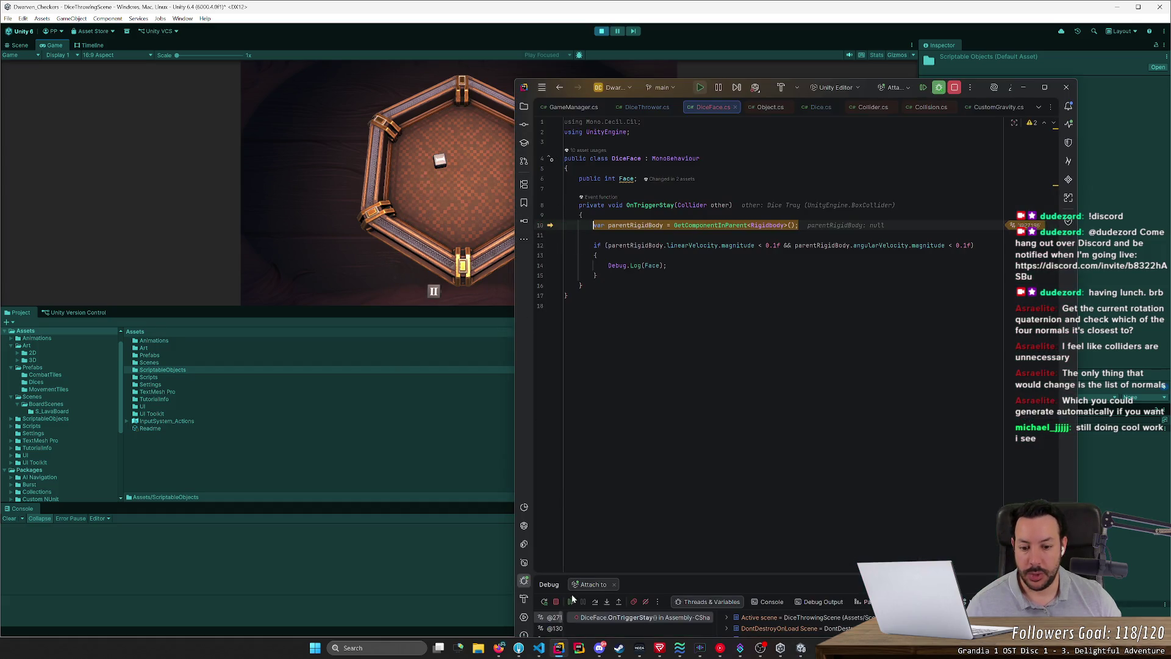
# Step: Resume past the breakpoint, toss the die around the tray, clear the Console, and stop playing
pyautogui.click(571, 601)
pyautogui.click(434, 389)
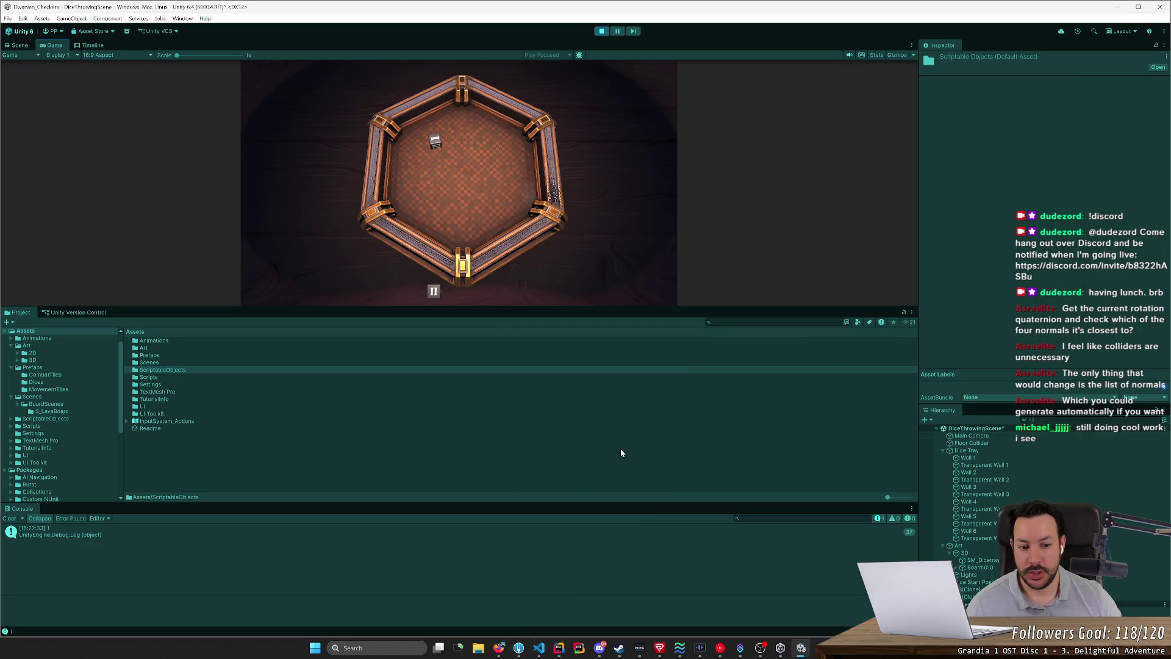
pyautogui.moveTo(421, 145)
pyautogui.mouseDown()
pyautogui.moveTo(309, 177)
pyautogui.moveTo(278, 213)
pyautogui.moveTo(581, 207)
pyautogui.moveTo(518, 195)
pyautogui.mouseUp()
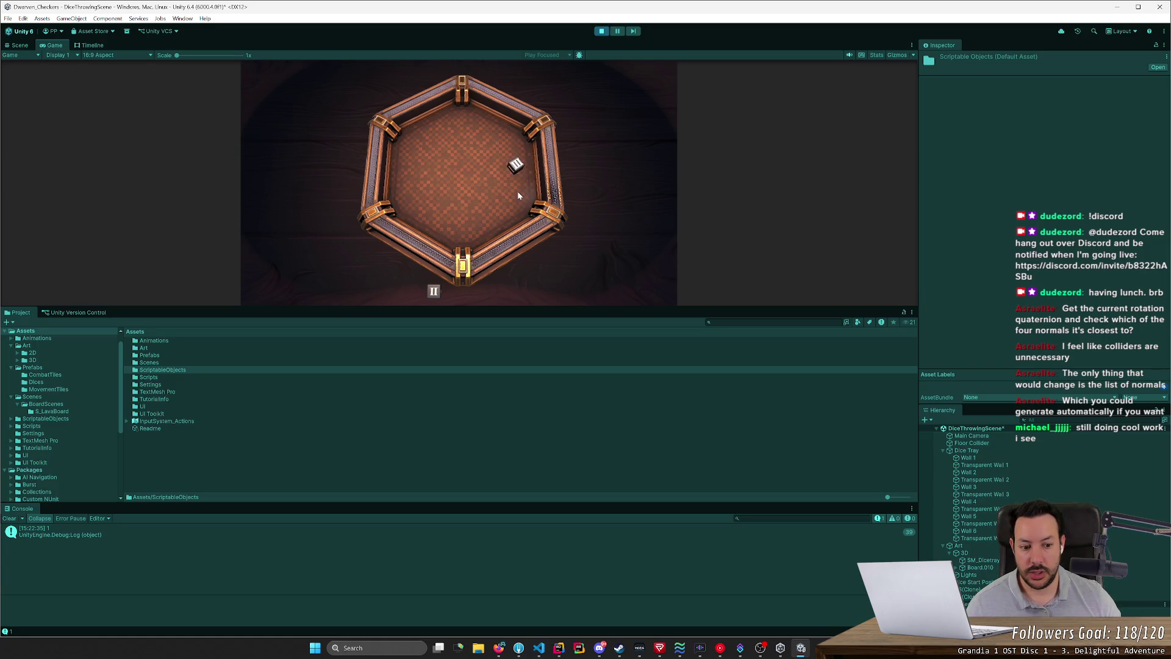
pyautogui.moveTo(515, 170); pyautogui.dragTo(445, 157)
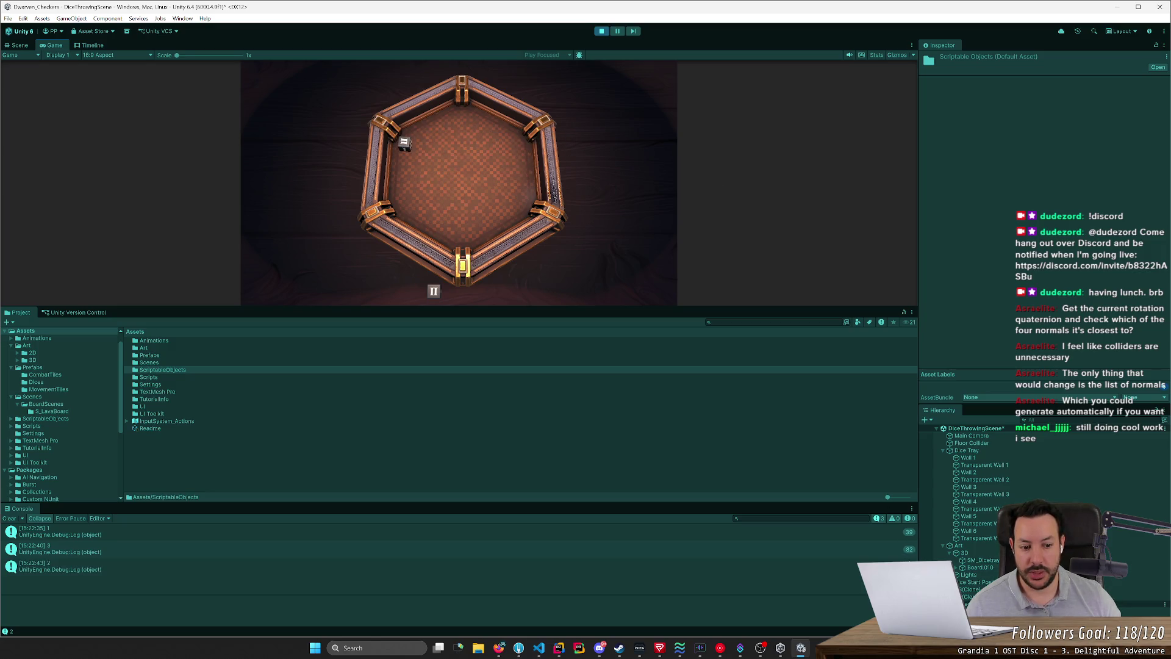
pyautogui.click(9, 518)
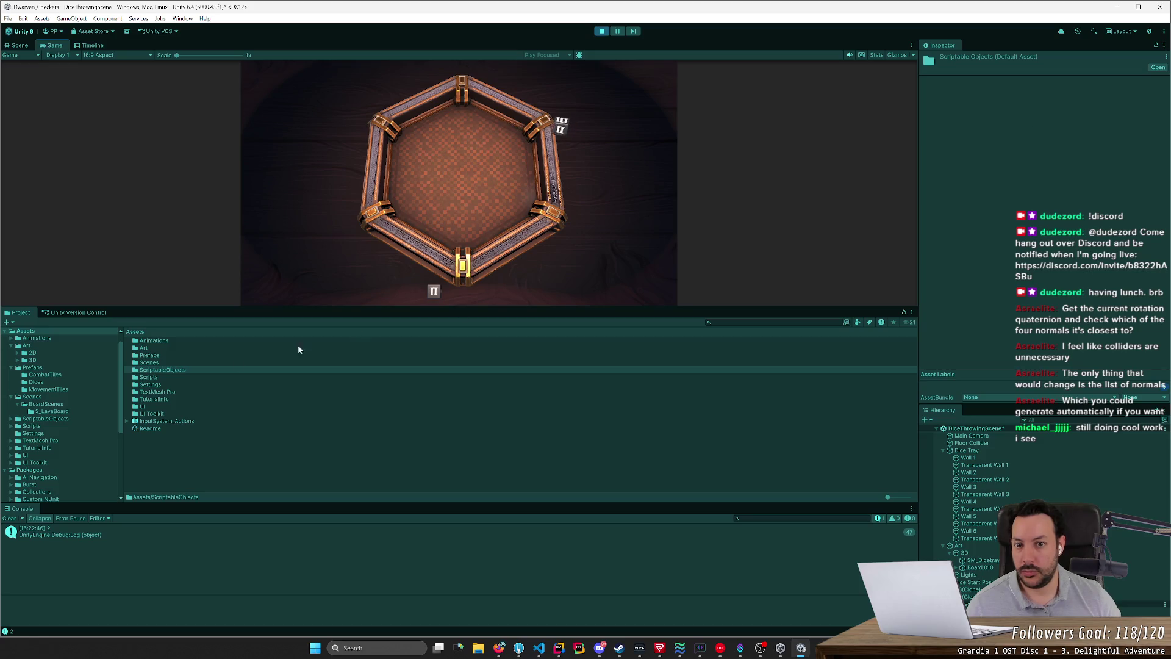
pyautogui.click(8, 518)
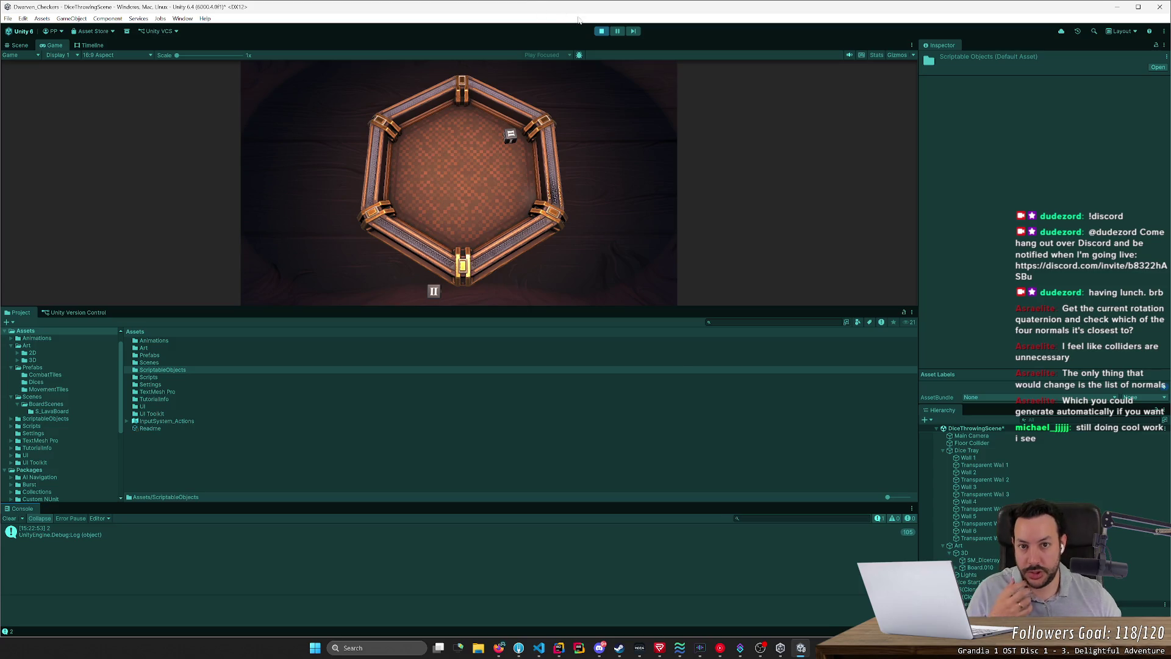
pyautogui.click(607, 35)
pyautogui.hotkey('alt', 'Tab')
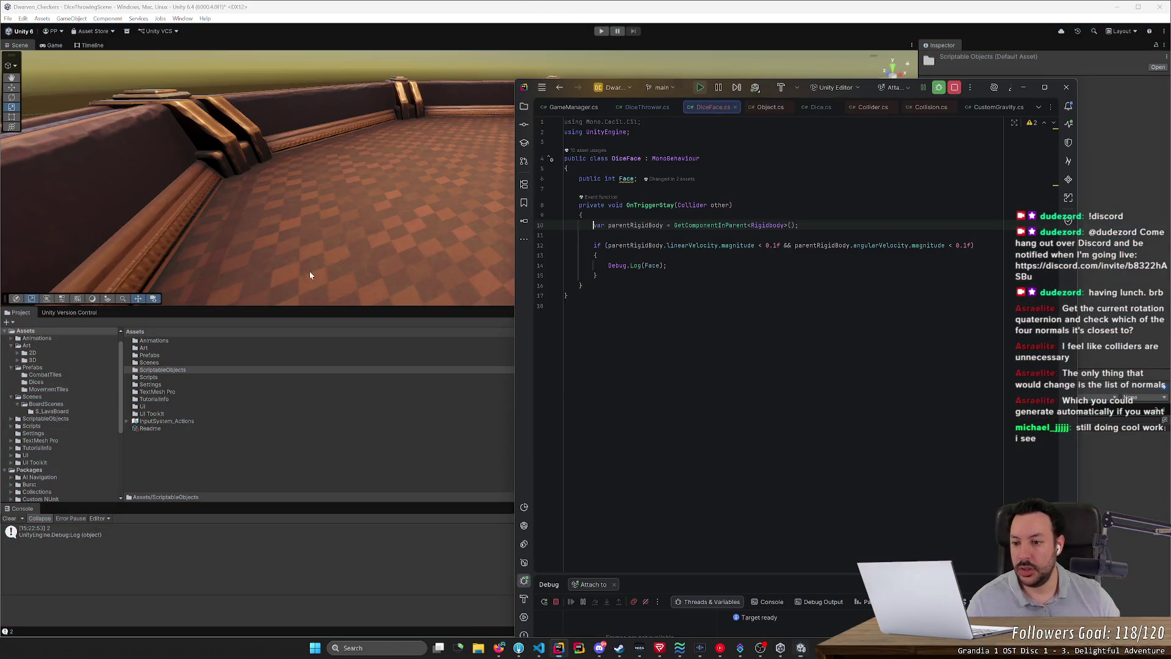
# Step: Change the log call to Debug.Log("Rolled a " + Face)
pyautogui.click(638, 266)
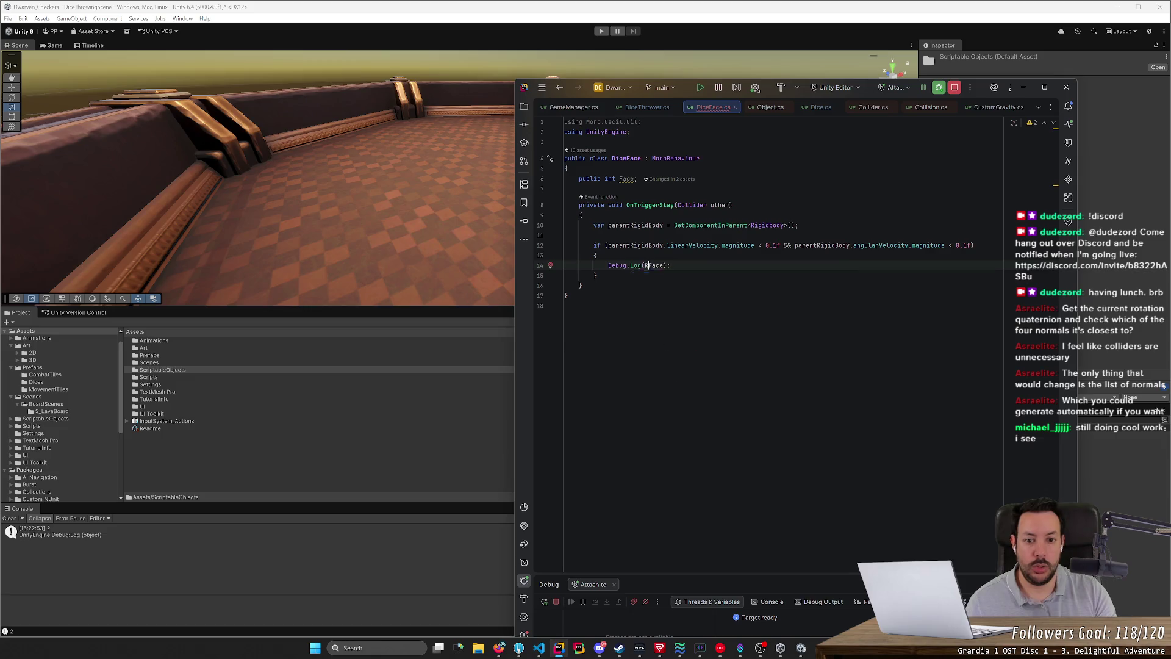
pyautogui.write('"Rolled a " ')
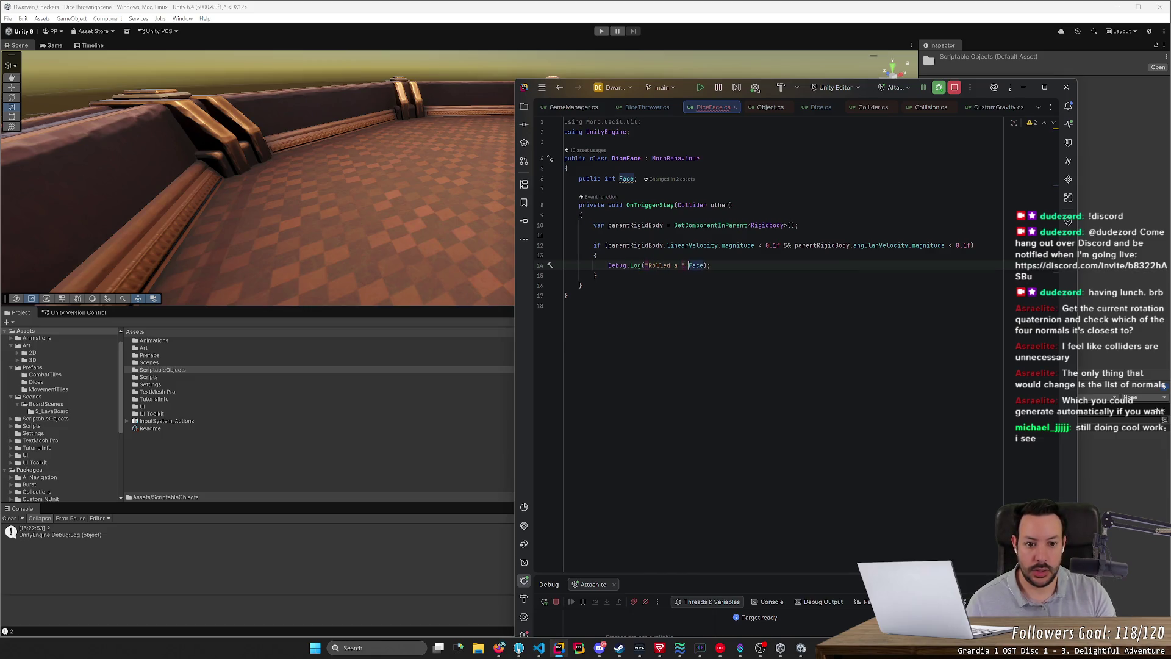
pyautogui.write('+')
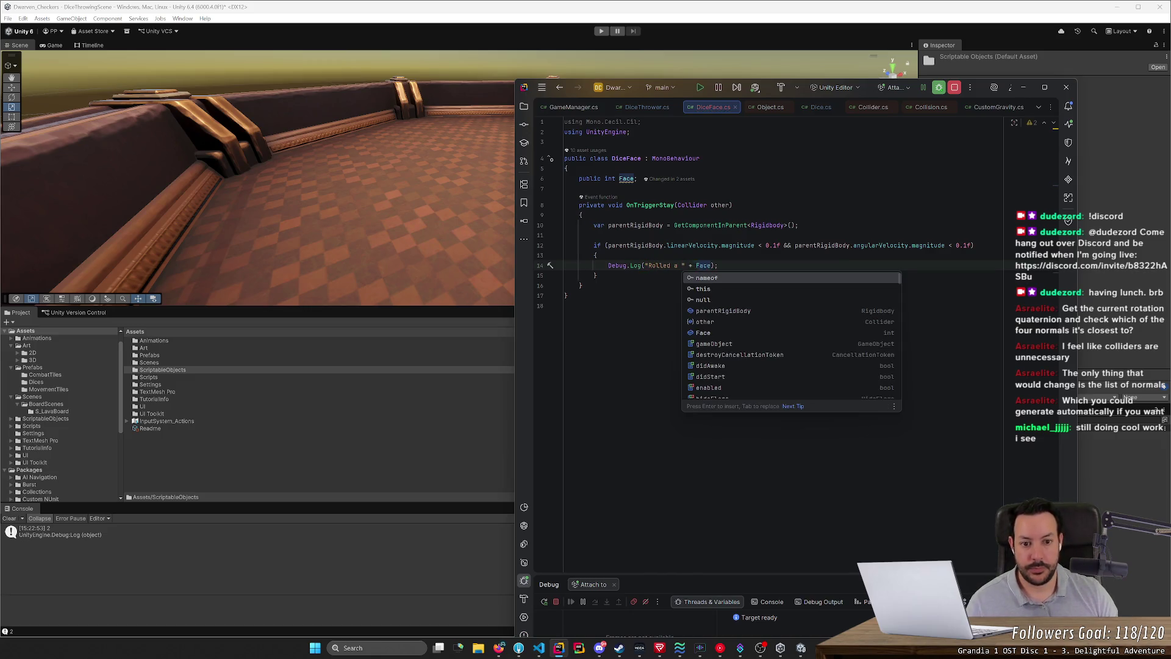
pyautogui.press('Escape')
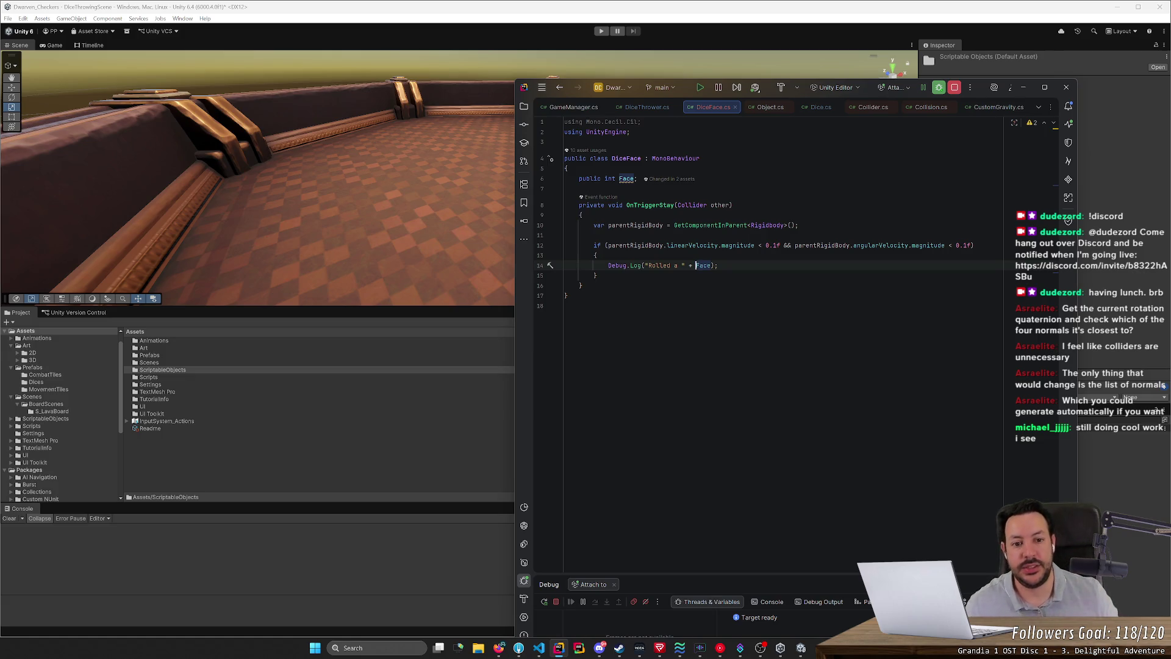
# Step: Start a new line below it and choose SendMessageUpwards from the suggestions
pyautogui.press('Return')
pyautogui.press('Return')
pyautogui.write('Send')
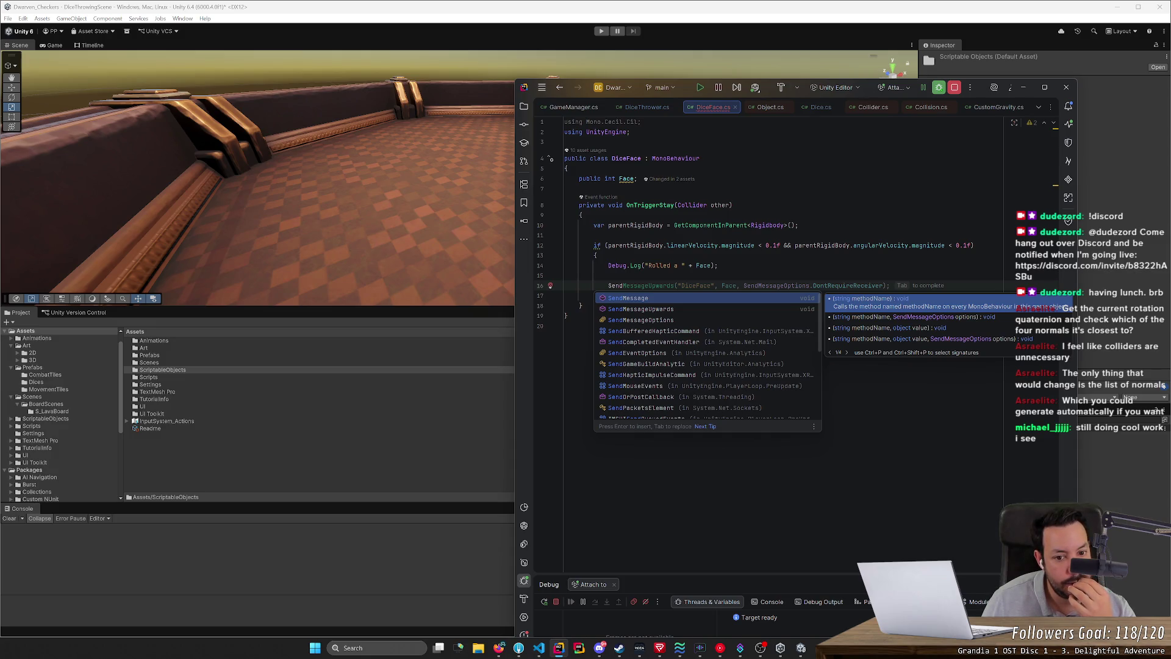
pyautogui.press('Down')
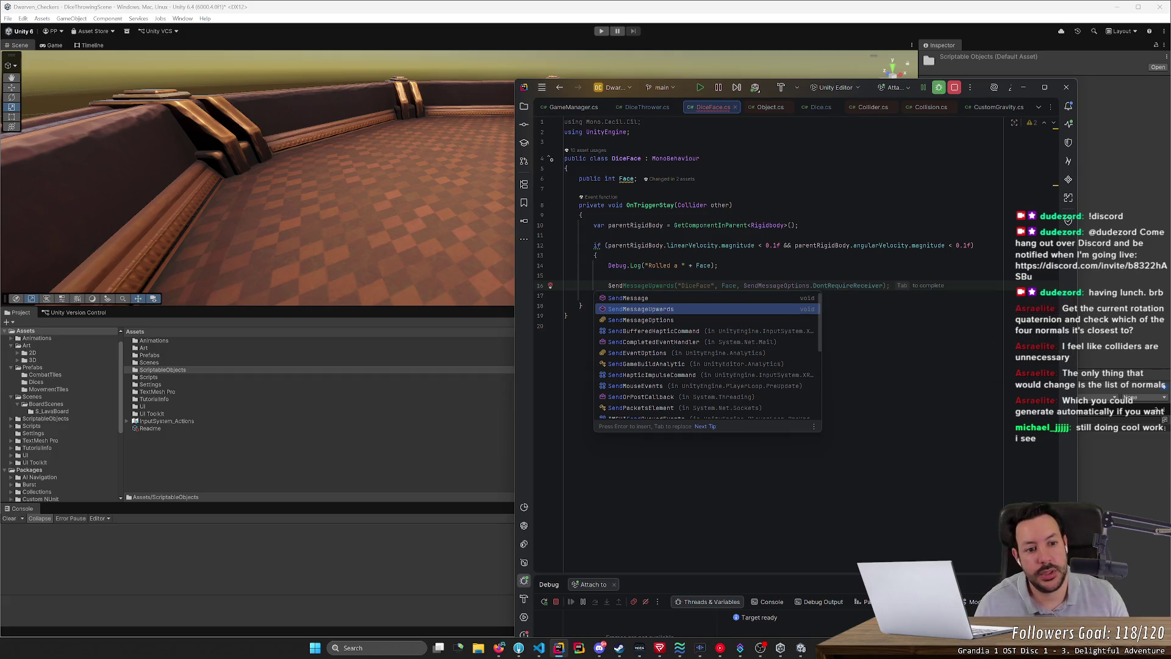
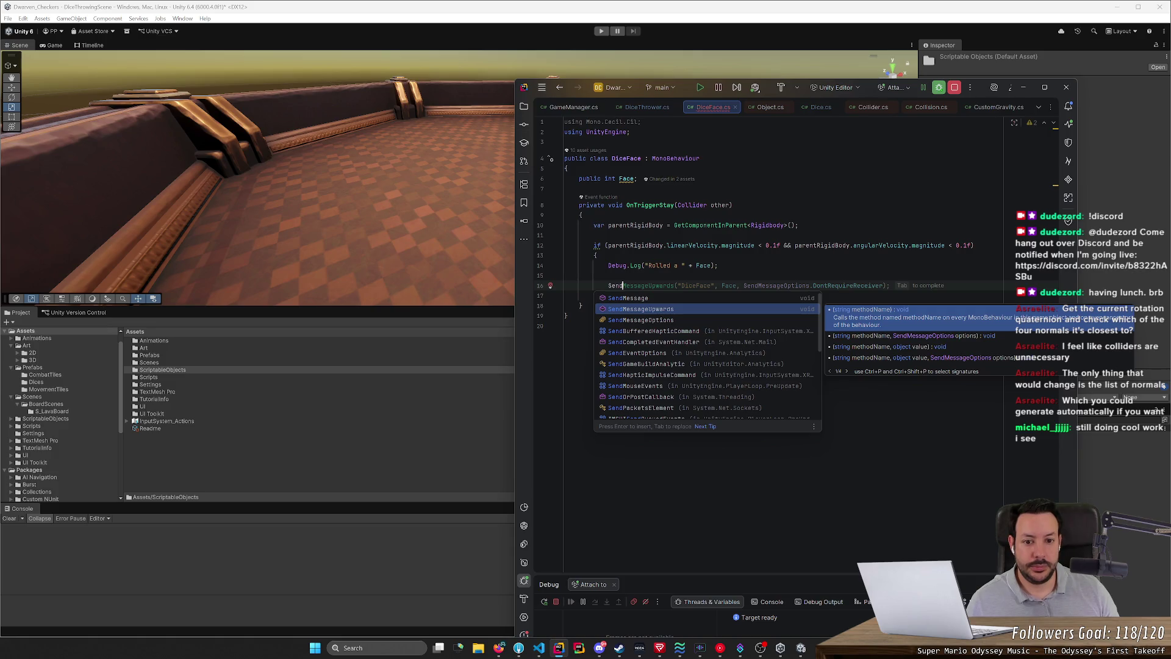
# Step: Rename the parent variable to dice and fetch it with GetComponentInParent<Dice>()
pyautogui.press('Escape')
pyautogui.doubleClick(635, 225)
pyautogui.write('dice')
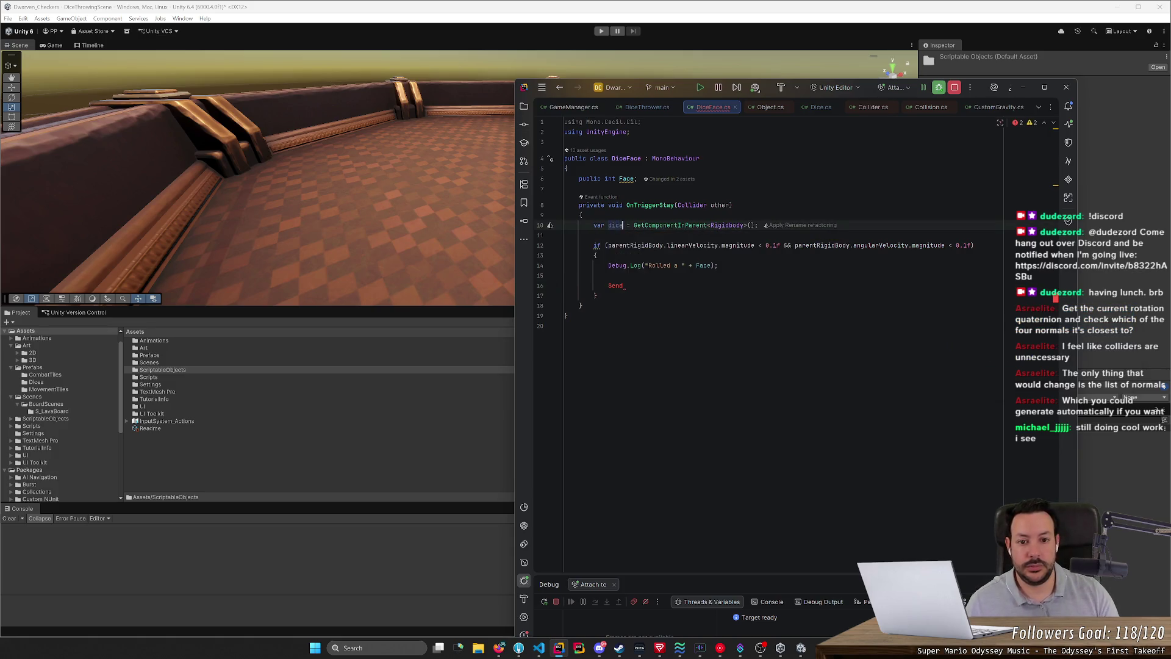
pyautogui.hotkey('ctrl', 'Right')
pyautogui.hotkey('ctrl', 'Right')
pyautogui.hotkey('ctrl', 'Right')
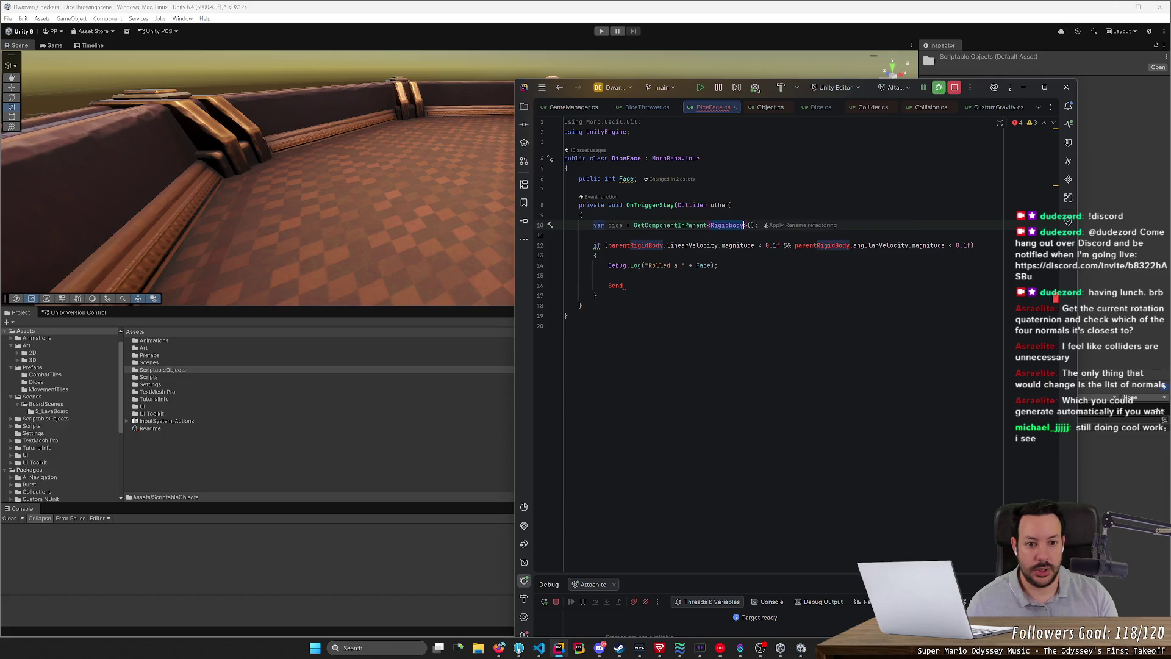
pyautogui.hotkey('ctrl', 'shift', 'Right')
pyautogui.write('Dice')
pyautogui.press('Left')
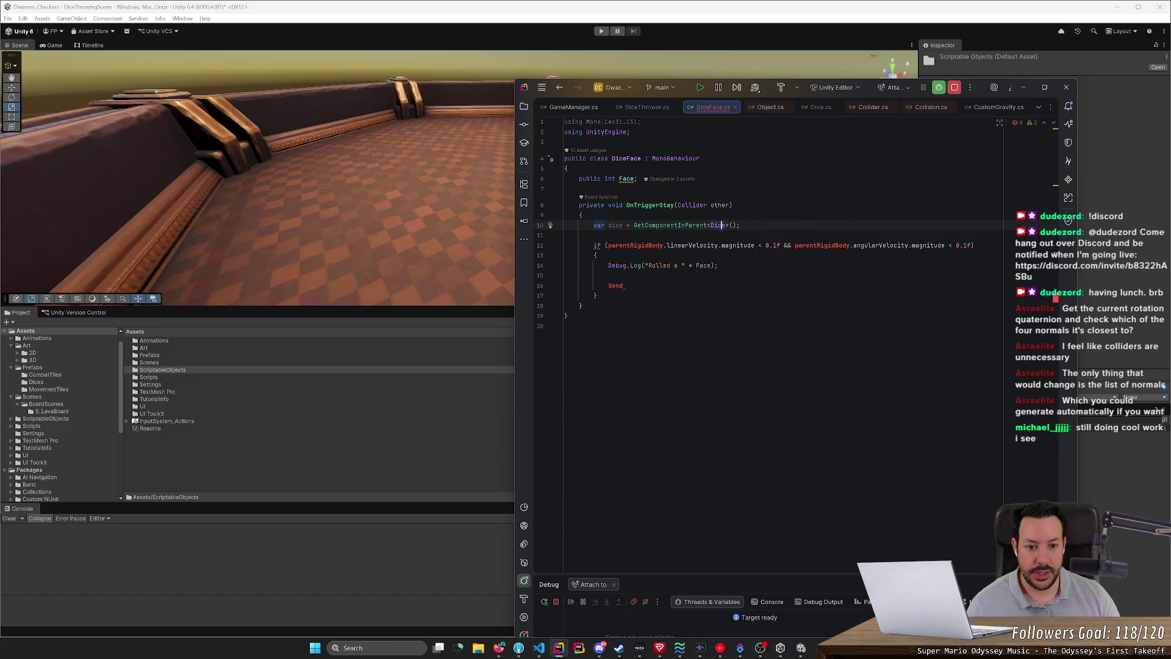
pyautogui.press('Left')
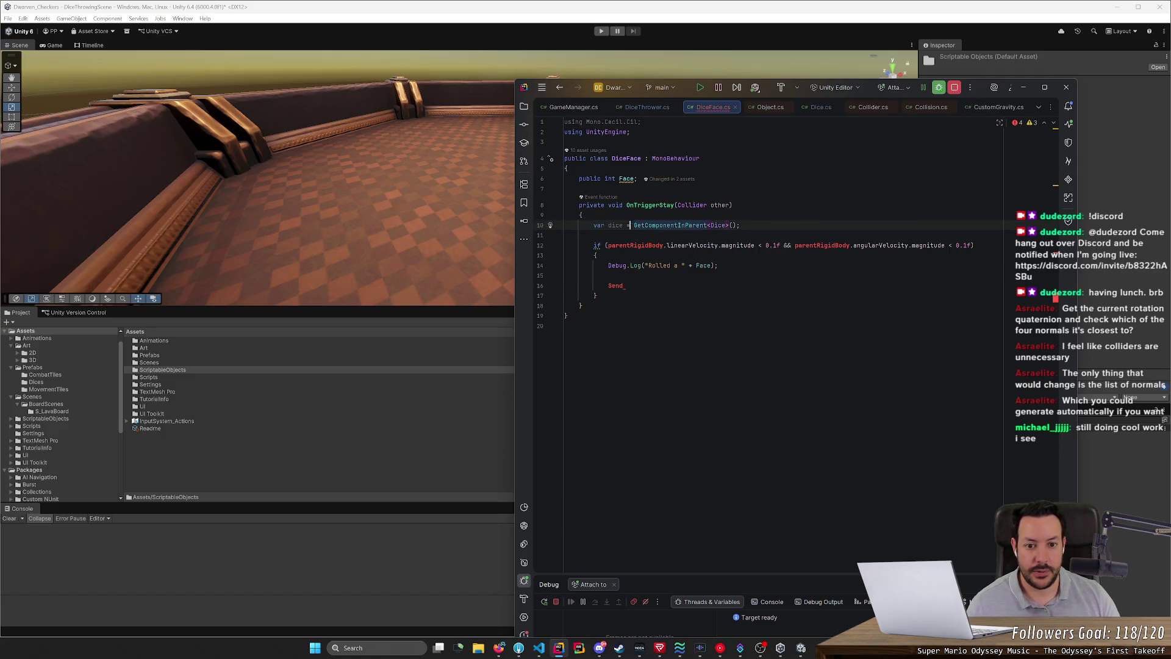
# Step: Check dice.HasStopepdRolling() in the if and call dice.FinishedRoll(Face); inside it
pyautogui.press('Down')
pyautogui.press('Down')
pyautogui.hotkey('ctrl', 'Left')
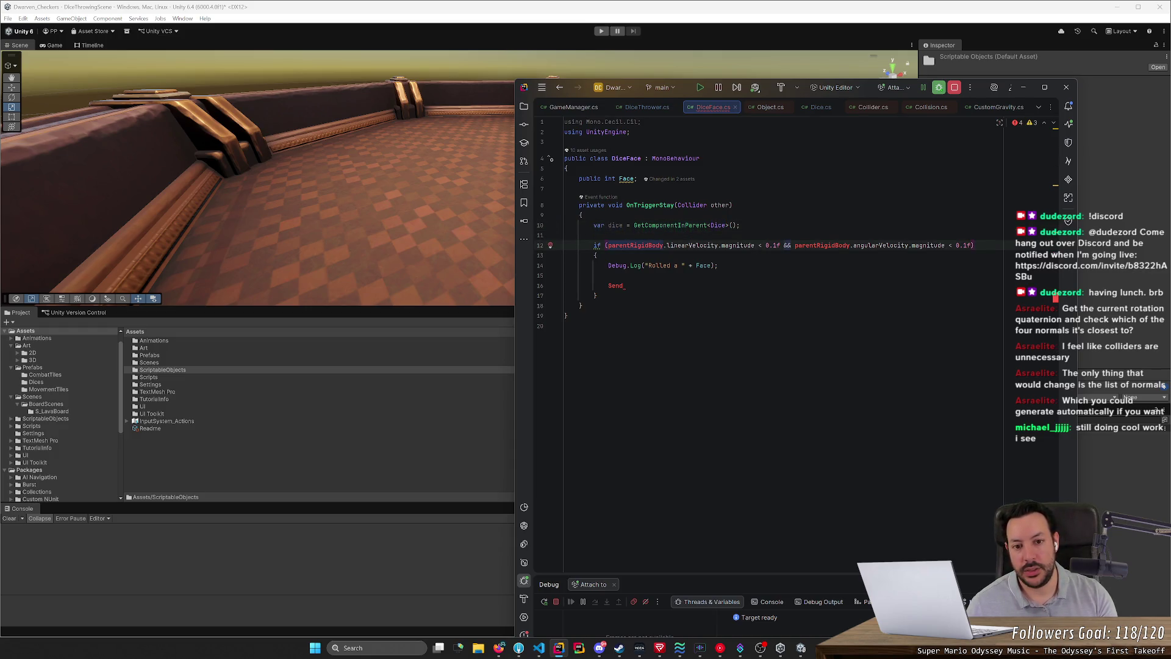
pyautogui.write('dice.')
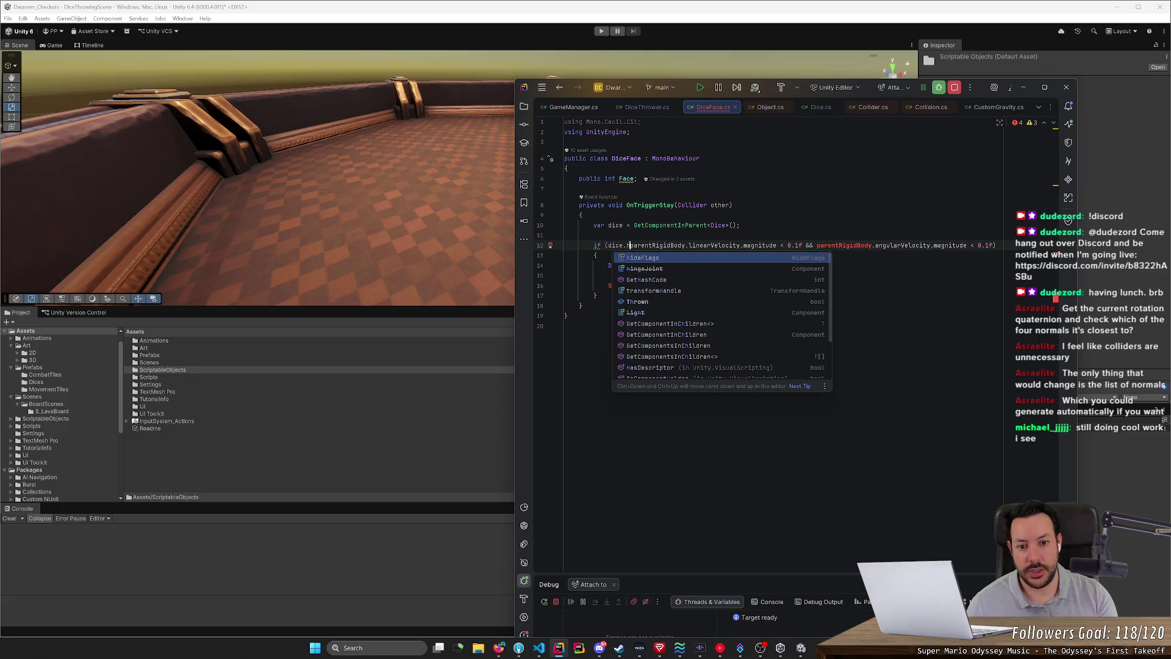
pyautogui.write('HasStopepdRo')
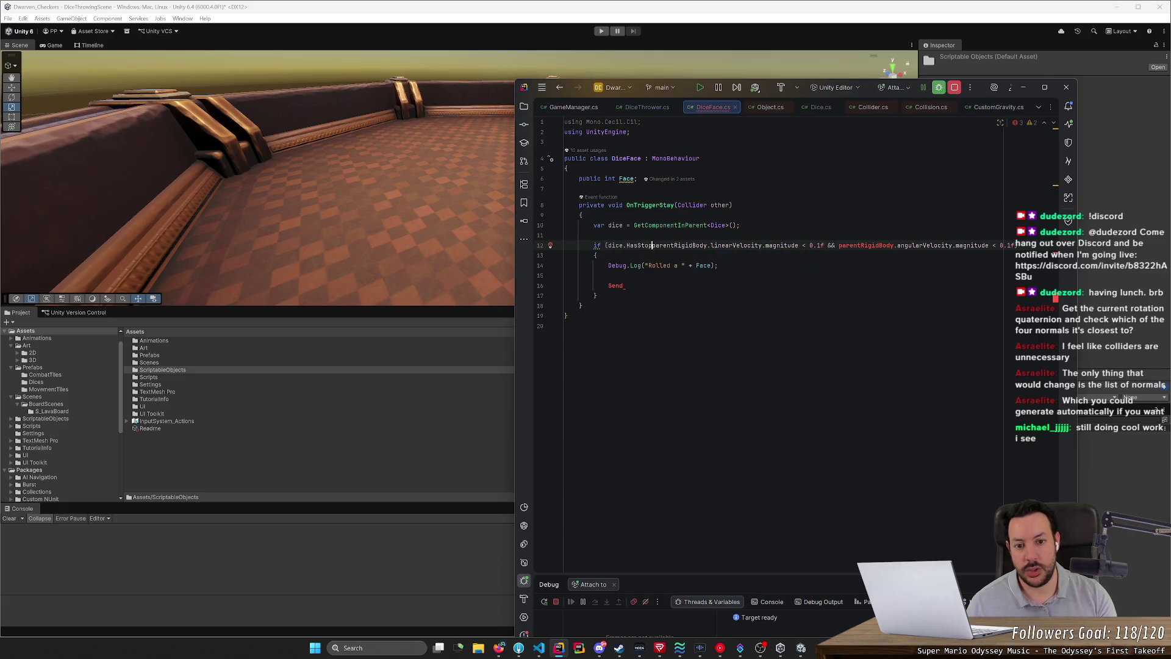
pyautogui.write('lling(')
pyautogui.press('Return')
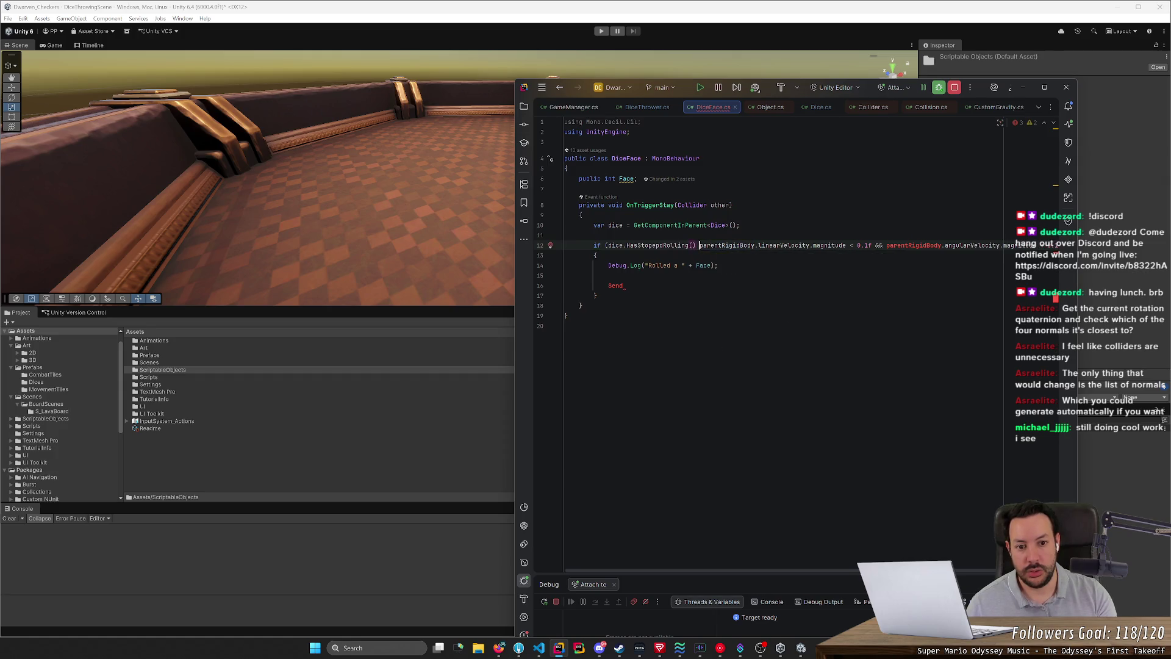
pyautogui.click(598, 255)
pyautogui.press('Return')
pyautogui.write('dice.')
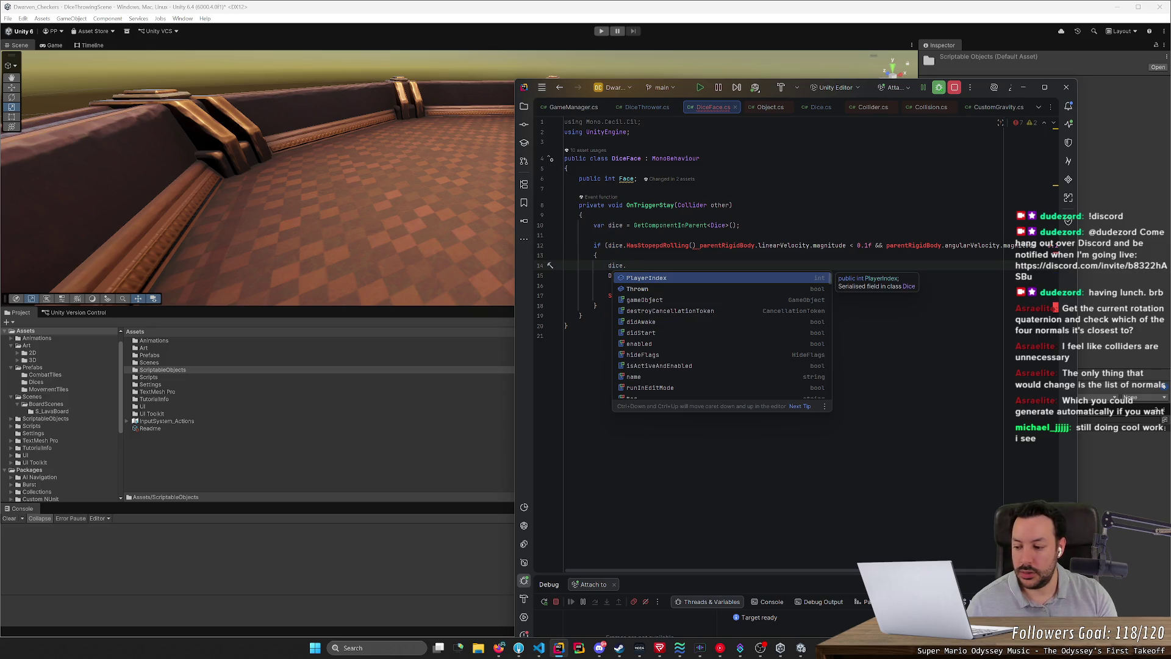
pyautogui.write('Fin')
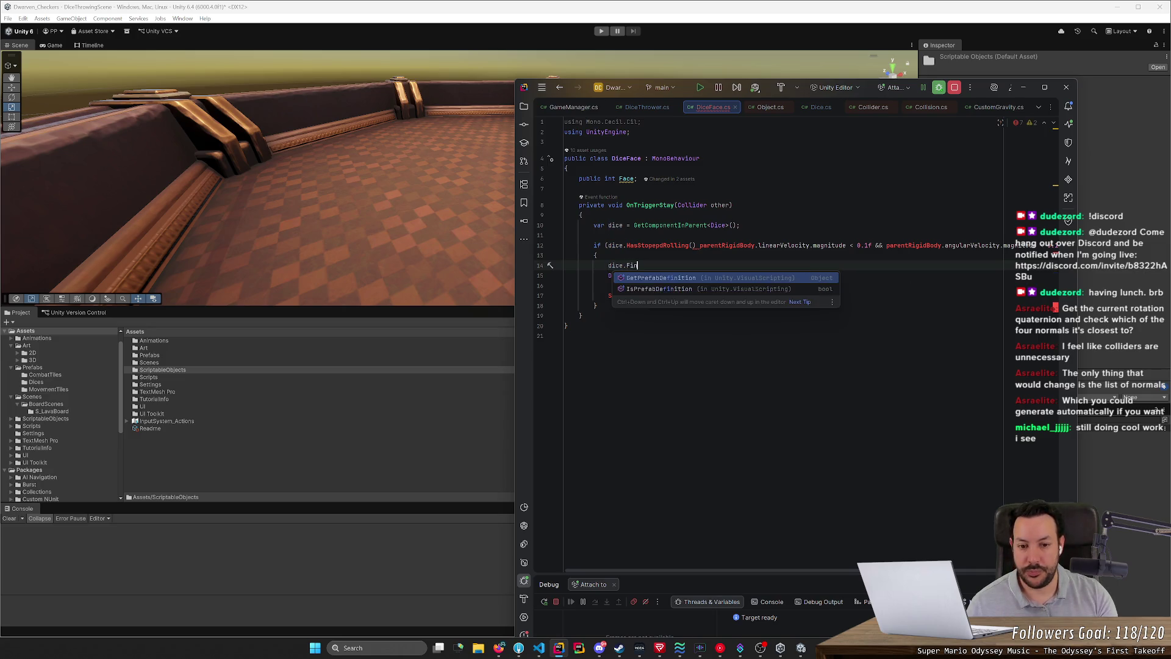
pyautogui.write('ishedRoll(Face);')
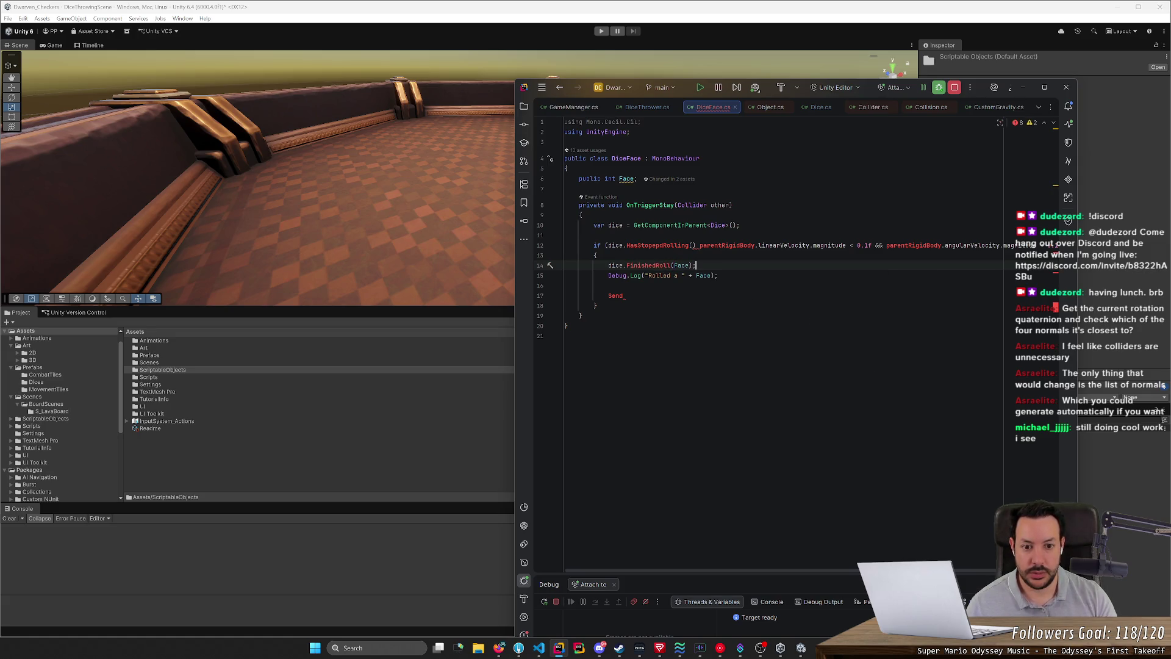
# Step: Delete the old Debug.Log and Send lines and the leftover velocity check in the condition
pyautogui.click(696, 275)
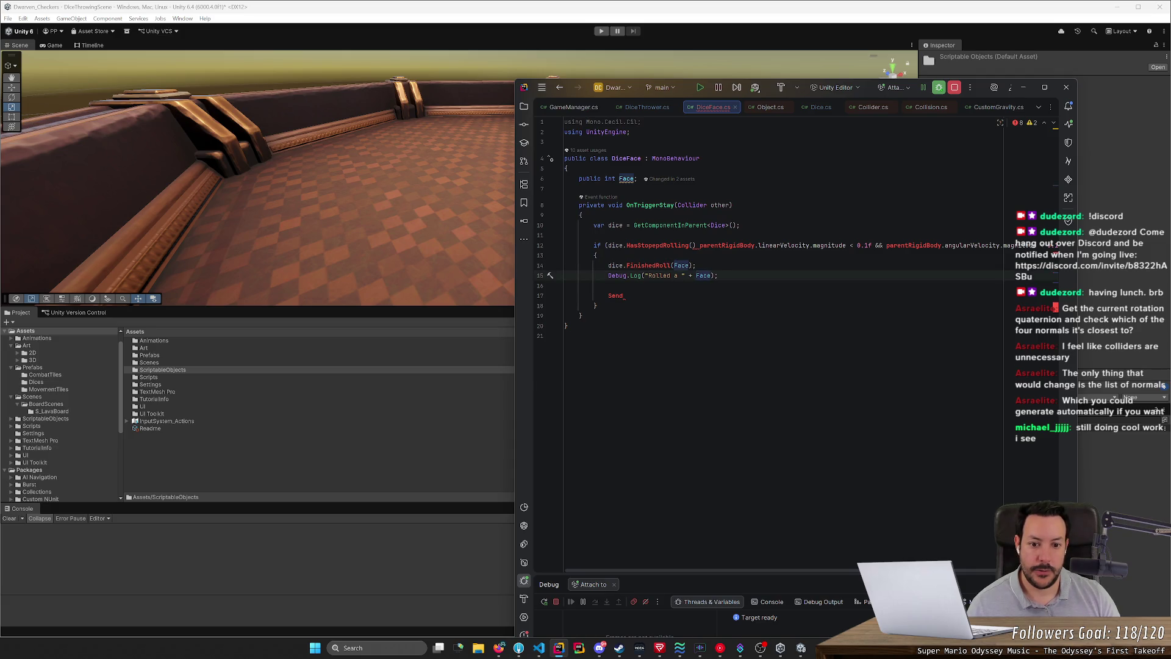
pyautogui.hotkey('ctrl', 'x')
pyautogui.hotkey('ctrl', 'x')
pyautogui.hotkey('ctrl', 'x')
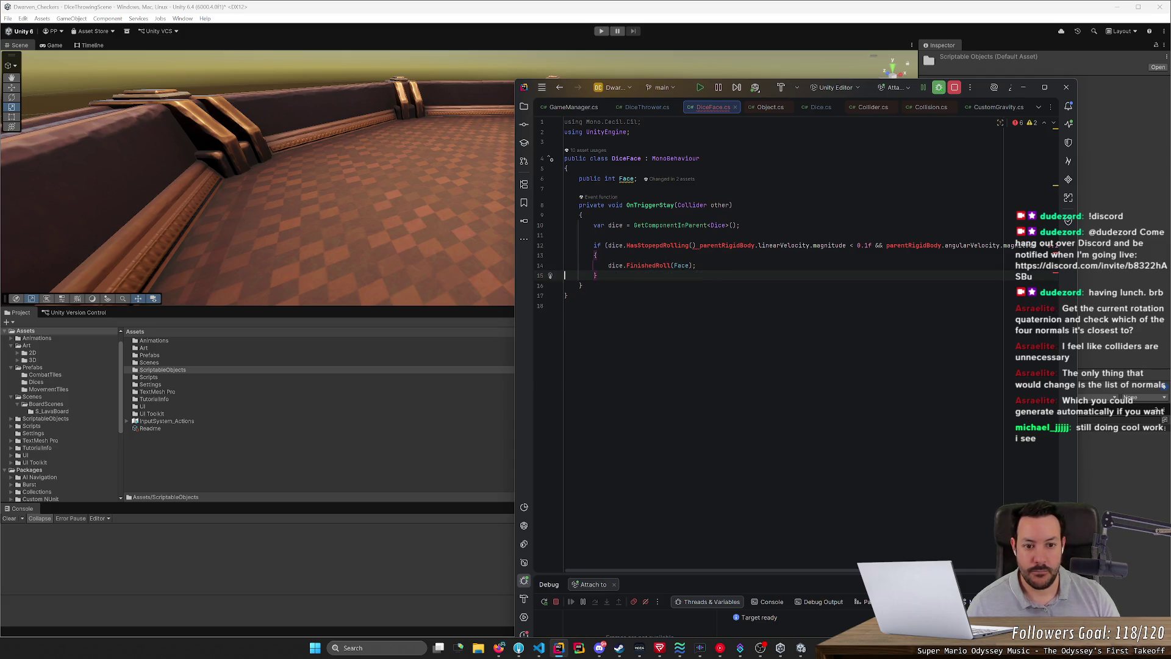
pyautogui.doubleClick(725, 245)
pyautogui.moveTo(656, 566); pyautogui.dragTo(682, 564)
pyautogui.hotkey('shift', 'End')
pyautogui.press('Delete')
pyautogui.press('BackSpace')
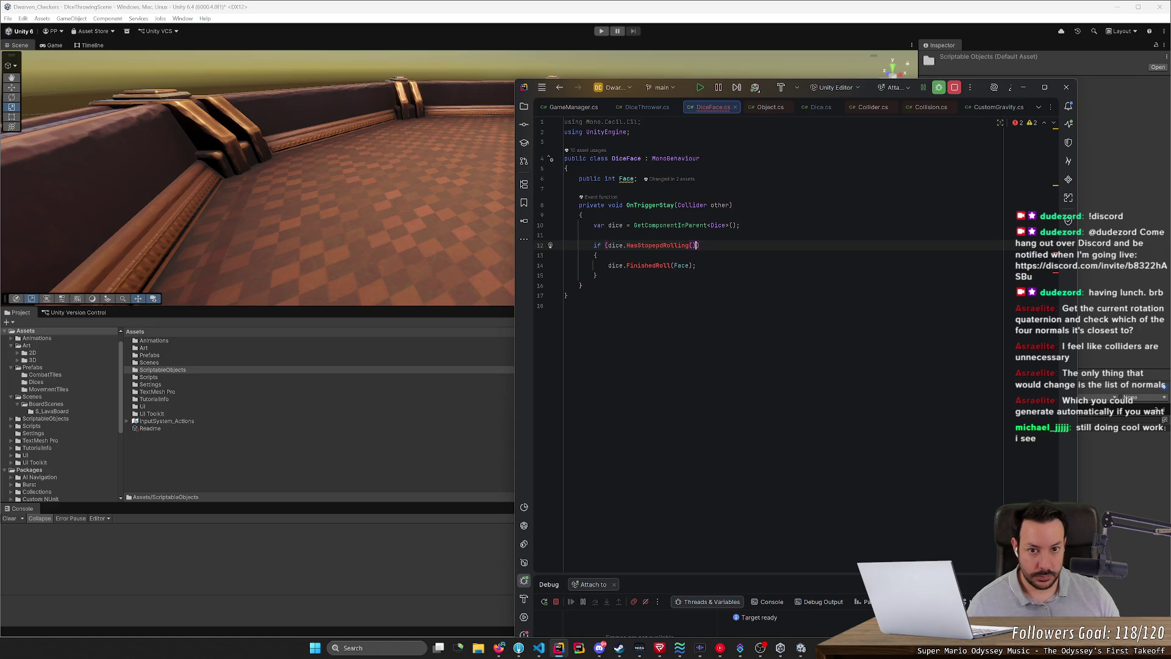
pyautogui.click(816, 108)
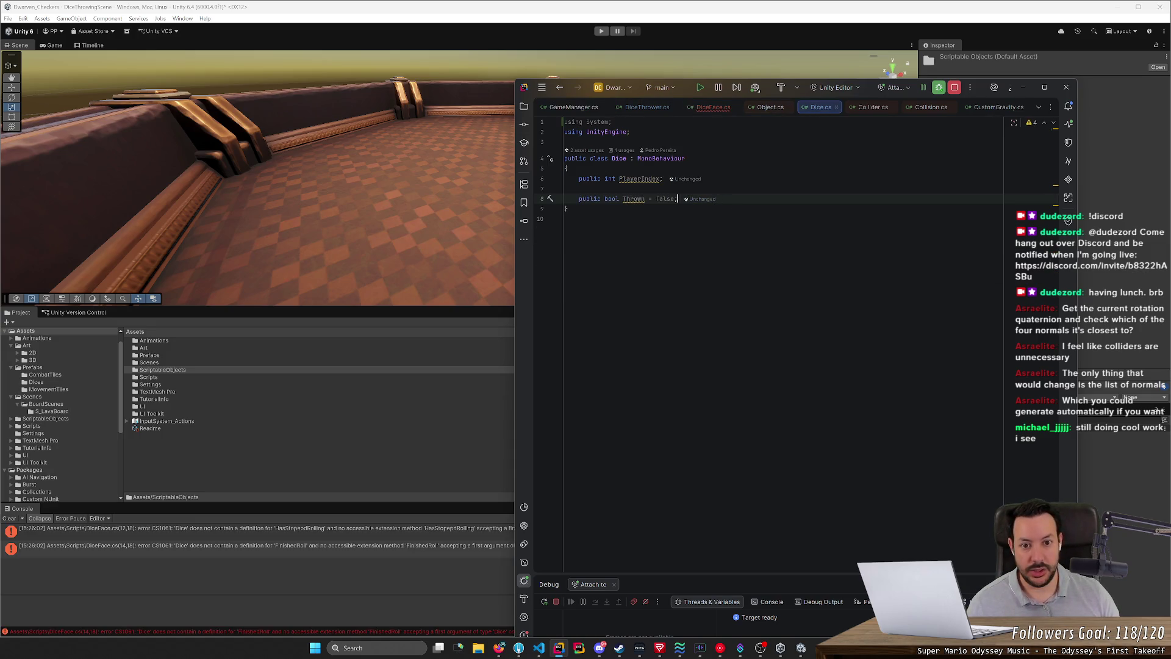
# Step: Add a public bool HasFinishedRolling() method in Dice.cs with the suggested velocity check
pyautogui.press('Return')
pyautogui.write('pub')
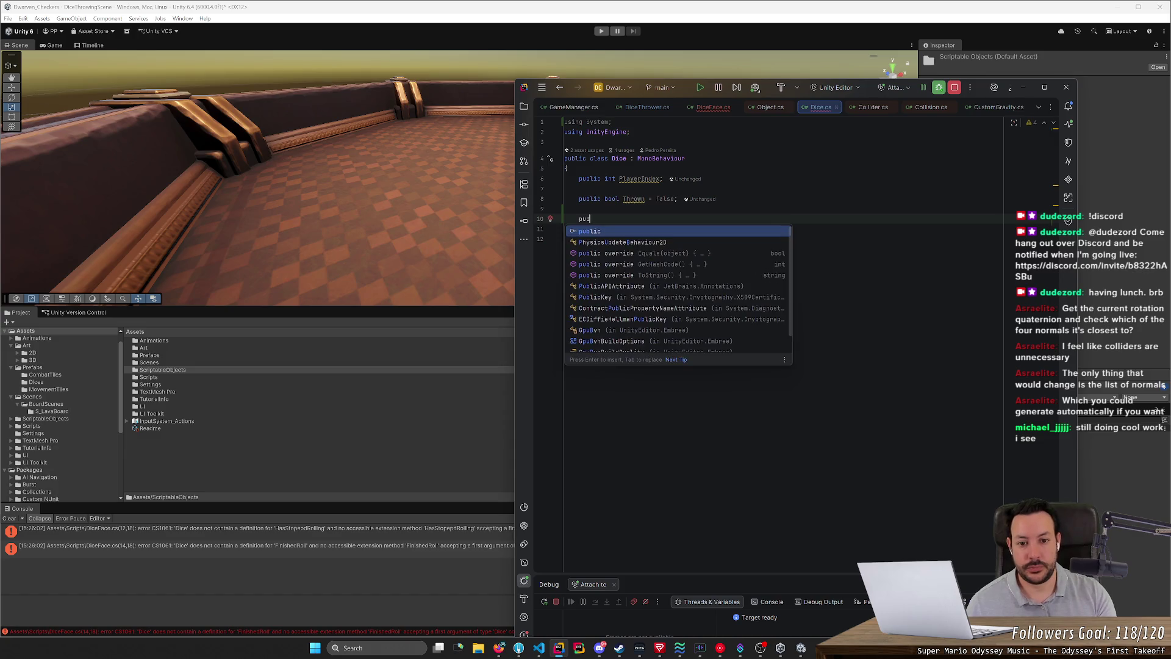
pyautogui.write('lic vodi')
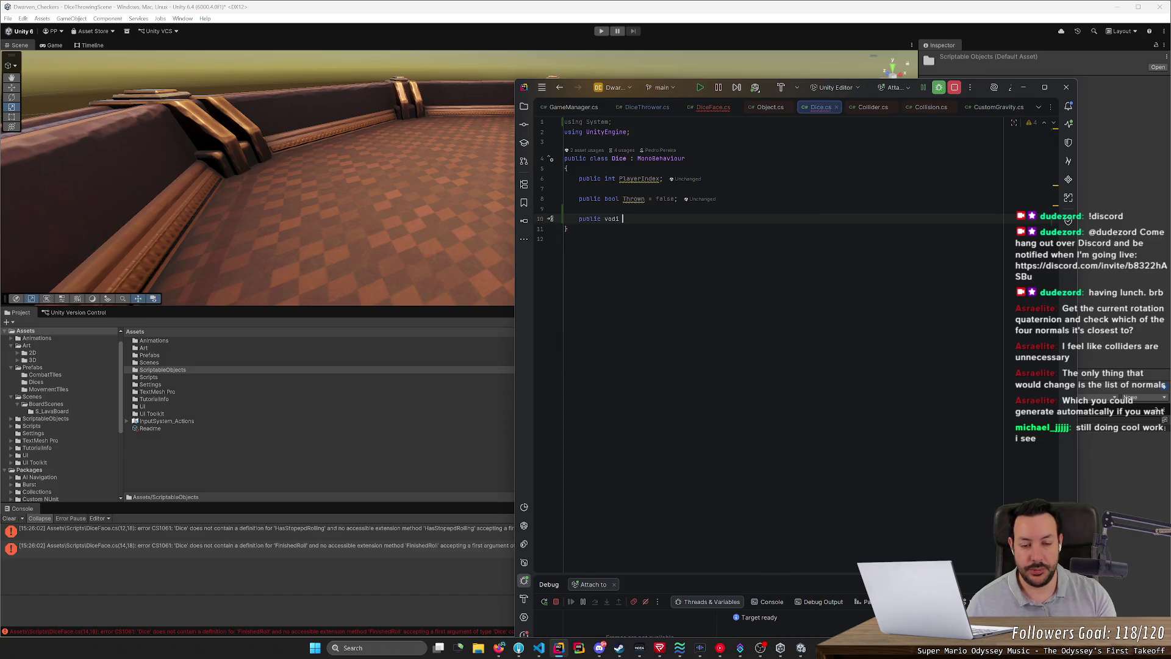
pyautogui.press('BackSpace')
pyautogui.press('BackSpace')
pyautogui.write('bool HasFI')
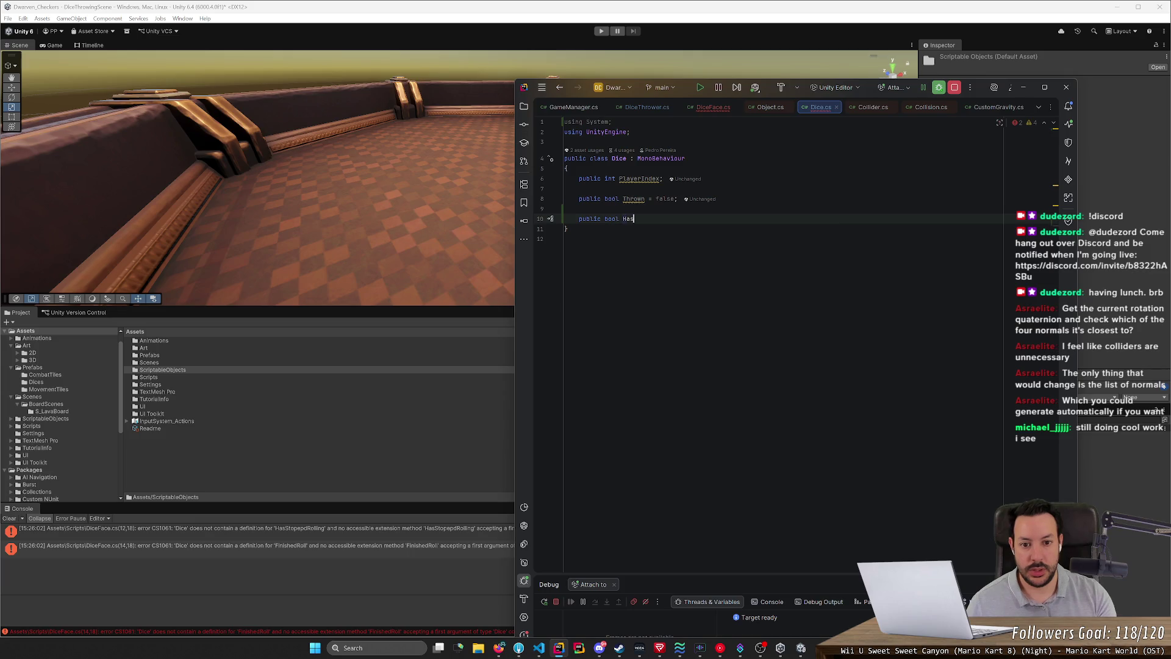
pyautogui.press('BackSpace')
pyautogui.write('inishedRolling')
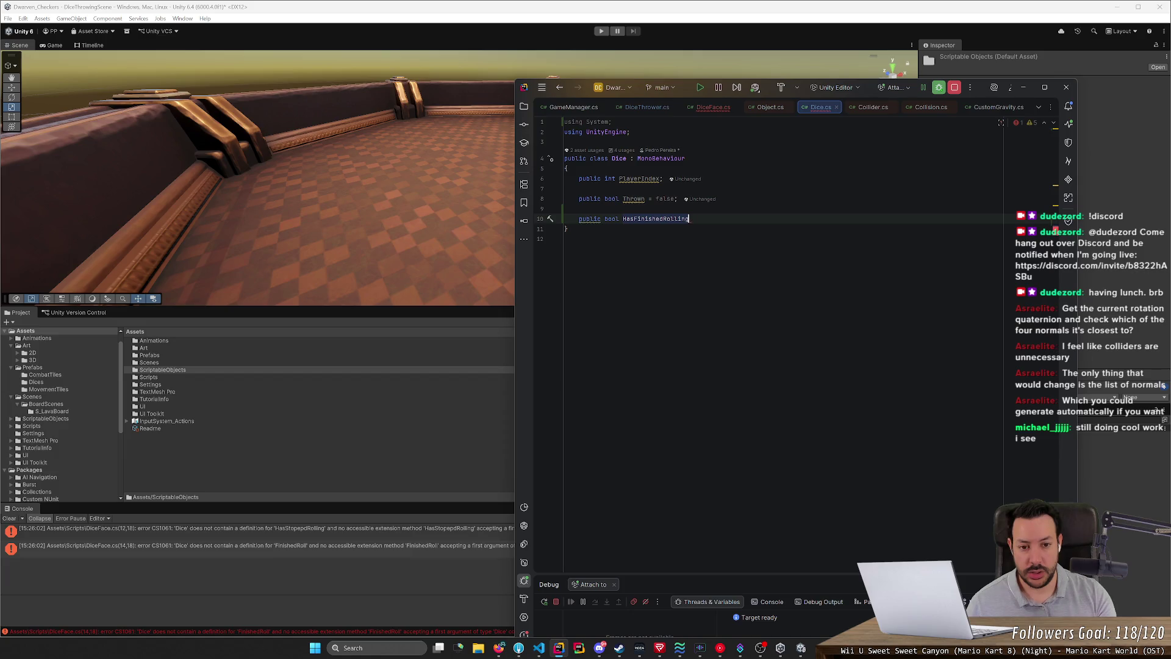
pyautogui.write('()')
pyautogui.press('Return')
pyautogui.write('{')
pyautogui.press('Return')
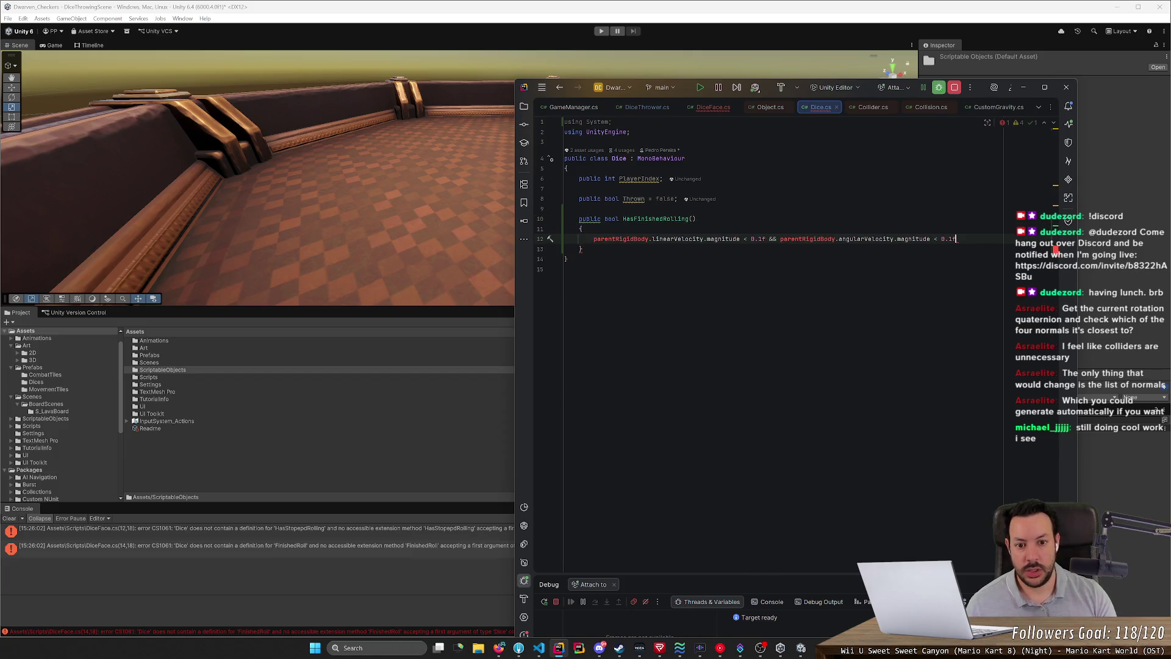
pyautogui.press('Tab')
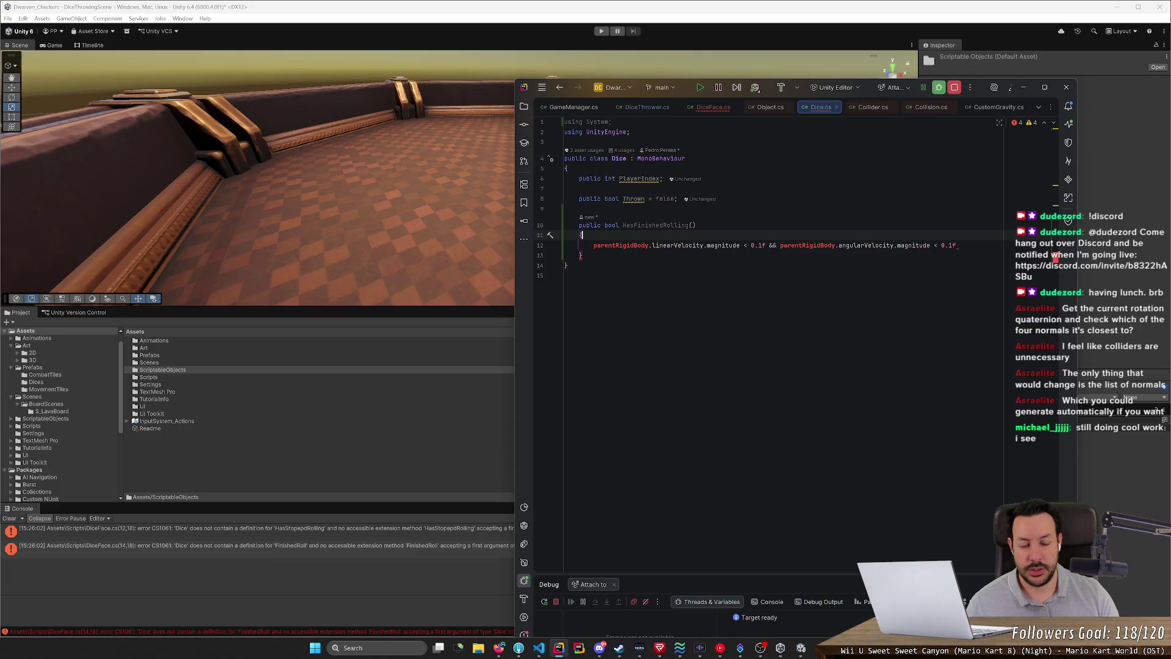
# Step: Get the Rigidbody into a rigidBody variable and return the velocity check expression
pyautogui.press('Return')
pyautogui.write('var rigit')
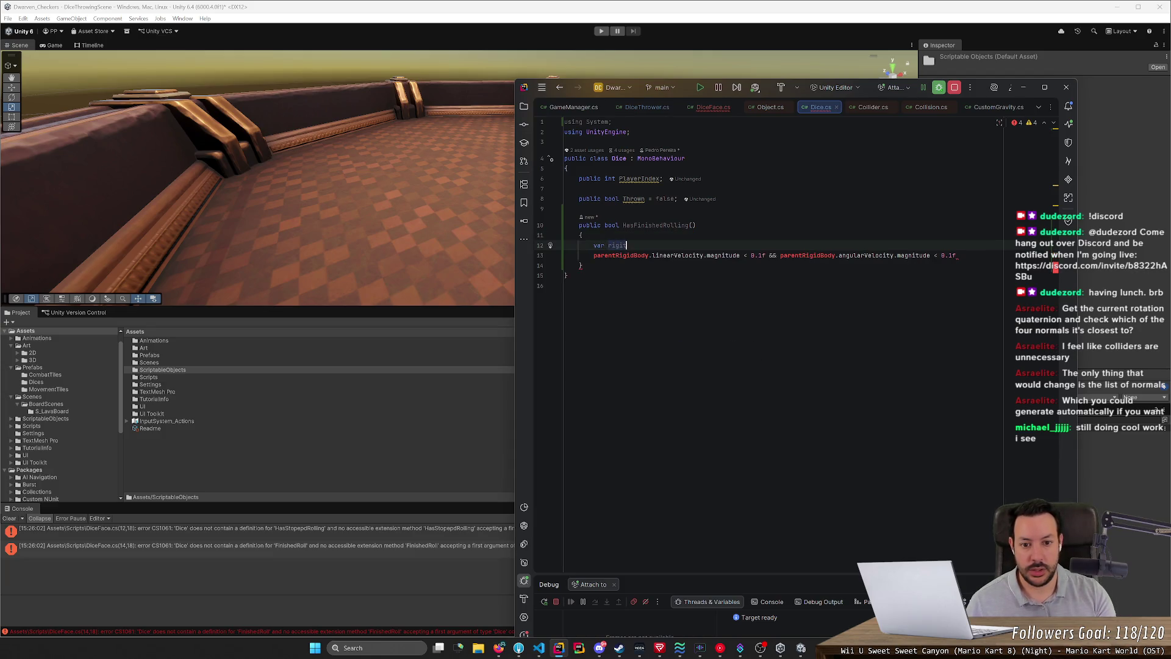
pyautogui.write('dBody')
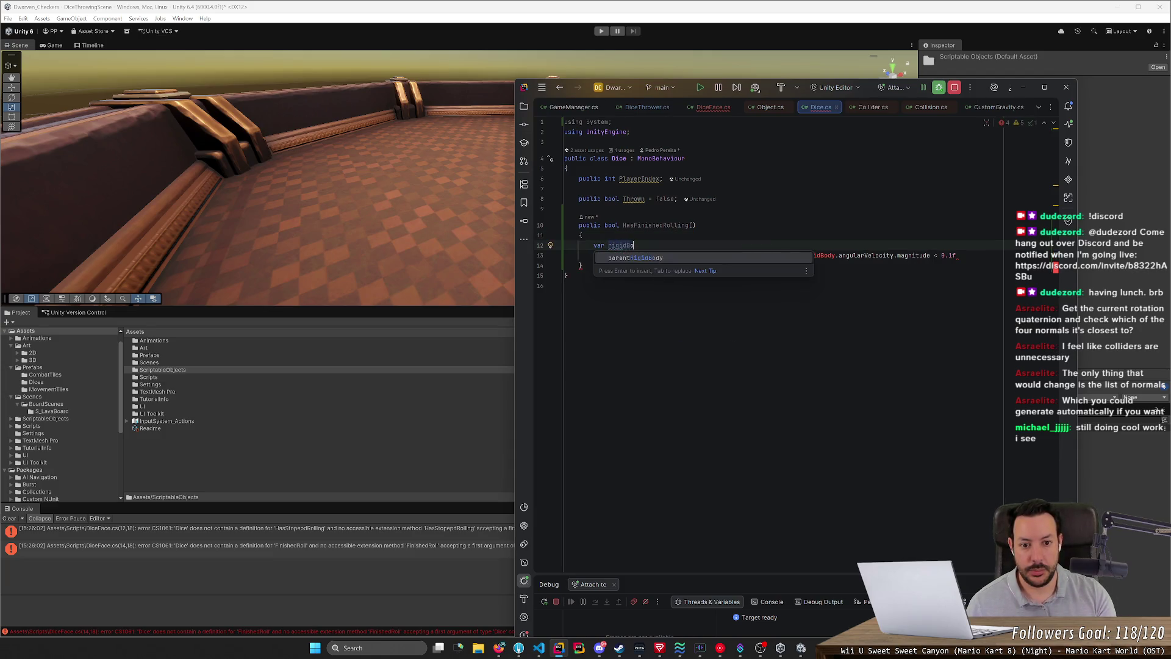
pyautogui.press('Tab')
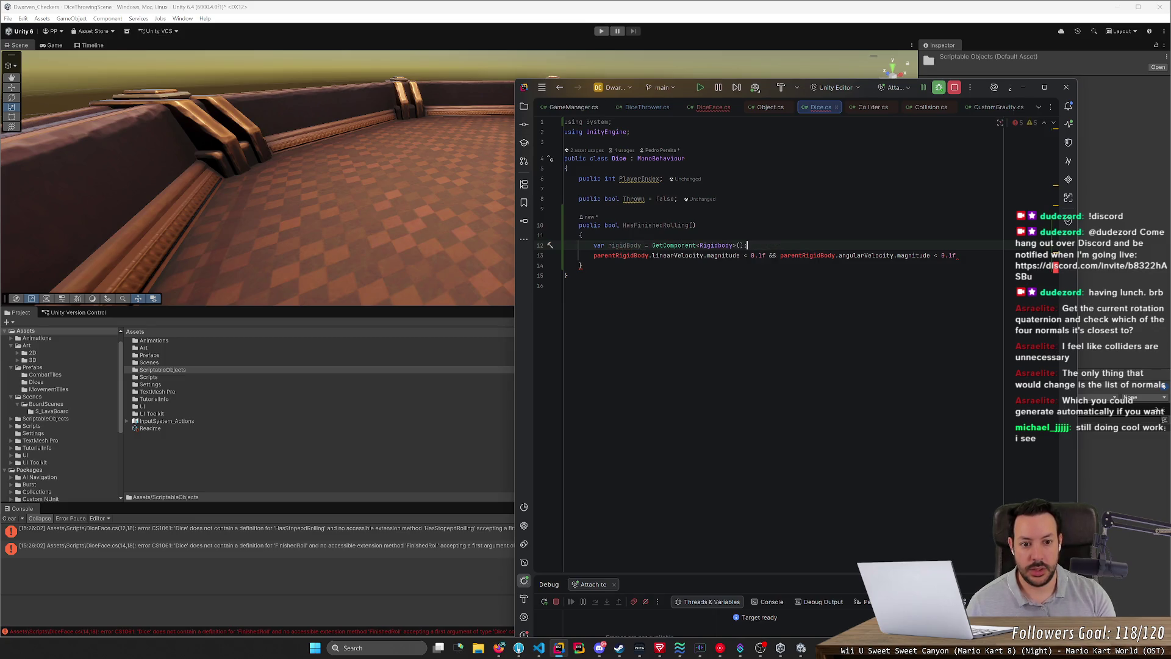
pyautogui.press('Down')
pyautogui.press('Home')
pyautogui.hotkey('ctrl', 'w')
pyautogui.hotkey('alt', 'j')
pyautogui.write('rigidBody')
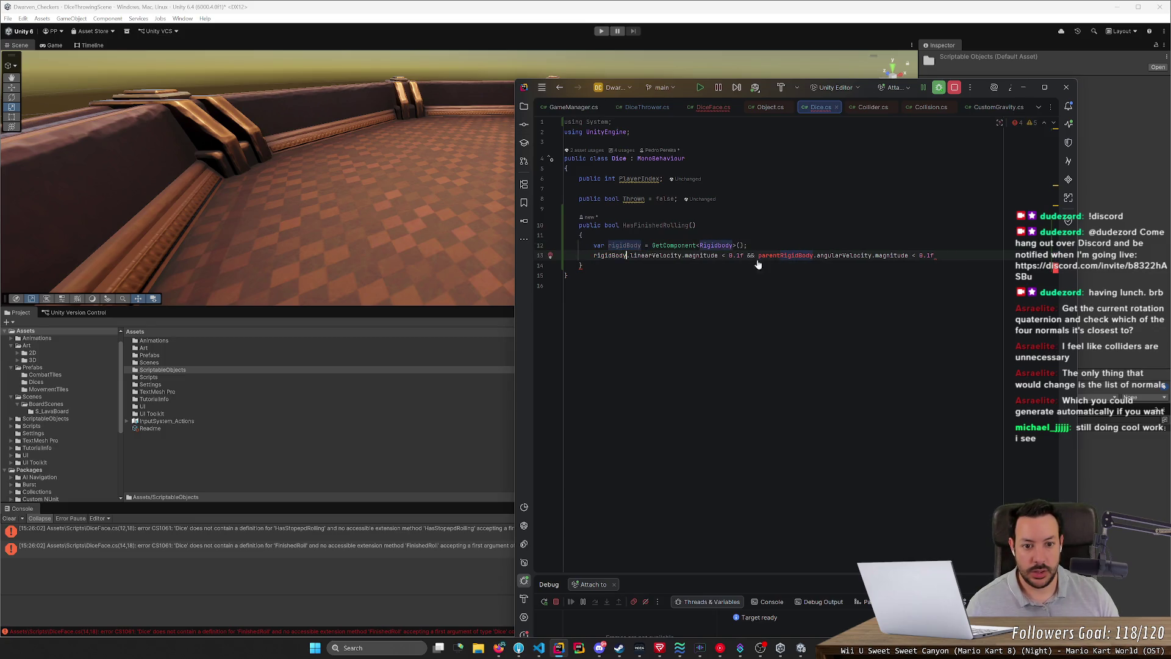
pyautogui.press('Escape')
pyautogui.press('Home')
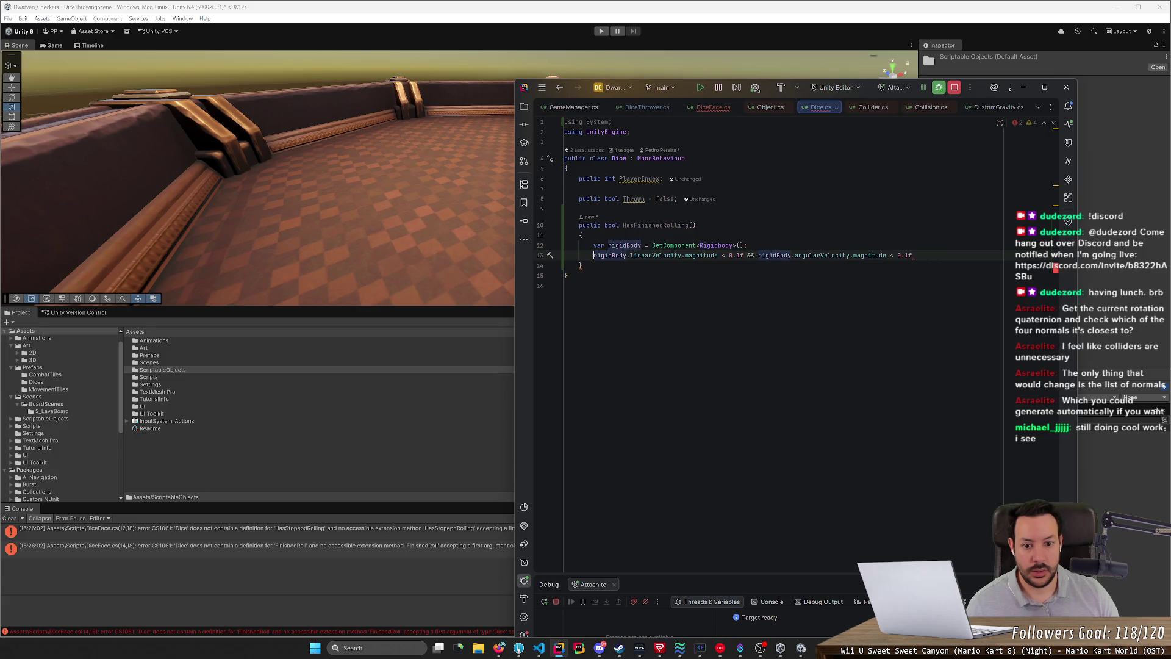
pyautogui.write('return')
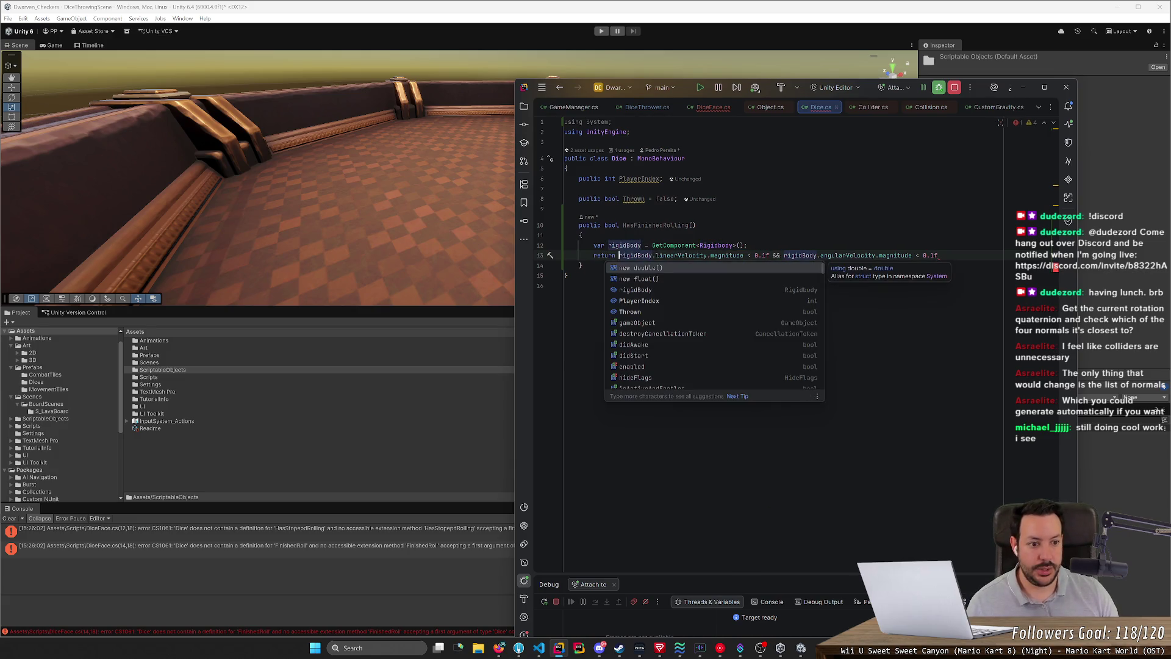
pyautogui.press('End')
pyautogui.write(';')
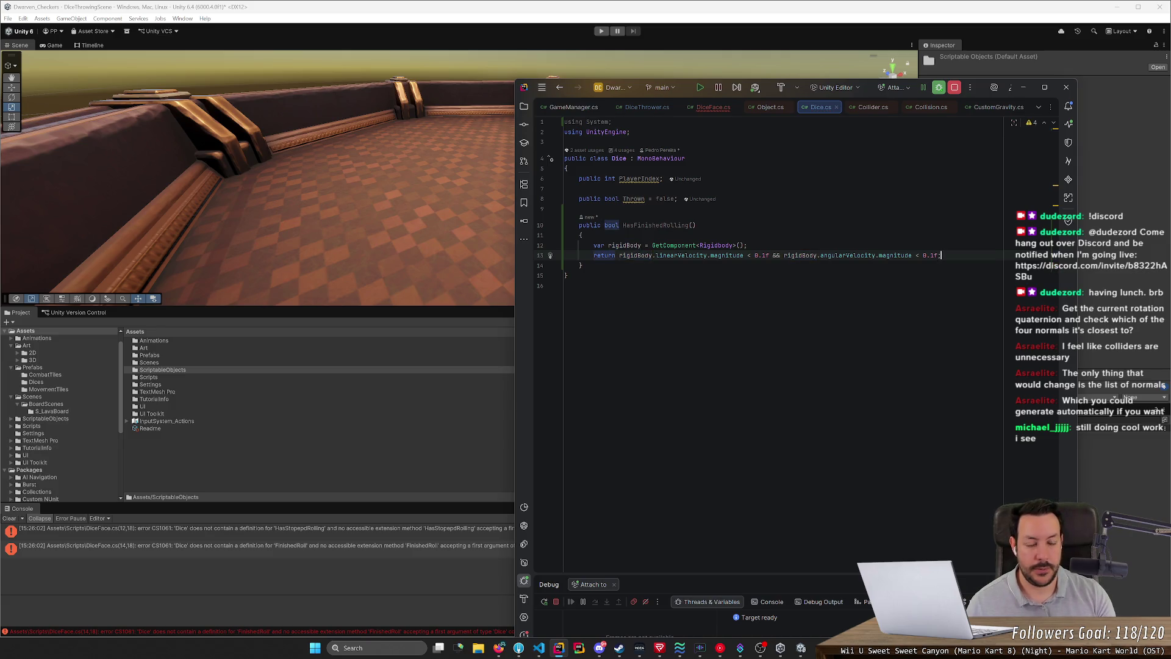
# Step: Rename the method to IsRolling, returning true when linear or angular velocity exceeds 0.1f
pyautogui.doubleClick(655, 225)
pyautogui.write('IsRolling')
pyautogui.press('Escape')
pyautogui.click(750, 255)
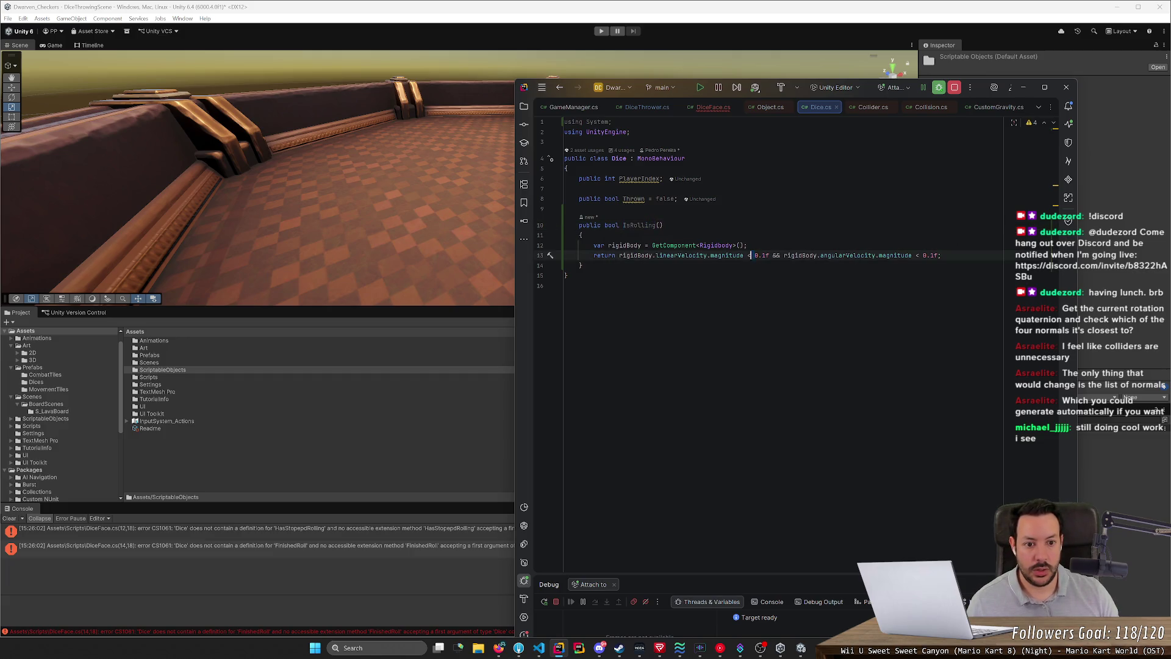
pyautogui.press('Delete')
pyautogui.write('>')
pyautogui.write('||')
pyautogui.write('>')
pyautogui.press('Left')
pyautogui.click(785, 255)
pyautogui.press('BackSpace')
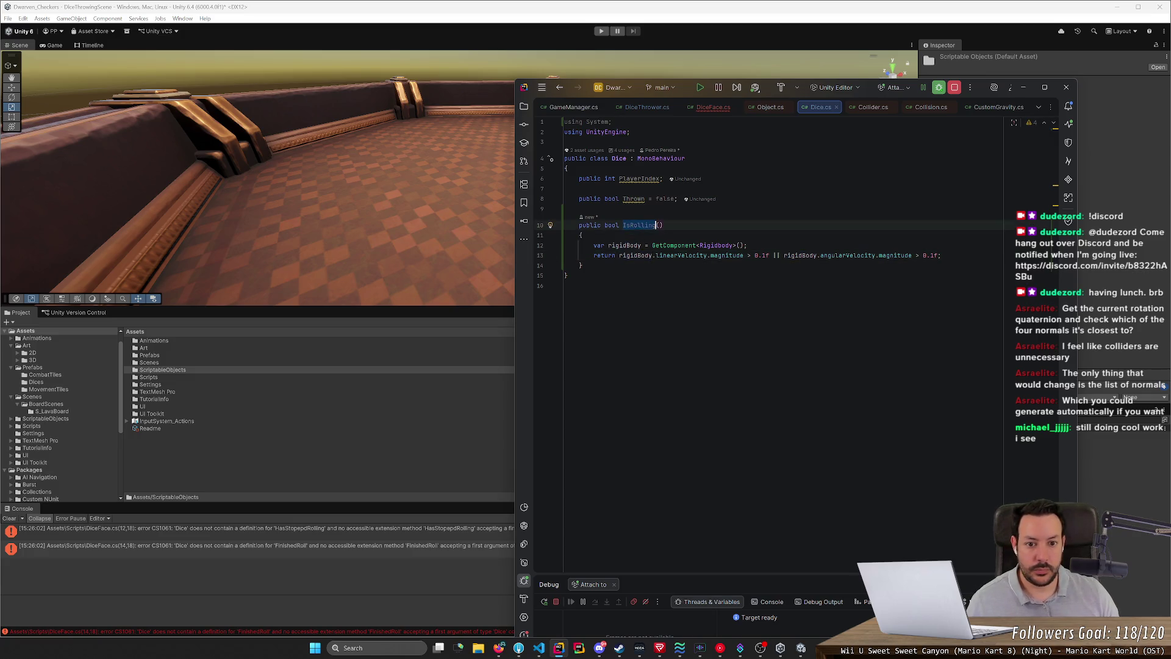
pyautogui.hotkey('ctrl', 'Tab')
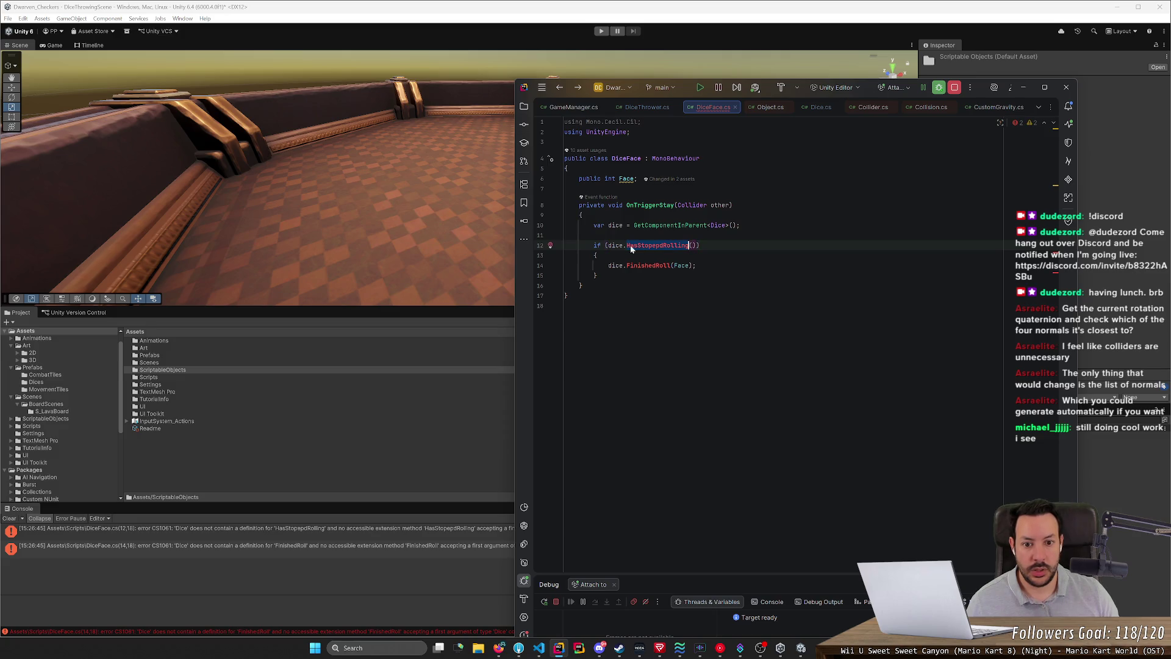
# Step: Change the DiceFace.cs condition to !dice.IsRolling()
pyautogui.click(608, 245)
pyautogui.write('!')
pyautogui.doubleClick(661, 244)
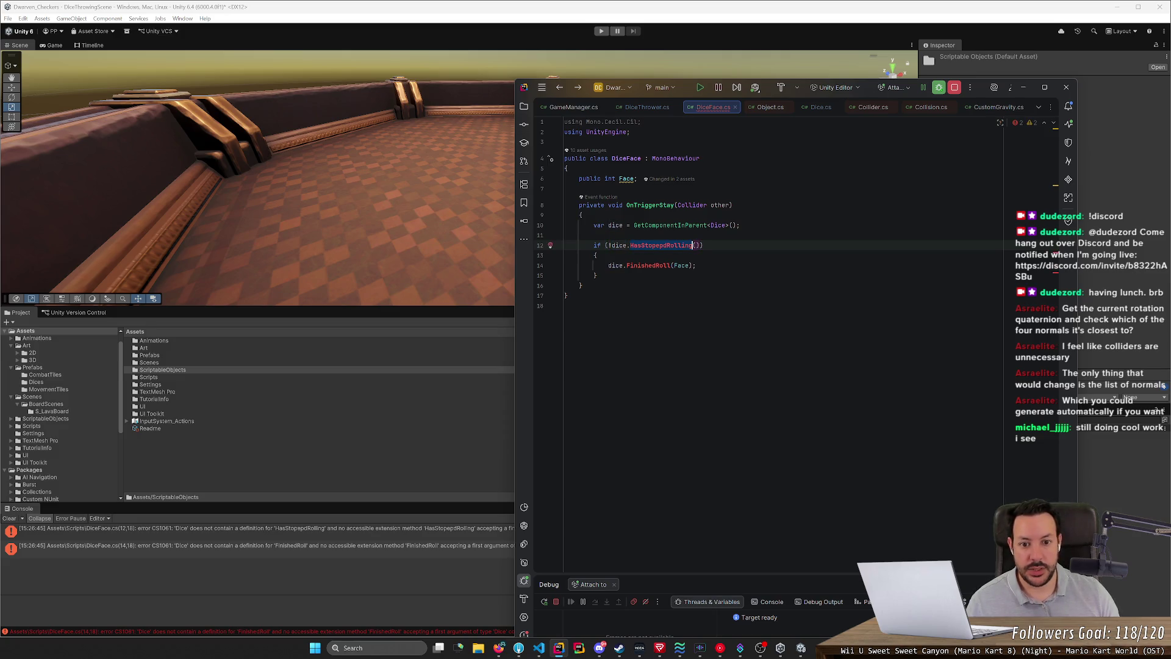
pyautogui.write('IsR')
pyautogui.press('Return')
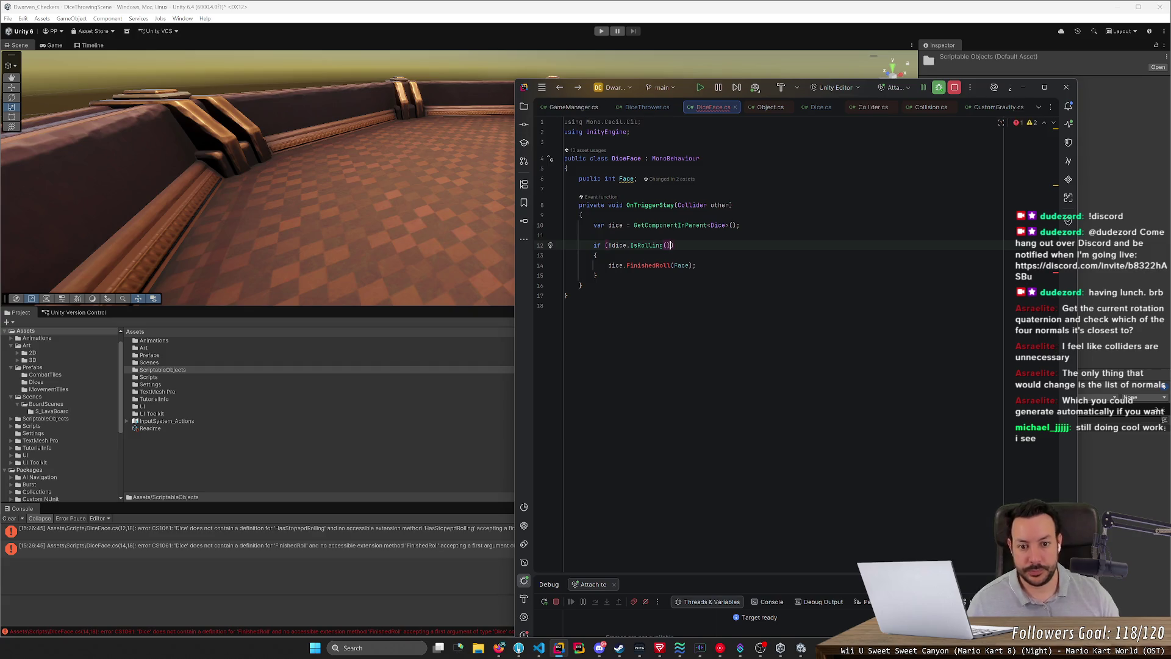
pyautogui.click(567, 168)
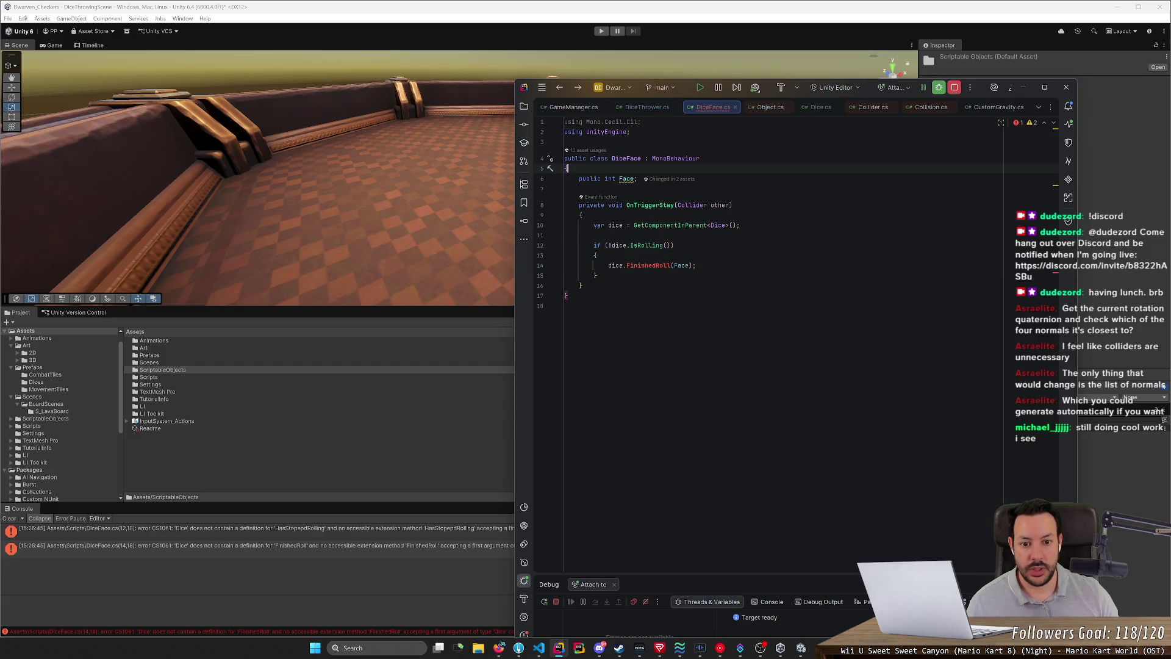
# Step: Add public void FinishRoll(int value) to Dice.cs, logging "Rolled a " + value
pyautogui.hotkey('ctrl', 'Tab')
pyautogui.click(583, 265)
pyautogui.press('Return')
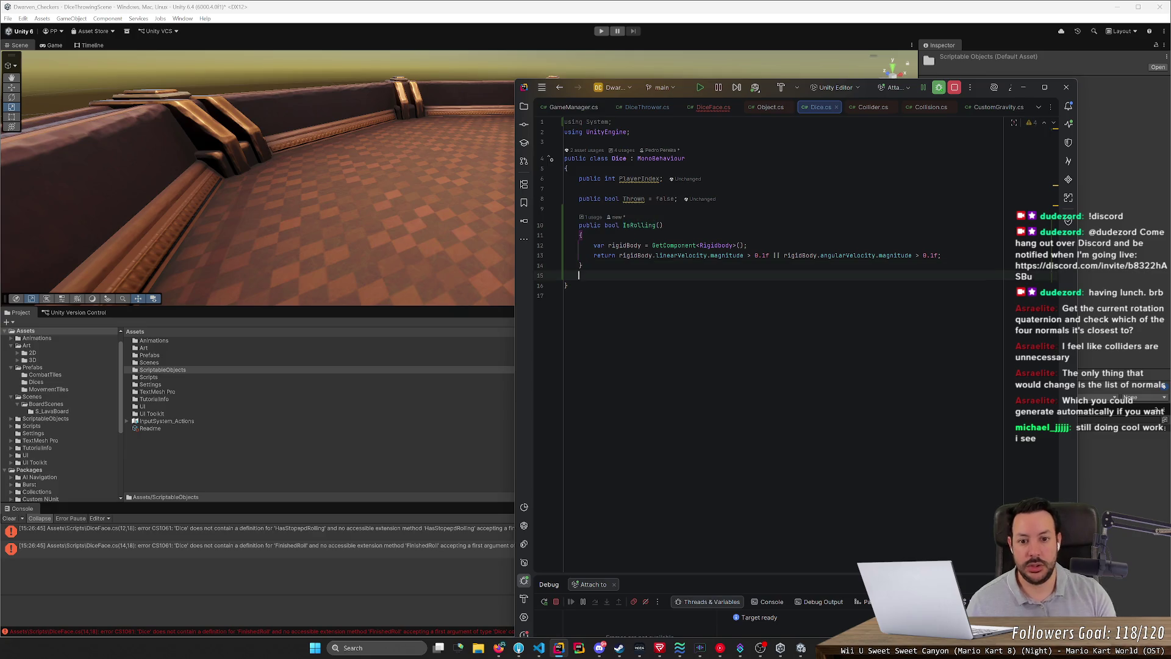
pyautogui.press('Return')
pyautogui.write('publci')
pyautogui.press('BackSpace')
pyautogui.press('BackSpace')
pyautogui.write('c void FinishRoll')
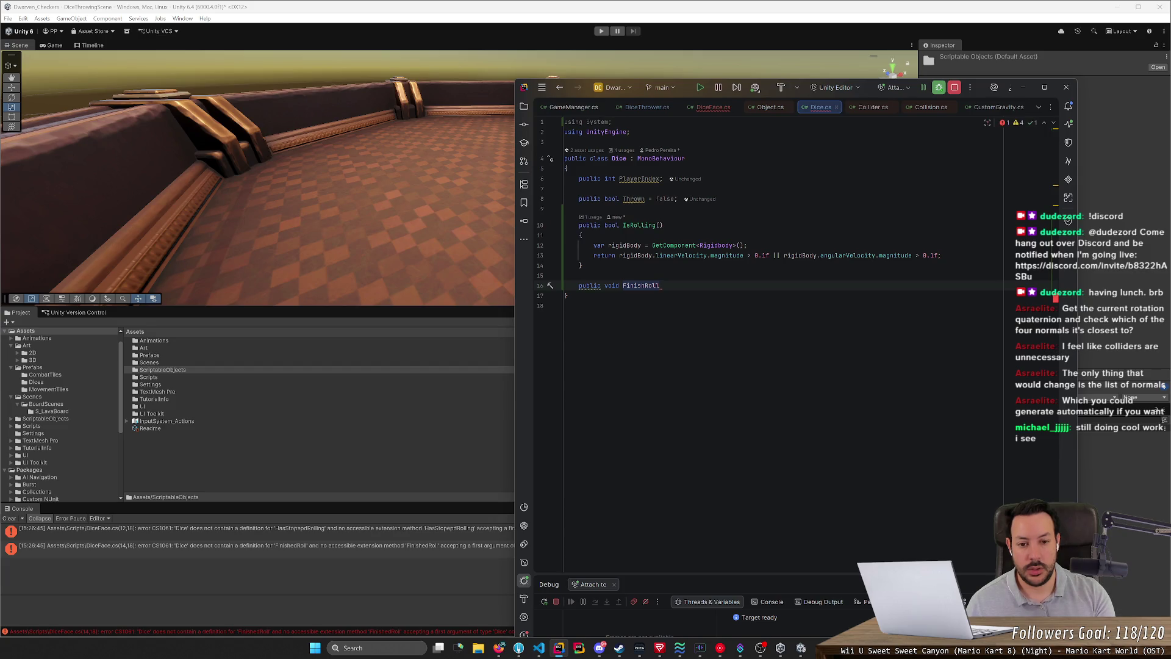
pyautogui.write('(')
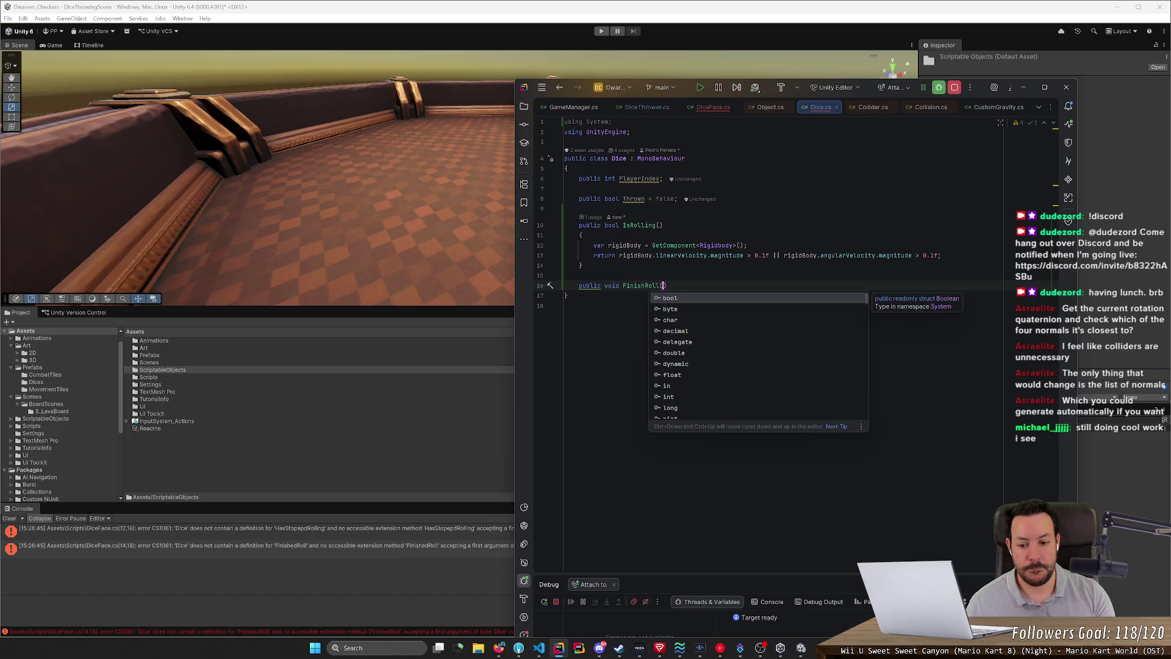
pyautogui.write('int value=')
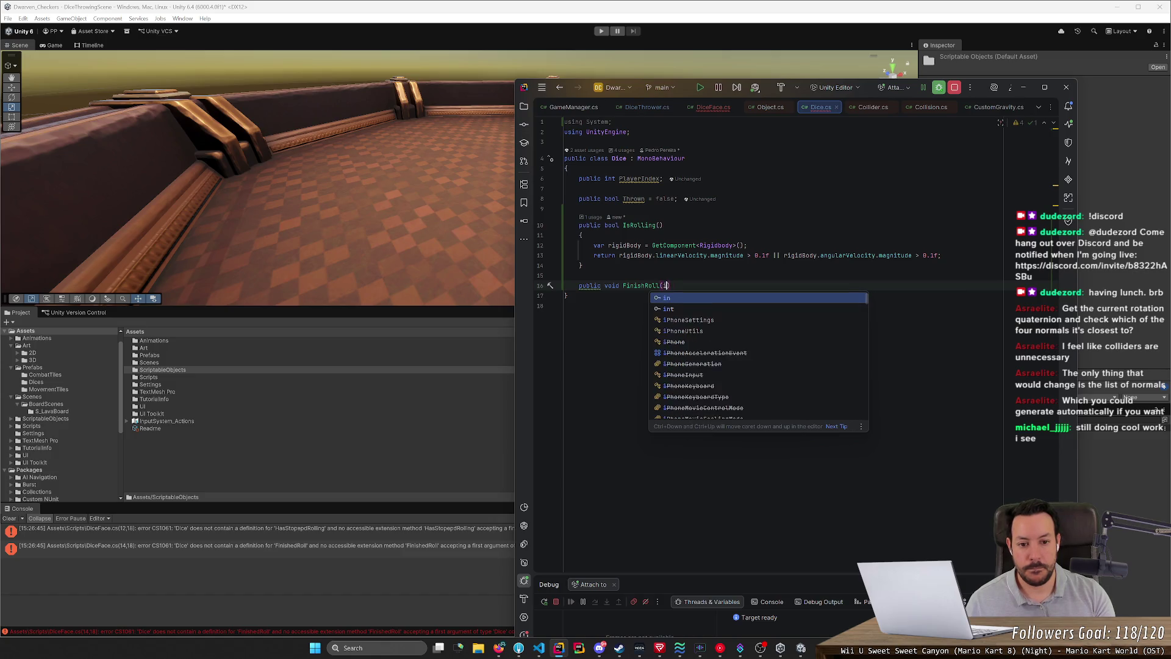
pyautogui.press('BackSpace')
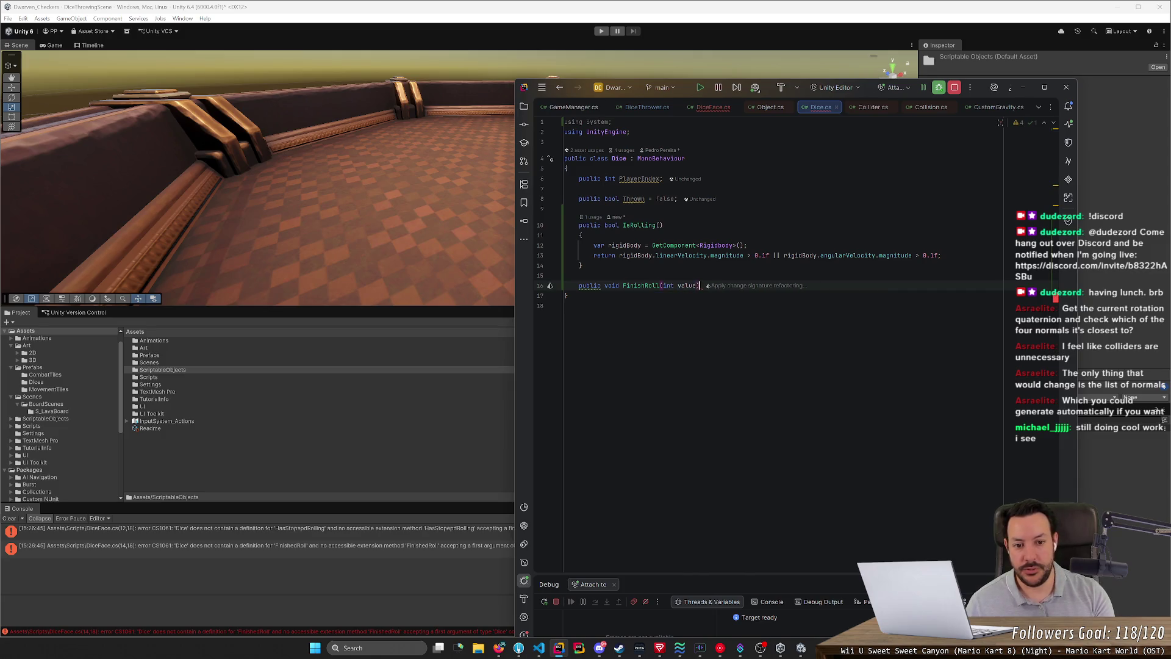
pyautogui.hotkey('ctrl', 'shift', 'Return')
pyautogui.write('Debug.Log')
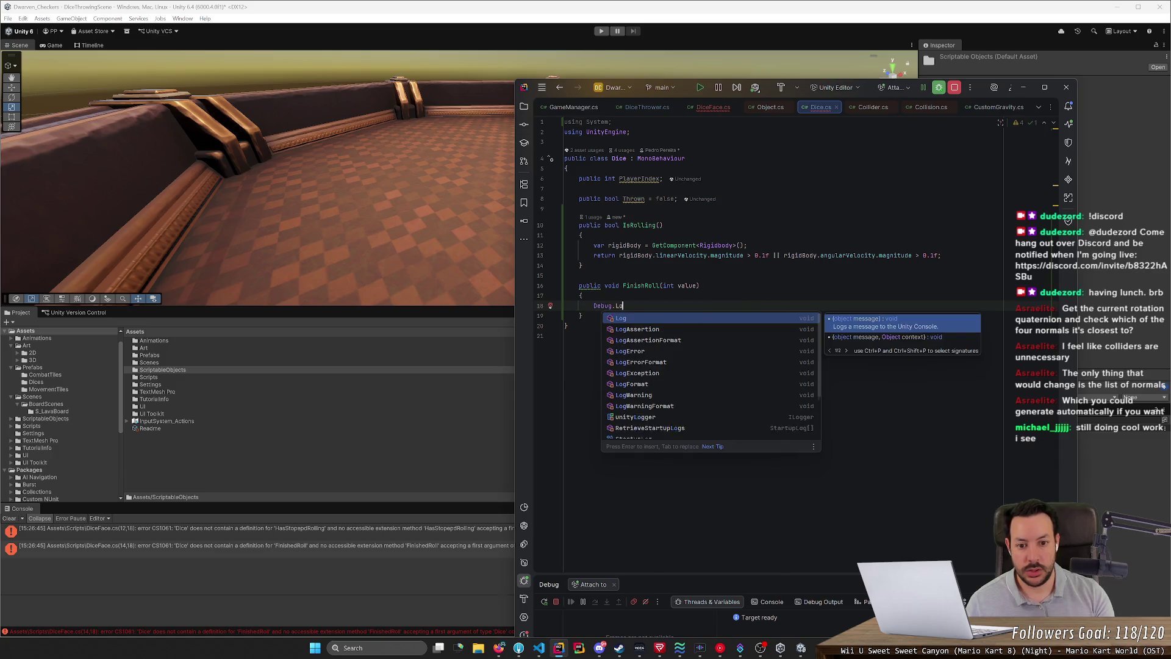
pyautogui.press('Return')
pyautogui.write('"')
pyautogui.write('Rolled a ')
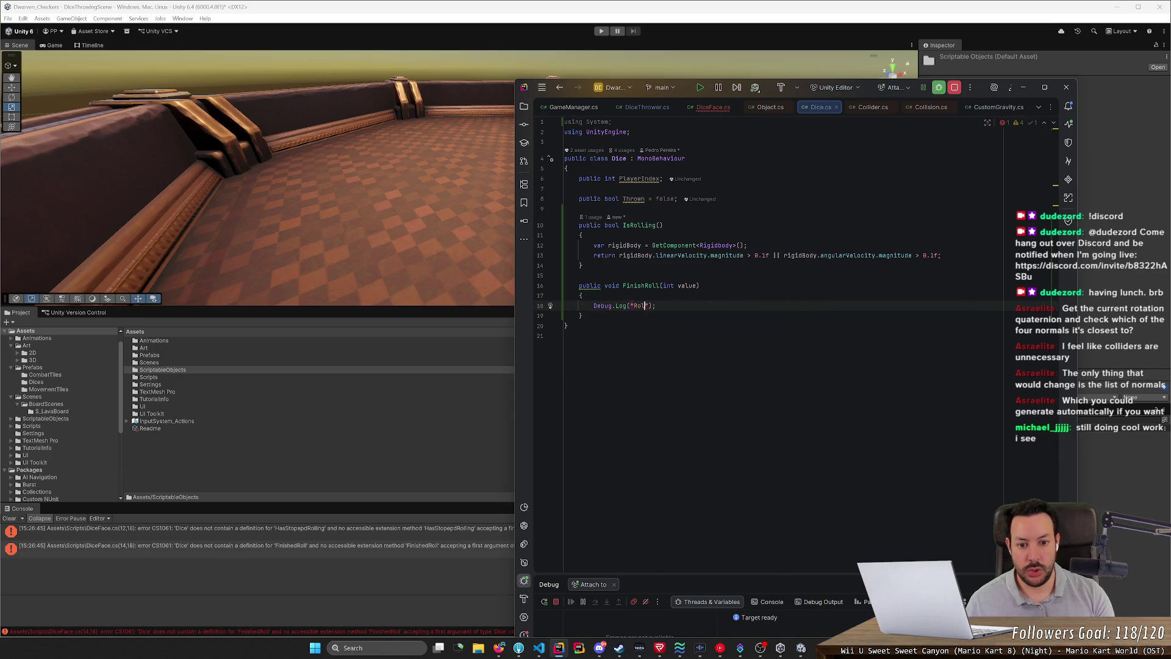
pyautogui.write('" ')
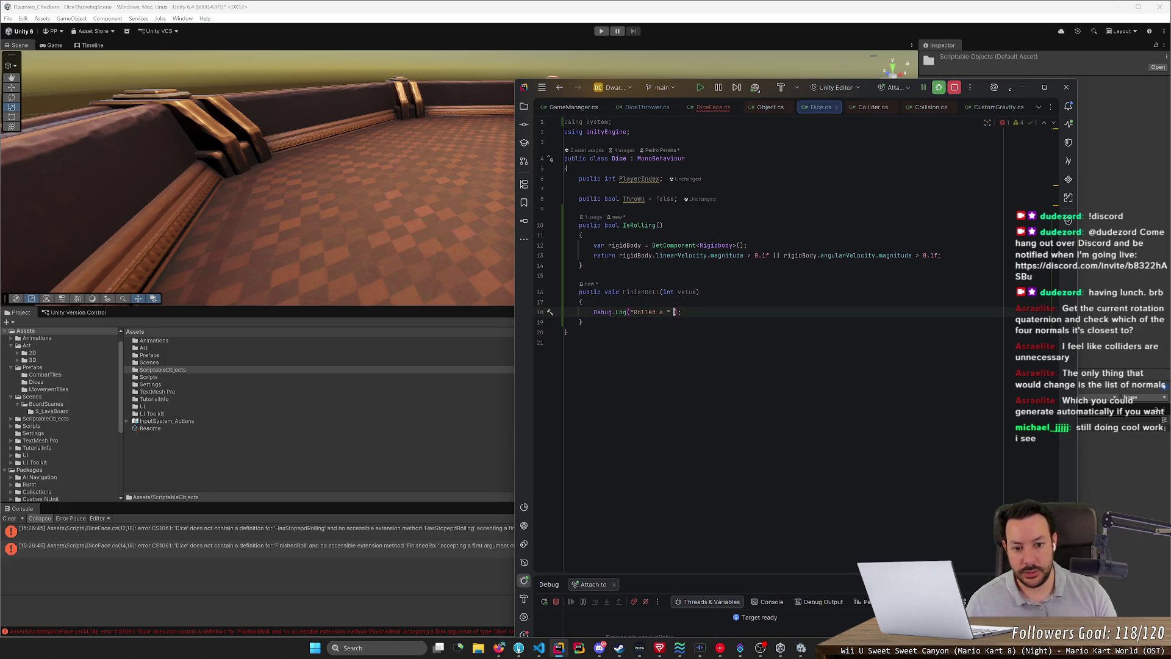
pyautogui.write('+ value')
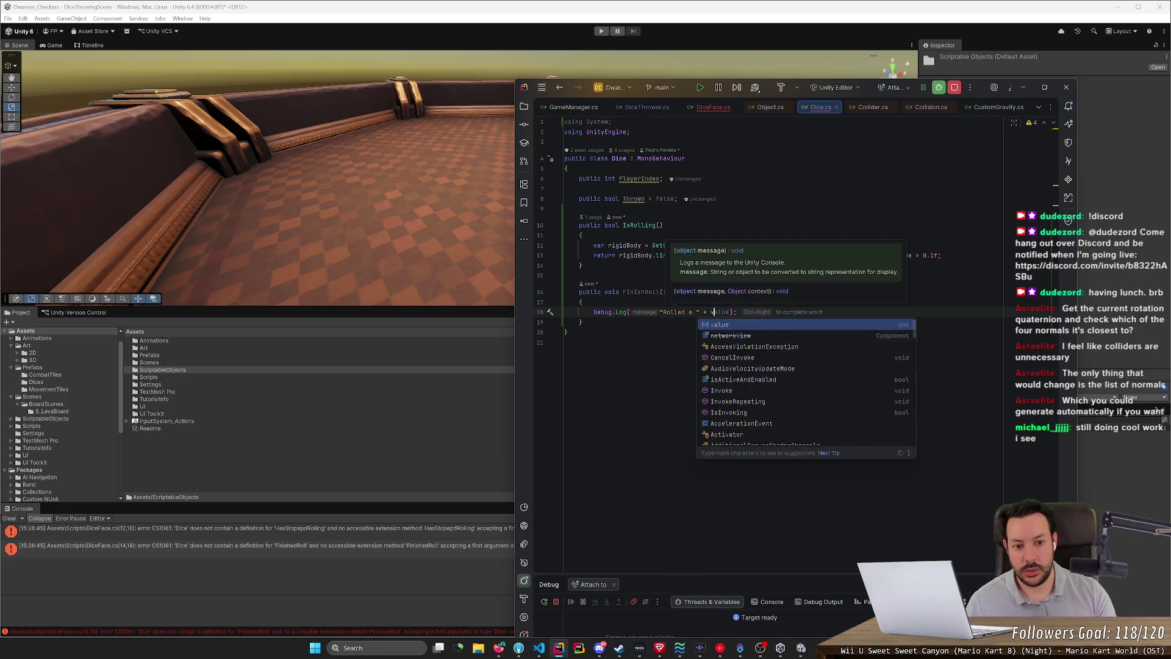
pyautogui.press('End')
# Step: Correct the DiceFace.cs call to FinishRoll and add a blank line at the top of FinishRoll
pyautogui.hotkey('ctrl', 'alt', 'Left')
pyautogui.hotkey('ctrl', 'alt', 'Left')
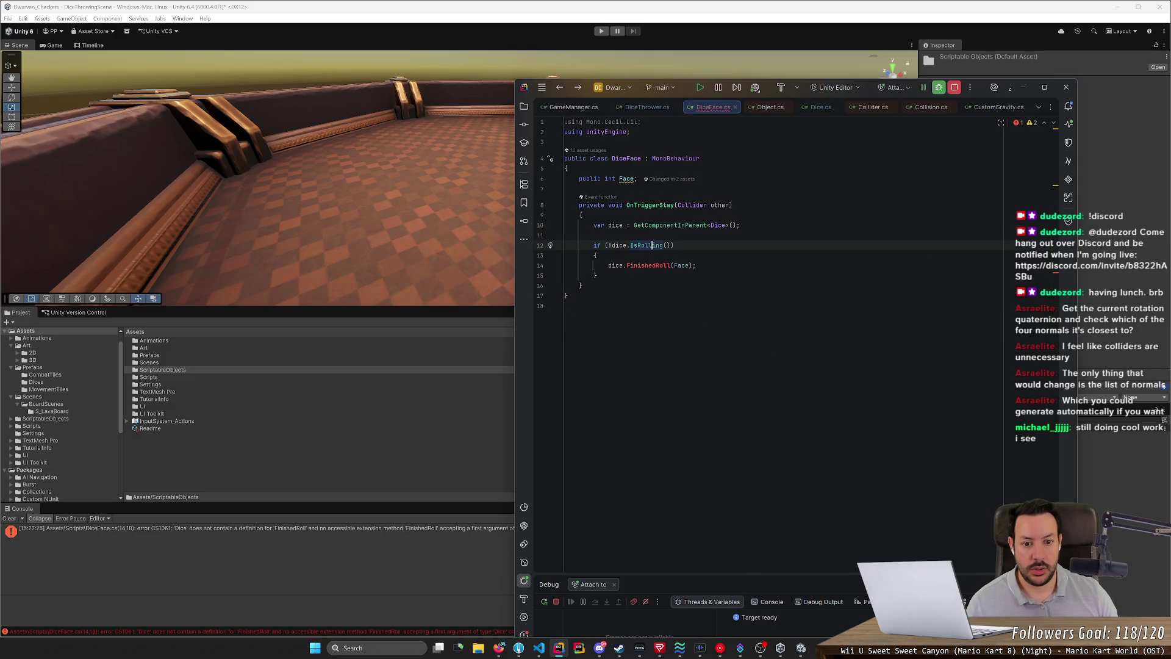
pyautogui.click(670, 265)
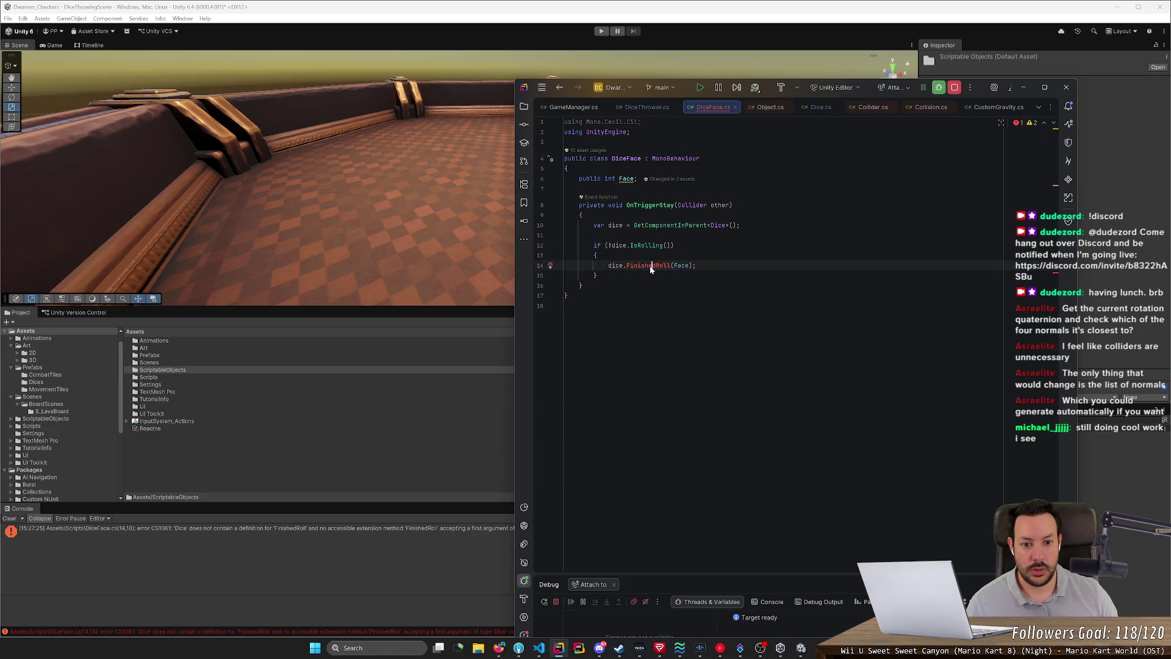
pyautogui.press('BackSpace')
pyautogui.press('Delete')
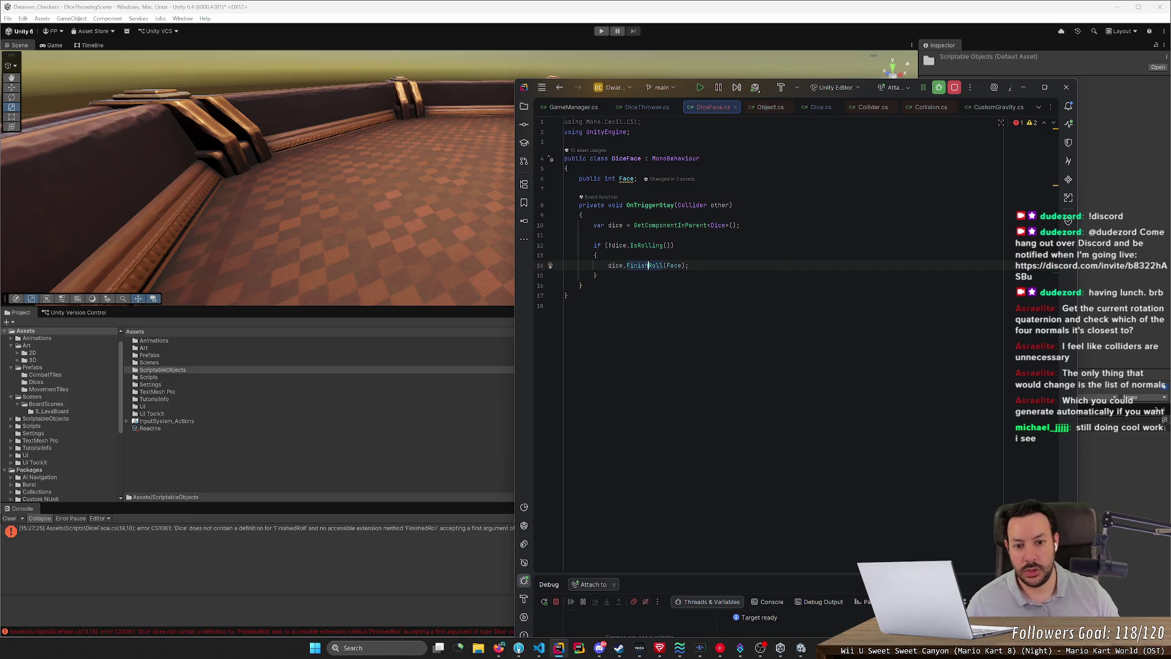
pyautogui.press('F12')
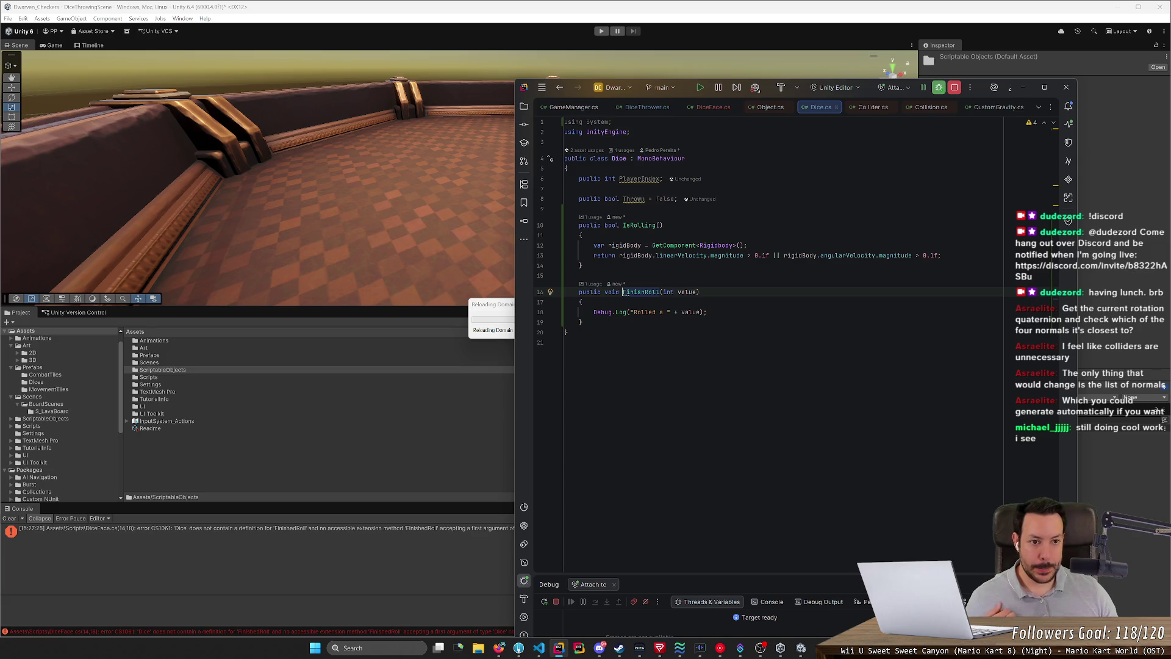
pyautogui.press('Down')
pyautogui.press('Down')
pyautogui.press('Up')
pyautogui.press('Return')
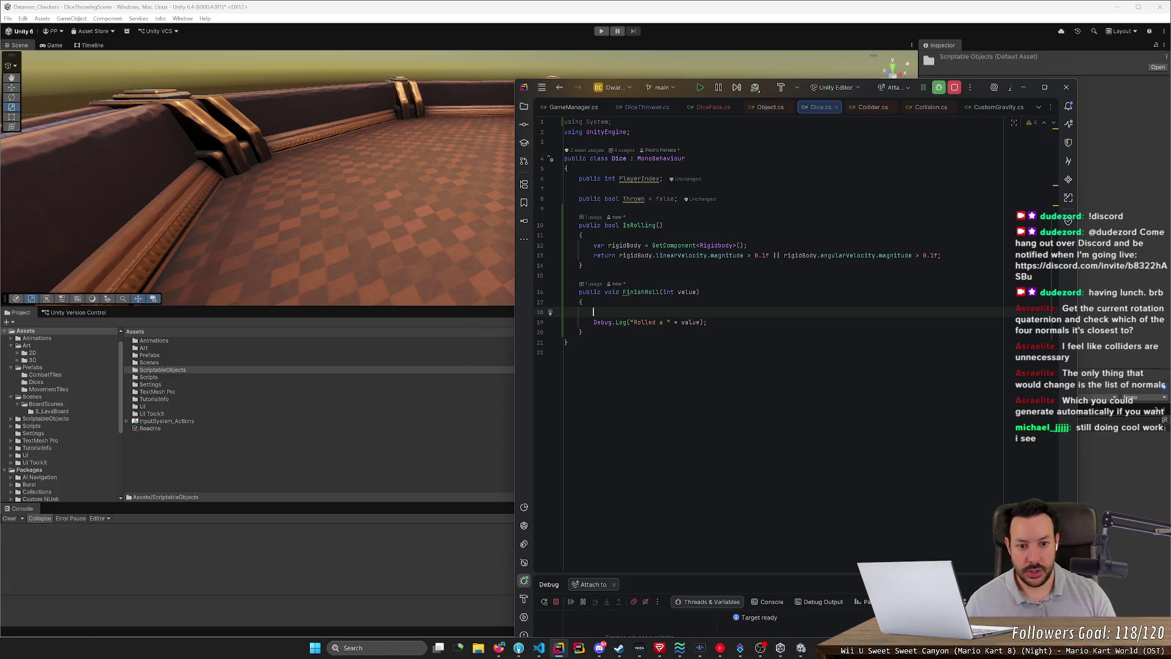
pyautogui.click(706, 322)
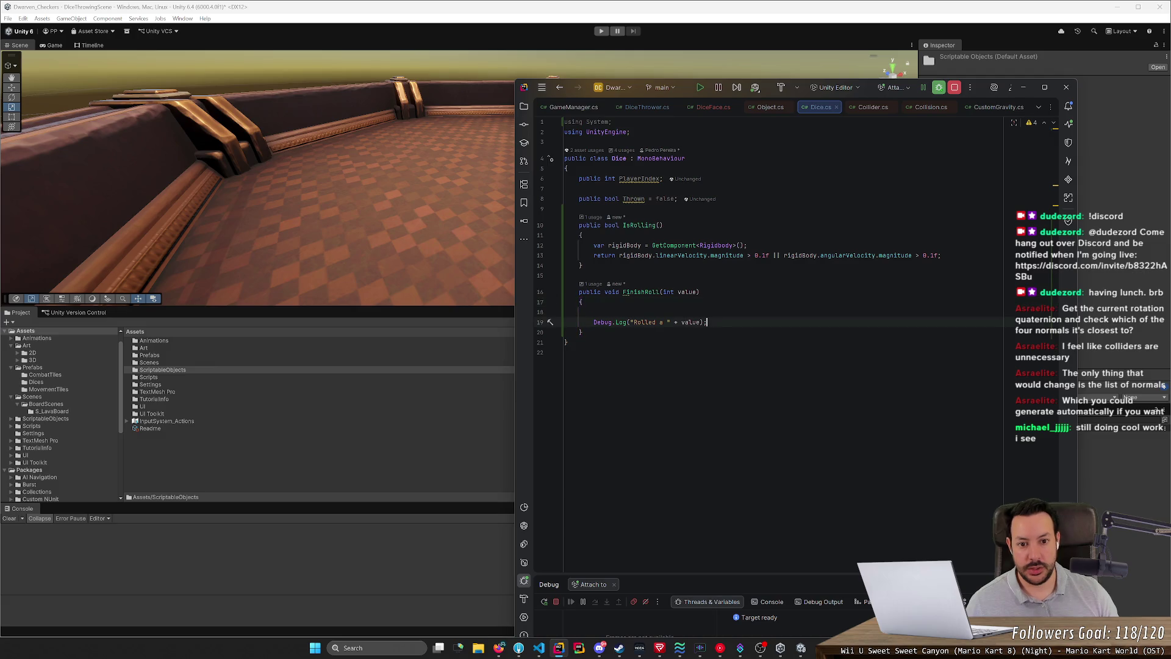
# Step: In FinishRoll, get the Rigidbody and set rigidBody.isKinematic = true before the Debug.Log line
pyautogui.click(593, 311)
pyautogui.write('var rigidBody = GetComponent<Rigidbody>();')
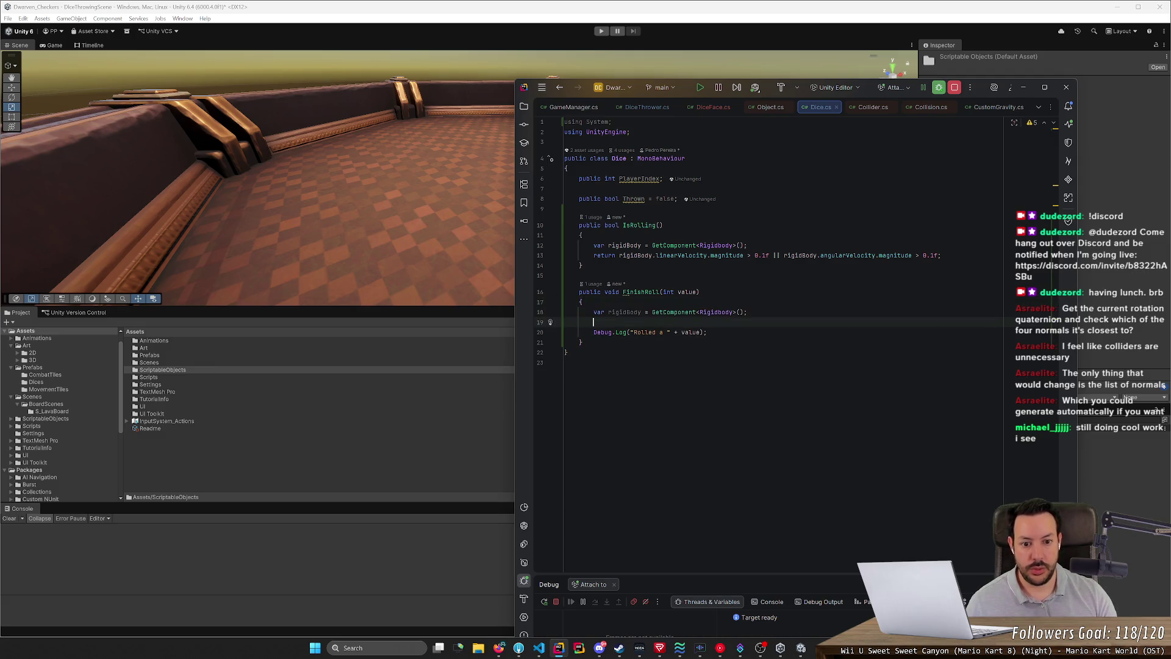
pyautogui.write('rigidBody.angularVelocity = Vector3')
pyautogui.press('Delete')
pyautogui.hotkey('ctrl', 'BackSpace')
pyautogui.hotkey('ctrl', 'BackSpace')
pyautogui.hotkey('ctrl', 'BackSpace')
pyautogui.write('en')
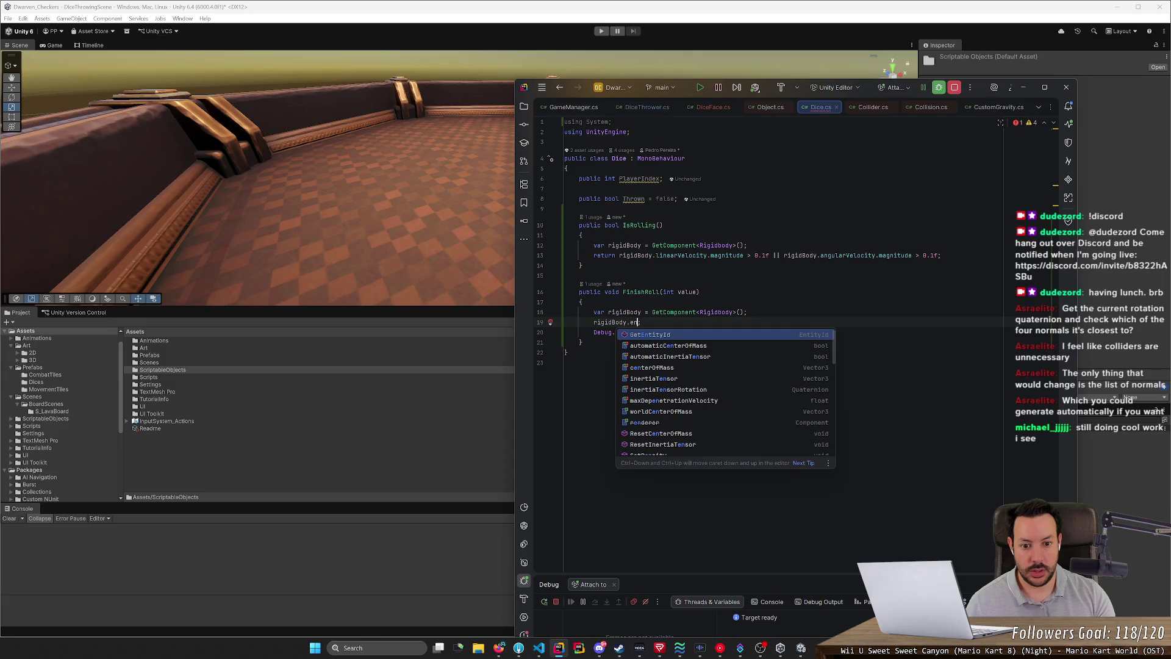
pyautogui.write('ab')
pyautogui.press('BackSpace')
pyautogui.press('BackSpace')
pyautogui.write('seten;')
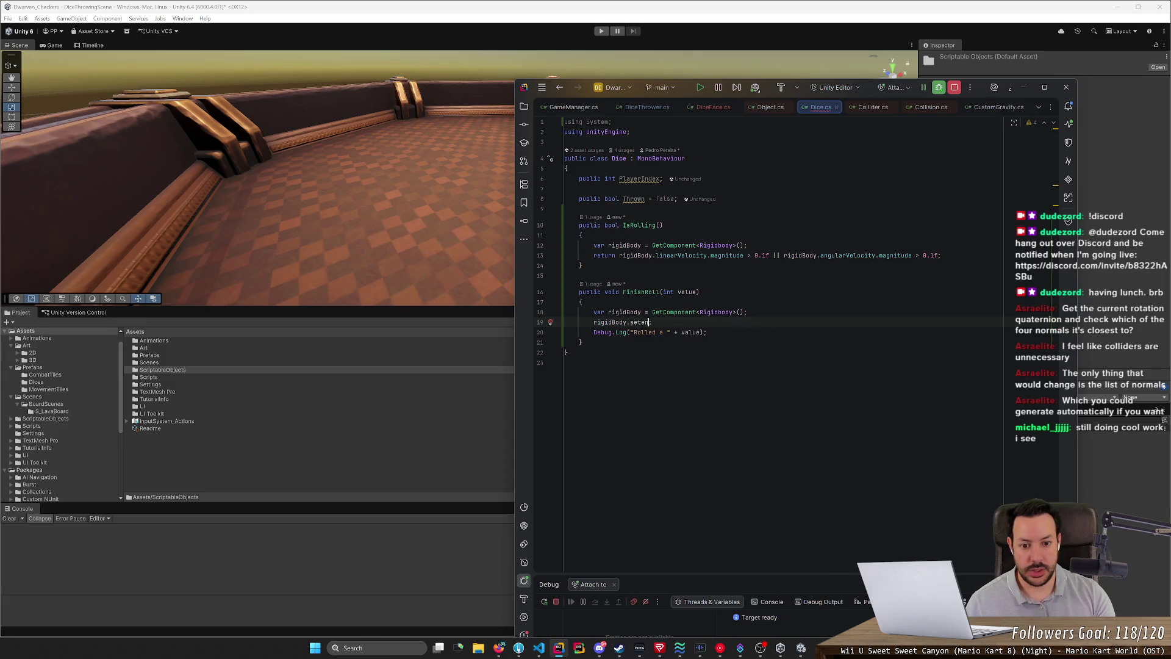
pyautogui.press('BackSpace')
pyautogui.press('BackSpace')
pyautogui.press('BackSpace')
pyautogui.write('is')
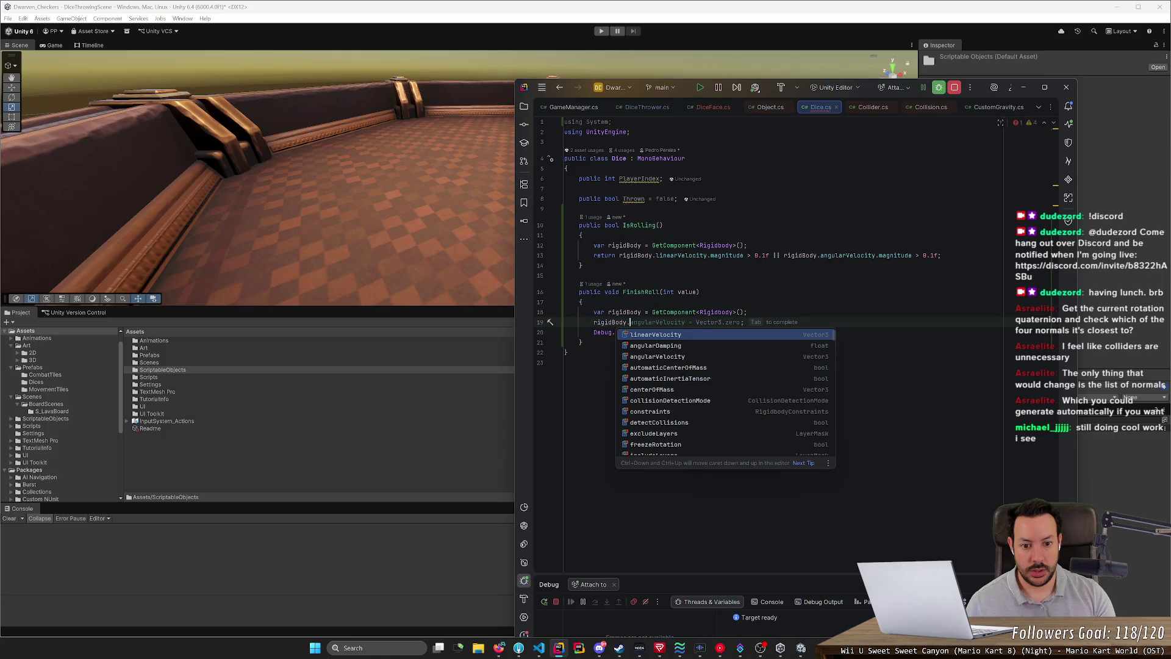
pyautogui.press('Return')
pyautogui.write('= ')
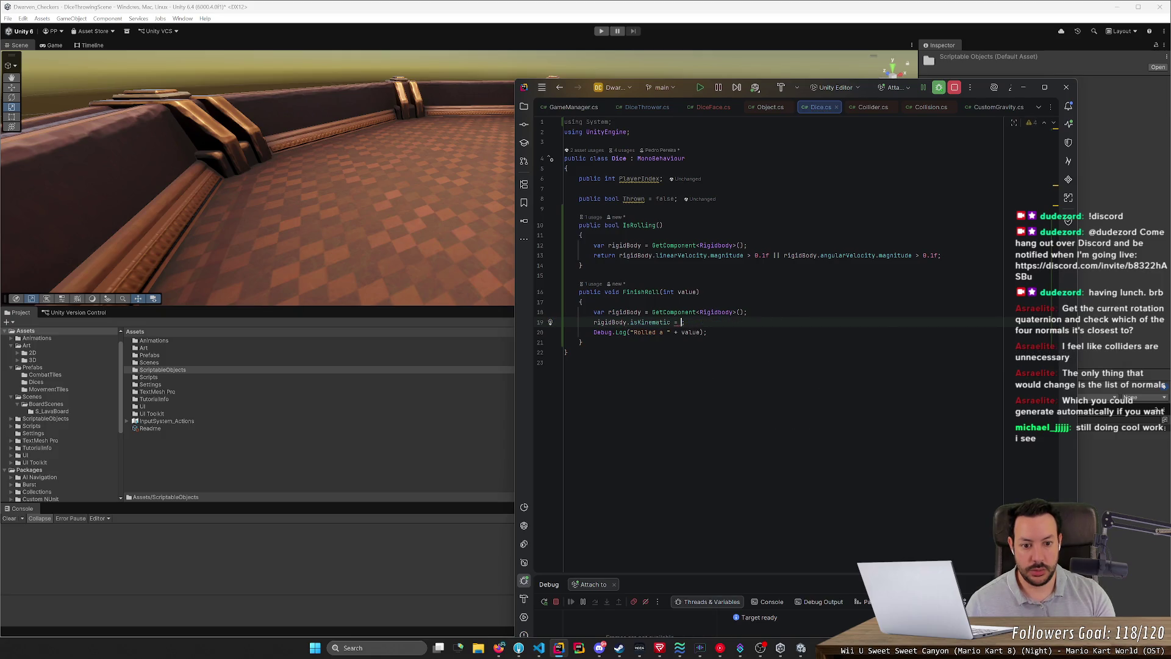
pyautogui.write('true;')
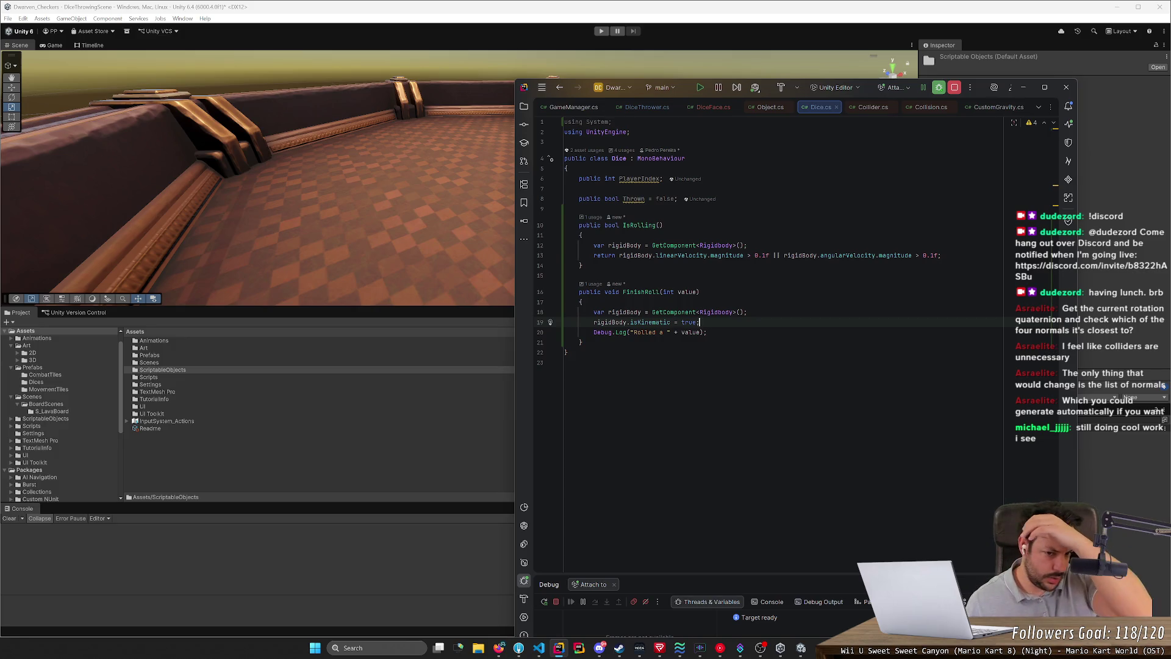
pyautogui.moveTo(977, 93); pyautogui.dragTo(641, 68)
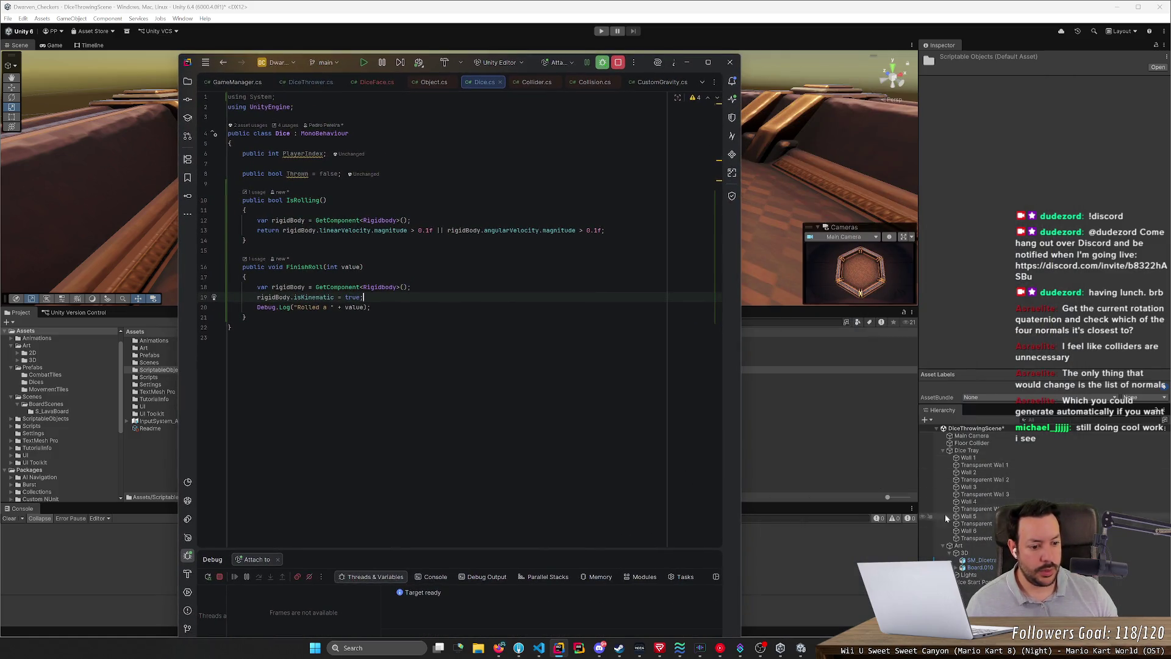
# Step: Open the D6 prefab from Assets/Prefabs/Dices in Unity and review its root's components, including the Mesh Collider
pyautogui.click(142, 396)
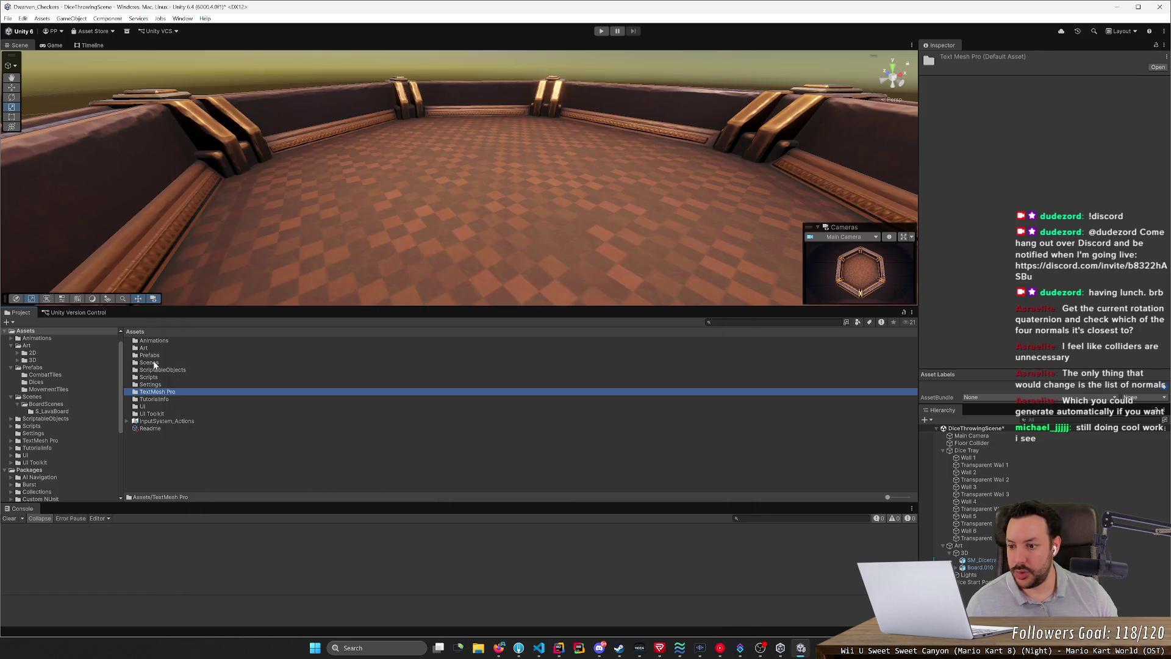
pyautogui.doubleClick(150, 355)
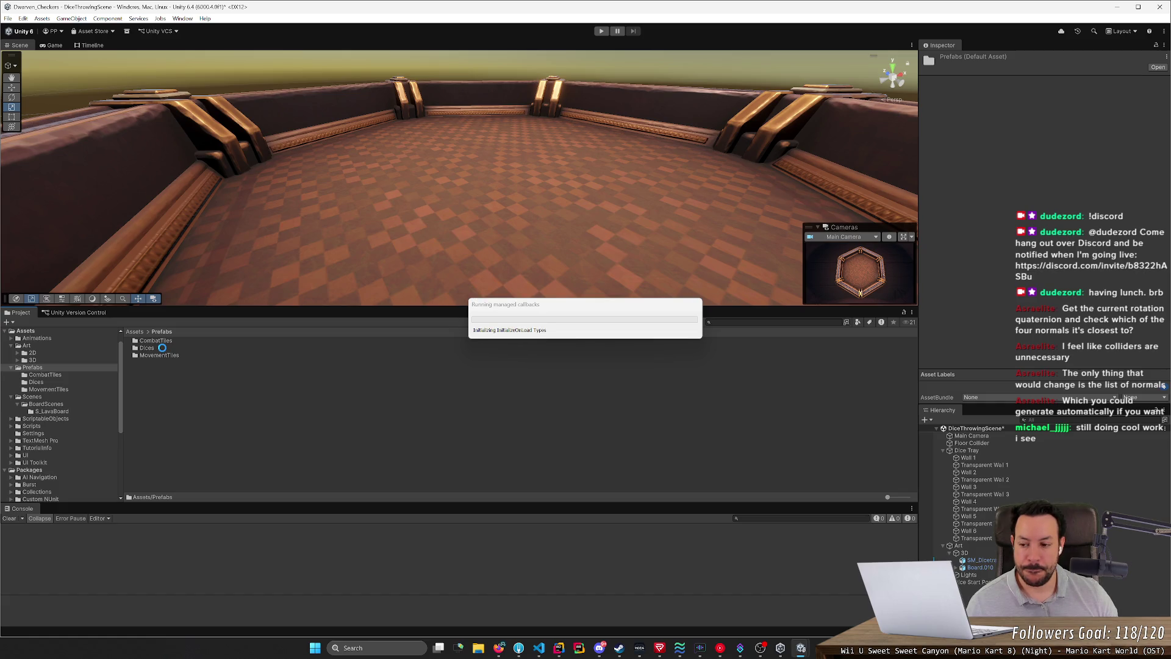
pyautogui.doubleClick(151, 348)
pyautogui.doubleClick(150, 349)
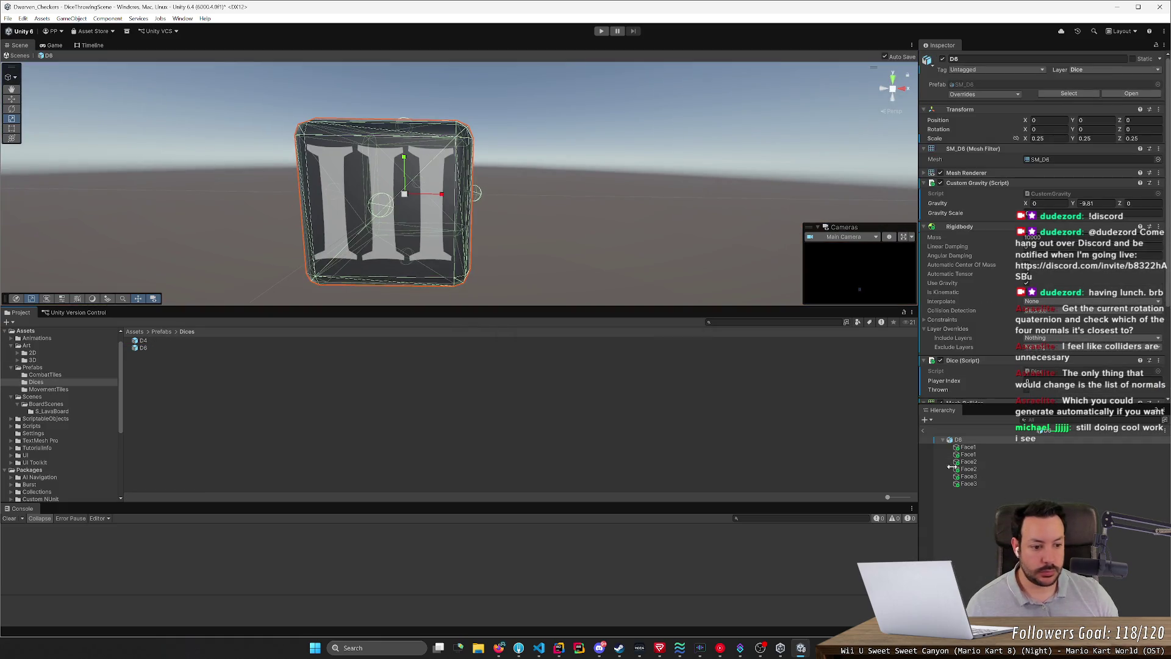
pyautogui.click(983, 440)
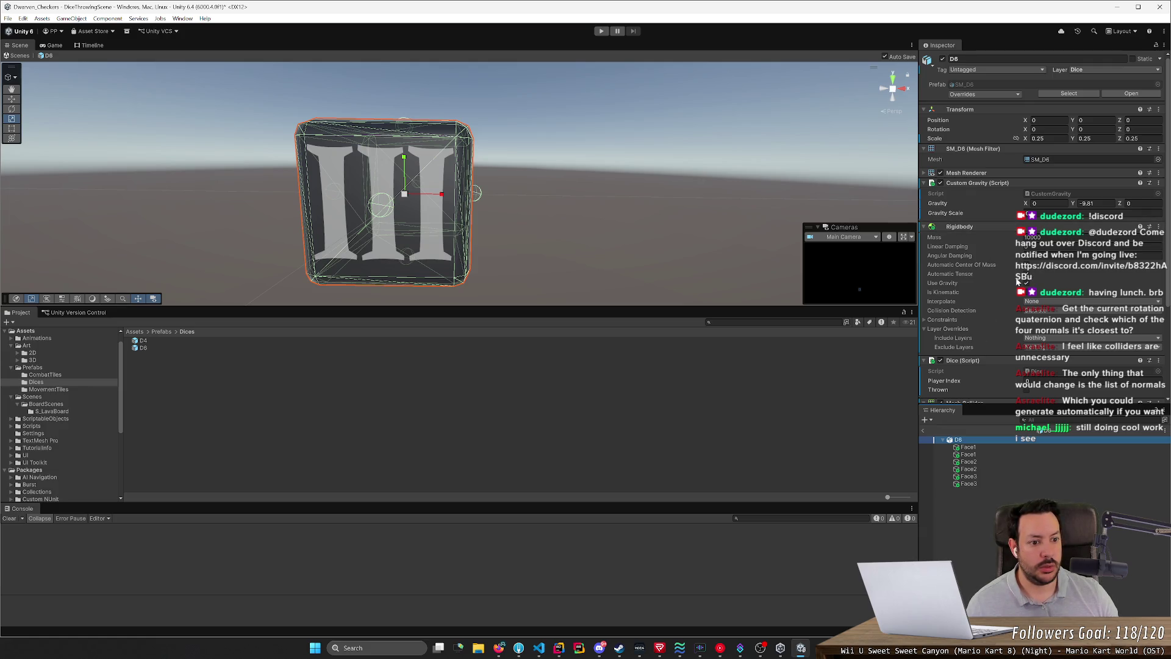
pyautogui.scroll(-5, 990, 256)
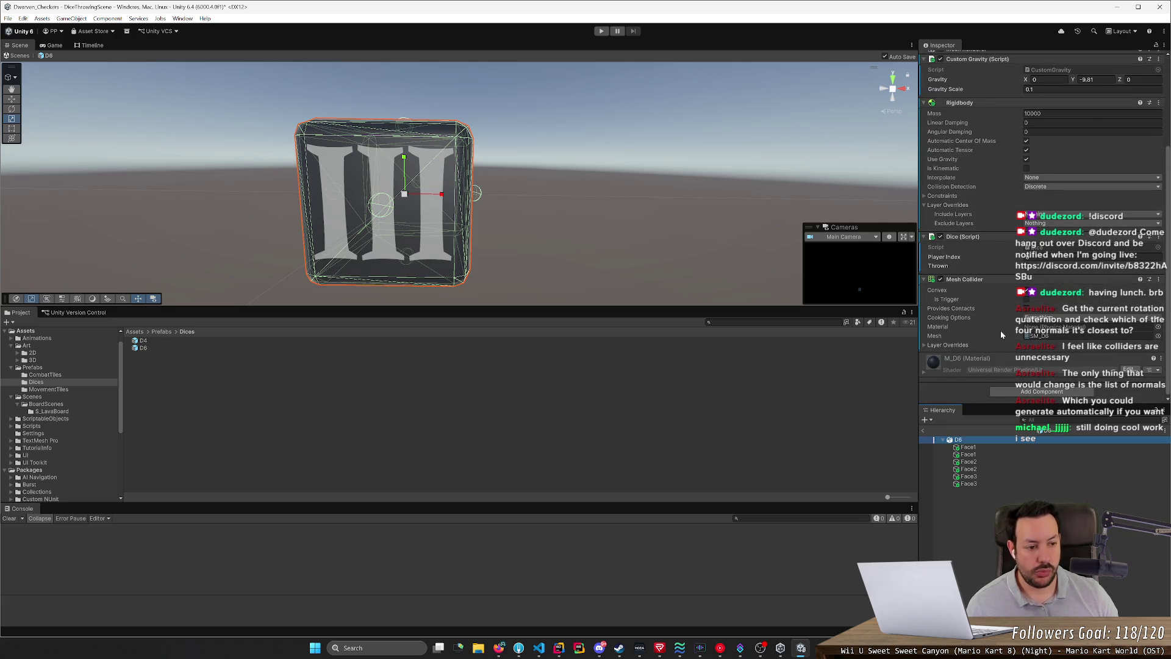
pyautogui.scroll(2, 1001, 333)
pyautogui.scroll(-2, 1001, 334)
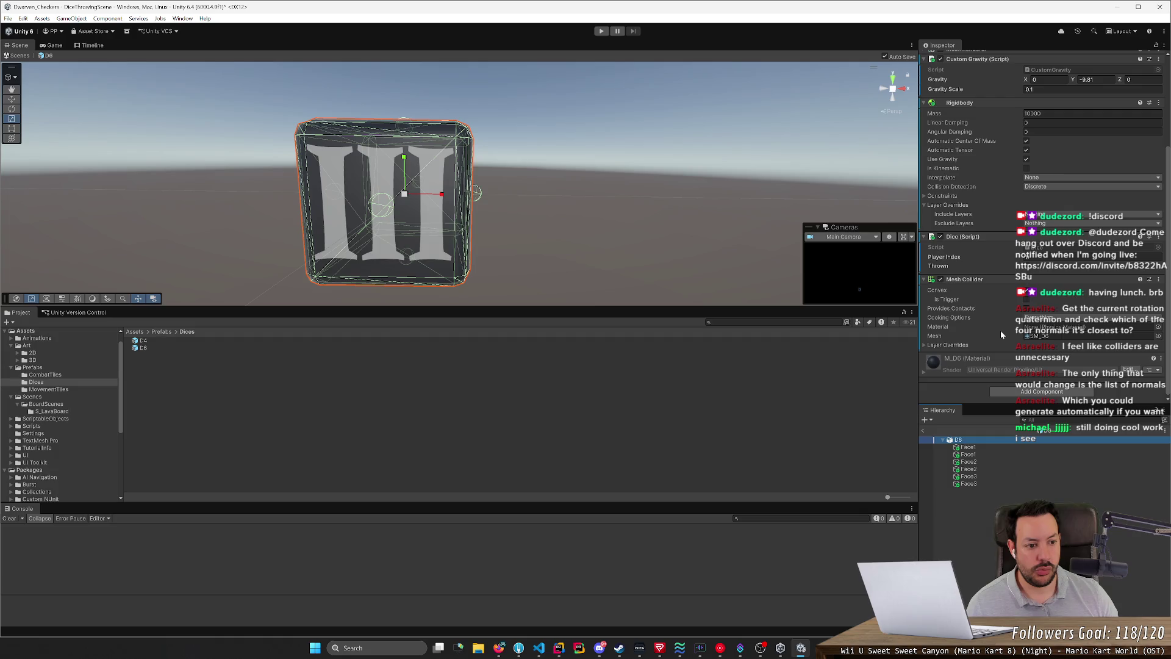
pyautogui.hotkey('alt', 'Tab')
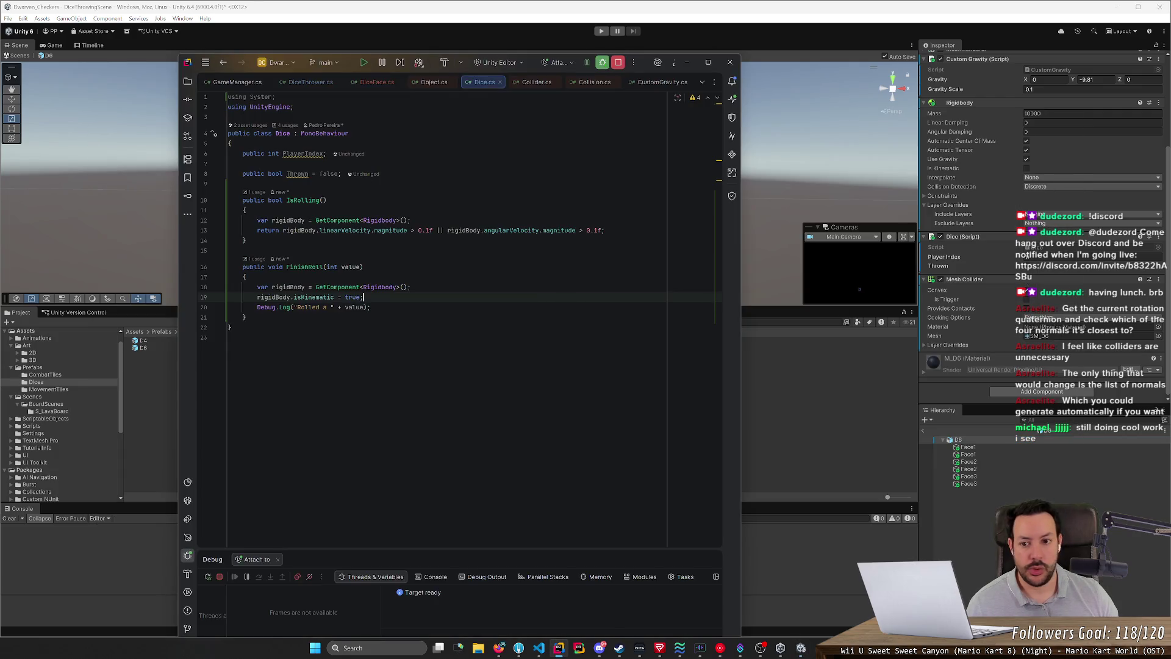
# Step: In DiceFace.cs, add GetComponent<SphereCollider>().enabled = false; inside the not-rolling check
pyautogui.click(536, 86)
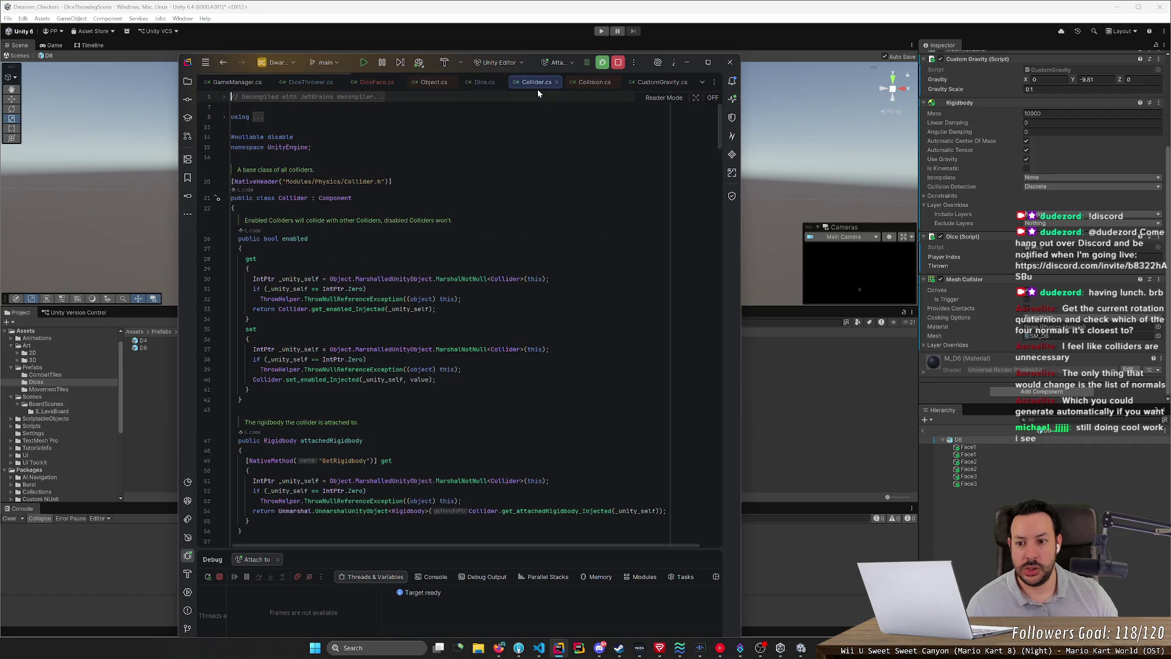
pyautogui.click(573, 84)
pyautogui.click(370, 86)
pyautogui.press('Up')
pyautogui.press('Return')
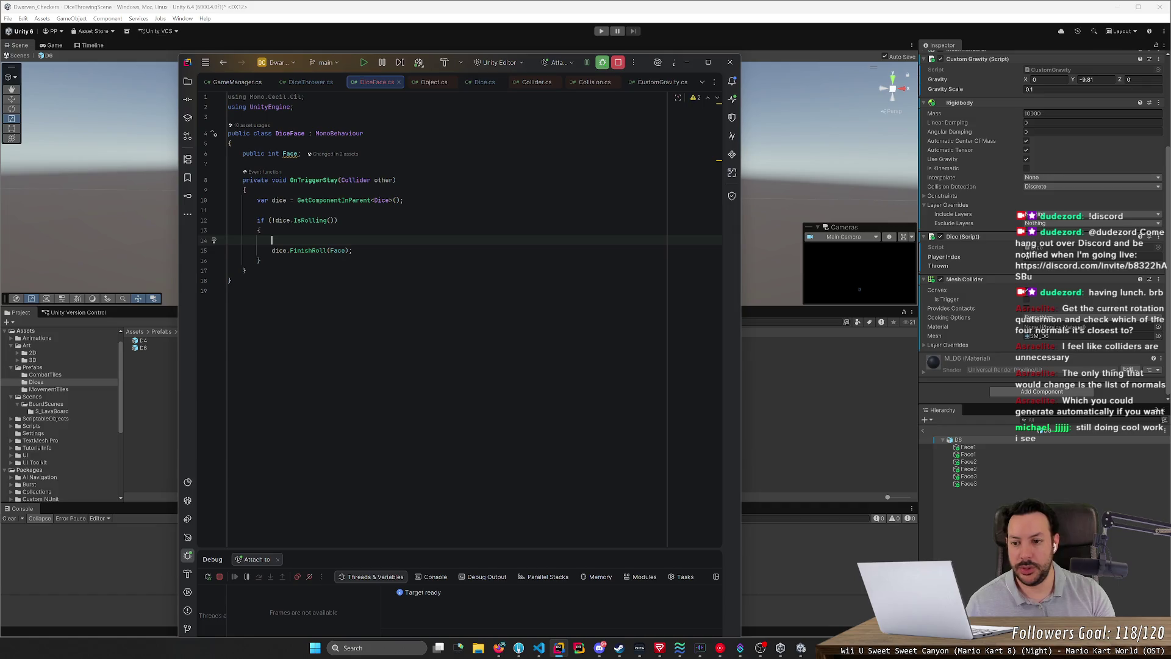
pyautogui.write('GetComponent<MeshRenderer>().material.color = Color.red;')
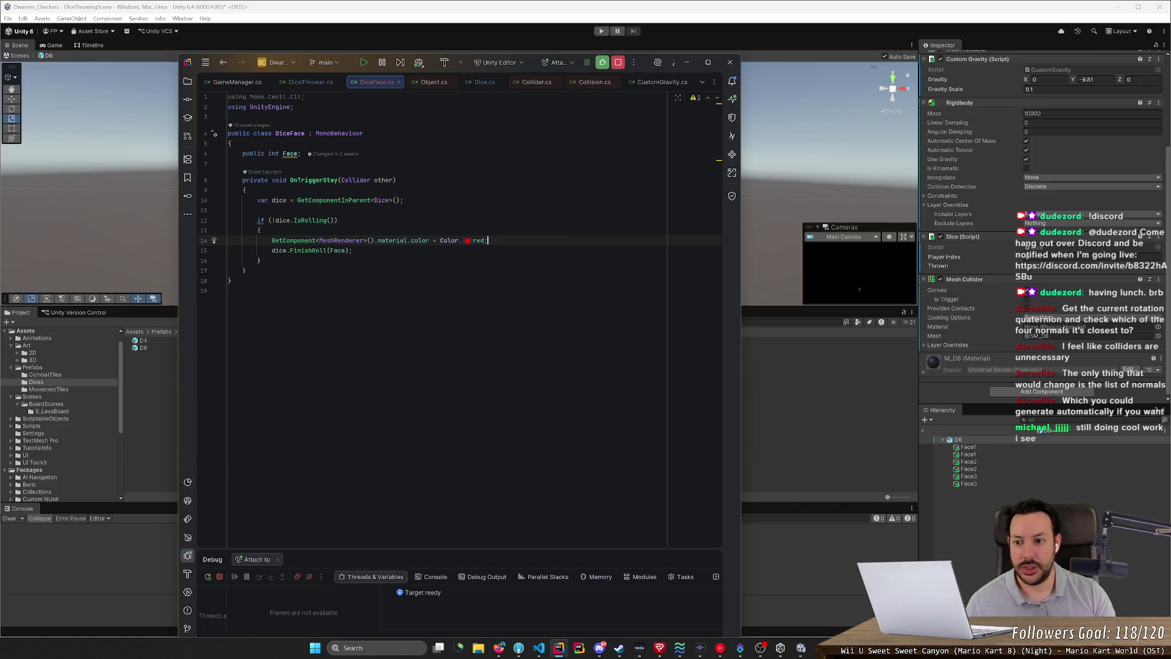
pyautogui.hotkey('ctrl', 'BackSpace')
pyautogui.hotkey('ctrl', 'BackSpace')
pyautogui.hotkey('ctrl', 'BackSpace')
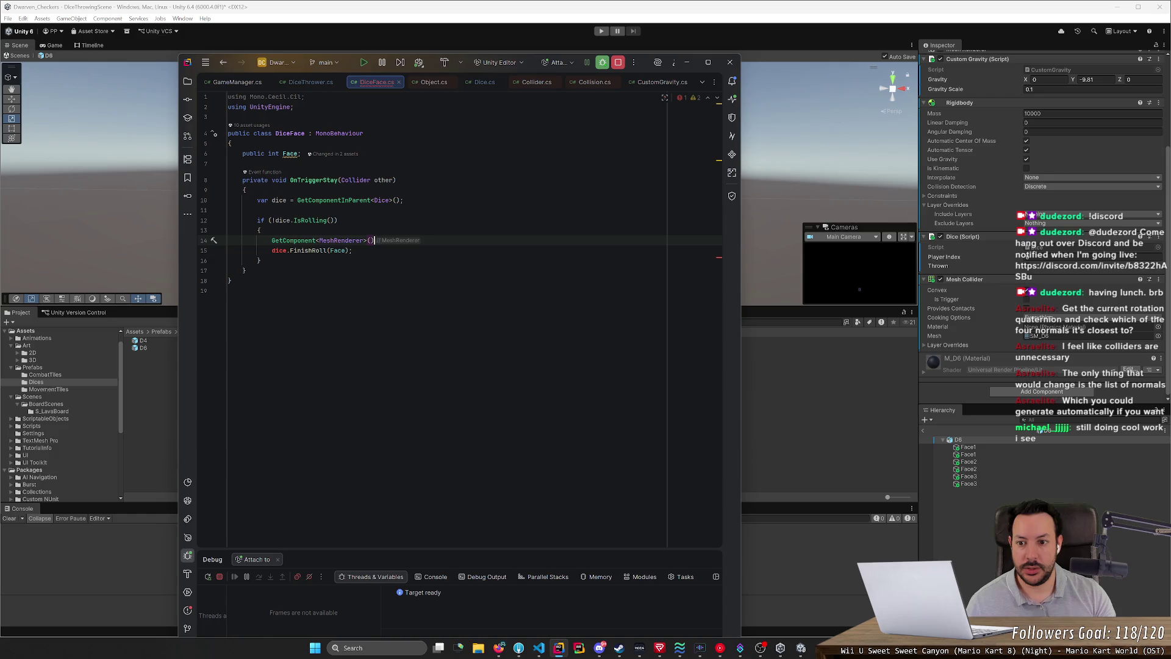
pyautogui.hotkey('ctrl', 'BackSpace')
pyautogui.hotkey('ctrl', 'BackSpace')
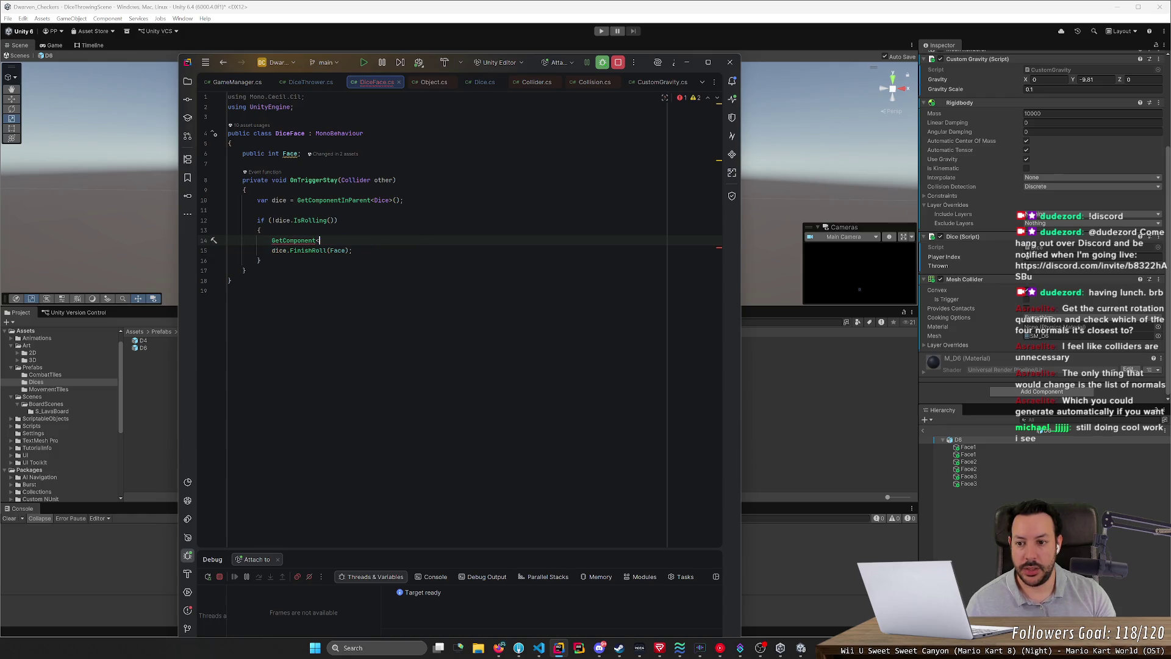
pyautogui.write('Sphere')
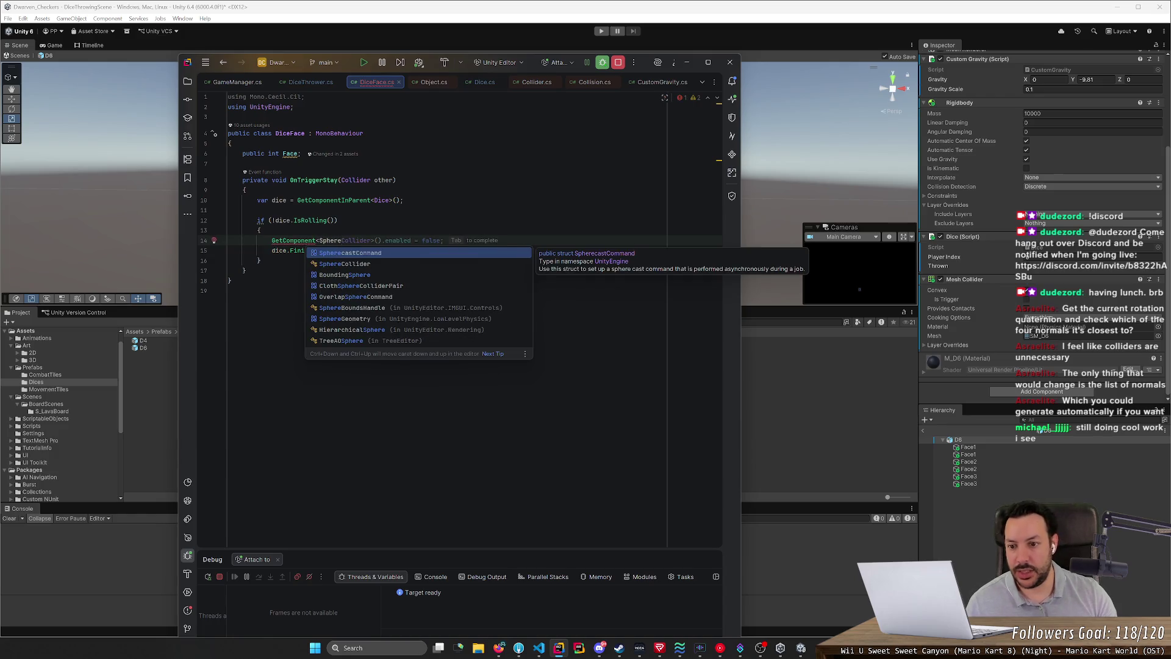
pyautogui.press('Tab')
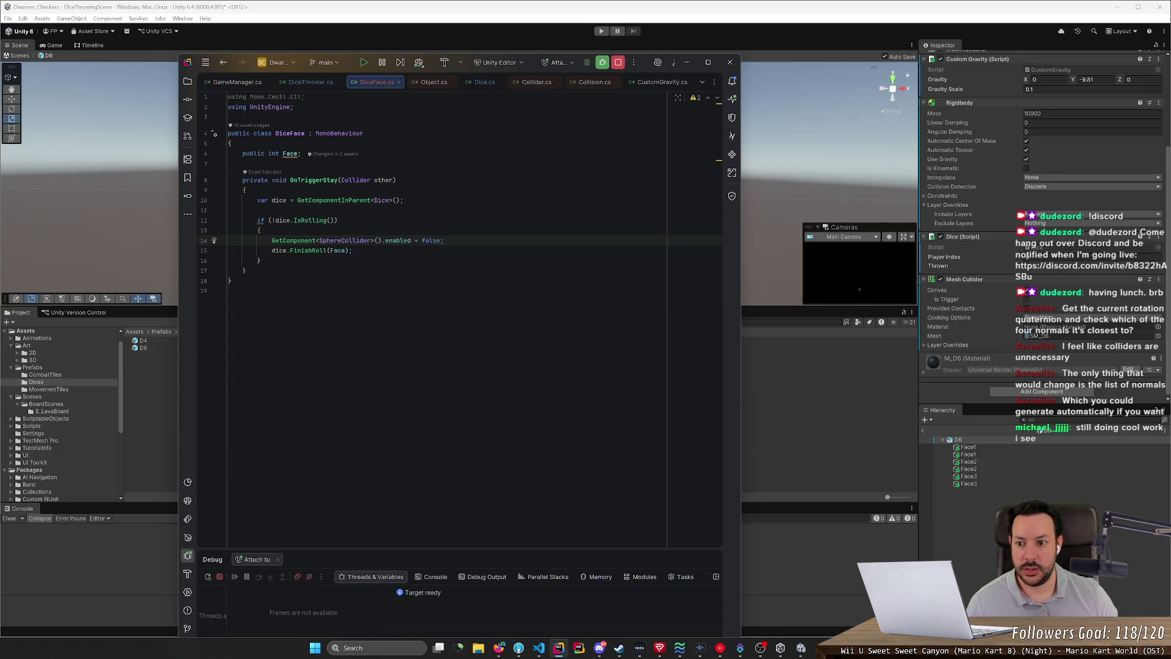
# Step: Take the SphereCollider line out of DiceFace.cs and add a new line after FinishRoll's log in Dice.cs
pyautogui.hotkey('shift', 'Up')
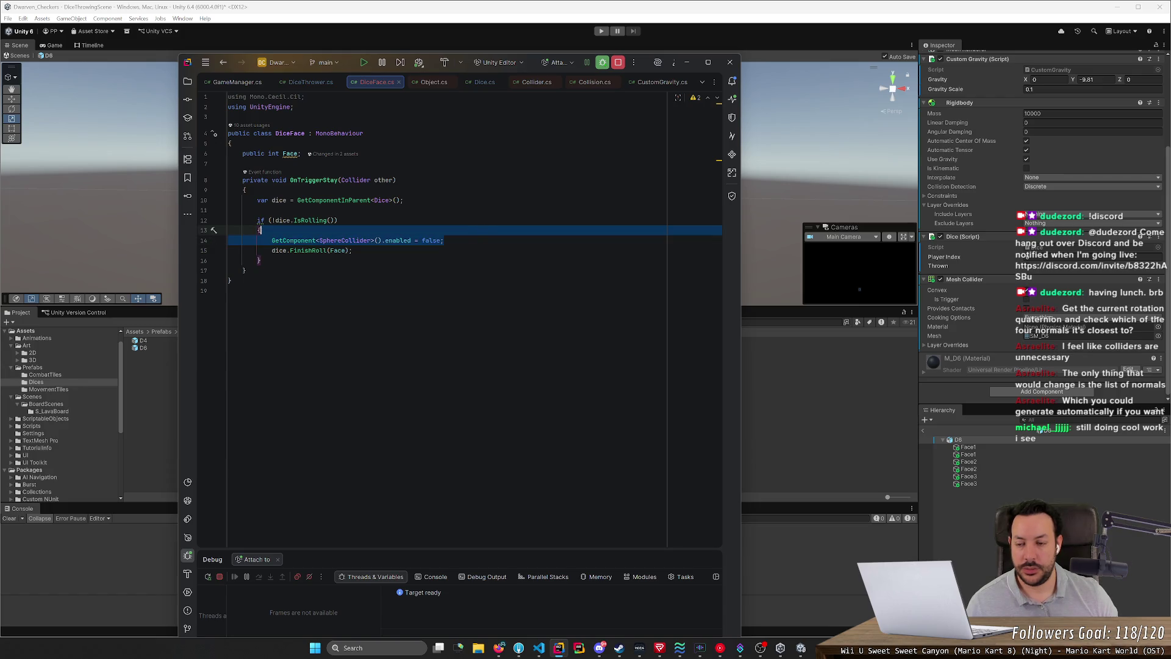
pyautogui.click(319, 241)
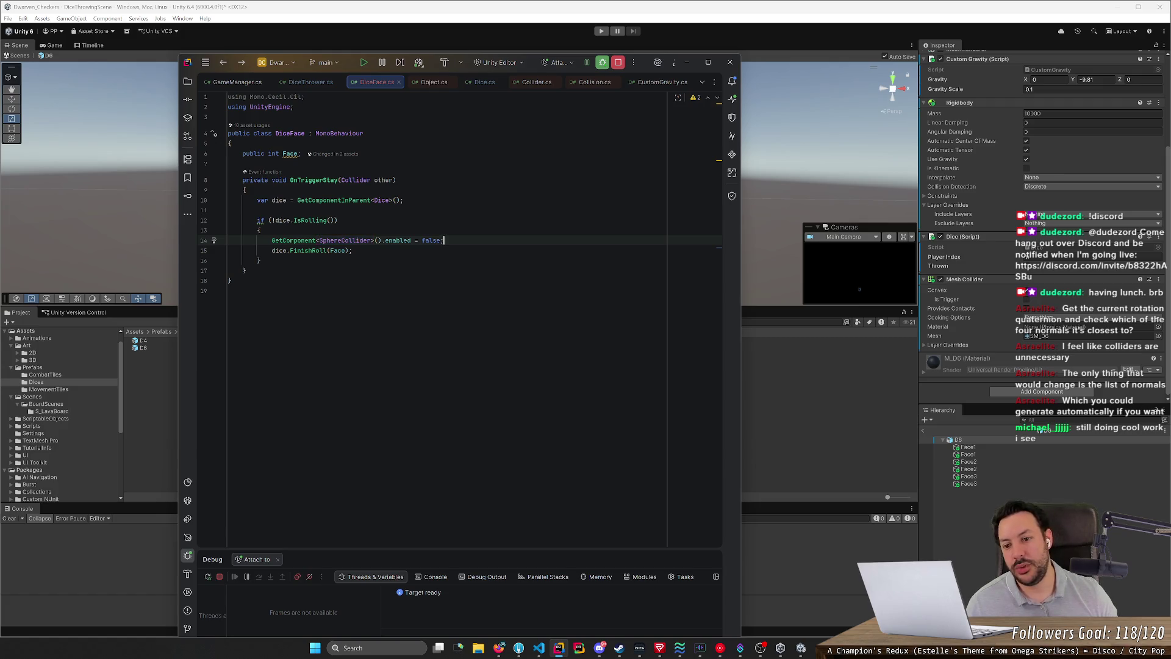
pyautogui.press('End')
pyautogui.hotkey('shift', 'Up')
pyautogui.hotkey('shift', 'Down')
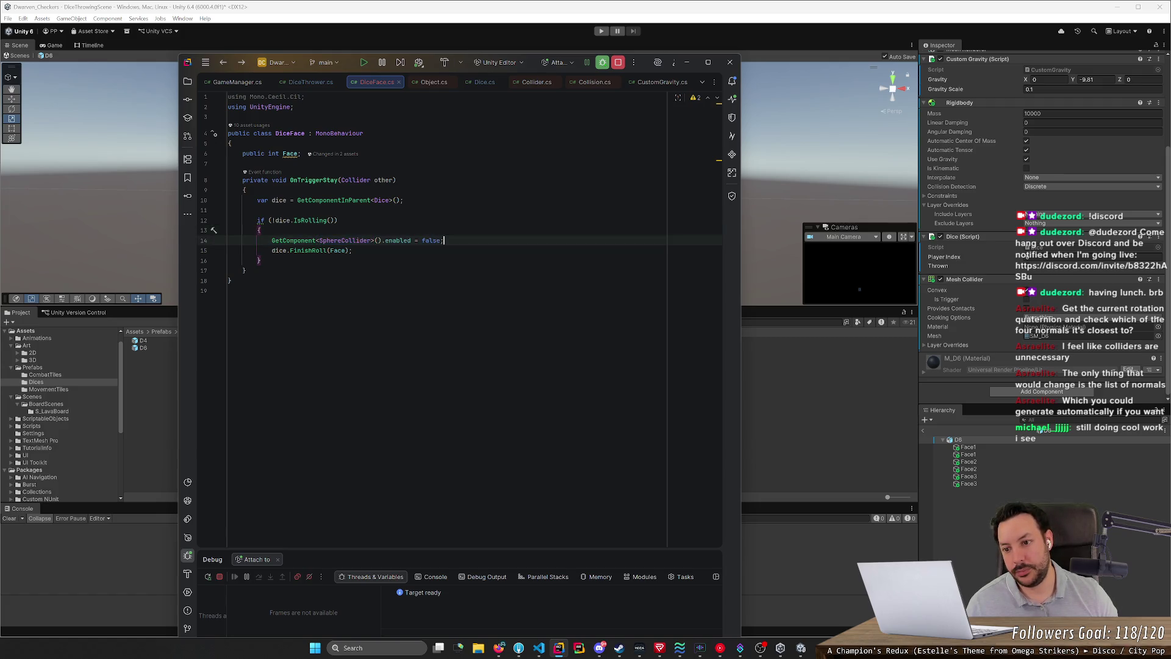
pyautogui.hotkey('shift', 'Up')
pyautogui.hotkey('ctrl', 'c')
pyautogui.click(311, 250)
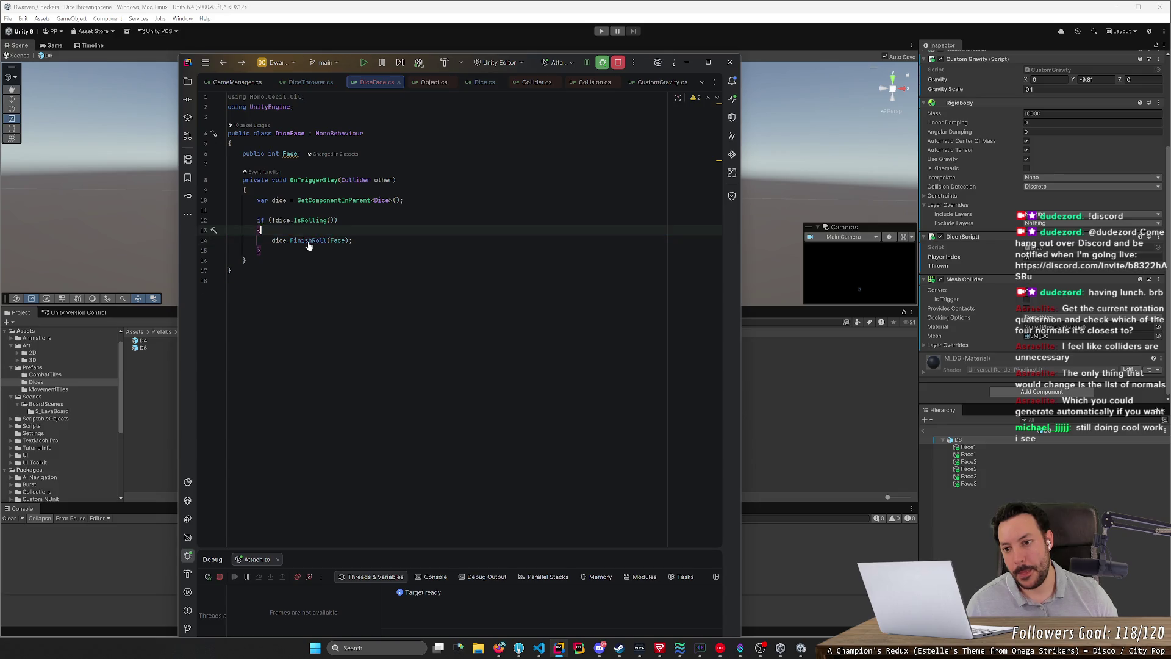
pyautogui.hotkey('ctrl', 'b')
pyautogui.click(370, 307)
pyautogui.press('Return')
# Step: Paste the collider line and turn it into var sphereColliders = GetComponentsInChildren<SphereCollider>()
pyautogui.hotkey('ctrl', 'v')
pyautogui.click(303, 327)
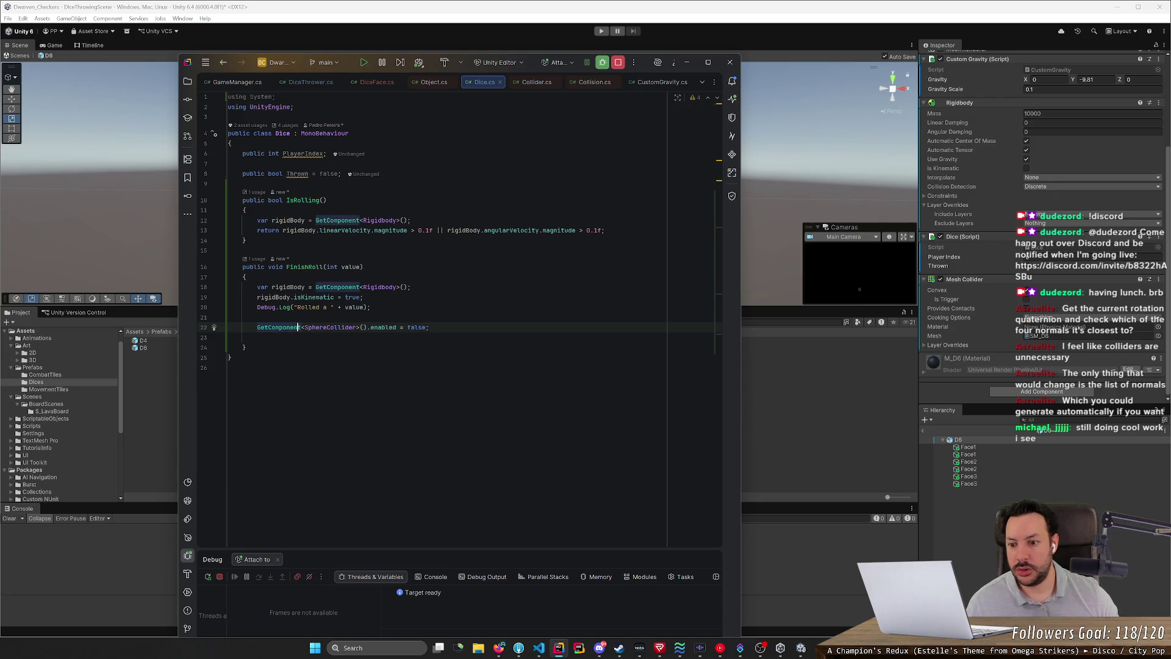
pyautogui.write('I')
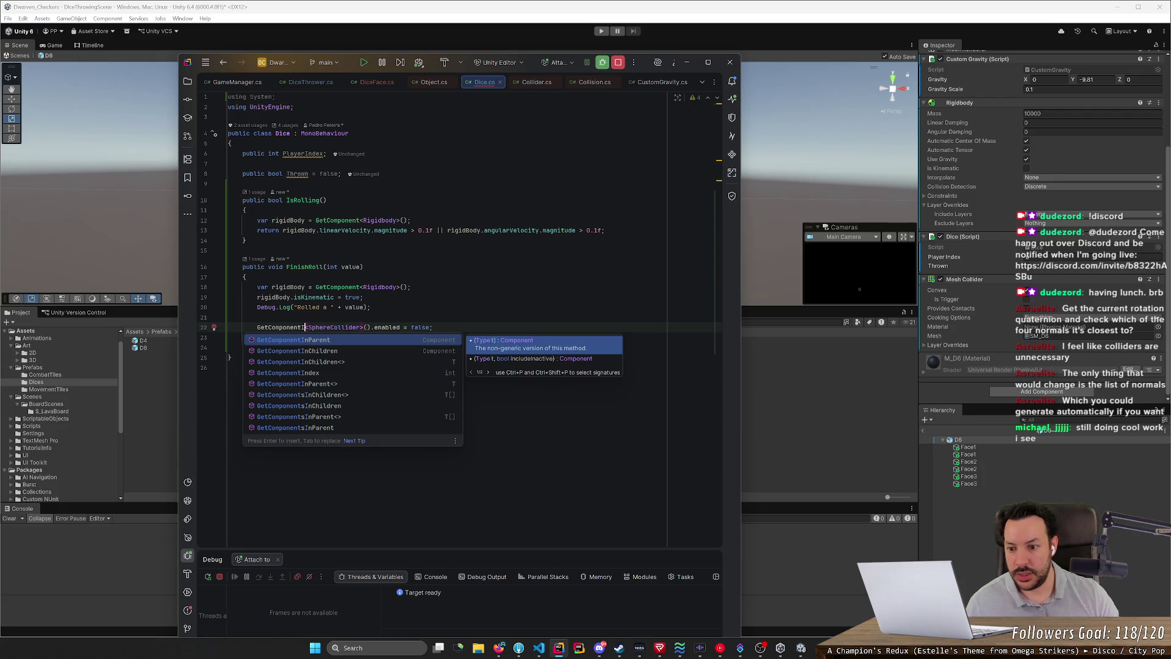
pyautogui.press('Down')
pyautogui.press('Down')
pyautogui.press('Down')
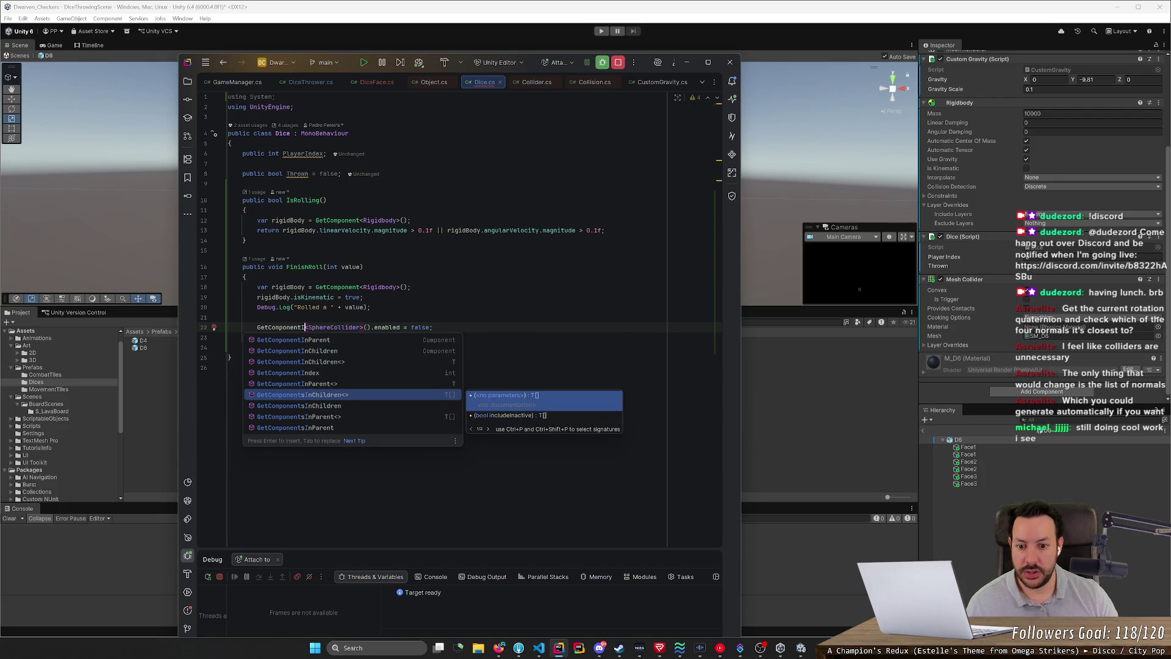
pyautogui.press('Tab')
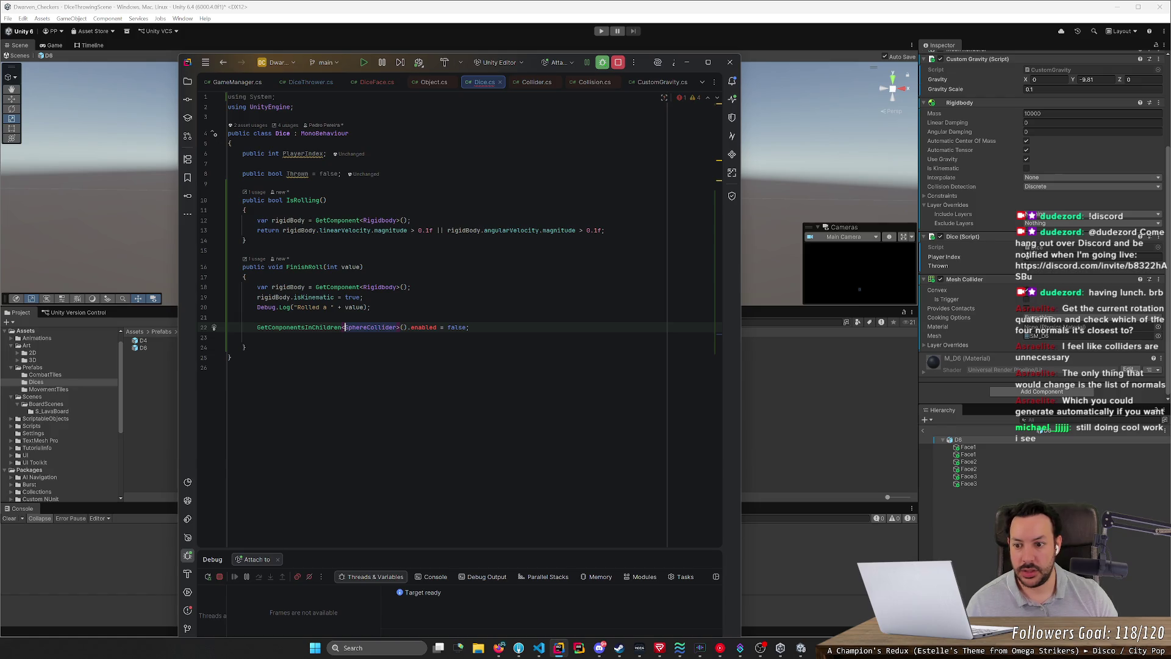
pyautogui.click(342, 327)
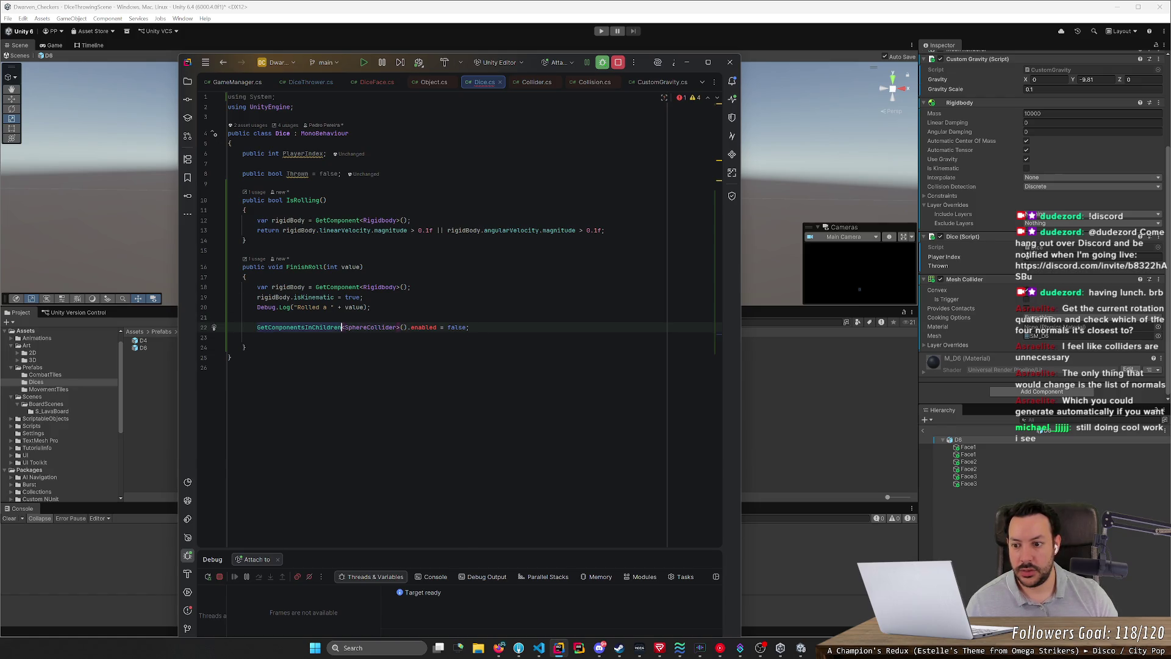
pyautogui.write('var sphereCollide')
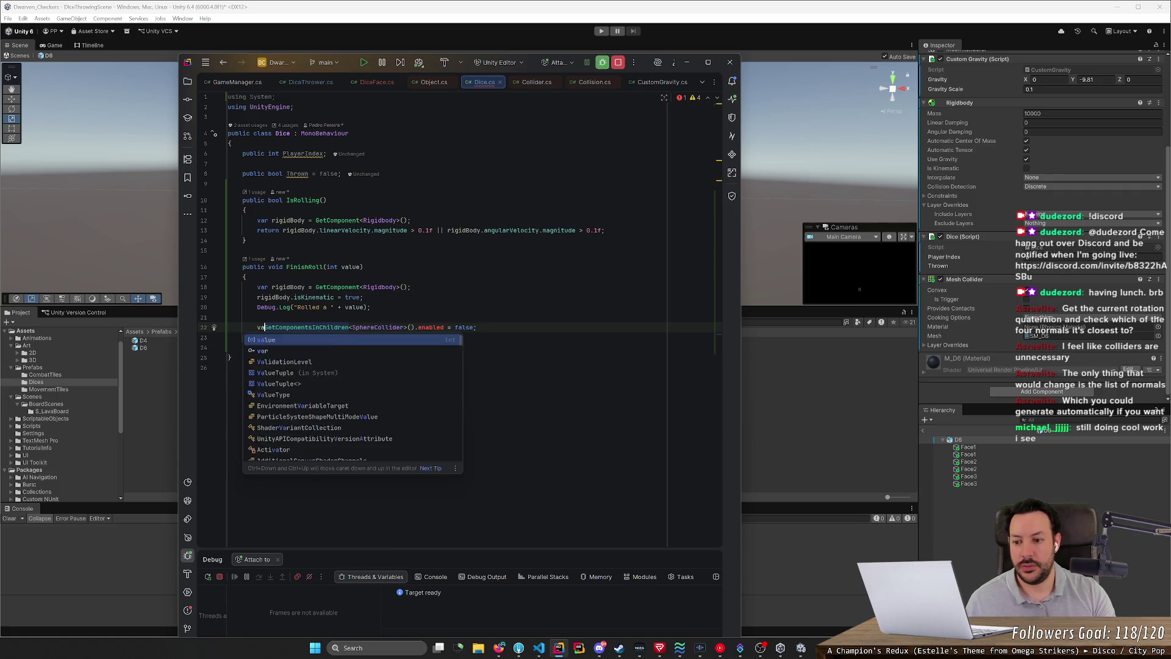
pyautogui.write('rs =')
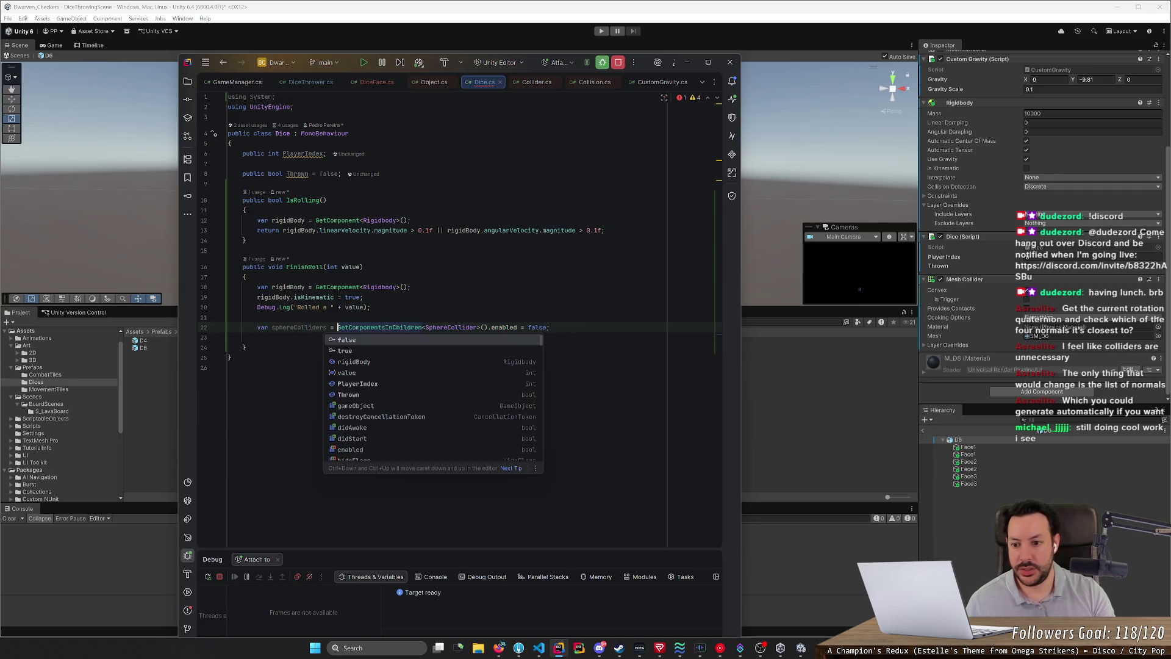
# Step: Drop the .enabled = false tail and add a foreach loop over sphereColliders
pyautogui.moveTo(491, 327); pyautogui.dragTo(550, 326)
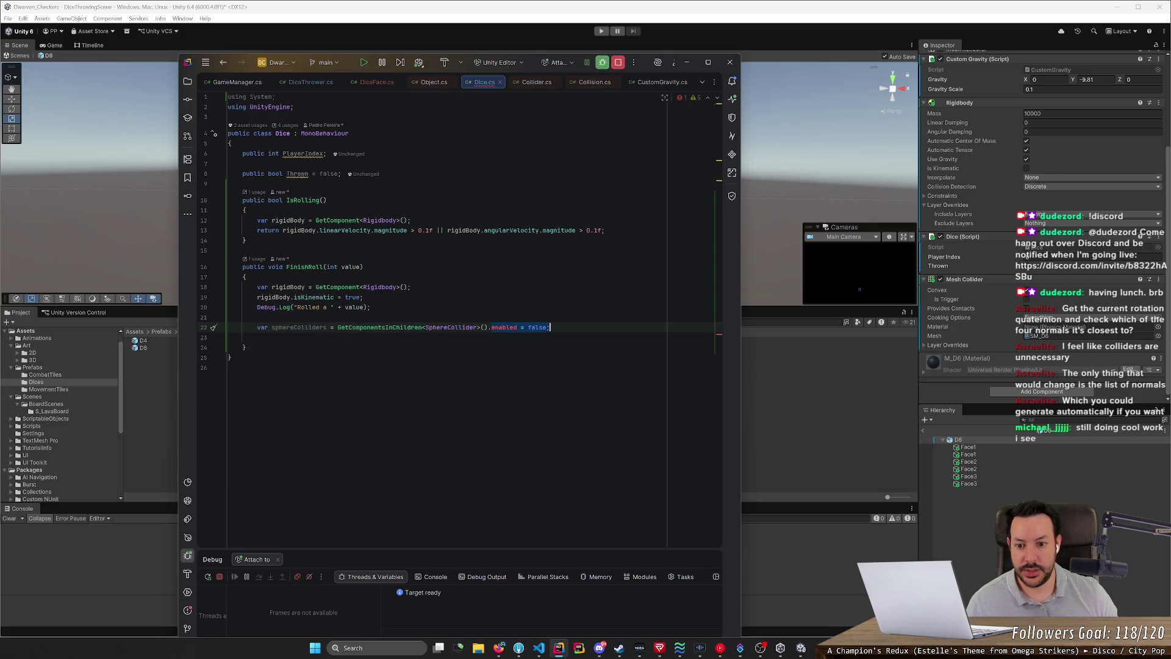
pyautogui.press('BackSpace')
pyautogui.press('Return')
pyautogui.write('for')
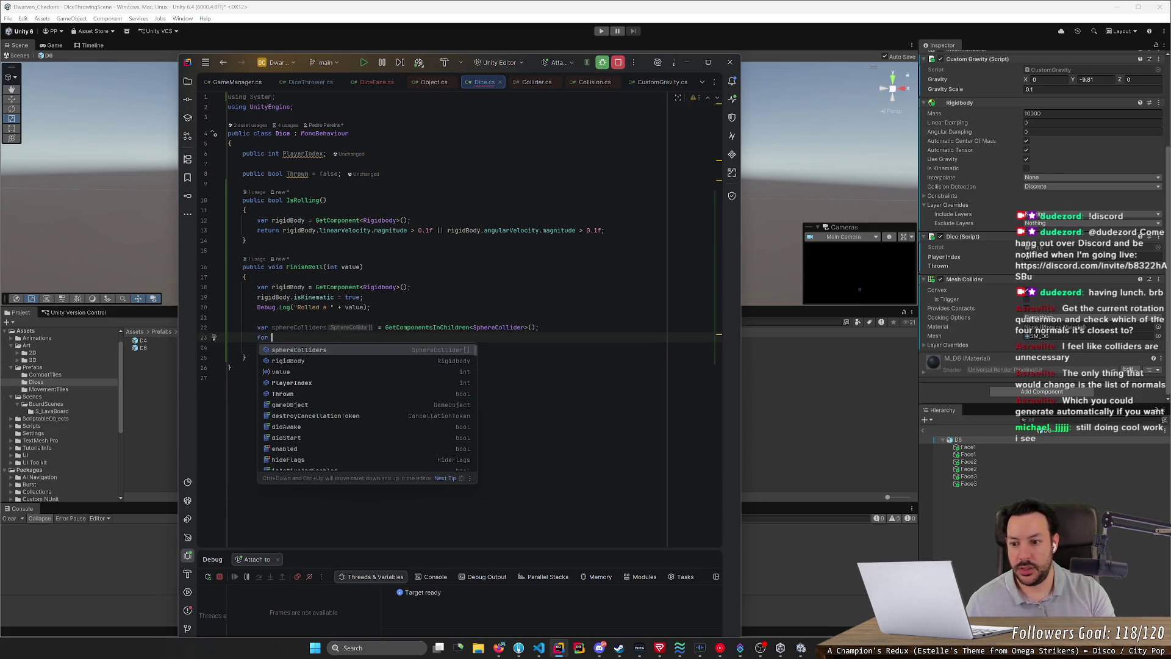
pyautogui.press('Tab')
pyautogui.press('Return')
pyautogui.press('Tab')
# Step: Make the loop body sphereCollider.enabled = false; and remove the stray character below
pyautogui.hotkey('ctrl', 'Left')
pyautogui.hotkey('ctrl', 'Left')
pyautogui.hotkey('ctrl', 'Left')
pyautogui.write('en')
pyautogui.press('Tab')
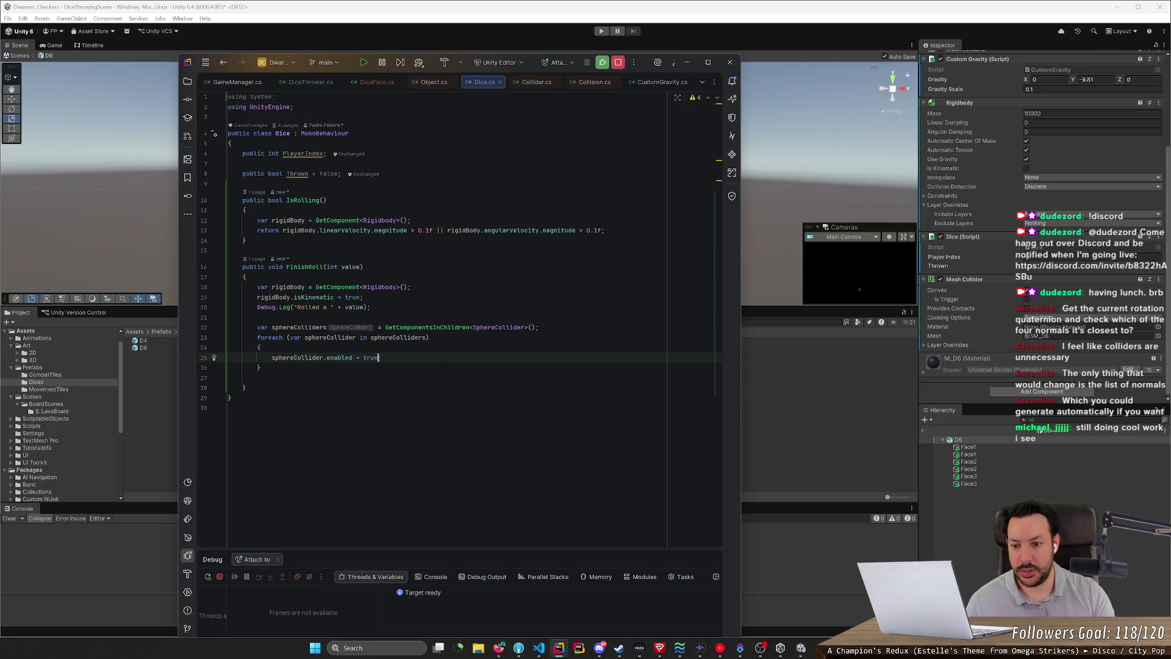
pyautogui.press('BackSpace')
pyautogui.press('BackSpace')
pyautogui.press('BackSpace')
pyautogui.write('false')
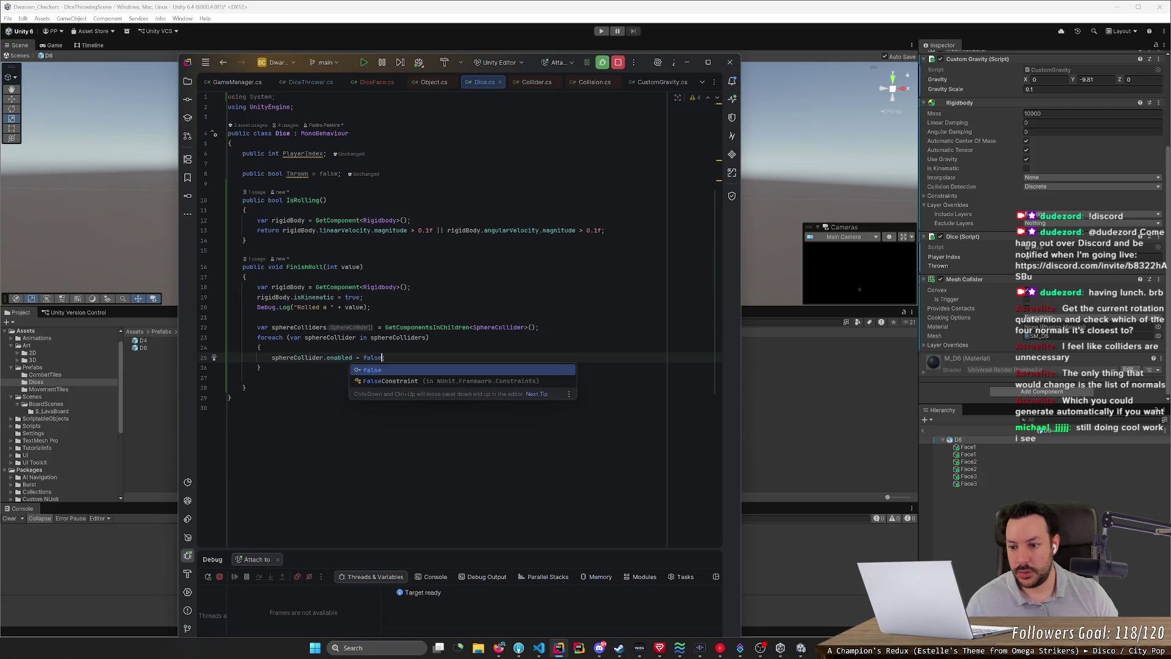
pyautogui.write(';')
pyautogui.press('Down')
pyautogui.write('s')
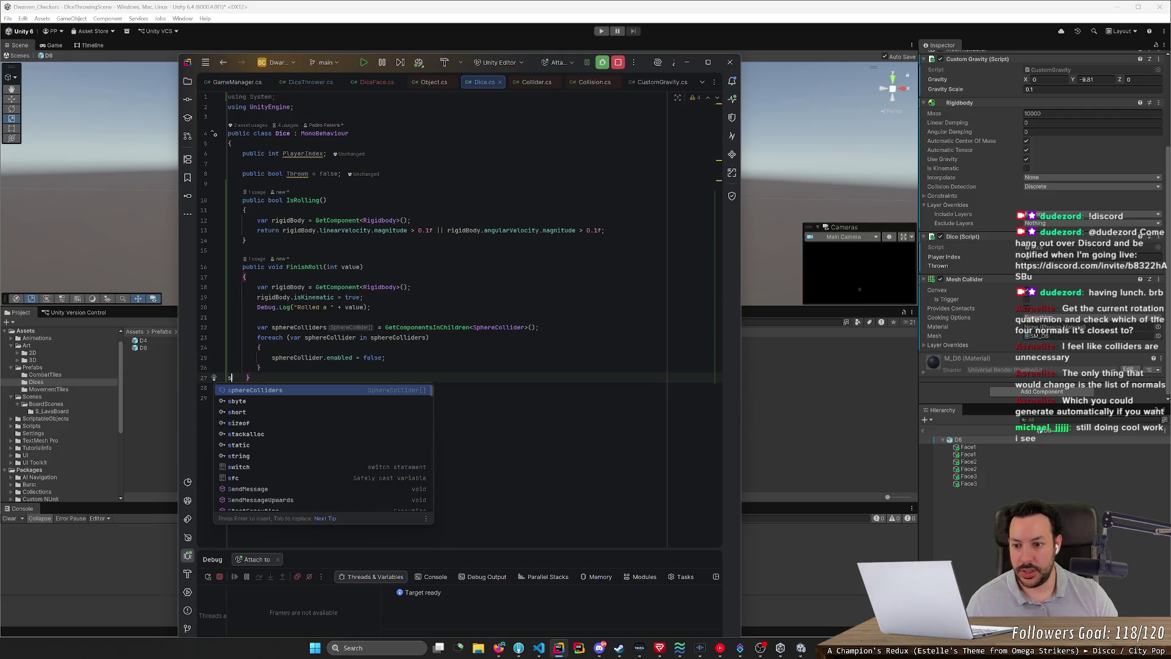
pyautogui.press('BackSpace')
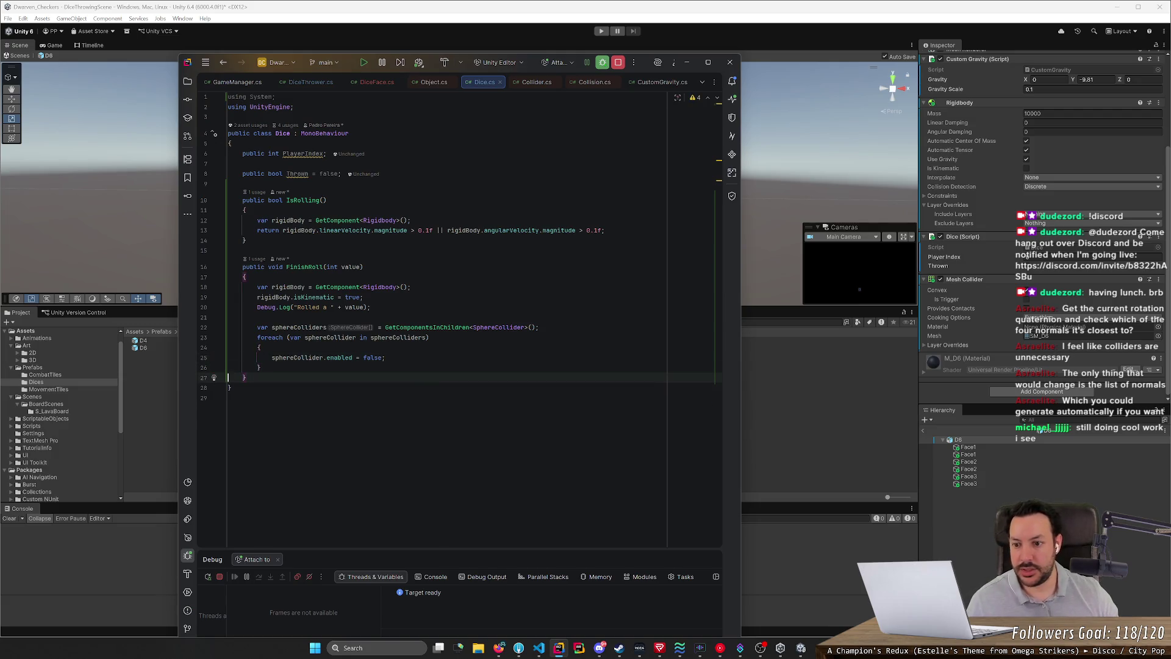
pyautogui.click(363, 297)
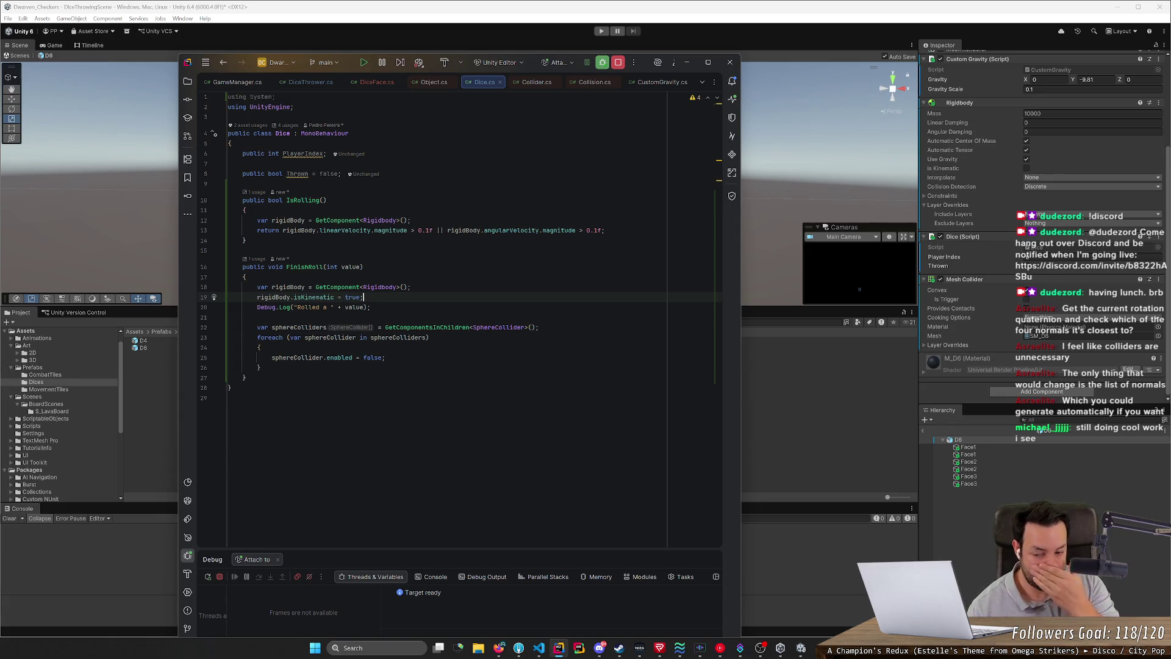
# Step: Move the Debug.Log roll line to the top of FinishRoll with a blank line after it
pyautogui.press('Down')
pyautogui.hotkey('alt', 'shift', 'Up')
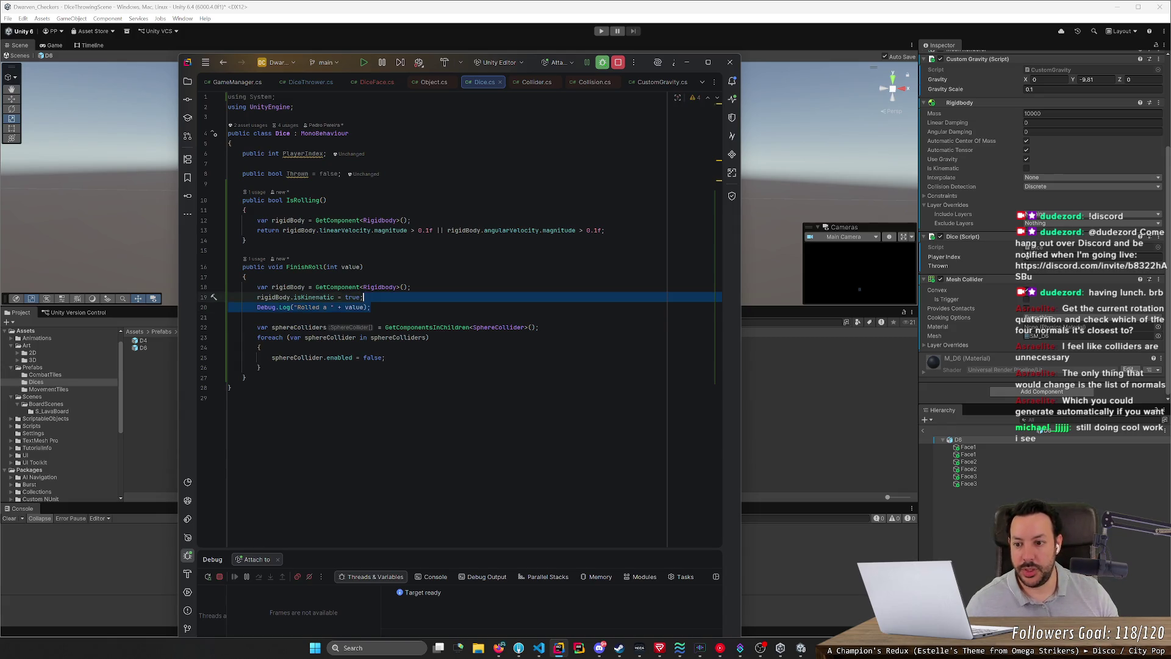
pyautogui.hotkey('alt', 'shift', 'Up')
pyautogui.press('Return')
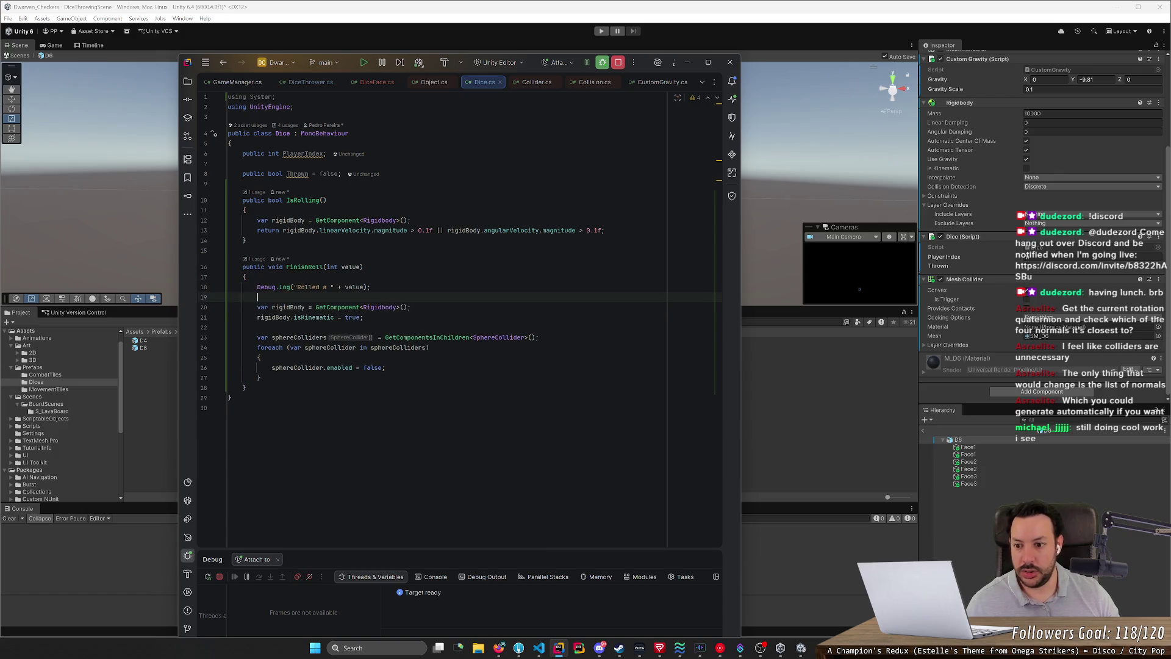
pyautogui.moveTo(261, 377); pyautogui.dragTo(228, 347)
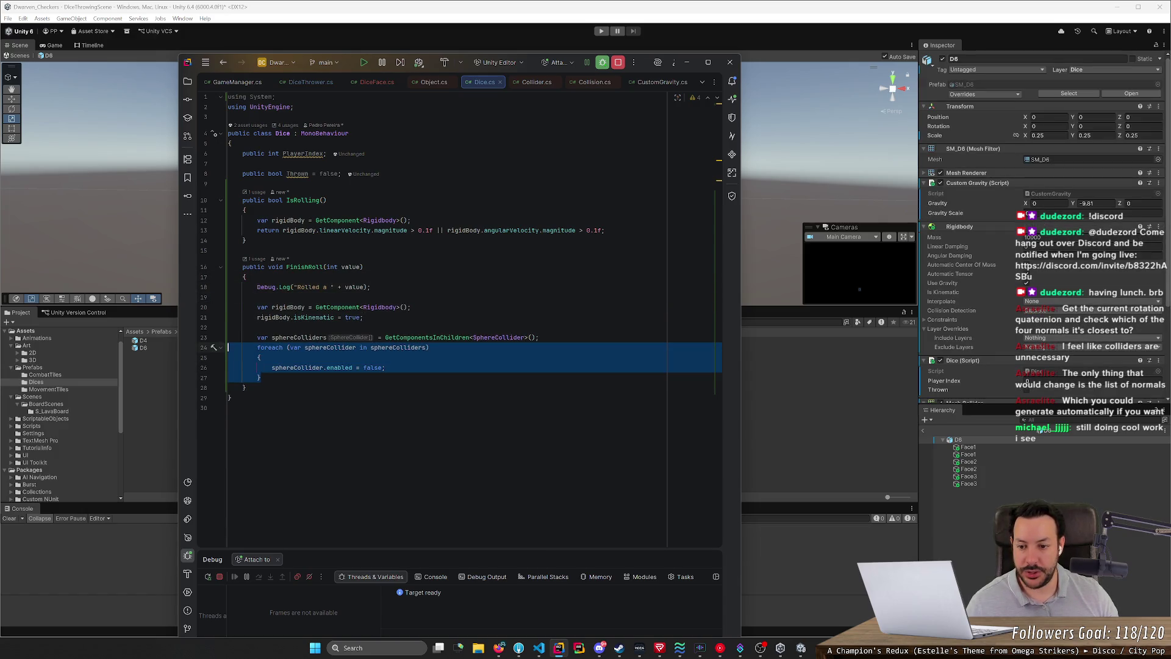
pyautogui.click(364, 317)
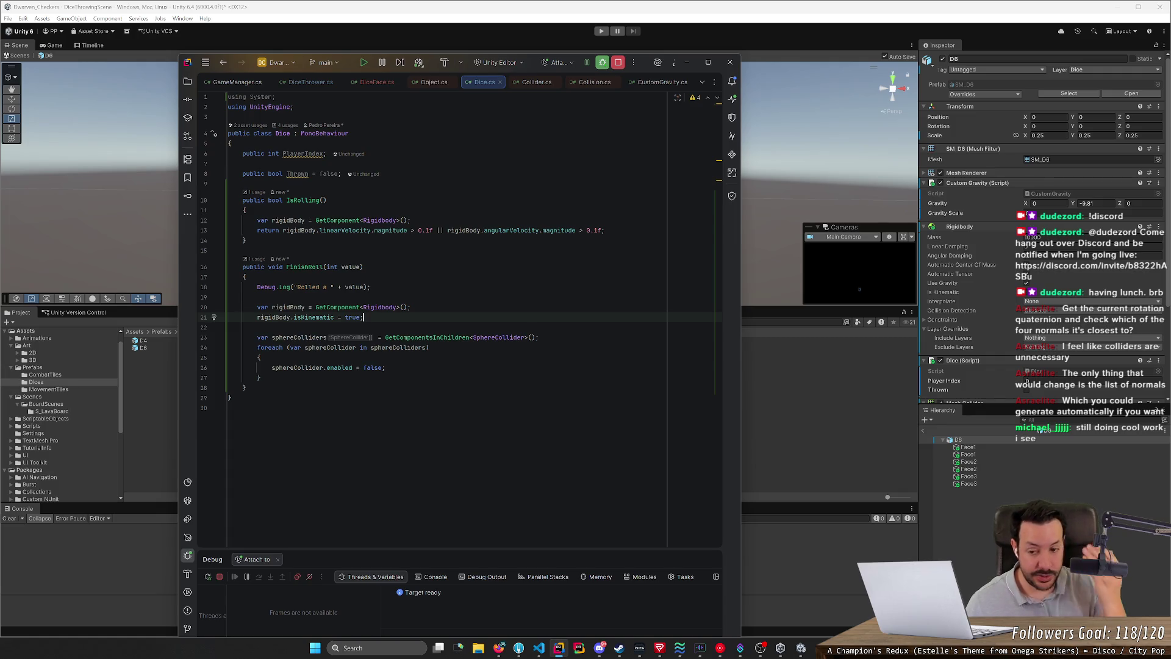
# Step: Rename the sphereColliders collection to faceTriggers
pyautogui.click(298, 338)
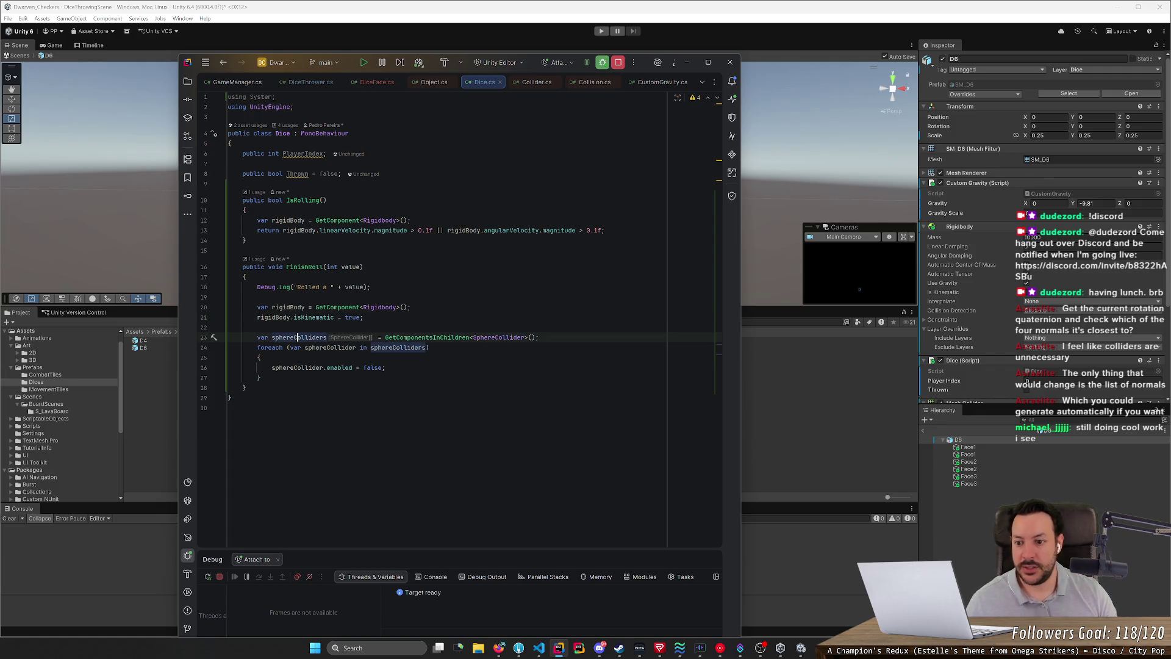
pyautogui.click(428, 347)
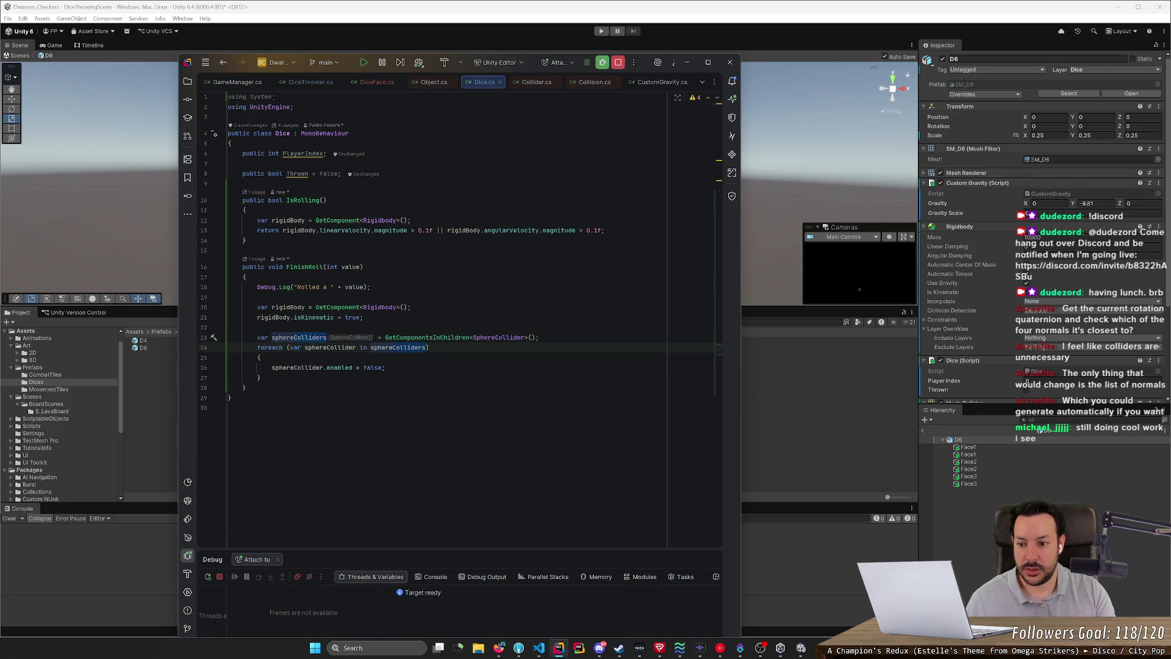
pyautogui.hotkey('shift', 'F6')
pyautogui.write('sphereT')
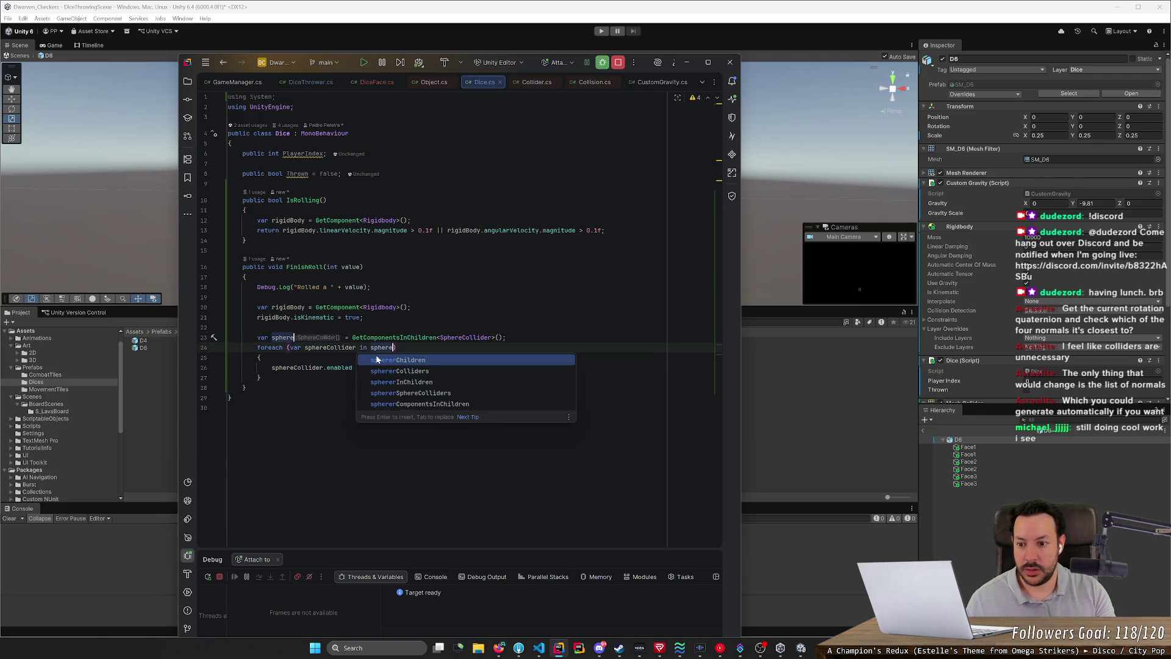
pyautogui.press('BackSpace')
pyautogui.press('BackSpace')
pyautogui.press('BackSpace')
pyautogui.write('faceTriggers')
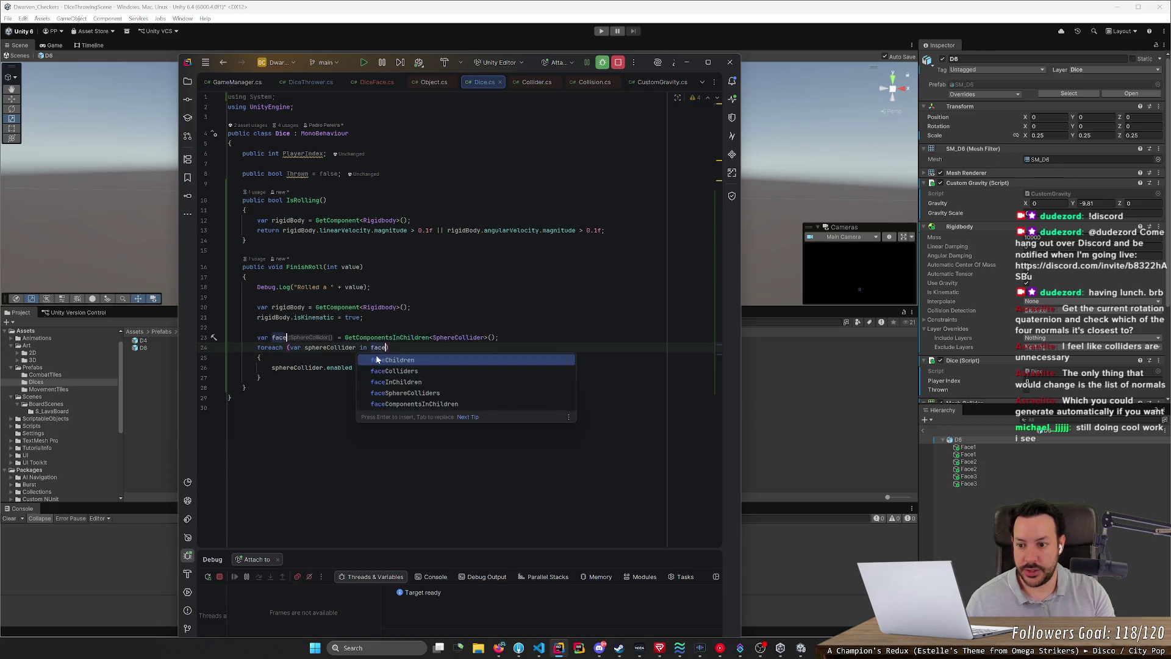
pyautogui.press('Escape')
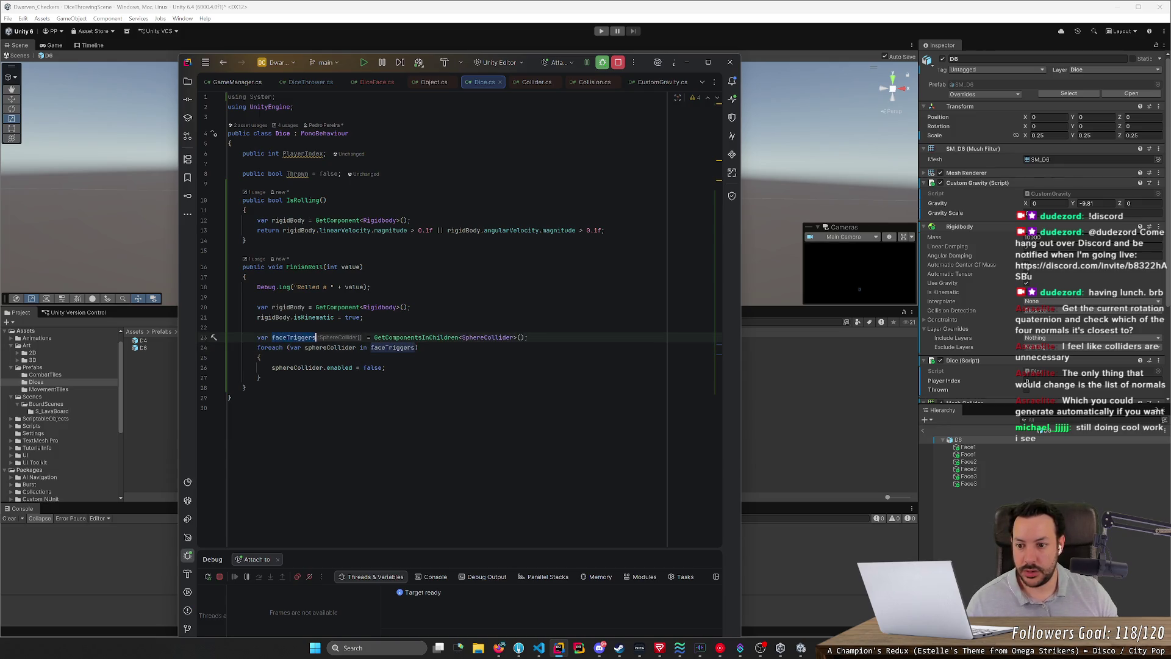
# Step: Rename the loop variable to faceTrigger and start replacing the SphereCollider type with Dice
pyautogui.click(324, 368)
pyautogui.click(330, 347)
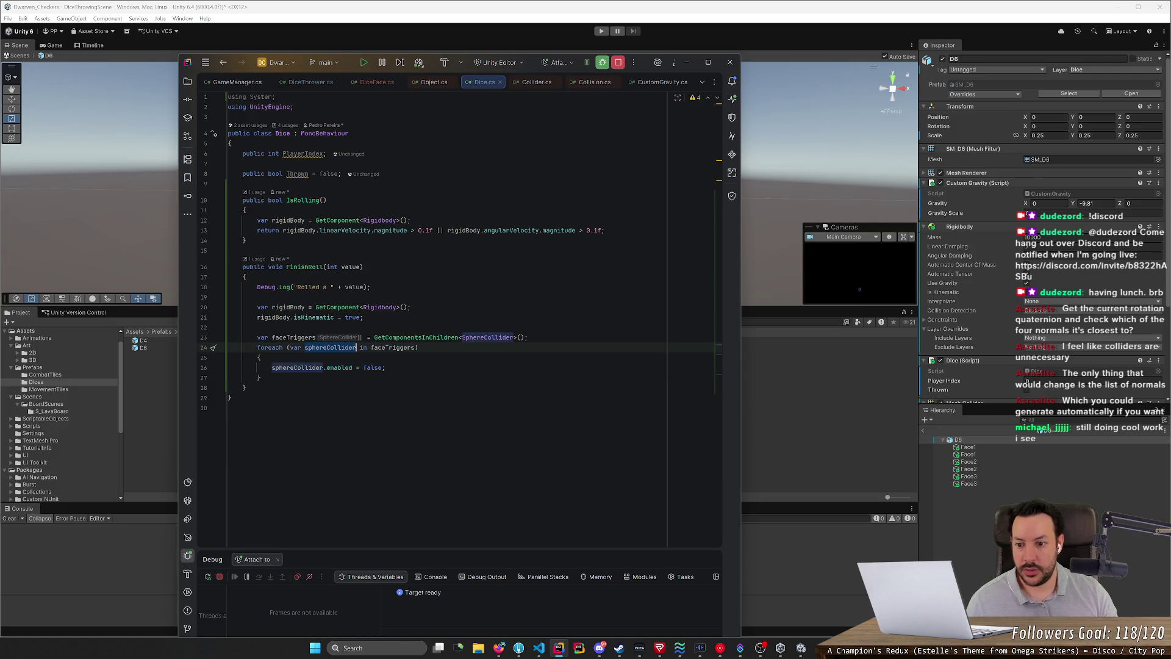
pyautogui.hotkey('shift', 'F6')
pyautogui.write('faceTrigger')
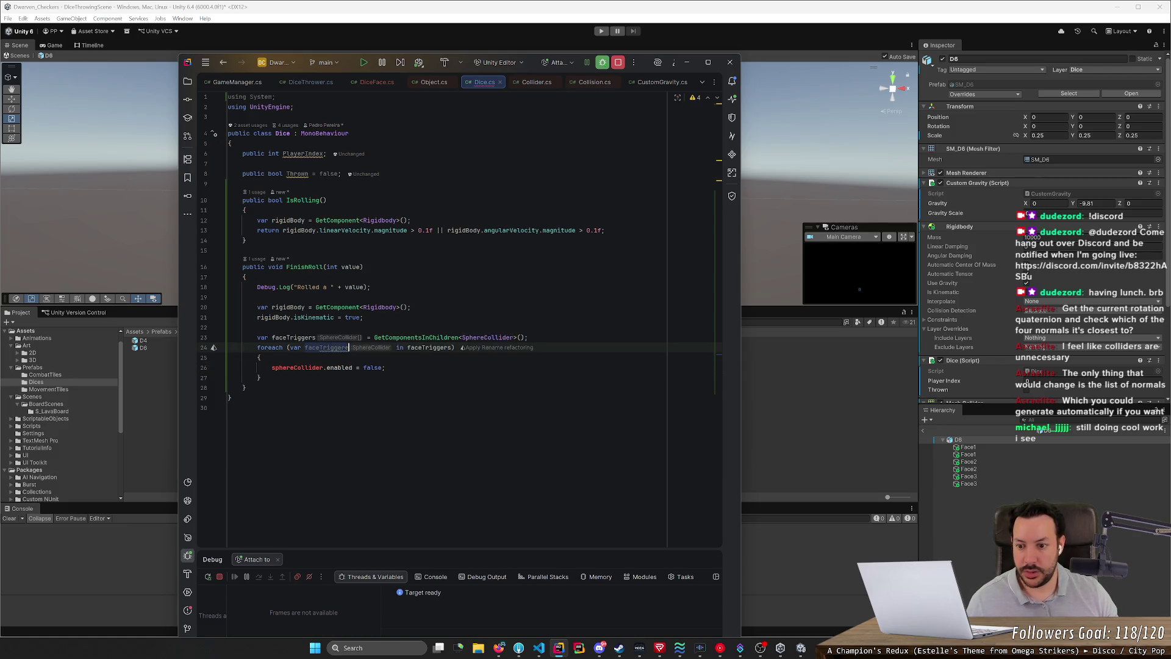
pyautogui.press('Return')
pyautogui.click(313, 368)
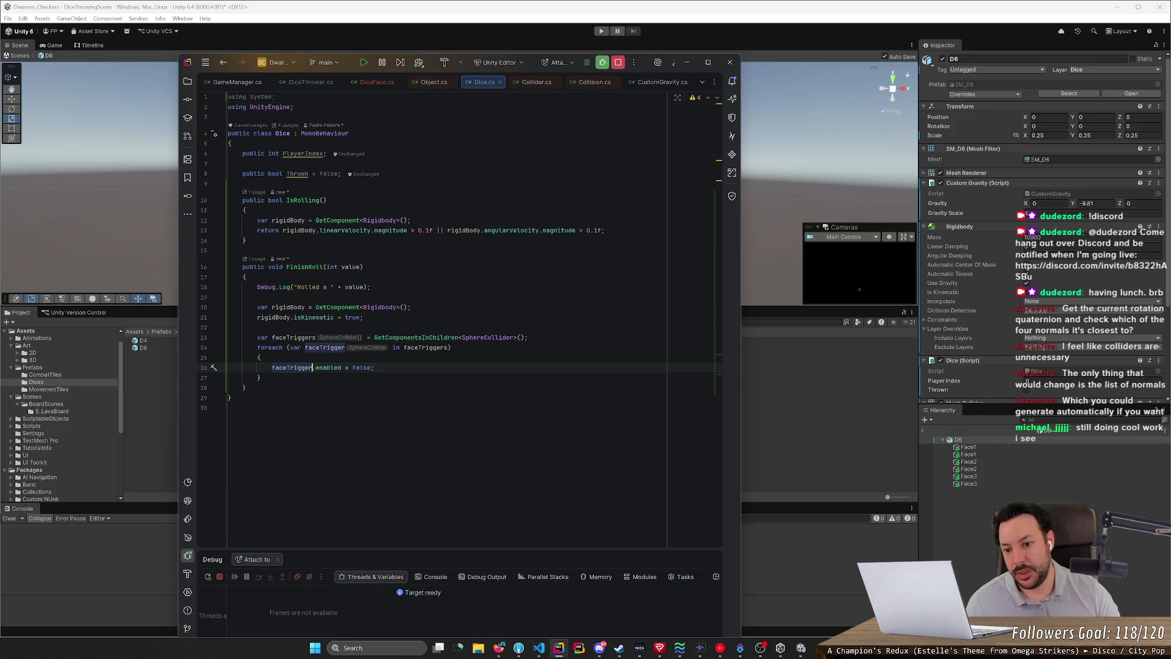
pyautogui.click(463, 337)
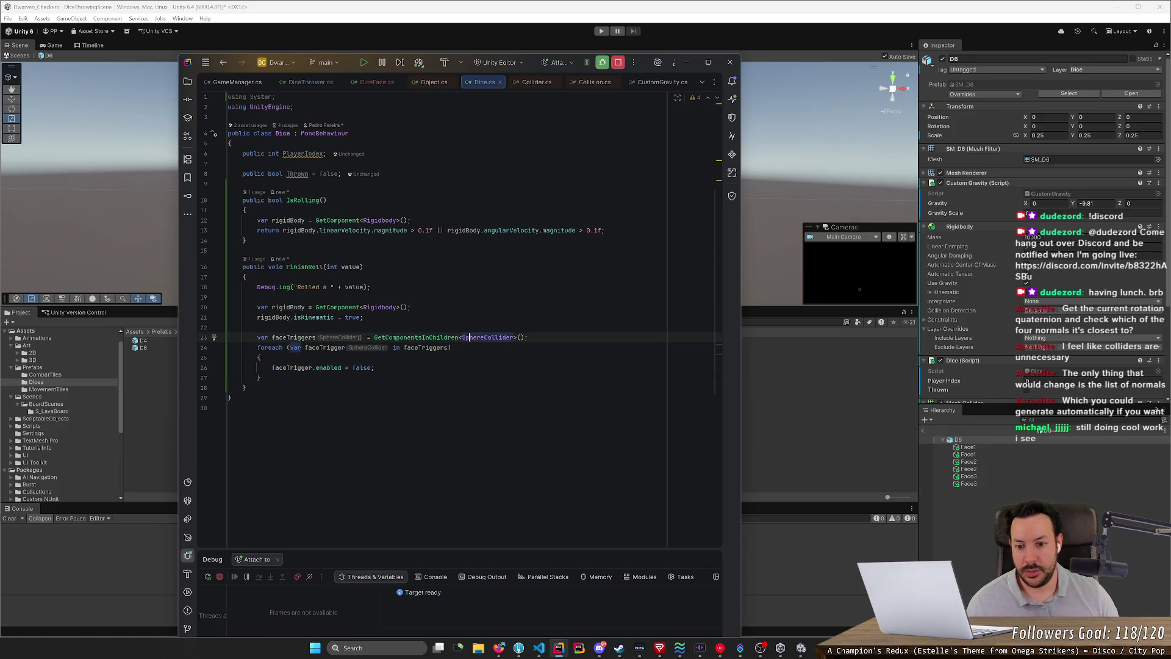
pyautogui.click(481, 337)
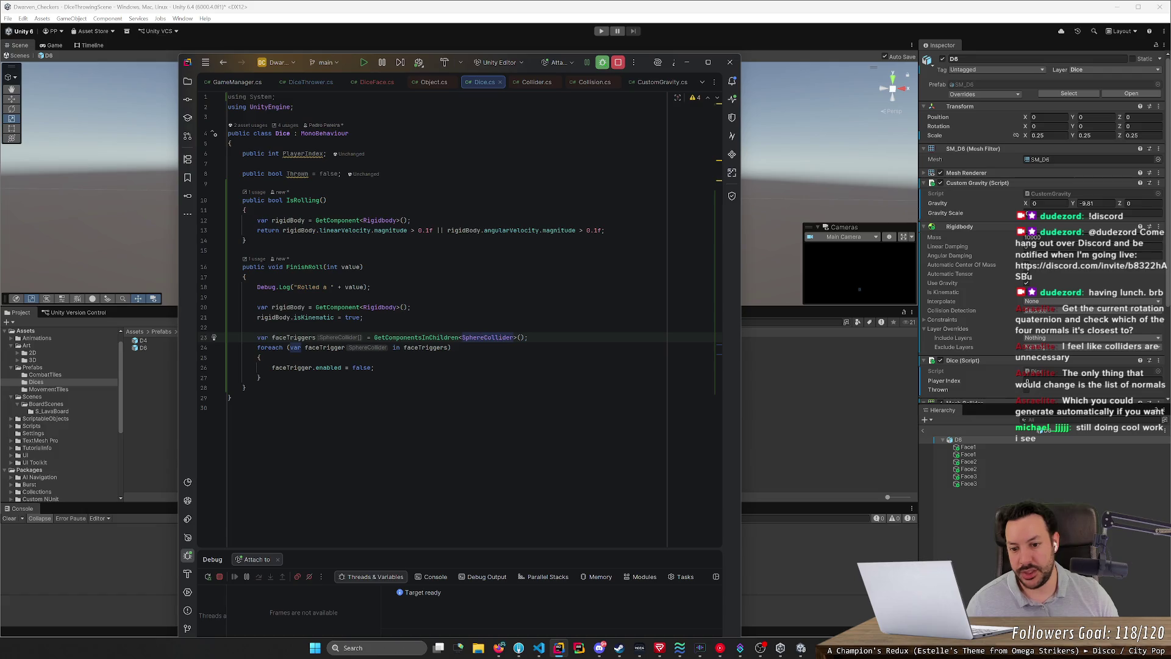
pyautogui.doubleClick(488, 337)
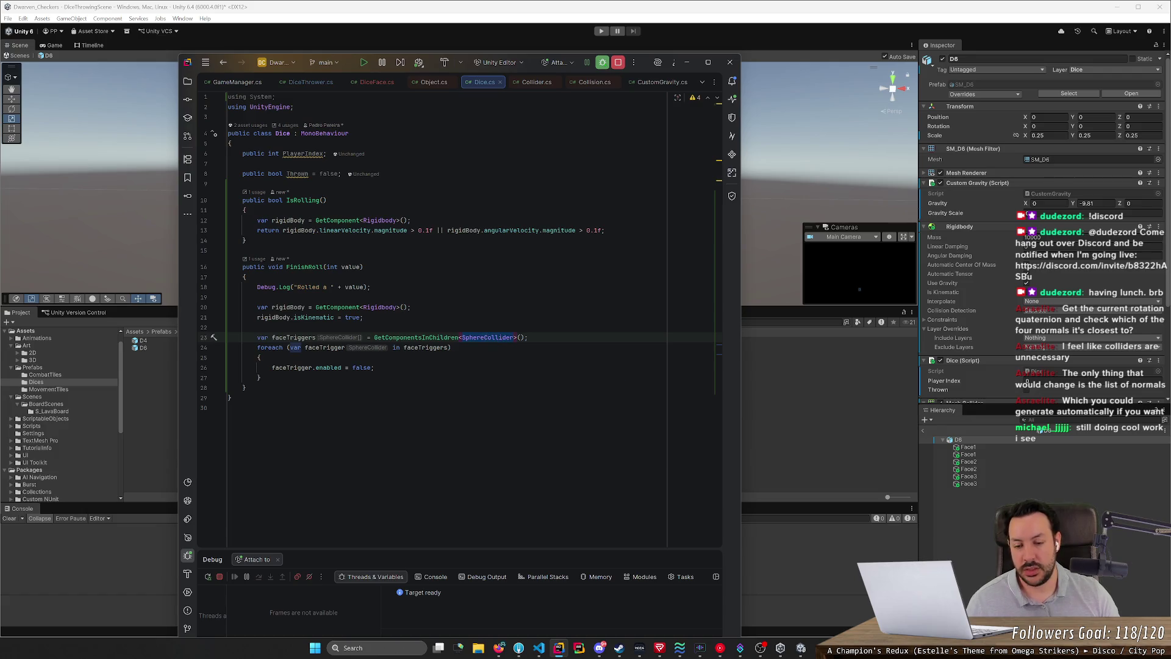
pyautogui.write('Dice')
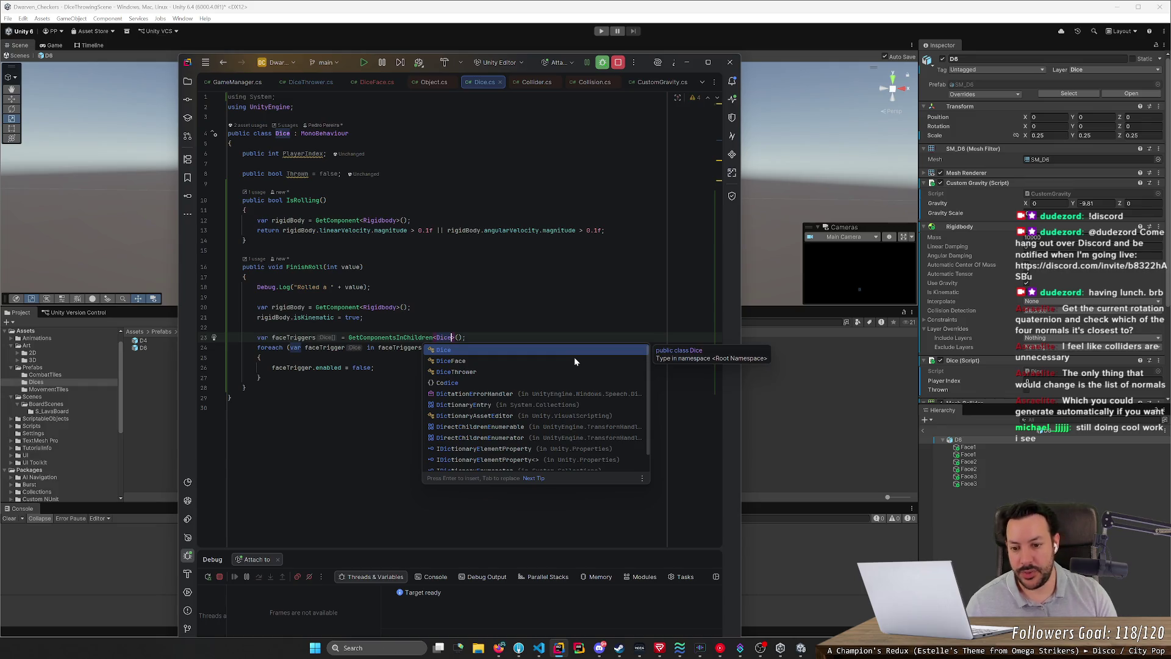
# Step: Use DiceFace as the GetComponentsInChildren type and rename the collection to diceFaces
pyautogui.press('Down')
pyautogui.press('Return')
pyautogui.doubleClick(293, 338)
pyautogui.write('dei')
pyautogui.press('BackSpace')
pyautogui.press('BackSpace')
pyautogui.write('iceFaces')
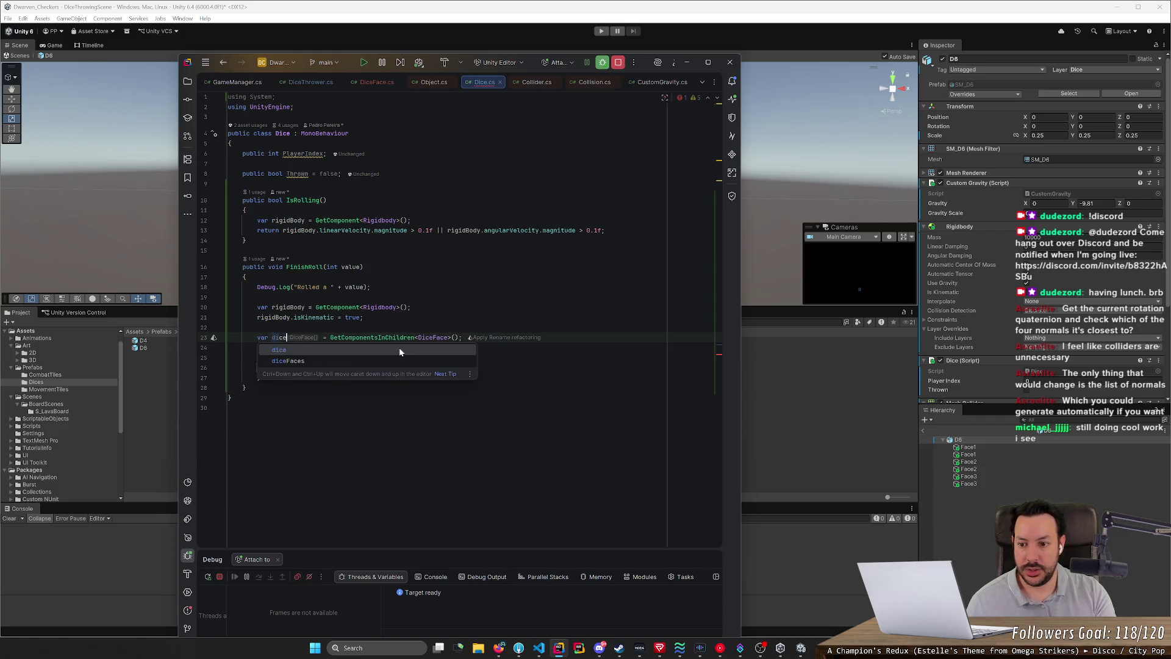
# Step: Update the foreach to iterate diceFaces with loop variable diceFace
pyautogui.click(228, 326)
pyautogui.doubleClick(382, 347)
pyautogui.write('diceFaces')
pyautogui.doubleClick(308, 347)
pyautogui.write('d')
pyautogui.press('Return')
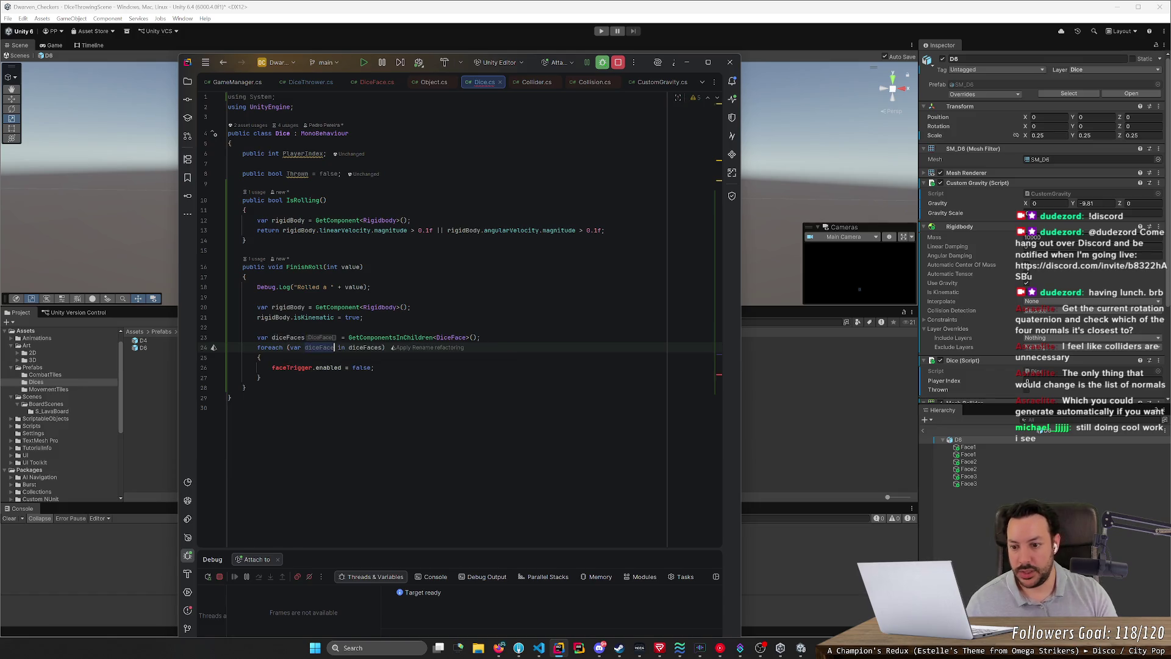
pyautogui.doubleClick(291, 368)
pyautogui.write('diceFace')
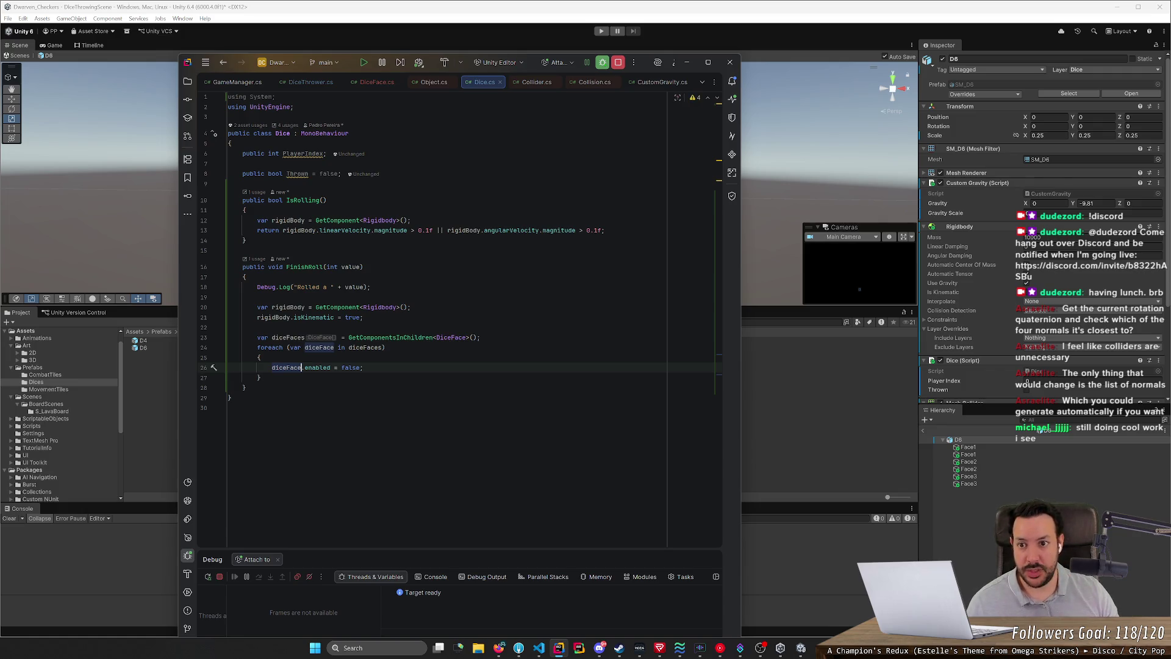
# Step: Review the IsRolling check in DiceFace.cs's OnTriggerStay, then return to Unity
pyautogui.click(376, 82)
pyautogui.moveTo(230, 281); pyautogui.dragTo(246, 220)
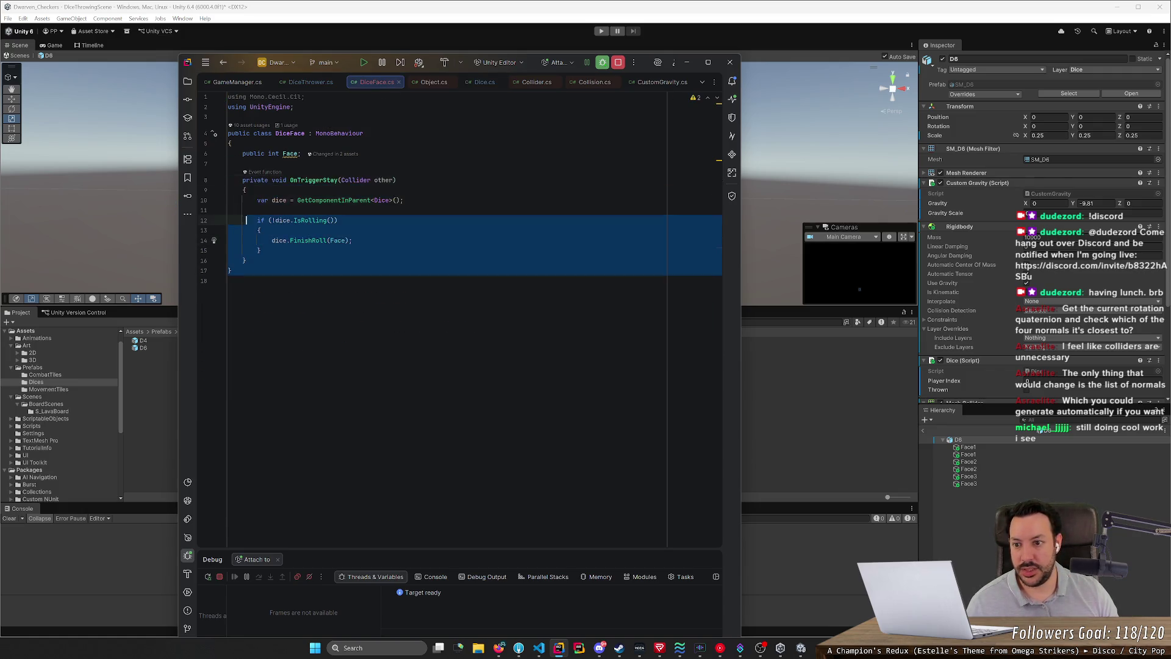
pyautogui.click(410, 264)
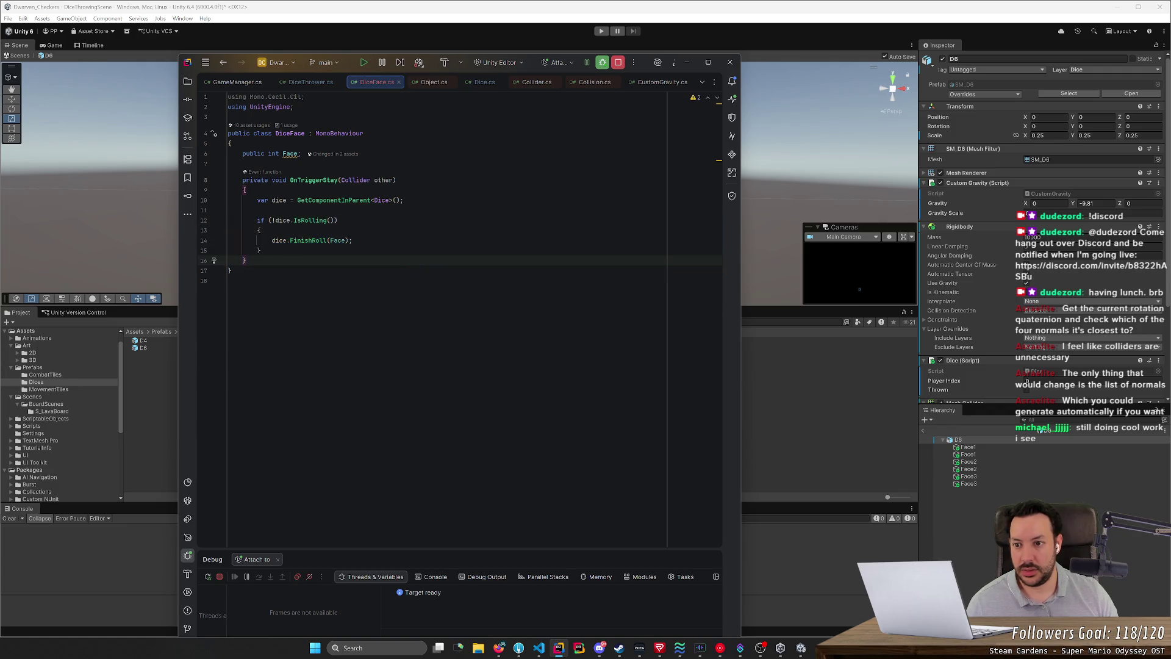
pyautogui.moveTo(290, 155)
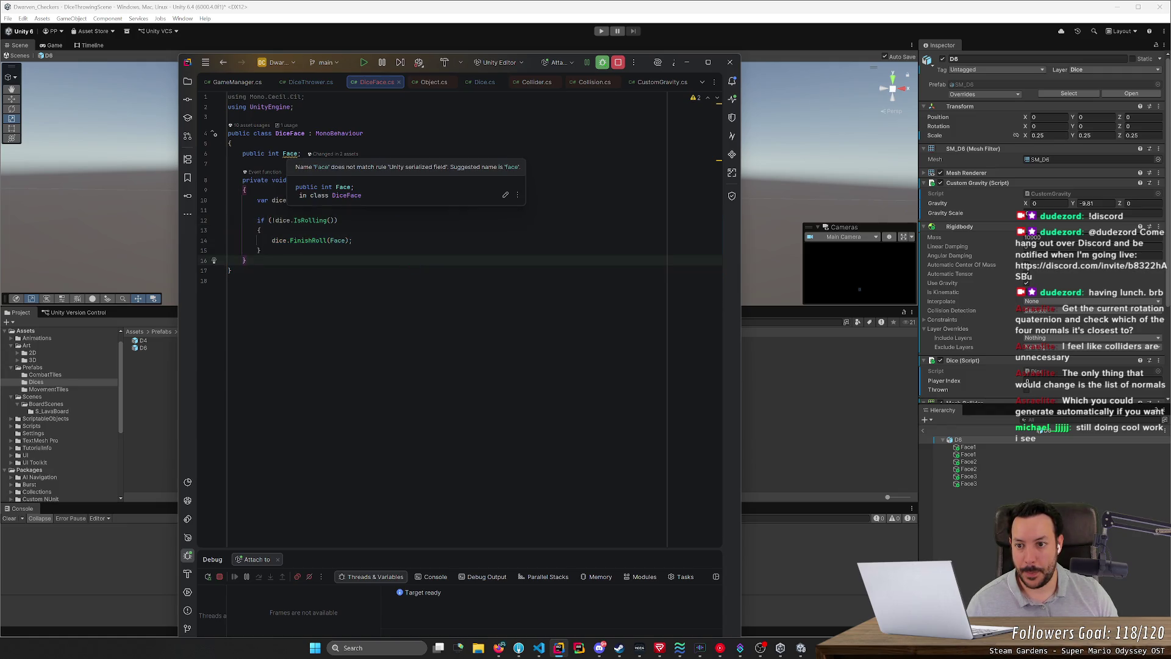
pyautogui.click(707, 32)
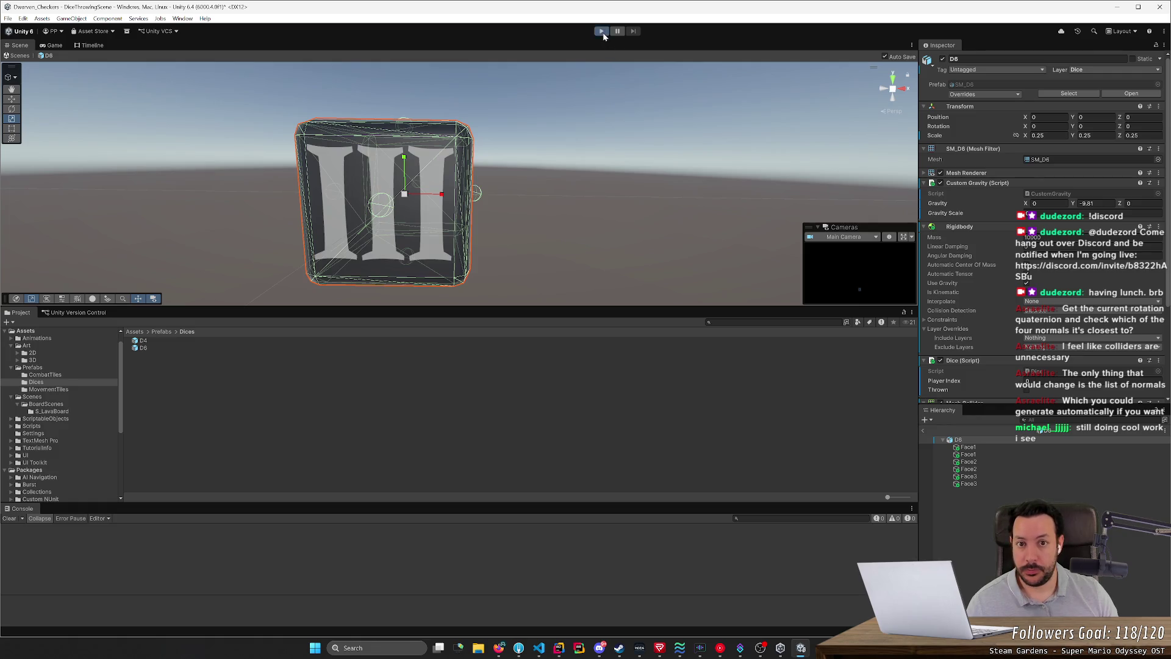
# Step: Play the scene from outside the D6 prefab and throw two dice, logging 'Rolled a 2' and 'Rolled a 1'
pyautogui.click(602, 31)
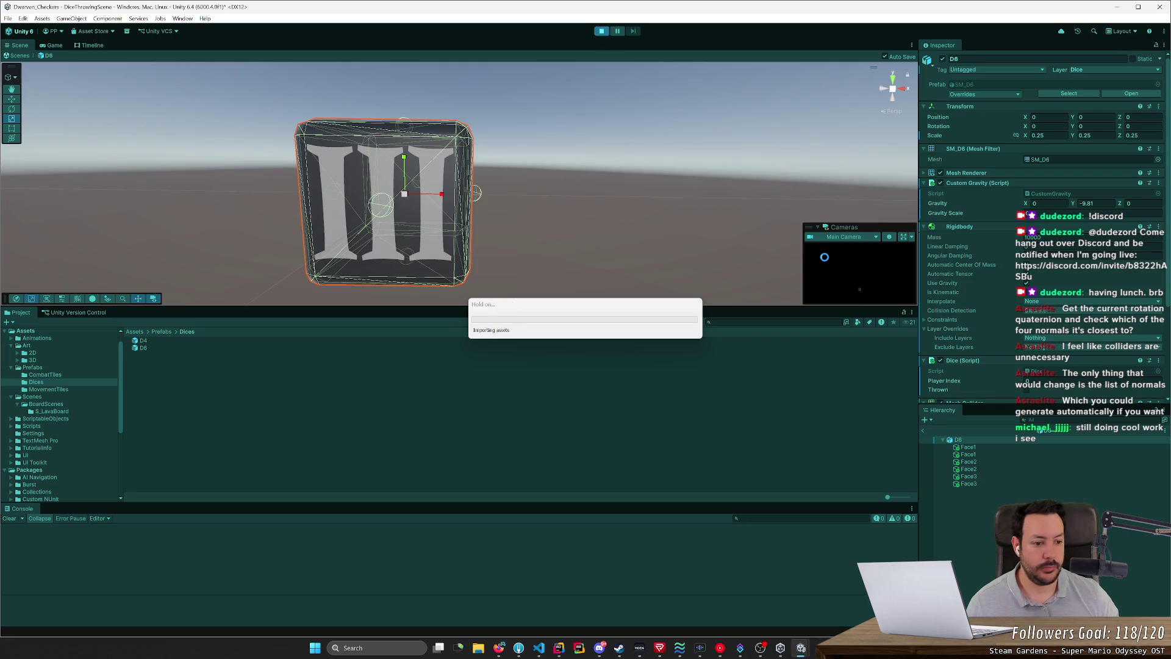
pyautogui.click(924, 431)
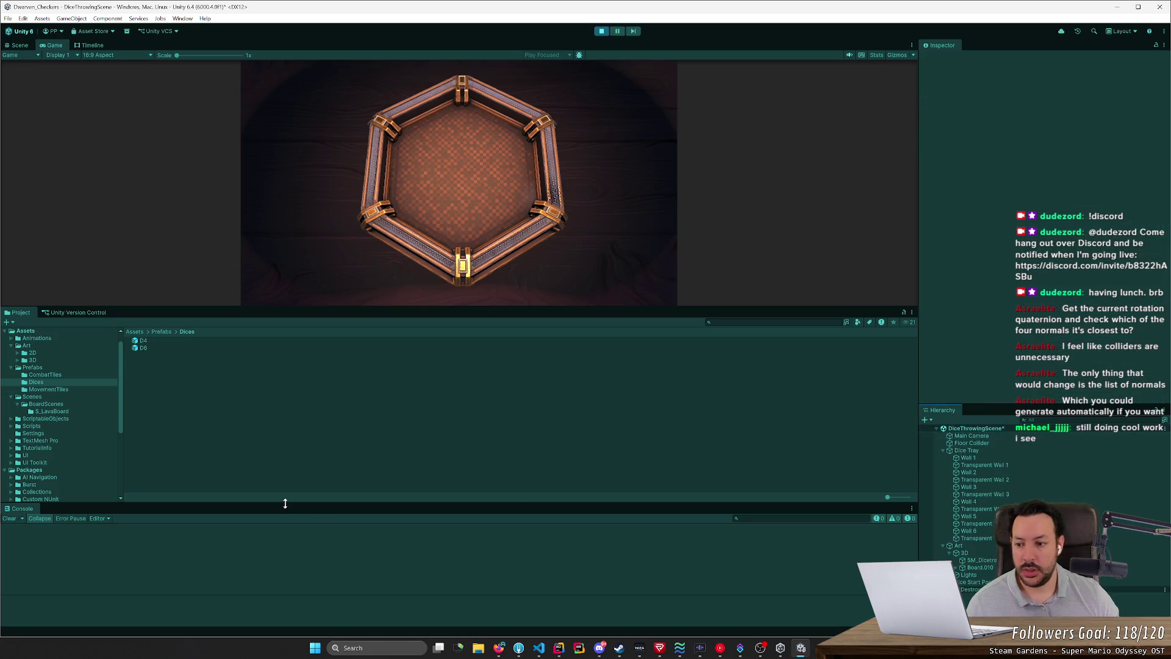
pyautogui.click(379, 277)
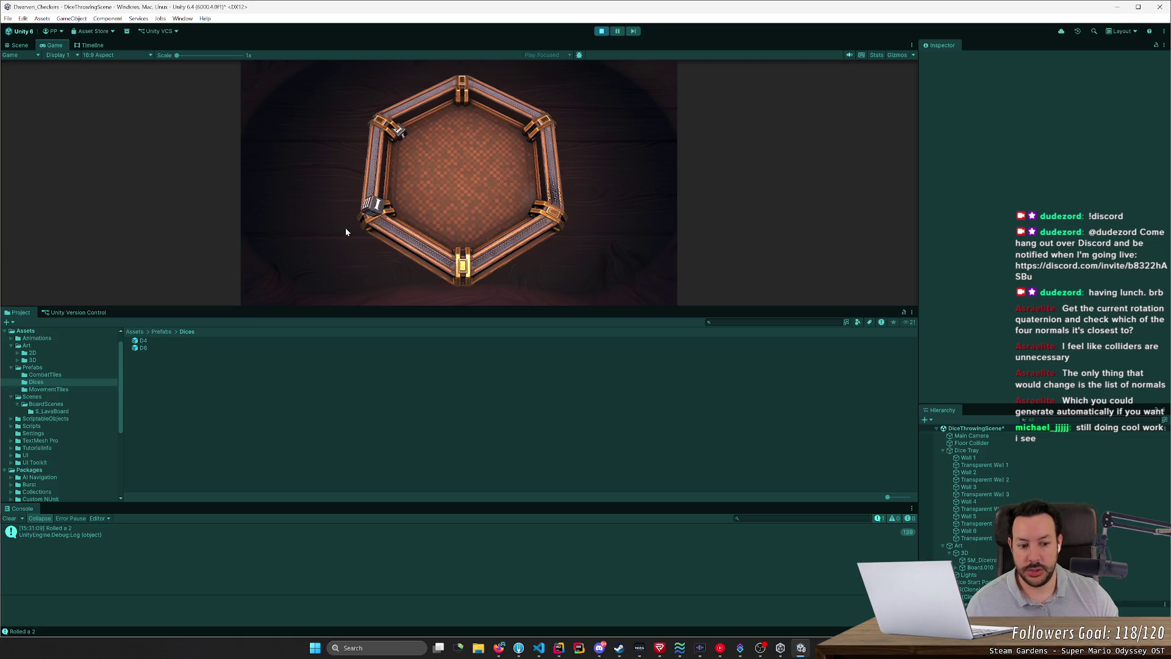
pyautogui.click(445, 162)
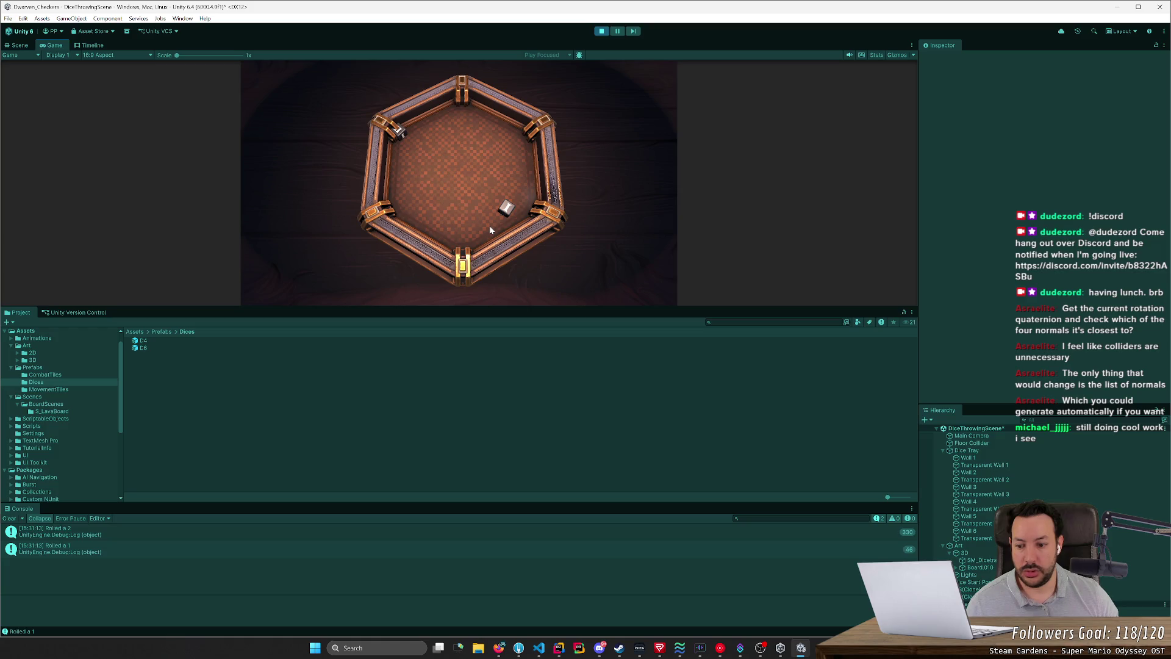
pyautogui.hotkey('alt', 'Tab')
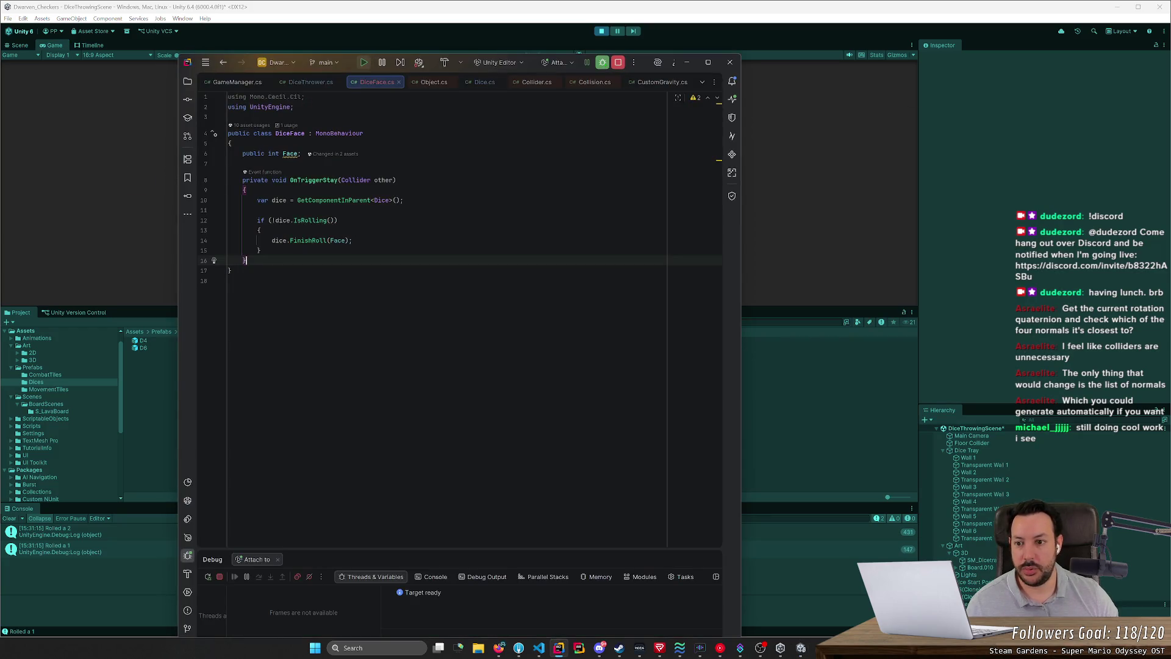
# Step: Jump to FinishRoll's declaration and set a breakpoint on its Rolled log line
pyautogui.click(299, 240)
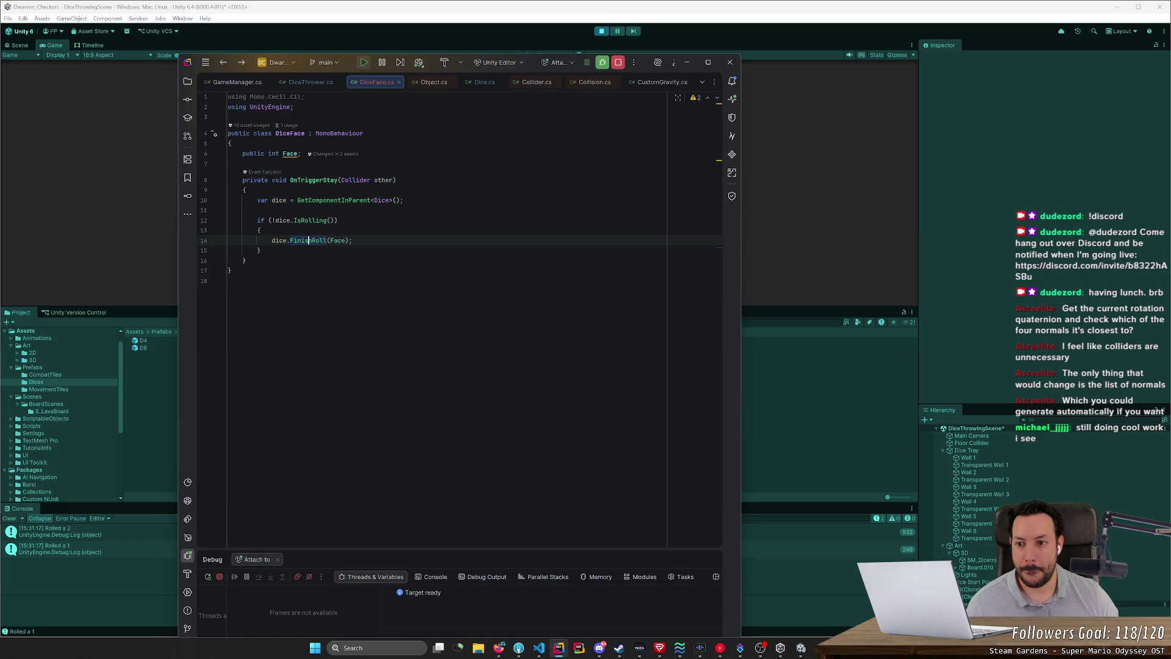
pyautogui.hotkey('ctrl', 'Tab')
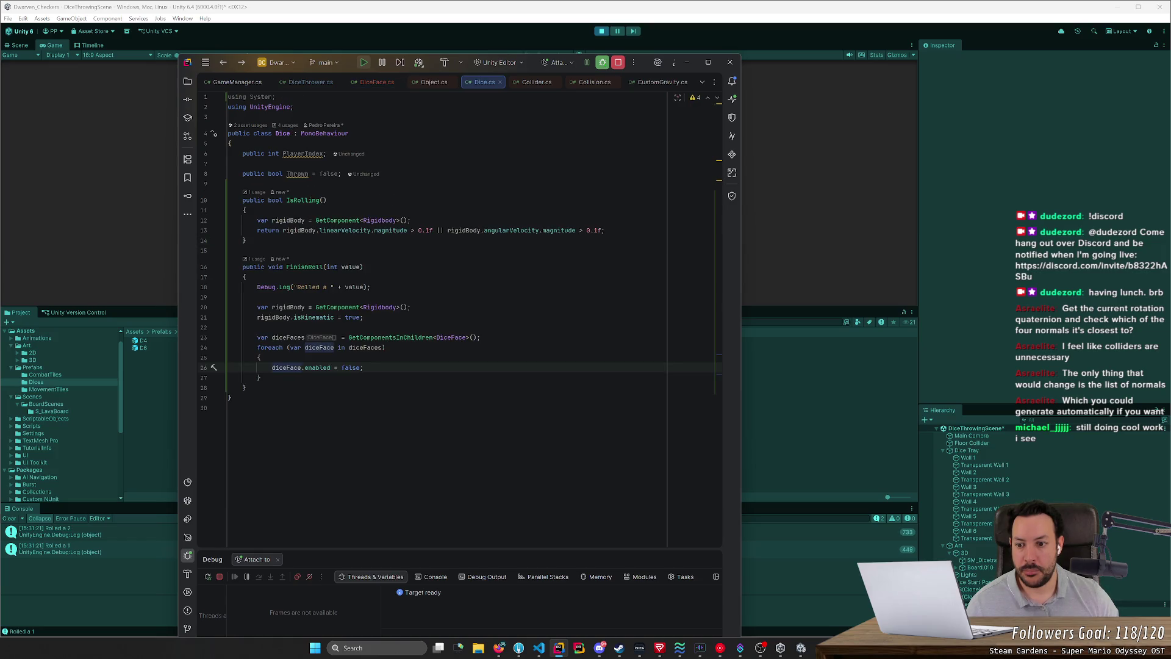
pyautogui.click(205, 288)
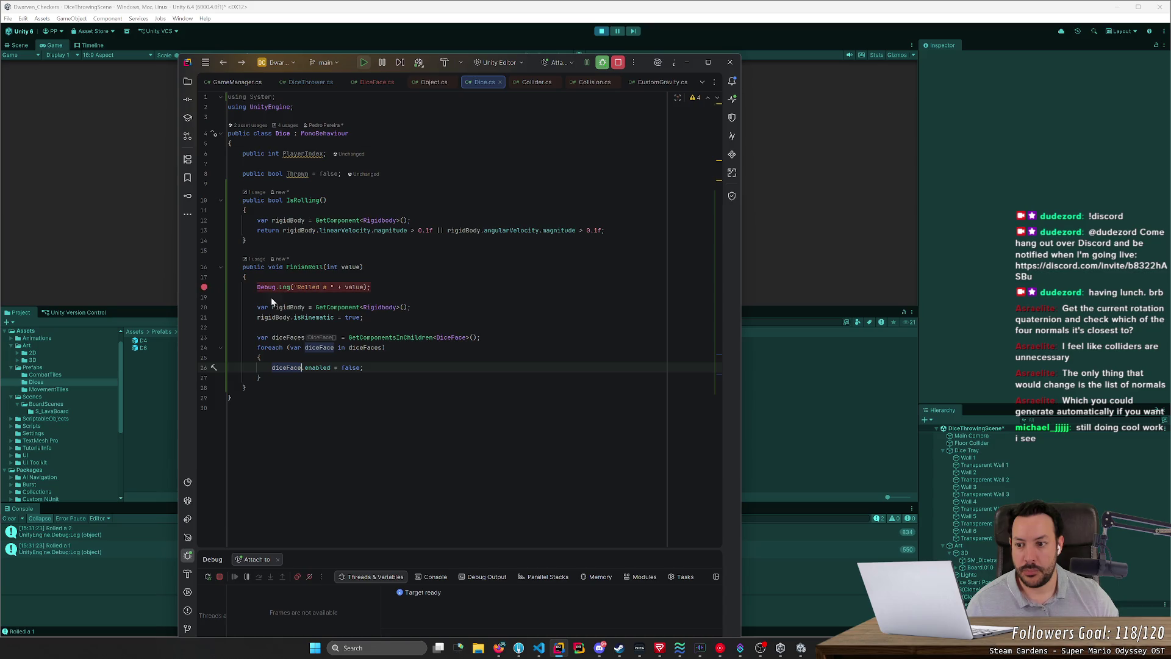
pyautogui.moveTo(351, 267)
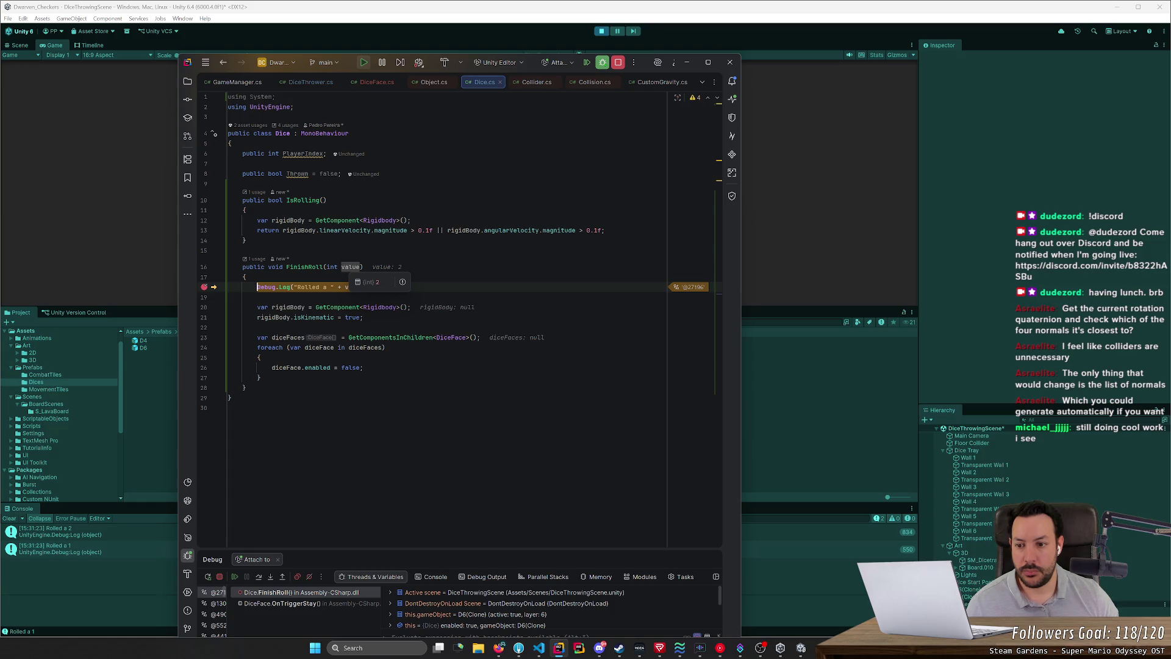
# Step: Step over from the log line through FinishRoll to the diceFace.enabled line
pyautogui.click(261, 577)
pyautogui.click(261, 577)
pyautogui.click(262, 579)
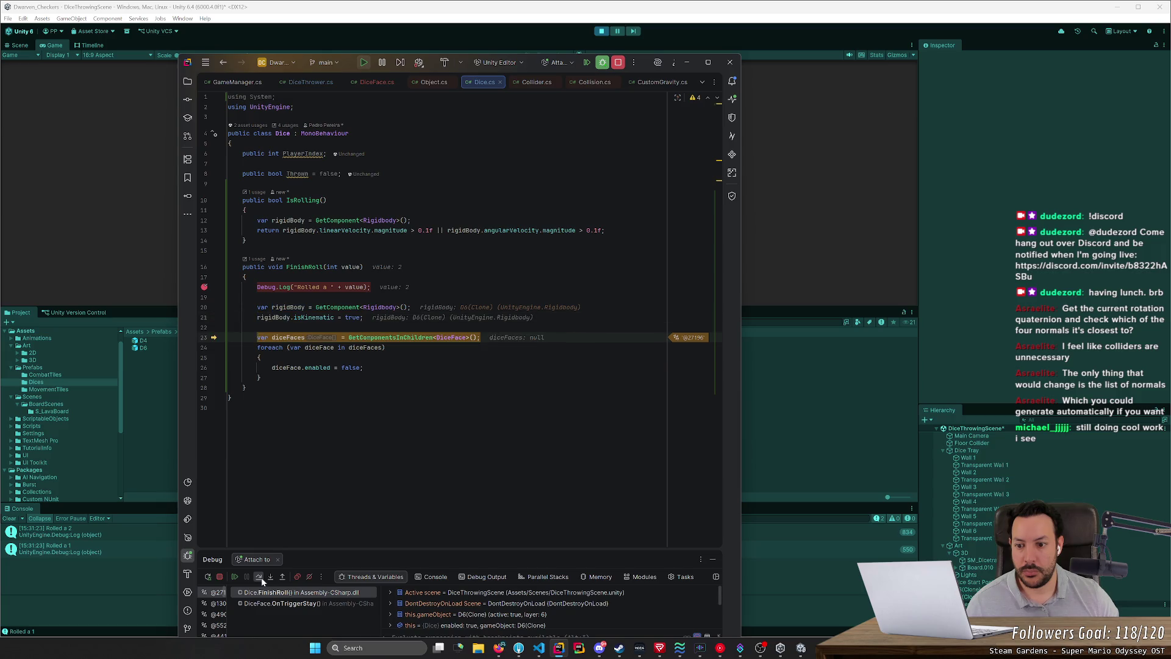
pyautogui.click(261, 579)
pyautogui.click(262, 579)
pyautogui.click(262, 579)
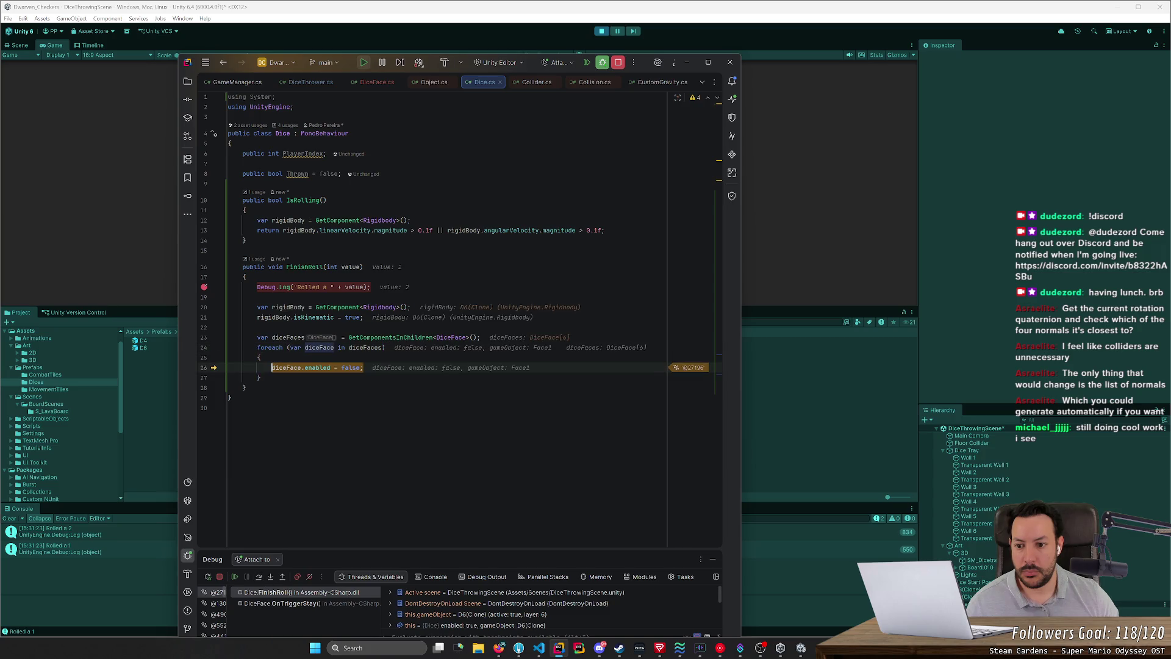
# Step: Inspect the loop variables and the calling DiceFace.OnTriggerStay frame, then minimize Rider
pyautogui.moveTo(350, 368)
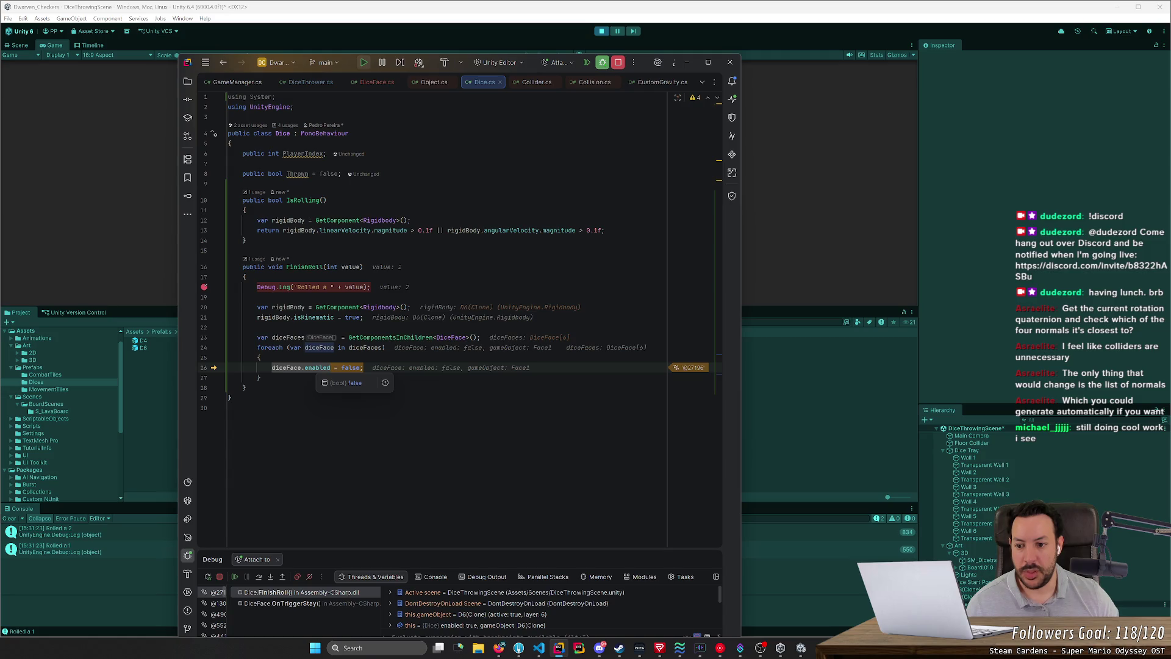
pyautogui.moveTo(287, 367)
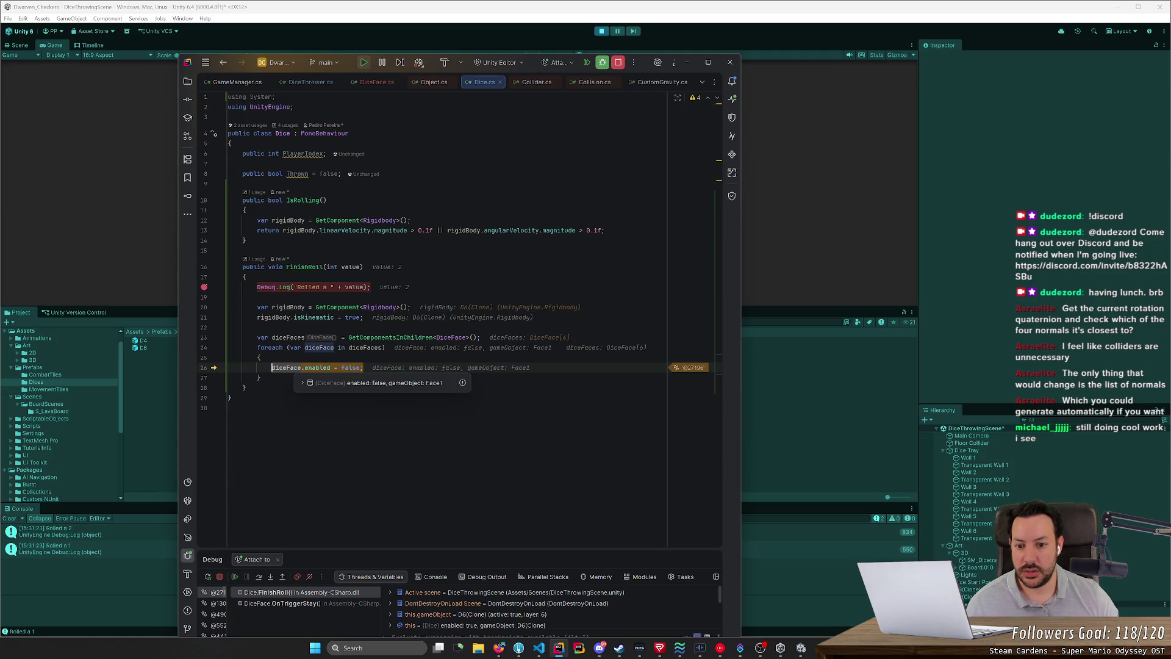
pyautogui.moveTo(364, 347)
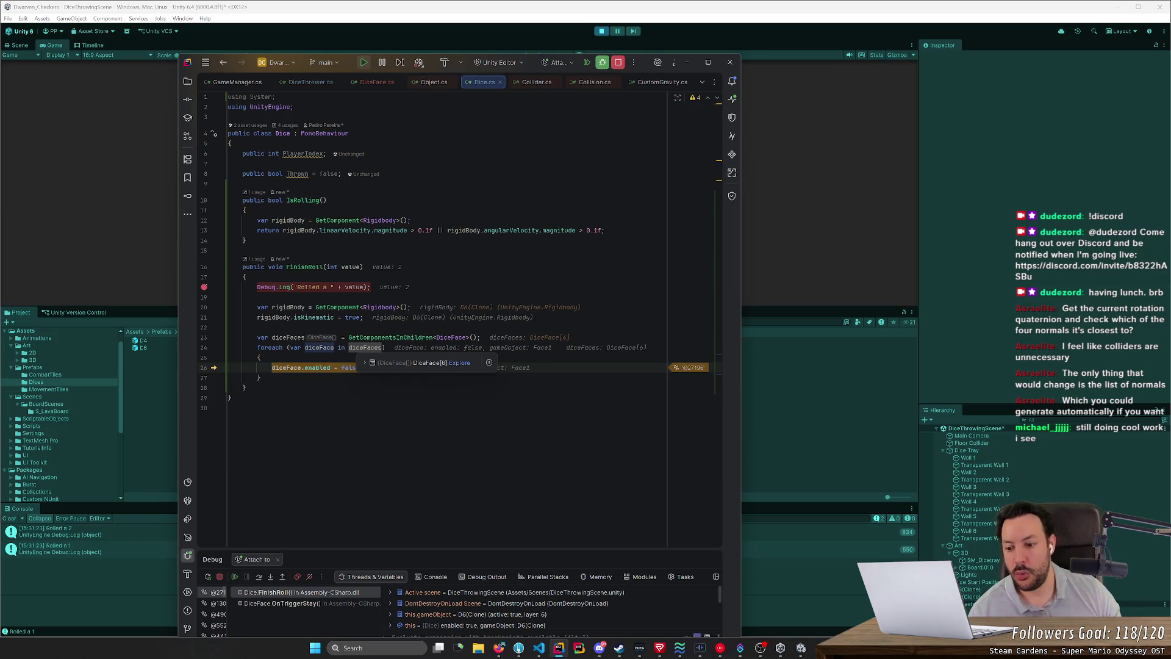
pyautogui.click(317, 603)
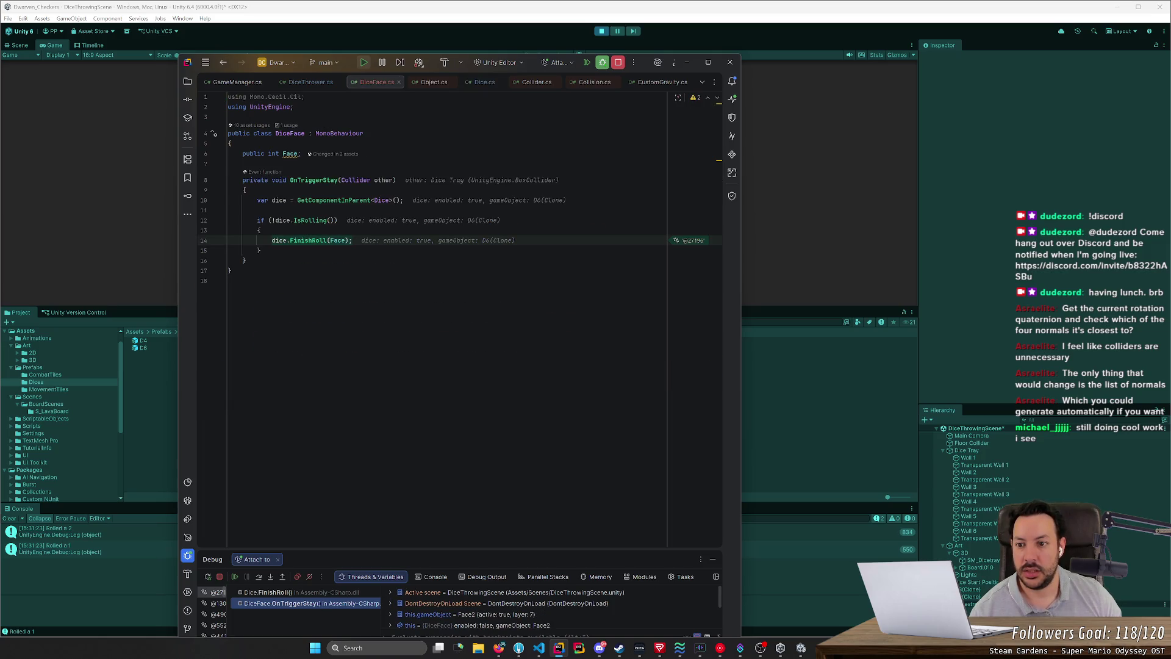
pyautogui.moveTo(279, 180)
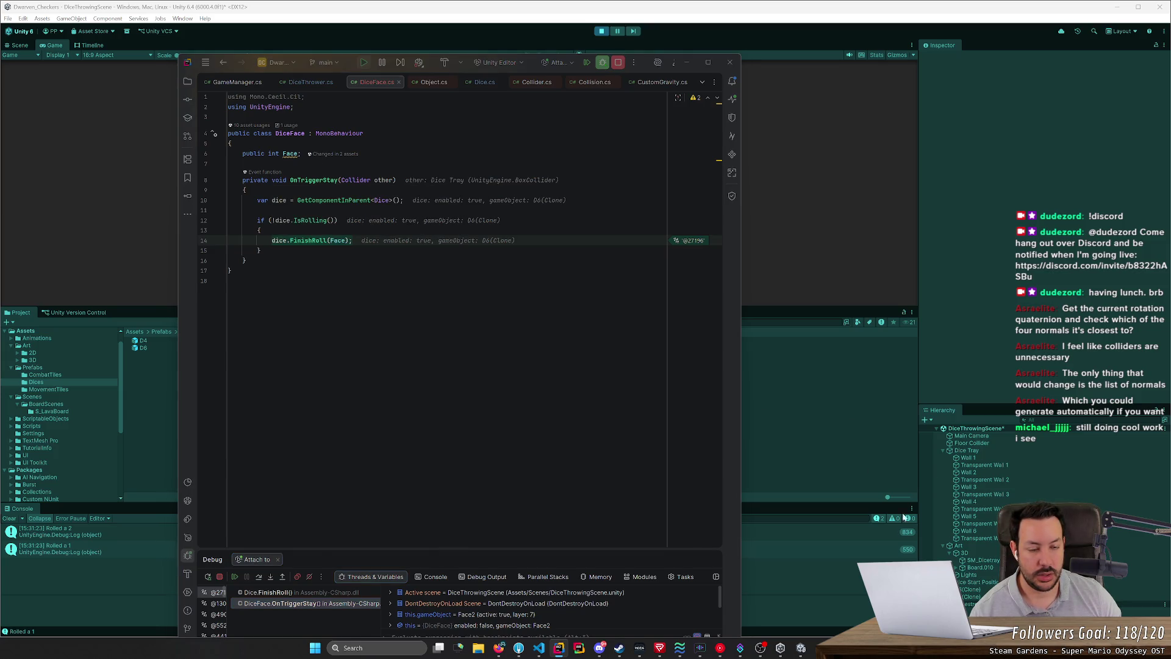
pyautogui.click(686, 62)
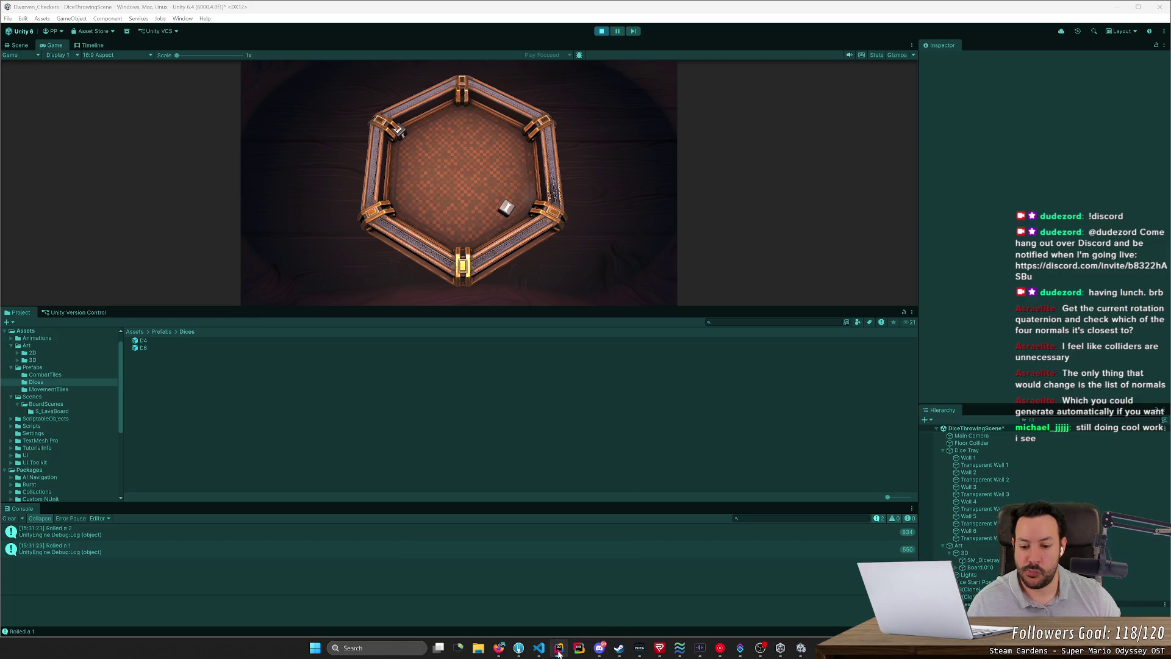
# Step: Remove the log-line breakpoint, resume, and in Unity inspect Face1 and clear the console
pyautogui.click(559, 648)
pyautogui.click(204, 286)
pyautogui.click(234, 577)
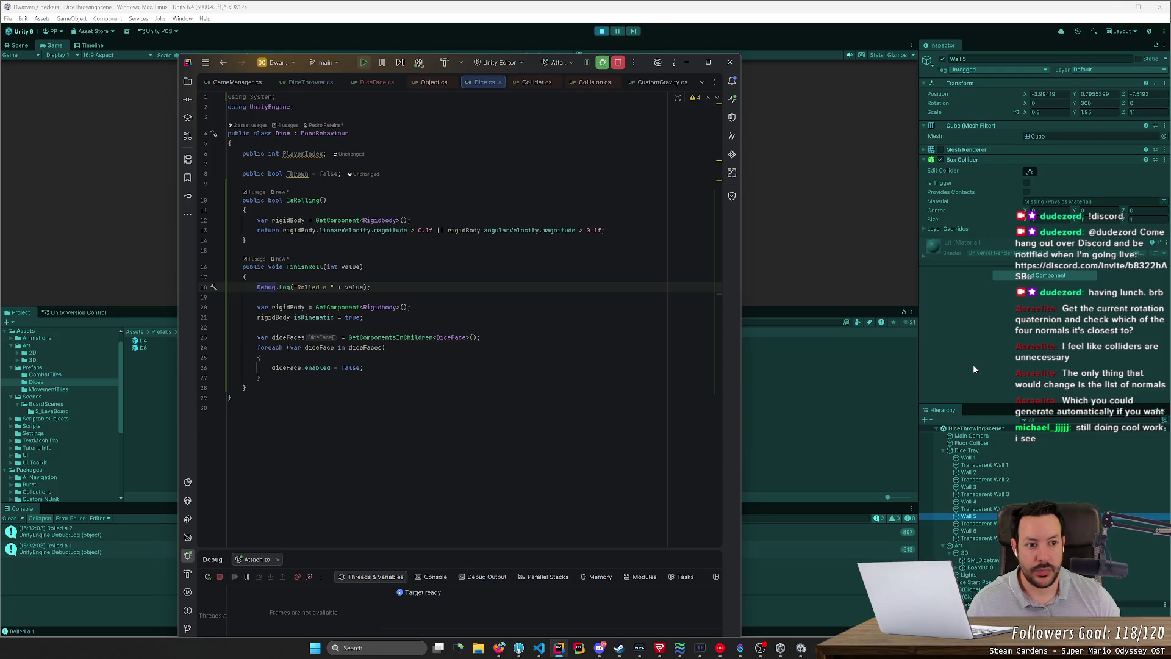
pyautogui.click(973, 364)
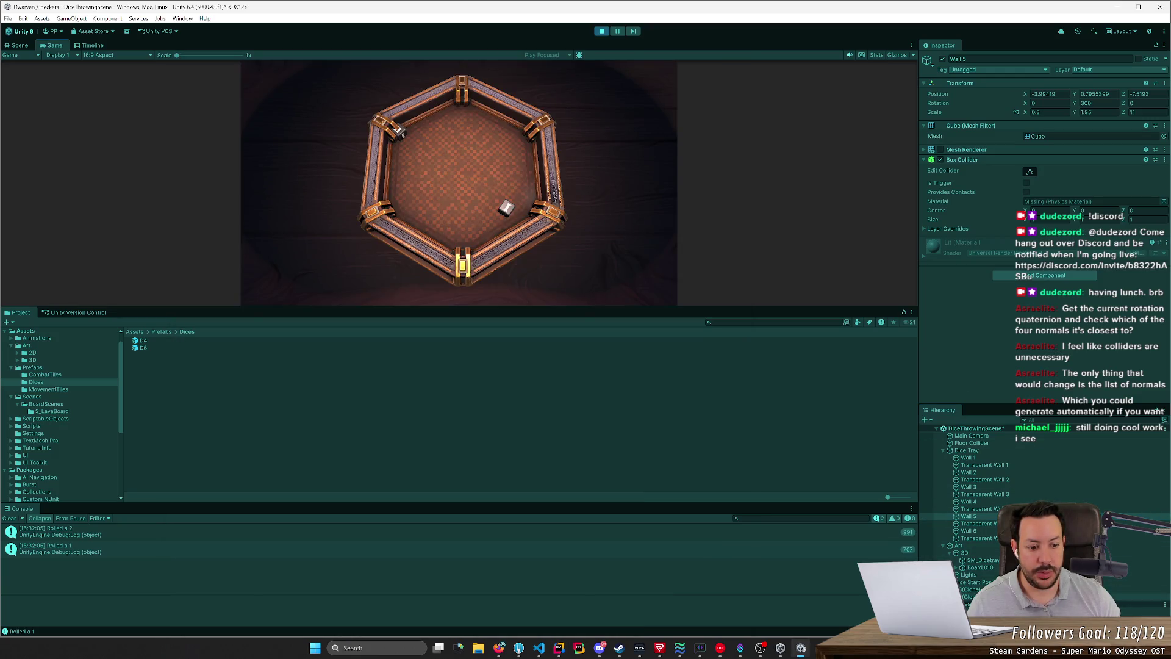
pyautogui.click(973, 604)
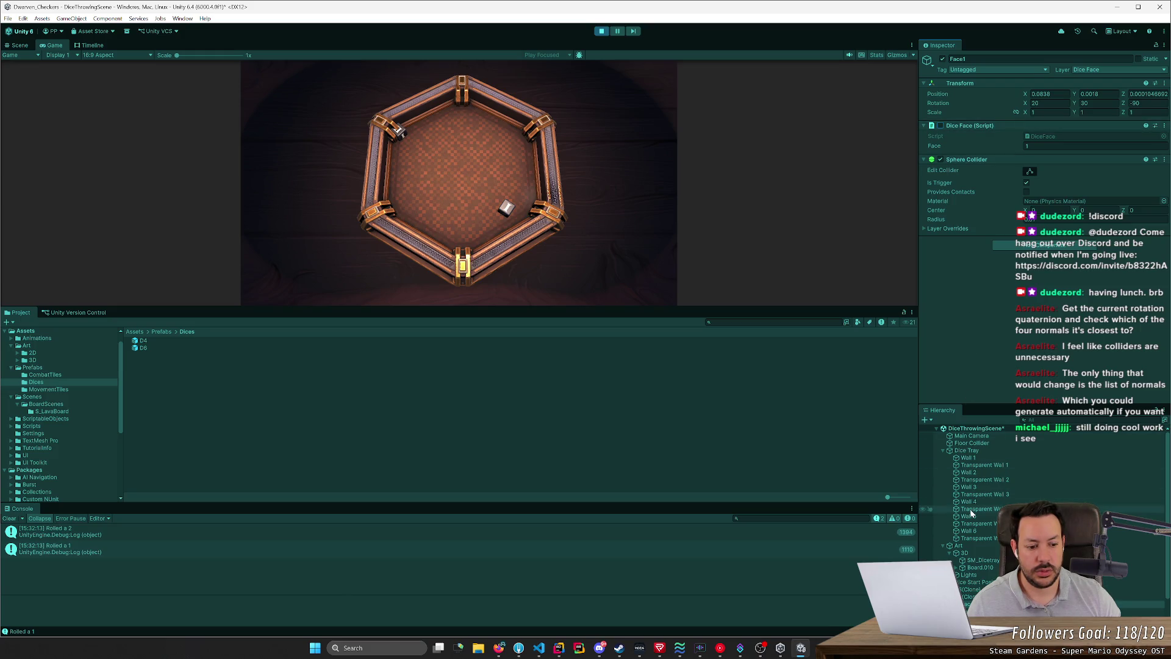
pyautogui.click(10, 518)
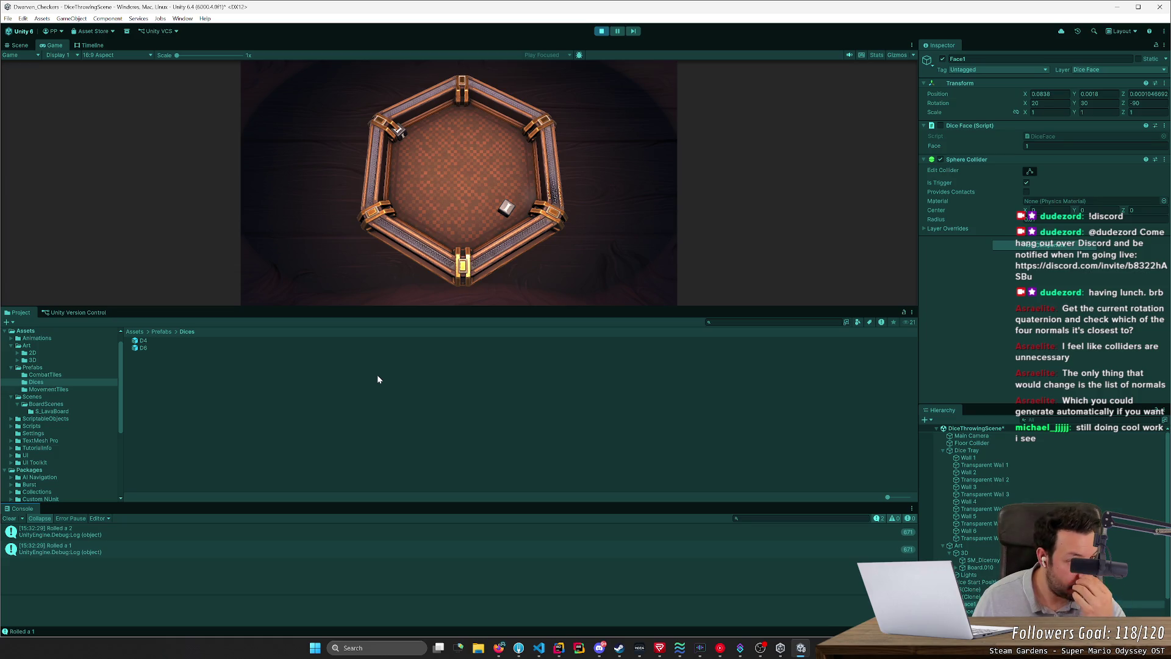
# Step: Throw the dice again, drag the stray die into the tray, and stop Play mode
pyautogui.hotkey('alt', 'Tab')
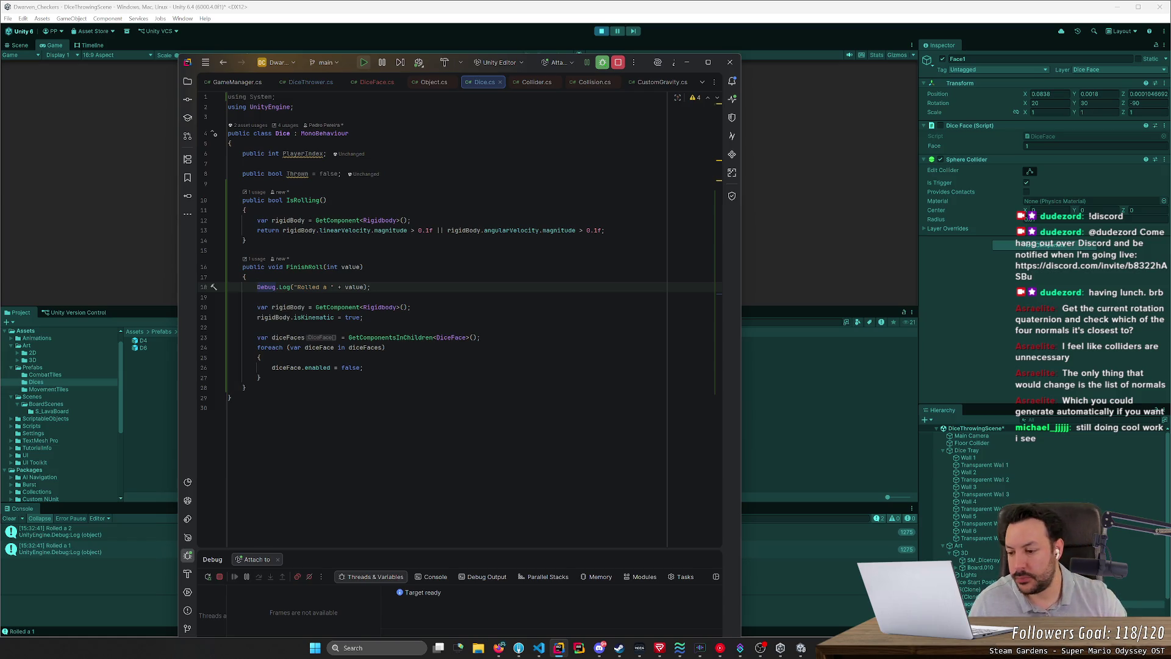
pyautogui.click(46, 542)
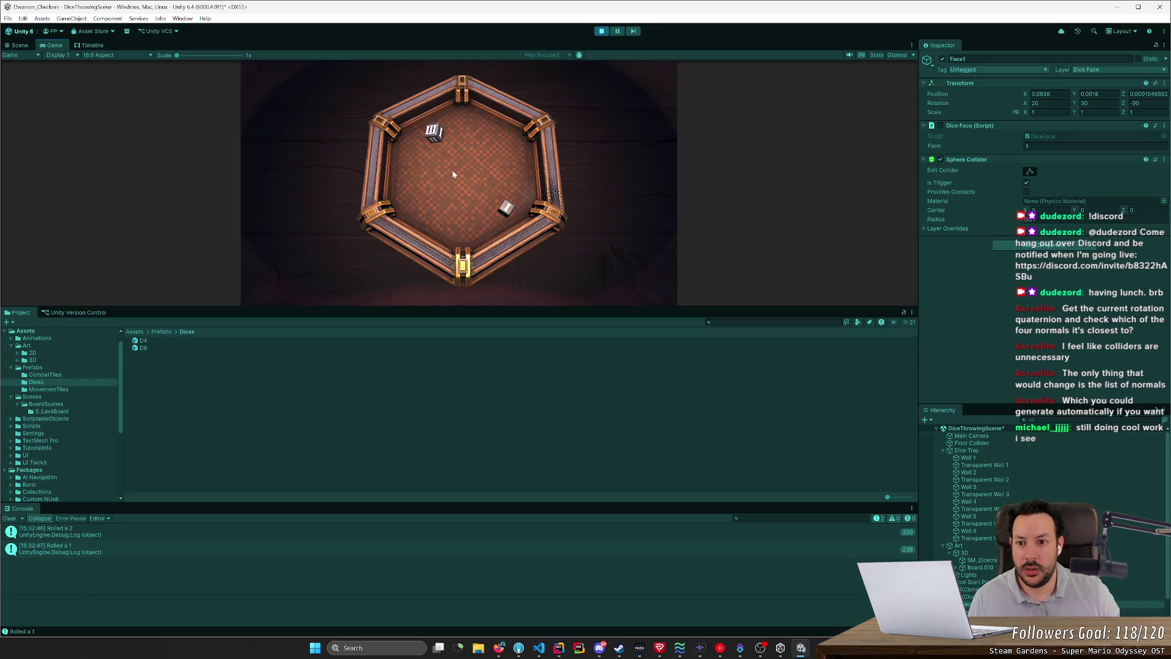
pyautogui.click(476, 164)
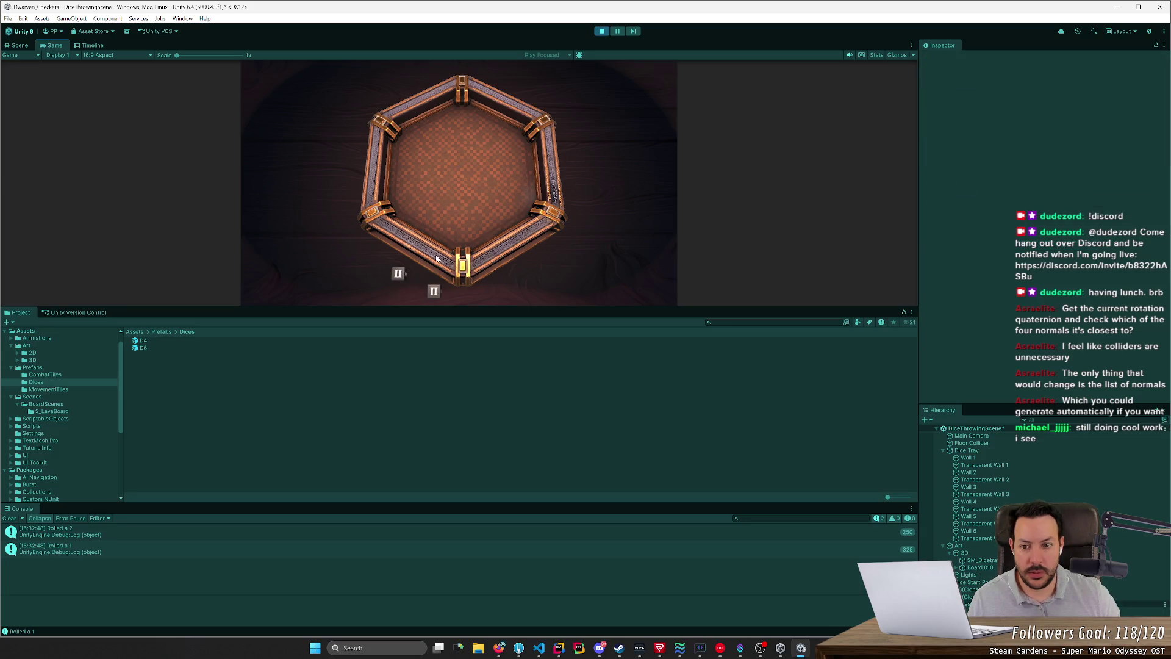
pyautogui.click(8, 518)
pyautogui.moveTo(385, 279); pyautogui.dragTo(429, 215)
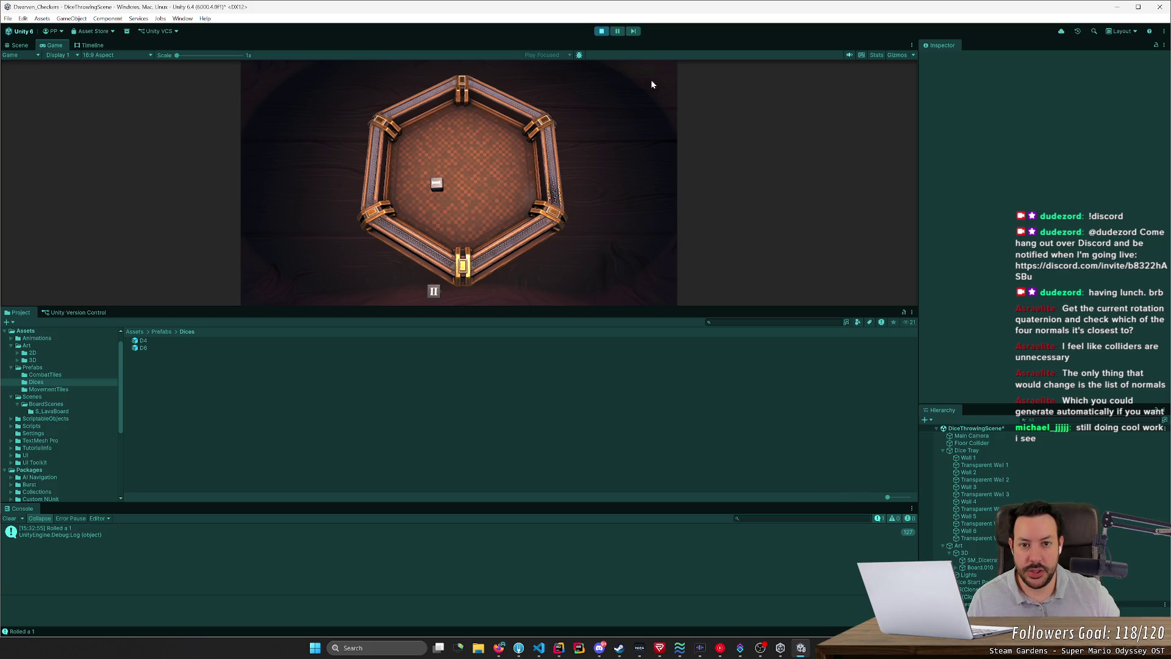
pyautogui.click(601, 31)
pyautogui.hotkey('alt', 'Tab')
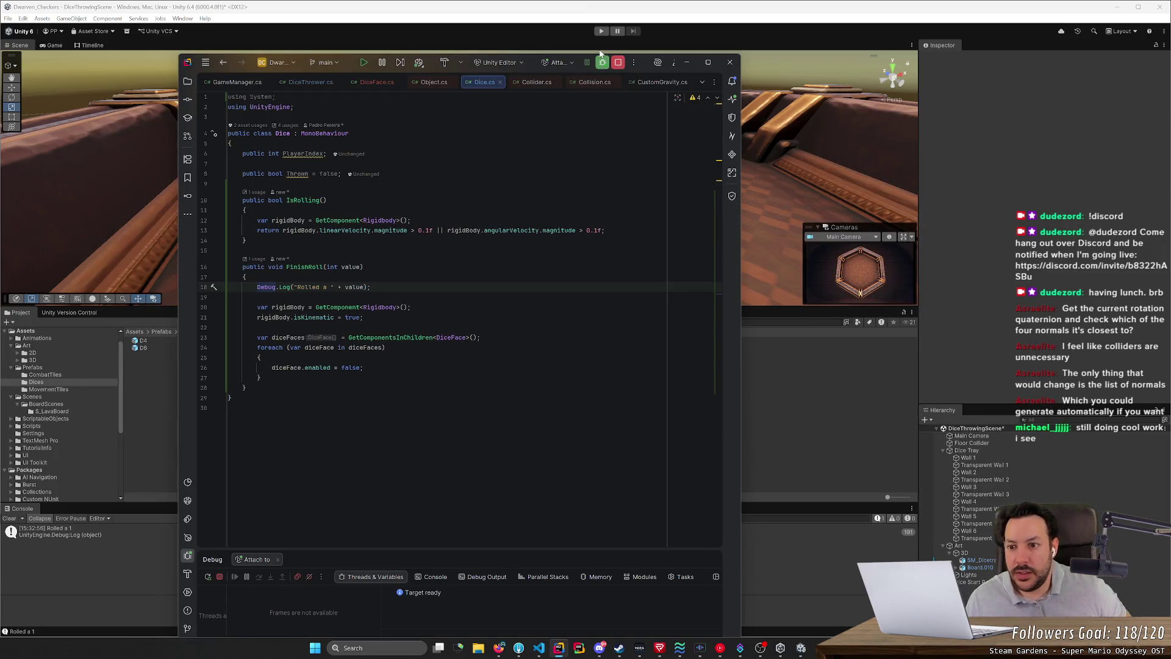
# Step: Trace the FinishRoll call in DiceFace.cs to its declaration in Dice.cs and back
pyautogui.hotkey('ctrl', 'Tab')
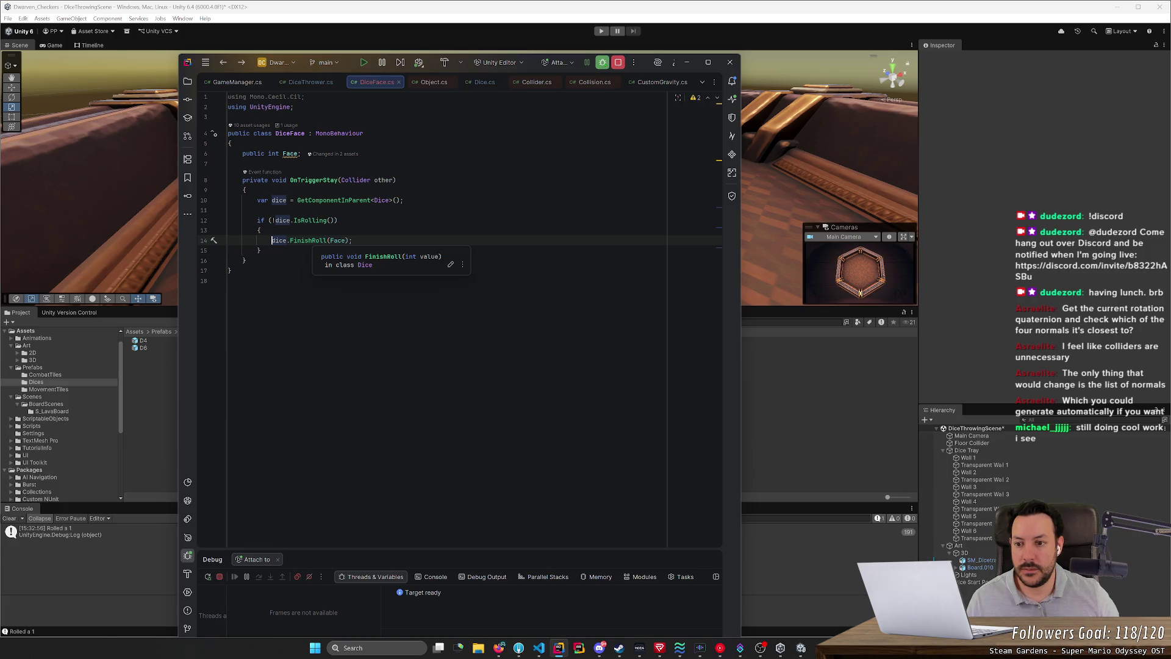
pyautogui.press('F12')
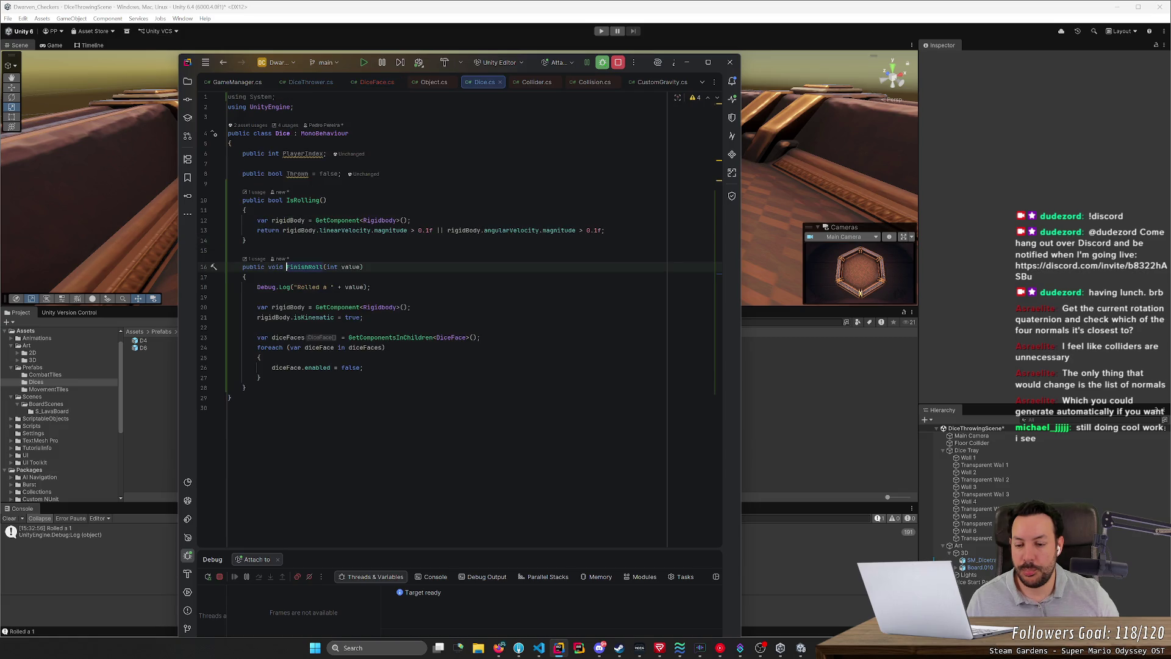
pyautogui.moveTo(421, 338)
pyautogui.hotkey('ctrl', 'b')
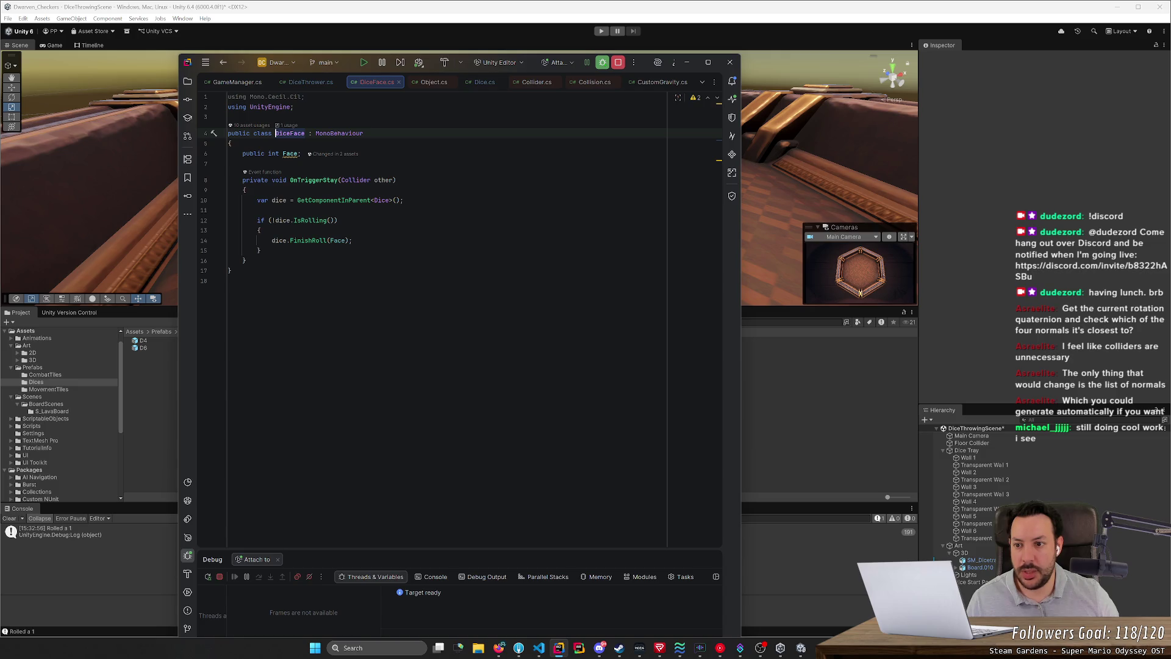
# Step: Make OnTriggerStay public, check DiceFace's usages, then start Play in Unity
pyautogui.click(268, 180)
pyautogui.write('publ')
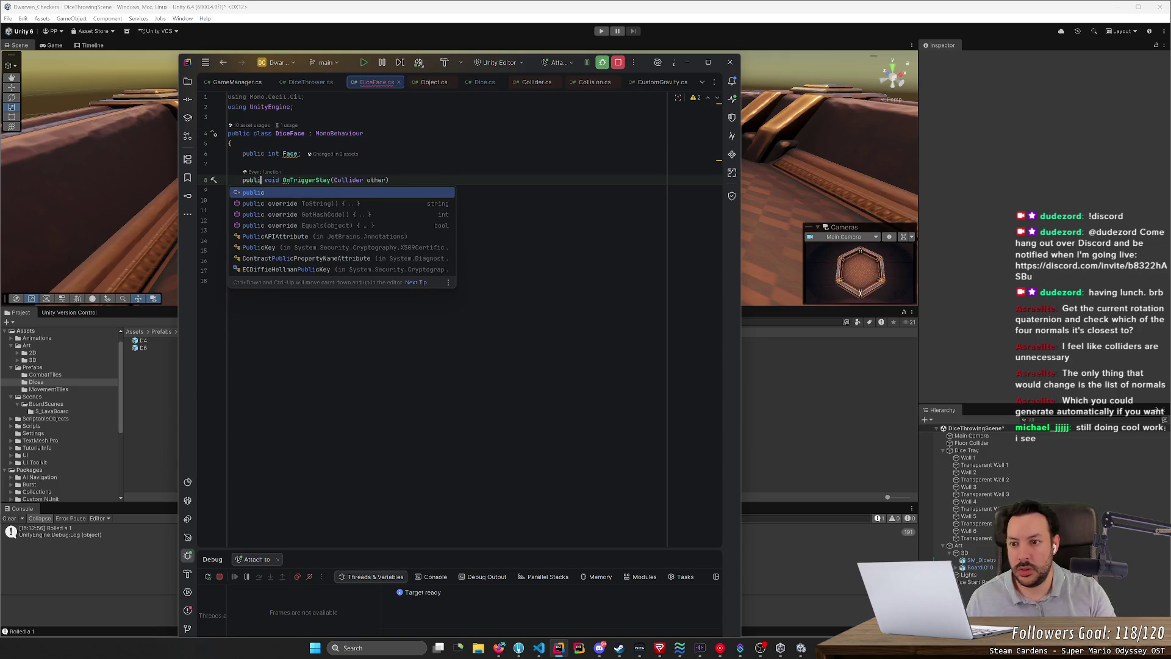
pyautogui.press('Return')
pyautogui.click(242, 164)
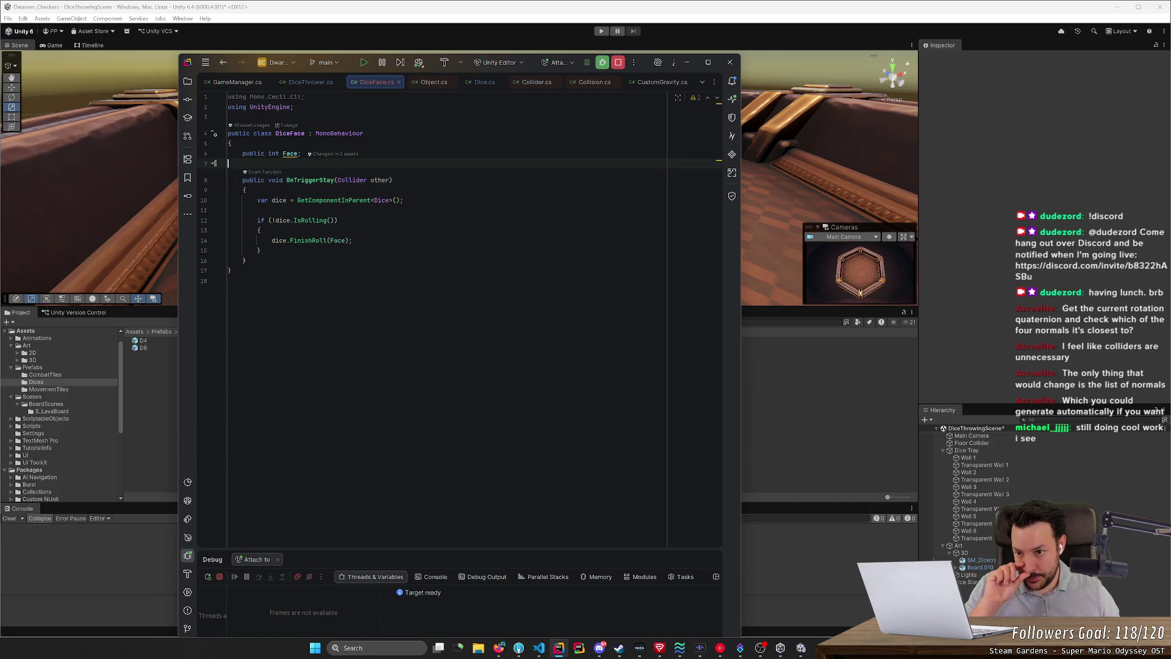
pyautogui.click(289, 133)
pyautogui.hotkey('ctrl', 'b')
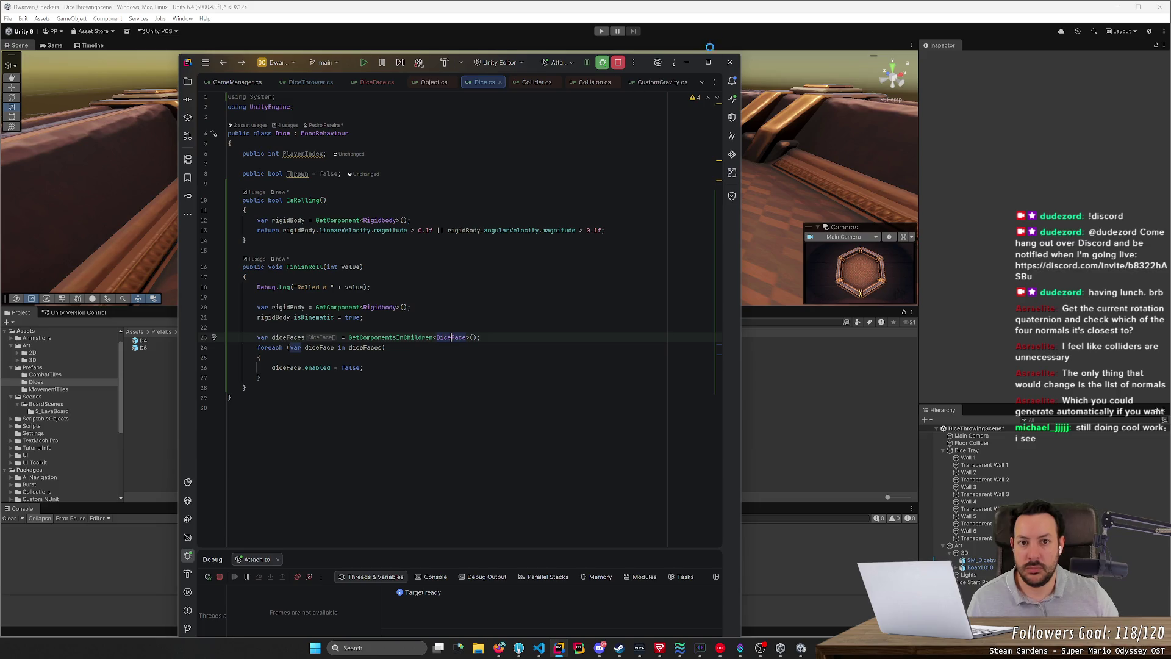
pyautogui.click(627, 43)
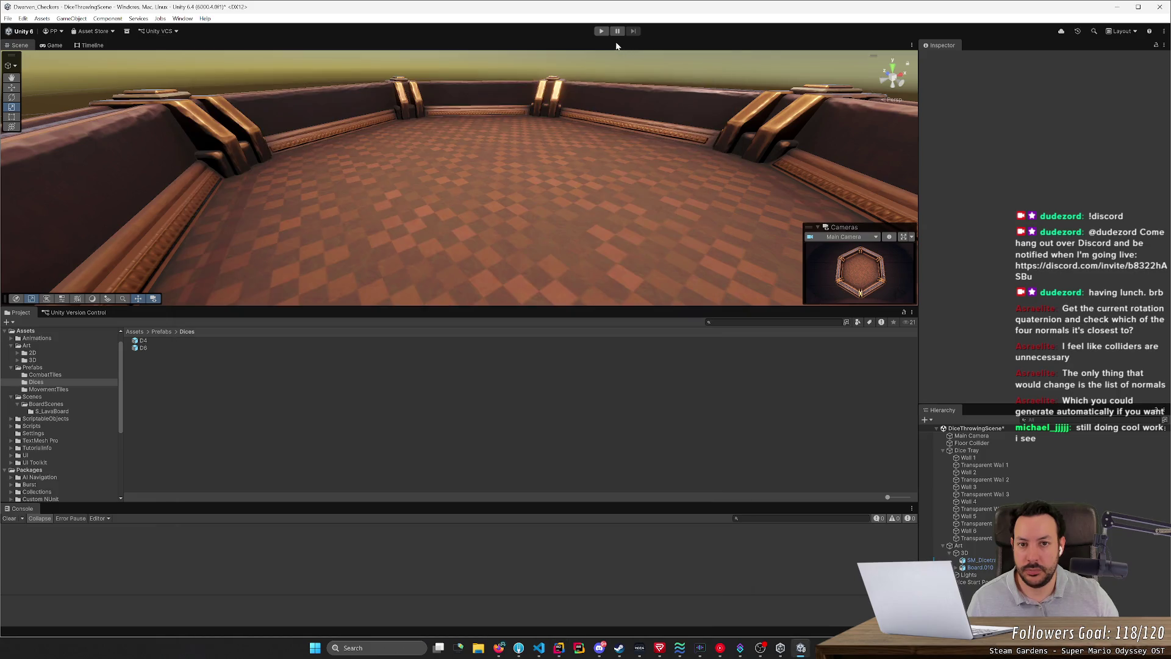
pyautogui.click(600, 31)
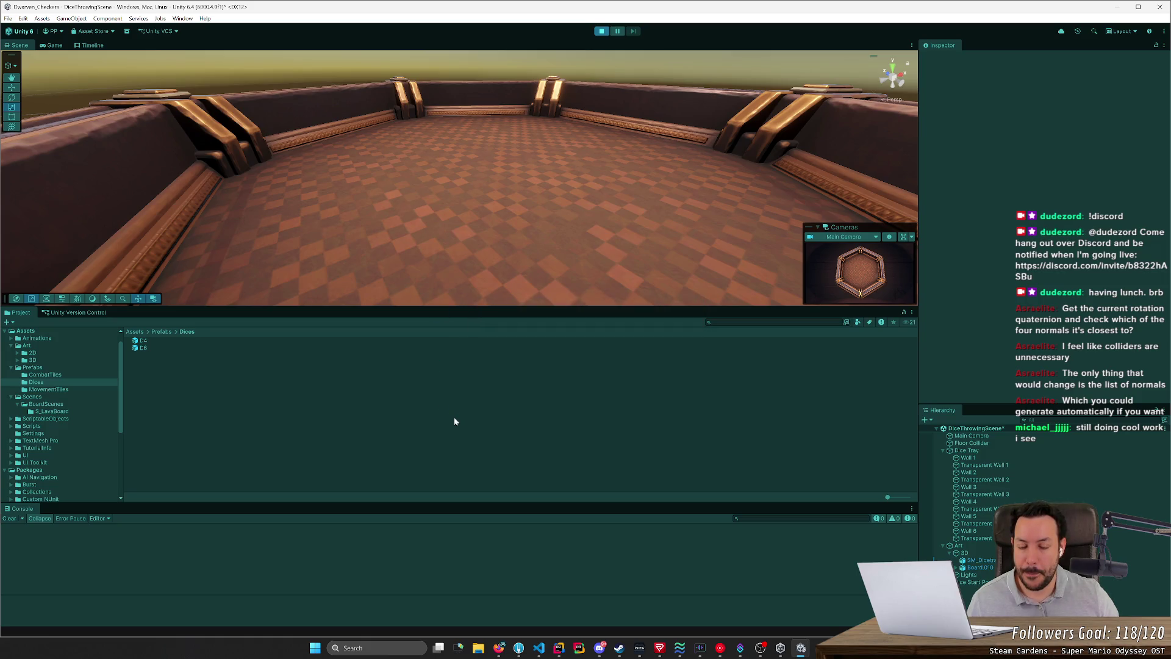
# Step: Throw a die, view the 'Rolled a 1' stack trace, and inspect D6(Clone) with its Face1 and Face2 children
pyautogui.click(425, 280)
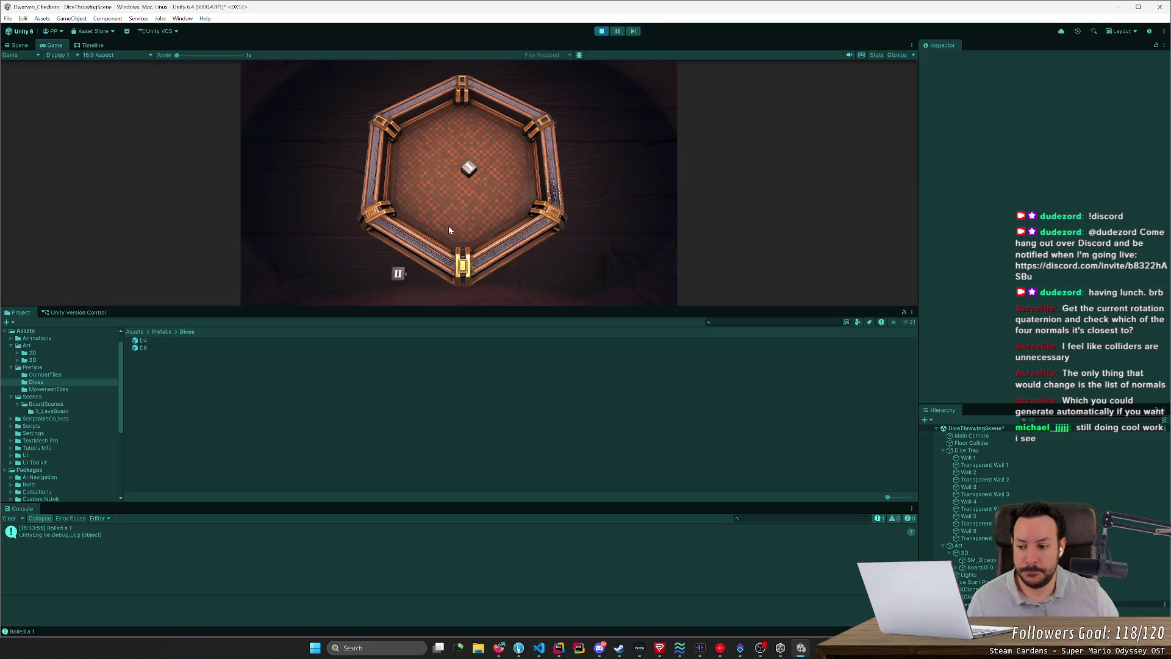
pyautogui.click(872, 530)
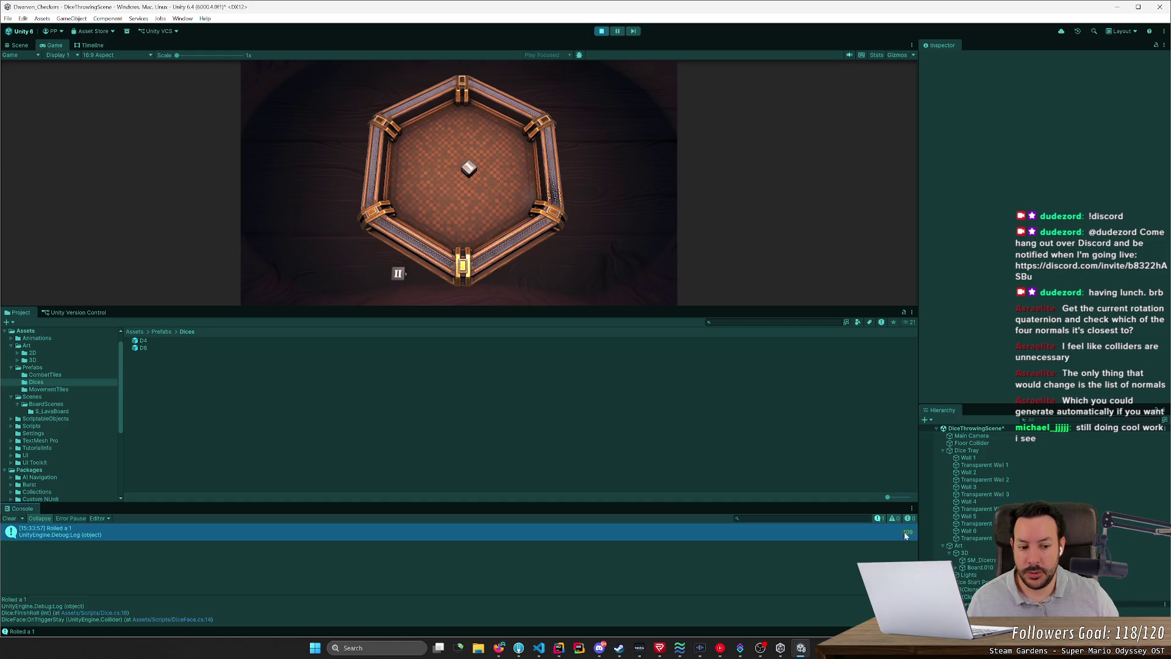
pyautogui.click(976, 597)
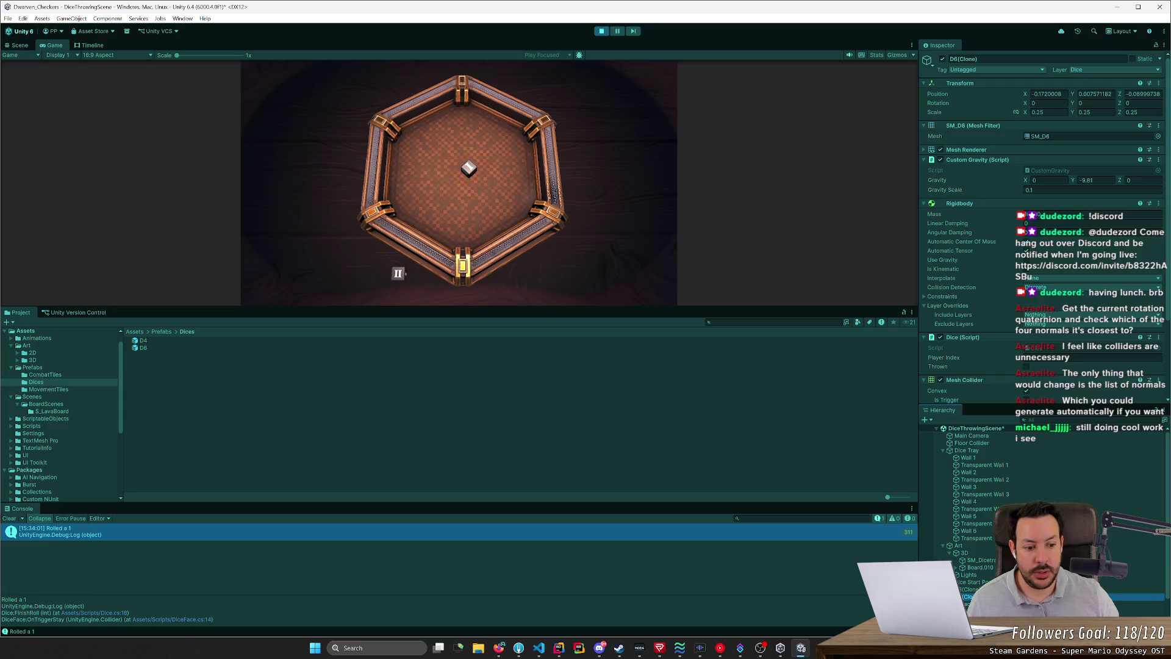
pyautogui.click(970, 612)
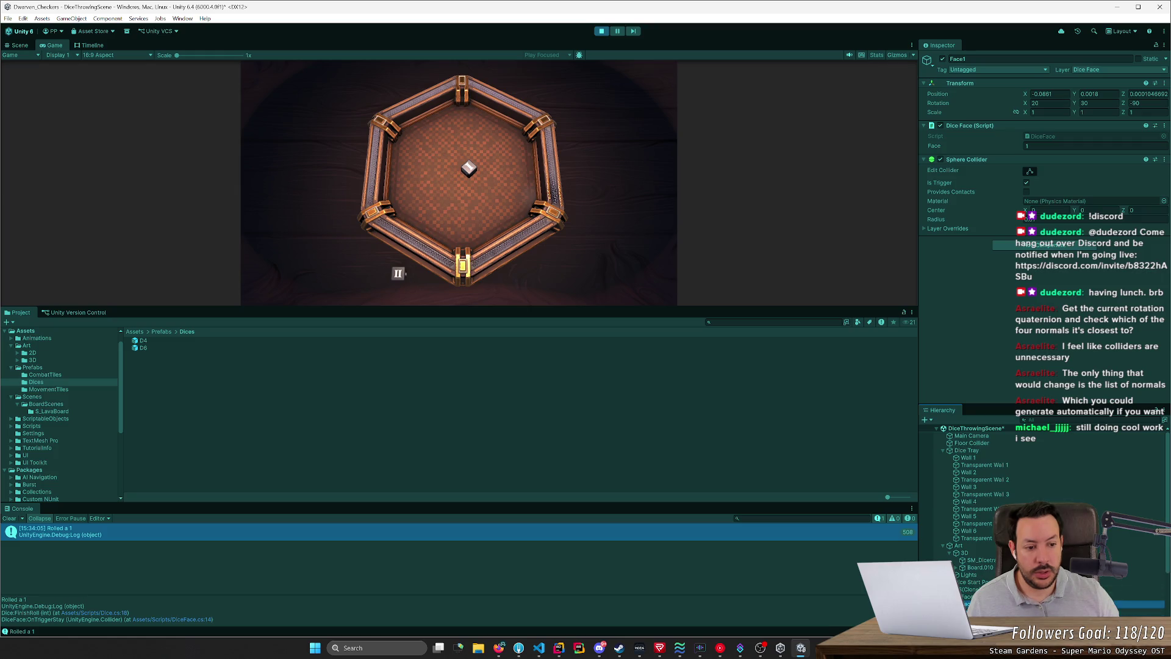
pyautogui.scroll(-3, 971, 556)
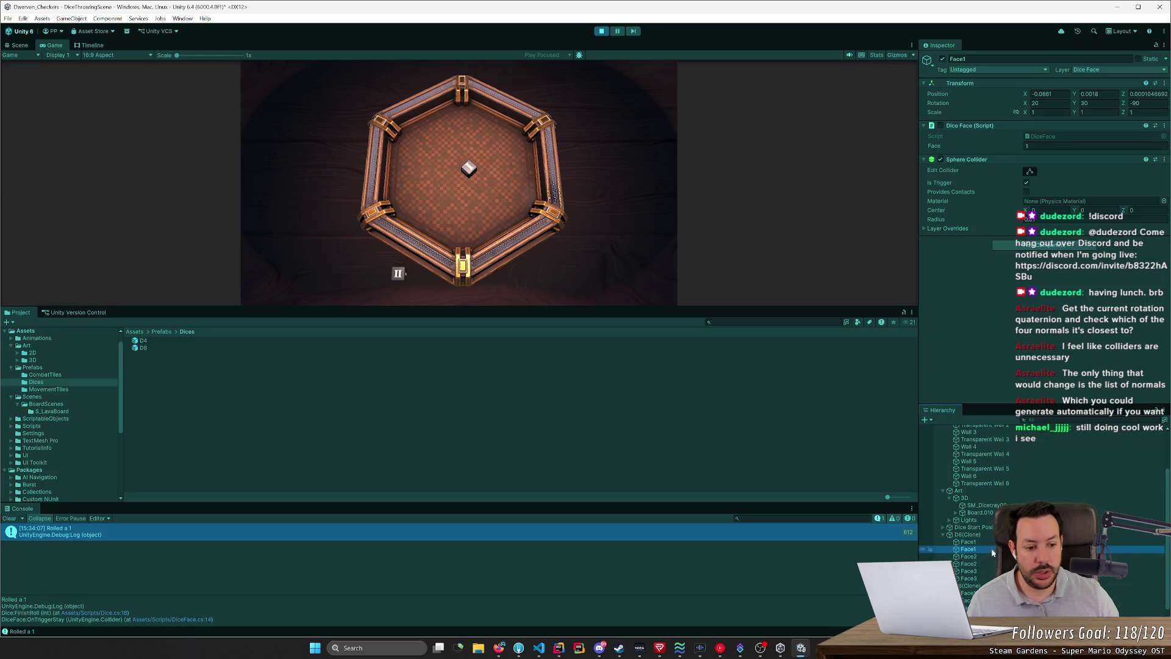
pyautogui.press('Down')
pyautogui.press('Down')
pyautogui.press('Down')
pyautogui.press('Down')
pyautogui.press('Up')
pyautogui.press('Up')
pyautogui.press('Up')
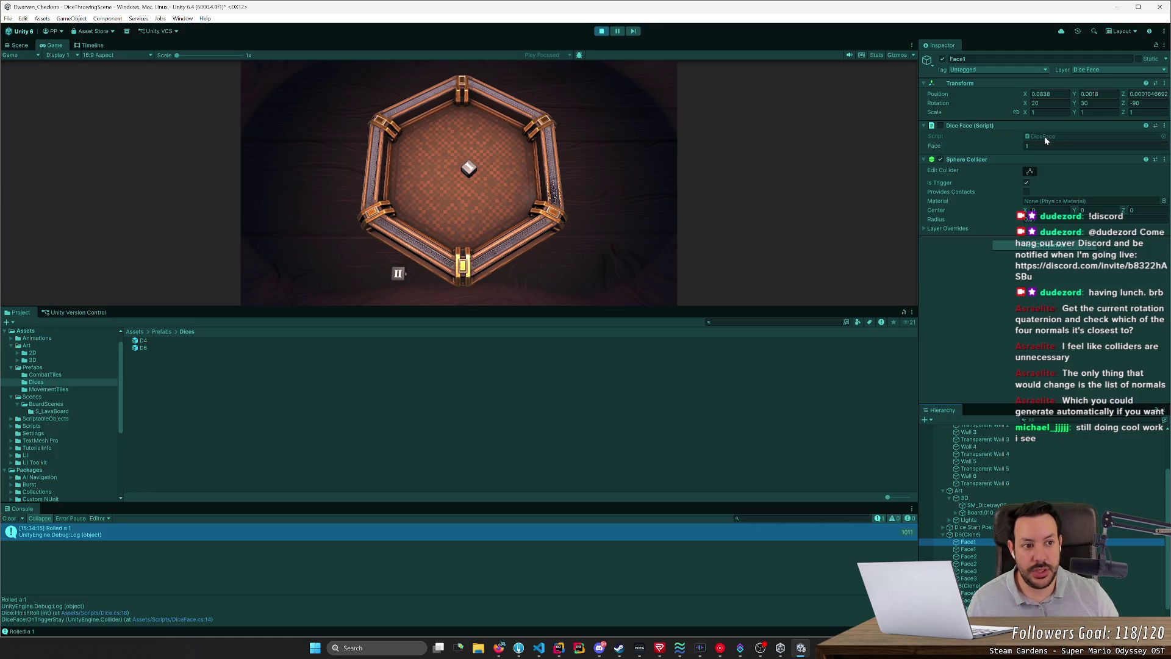
pyautogui.hotkey('alt', 'Tab')
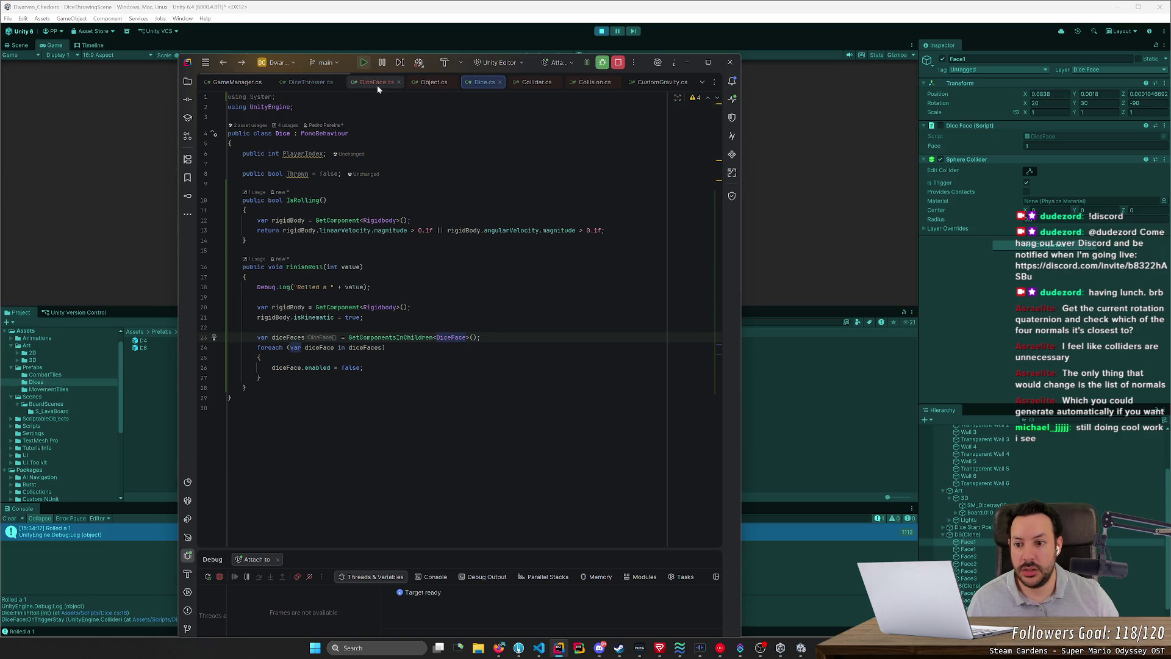
# Step: In DiceFace.cs, keep only the line 14 breakpoint on the FinishRoll call and continue to it
pyautogui.click(377, 84)
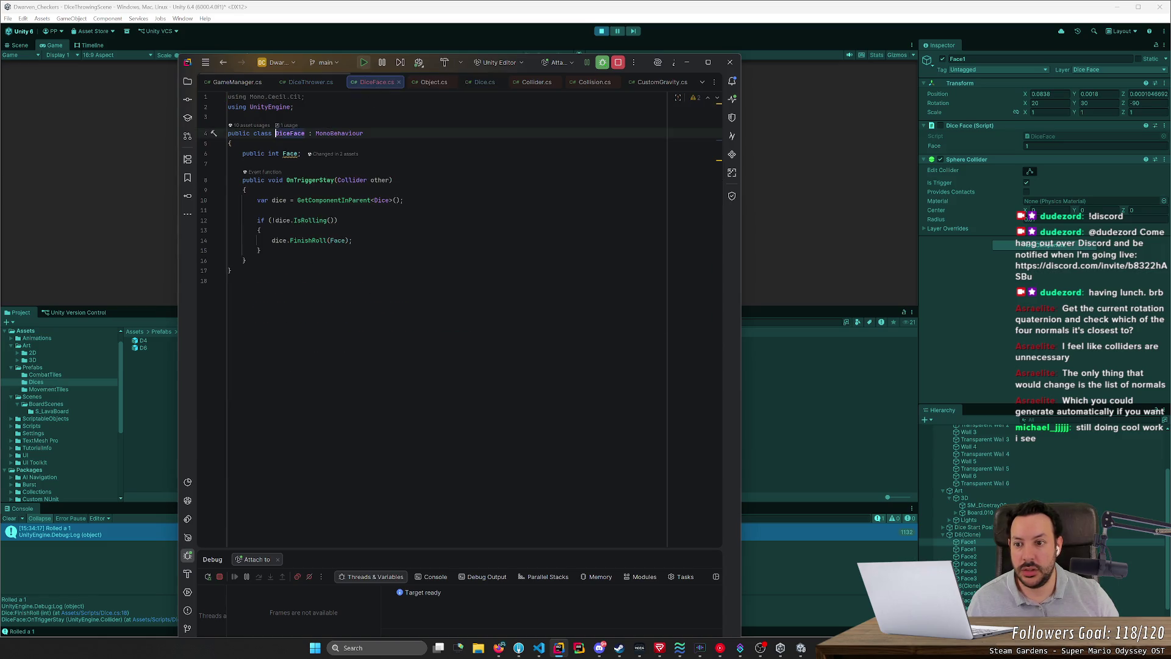
pyautogui.click(203, 201)
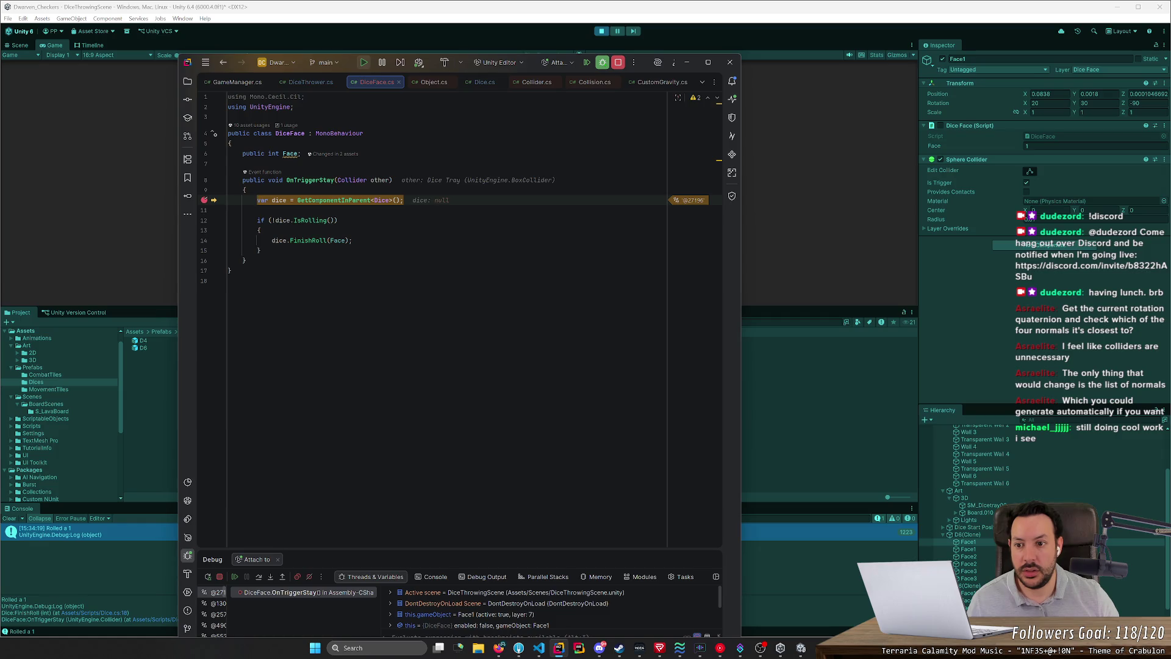
pyautogui.click(205, 241)
pyautogui.click(204, 201)
pyautogui.click(234, 576)
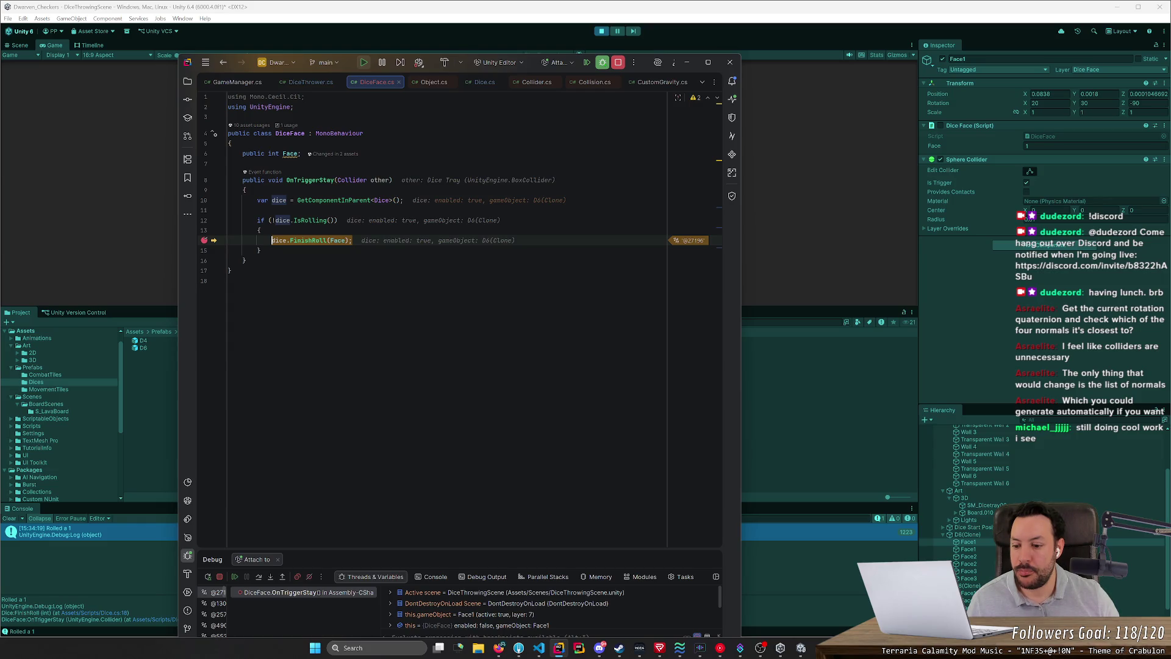
# Step: Remove the line 14 breakpoint, check the dice value, resume, and minimize Rider
pyautogui.click(205, 240)
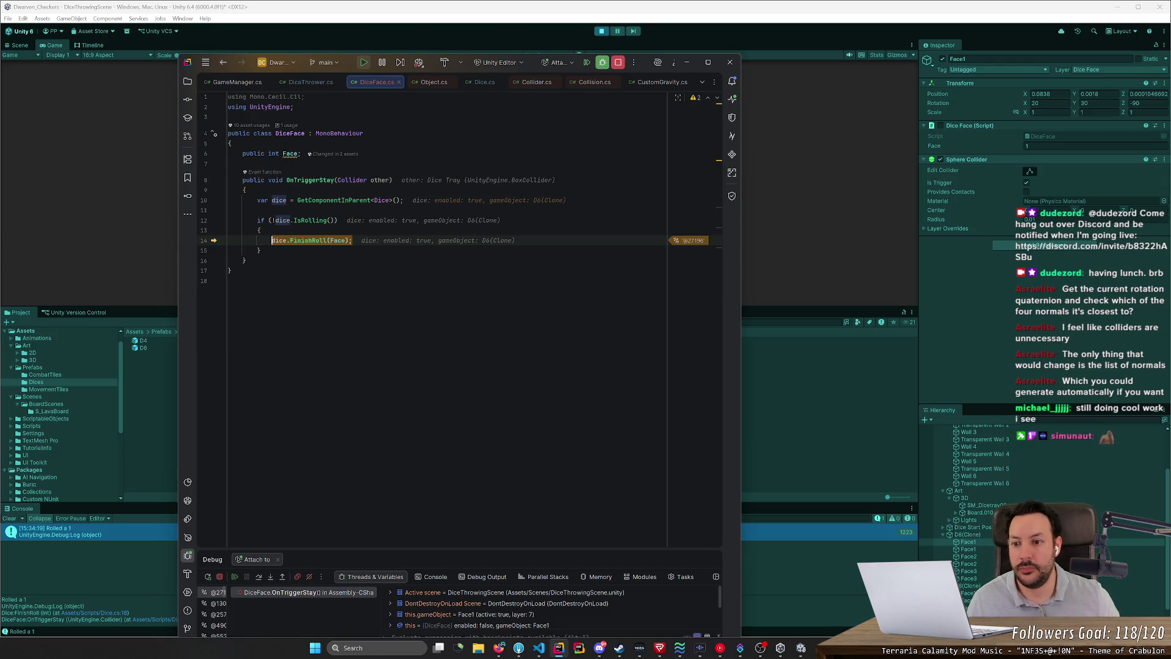
pyautogui.moveTo(314, 220)
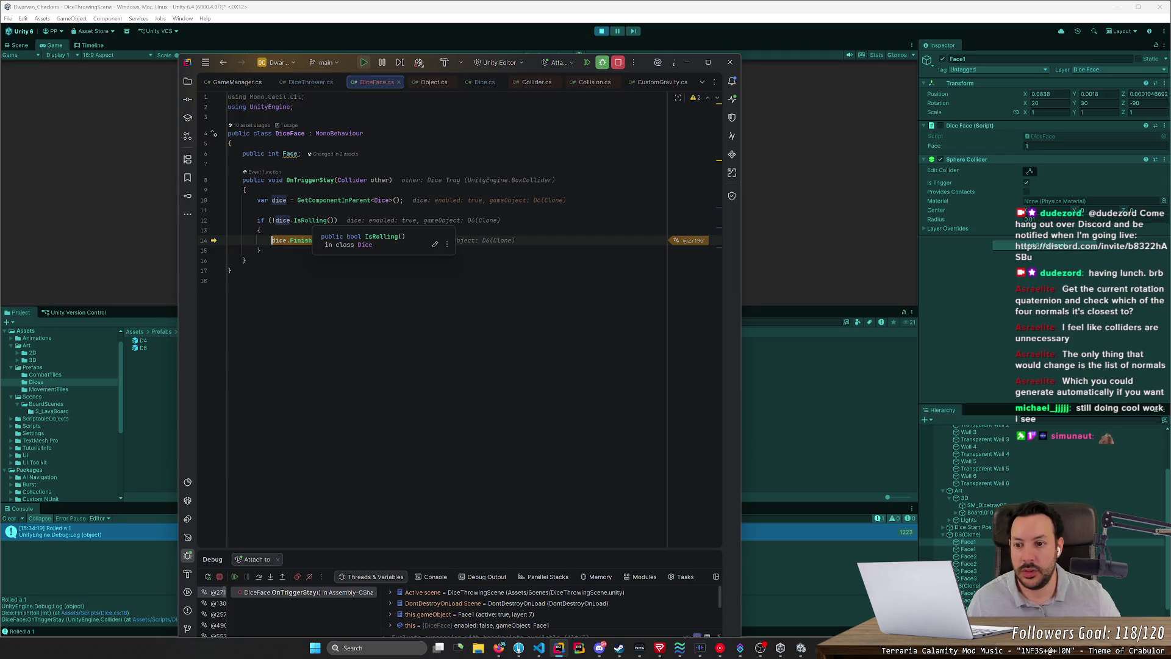
pyautogui.click(275, 220)
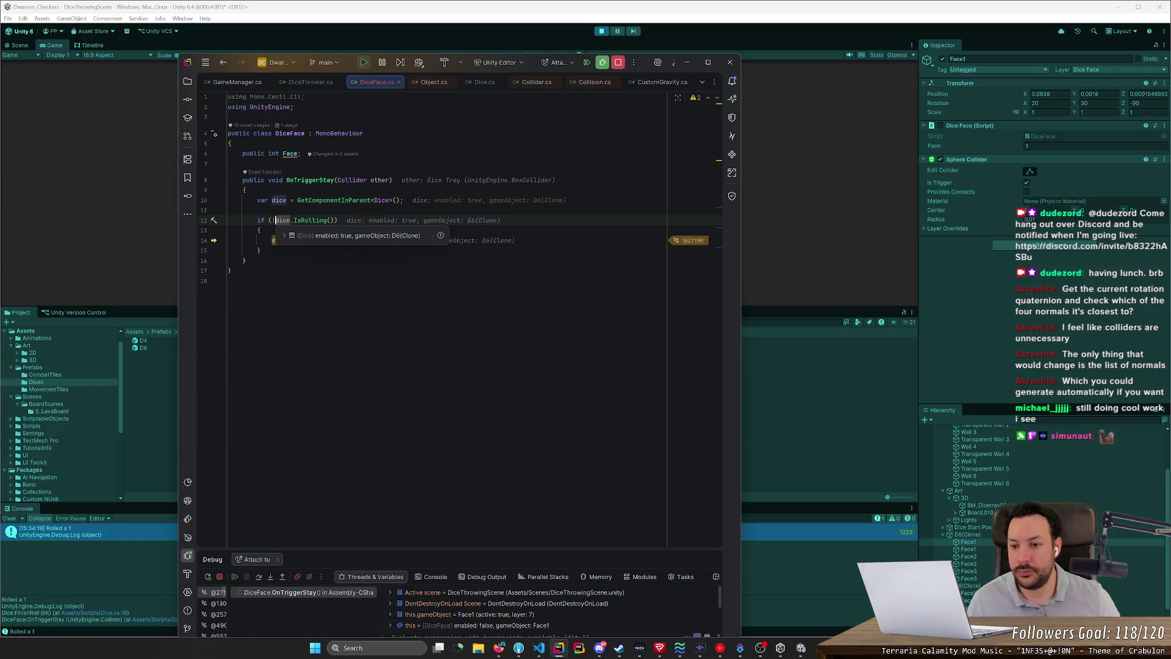
pyautogui.press('Up')
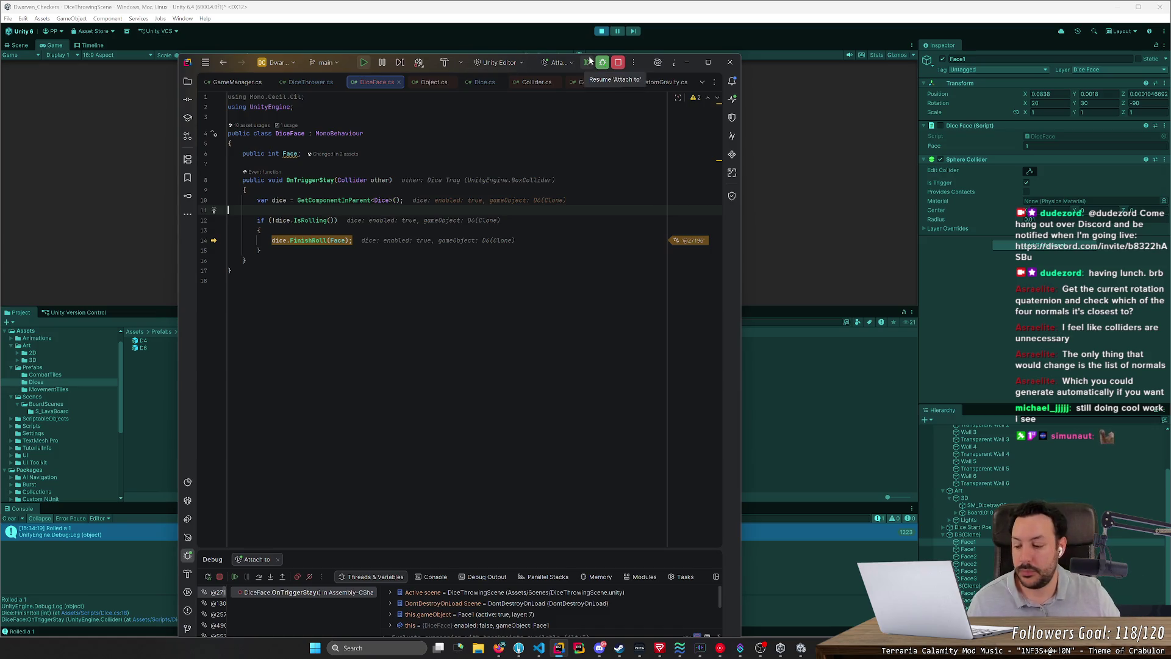
pyautogui.click(235, 577)
pyautogui.click(687, 61)
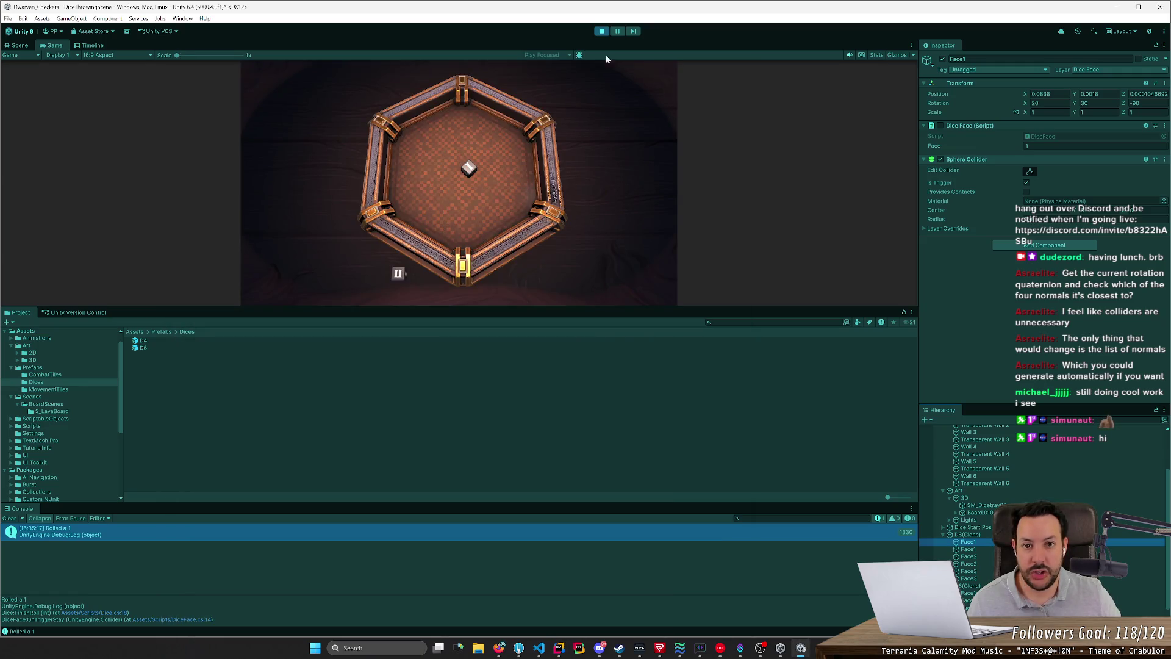
# Step: Pause the game and zoom the Scene view close to the die with its faces selected
pyautogui.hotkey('ctrl', 'shift', 'p')
pyautogui.click(529, 144)
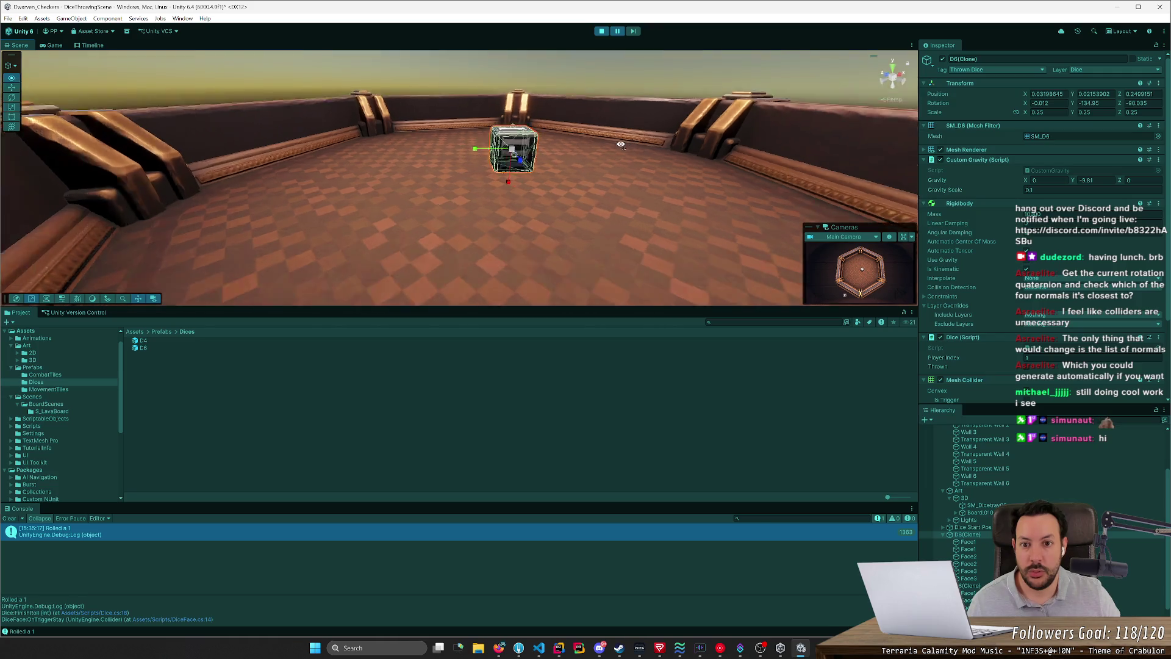
pyautogui.scroll(-5, 621, 145)
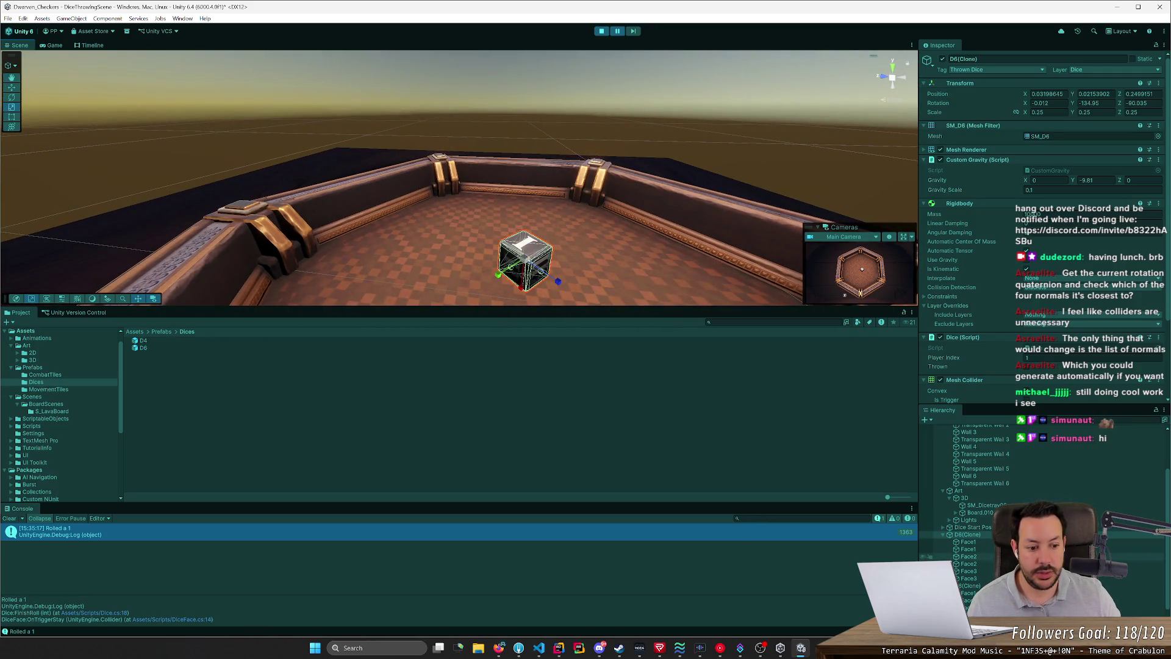
pyautogui.click(968, 541)
pyautogui.keyDown('shift'); pyautogui.click(969, 578); pyautogui.keyUp('shift')
pyautogui.moveTo(664, 282)
pyautogui.mouseDown()
pyautogui.moveTo(690, 216)
pyautogui.moveTo(794, 200)
pyautogui.mouseUp()
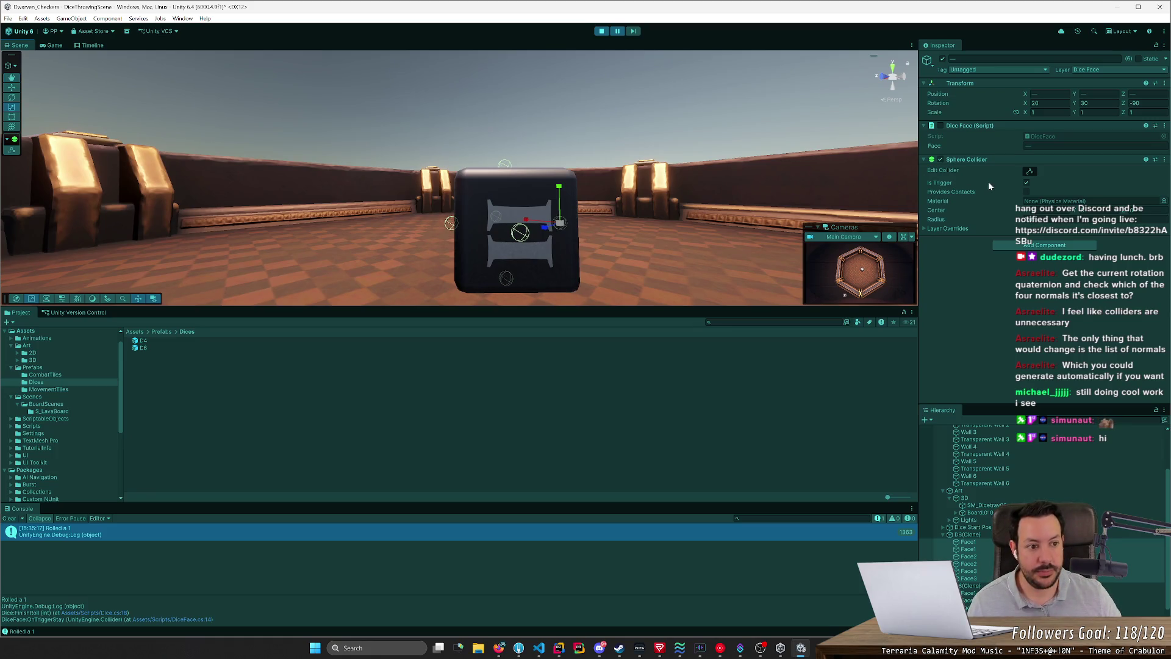
# Step: Orbit around the die to inspect the Face3 and Face1 triggers
pyautogui.click(980, 579)
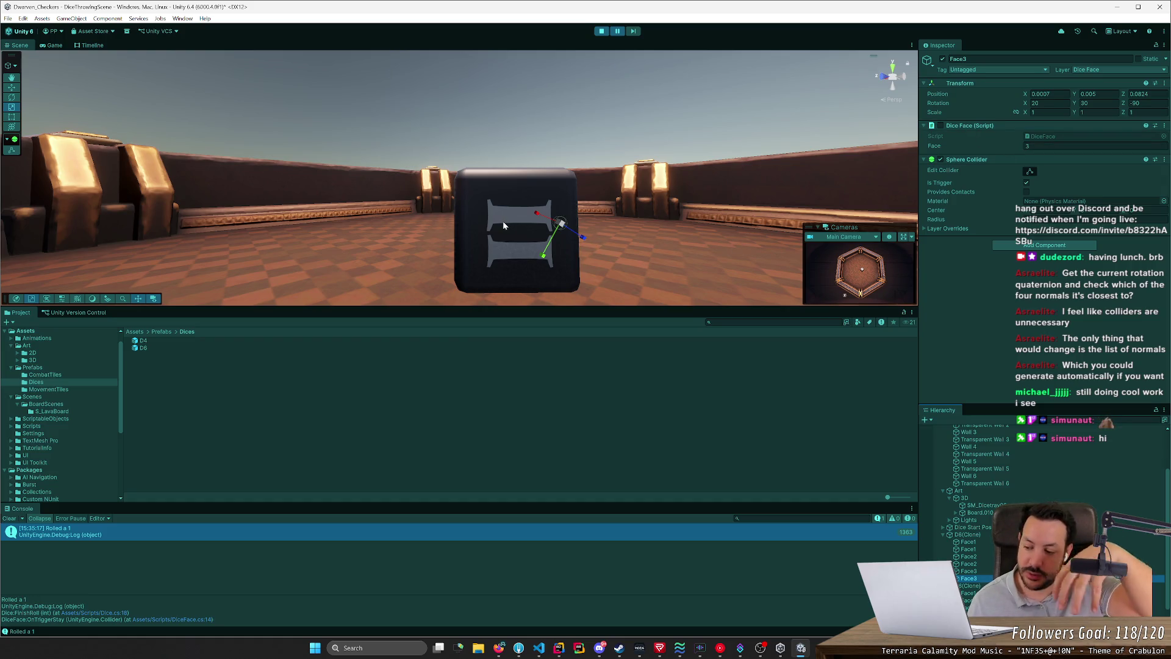
pyautogui.moveTo(505, 225); pyautogui.dragTo(515, 210)
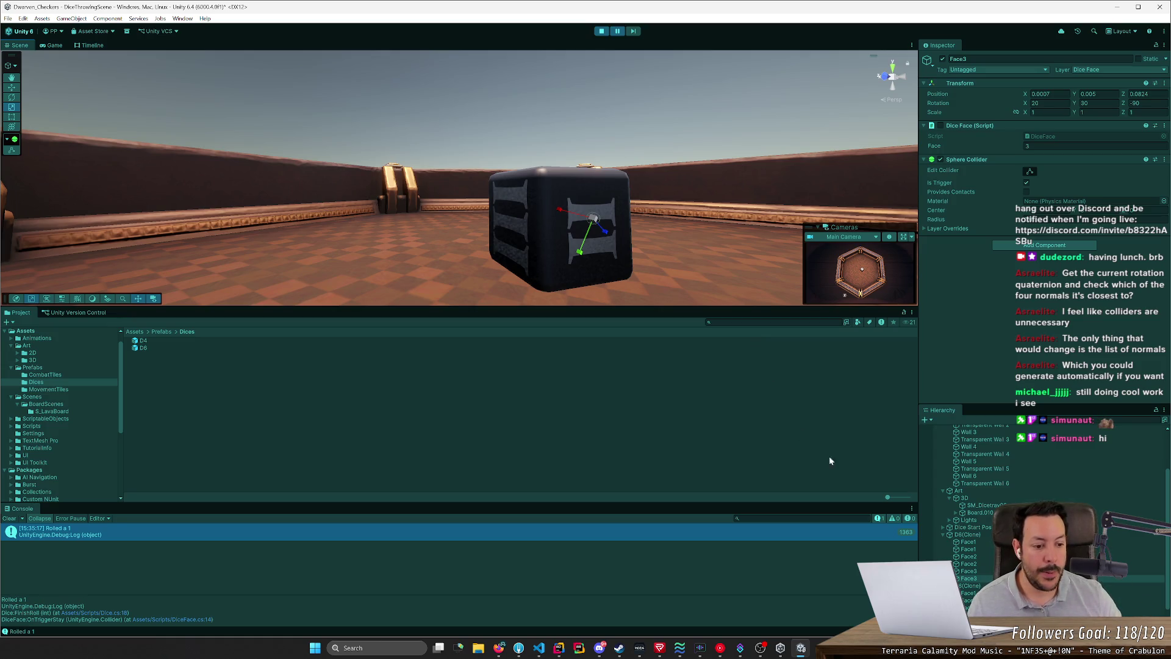
pyautogui.click(956, 542)
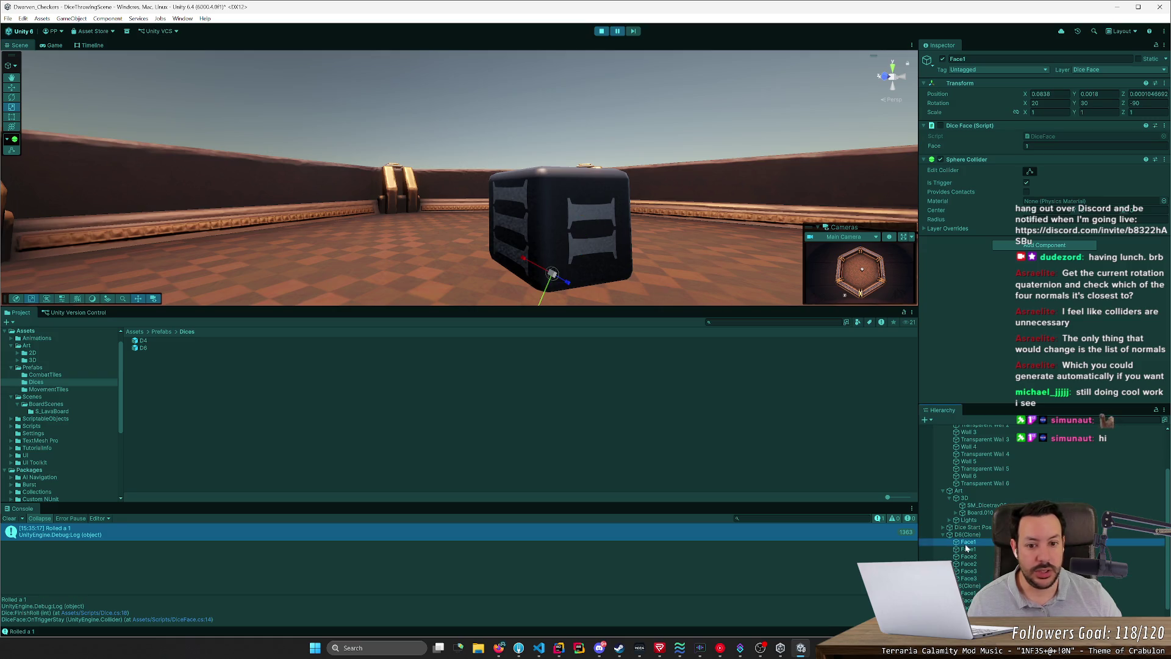
pyautogui.moveTo(653, 219)
pyautogui.mouseDown()
pyautogui.moveTo(657, 206)
pyautogui.moveTo(718, 202)
pyautogui.mouseUp()
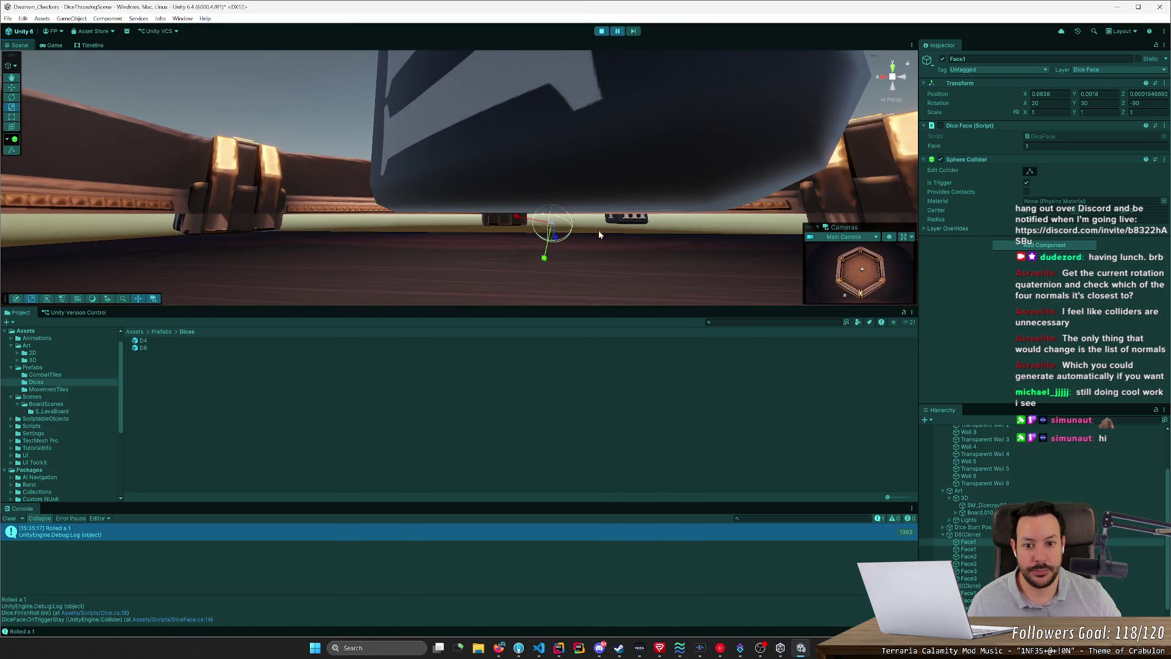